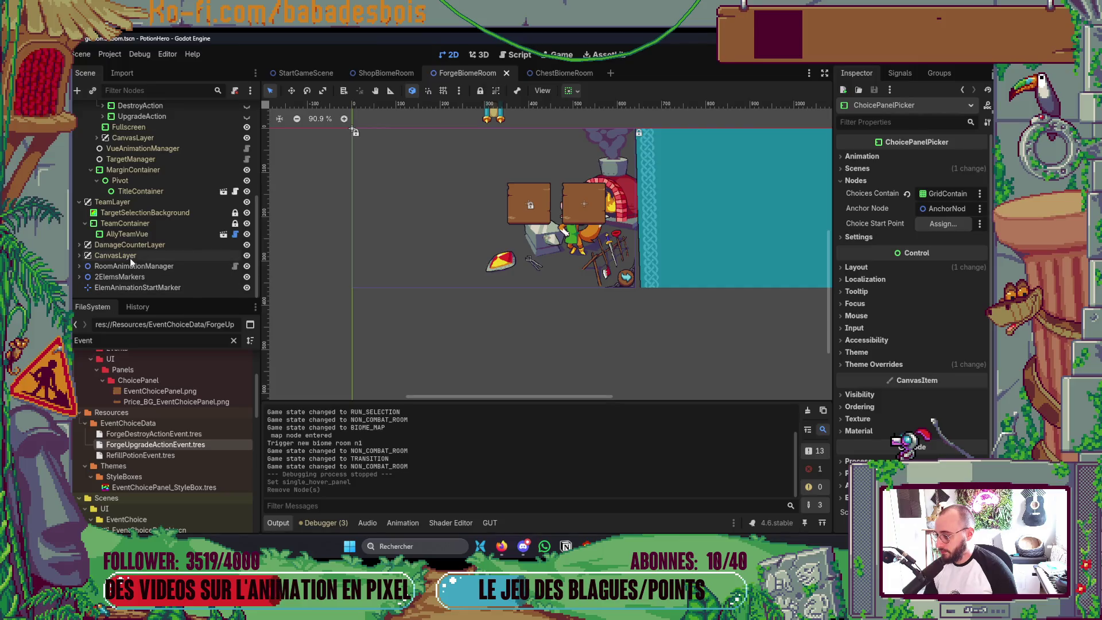
pyautogui.scroll(2, 130, 257)
pyautogui.scroll(2, 136, 255)
pyautogui.scroll(1, 152, 256)
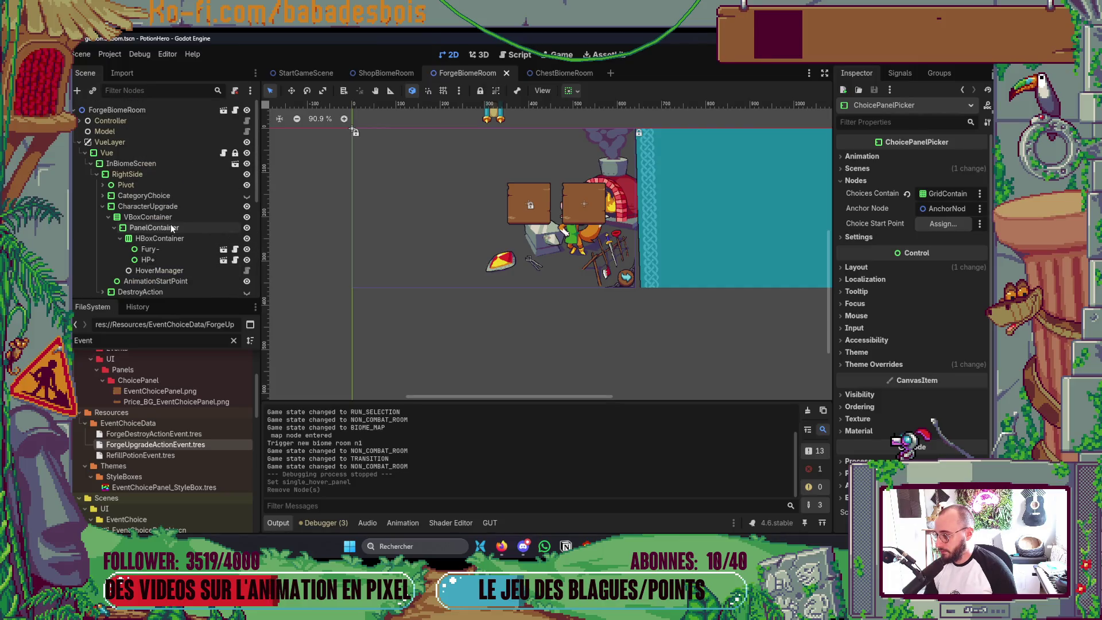
pyautogui.write('Choi')
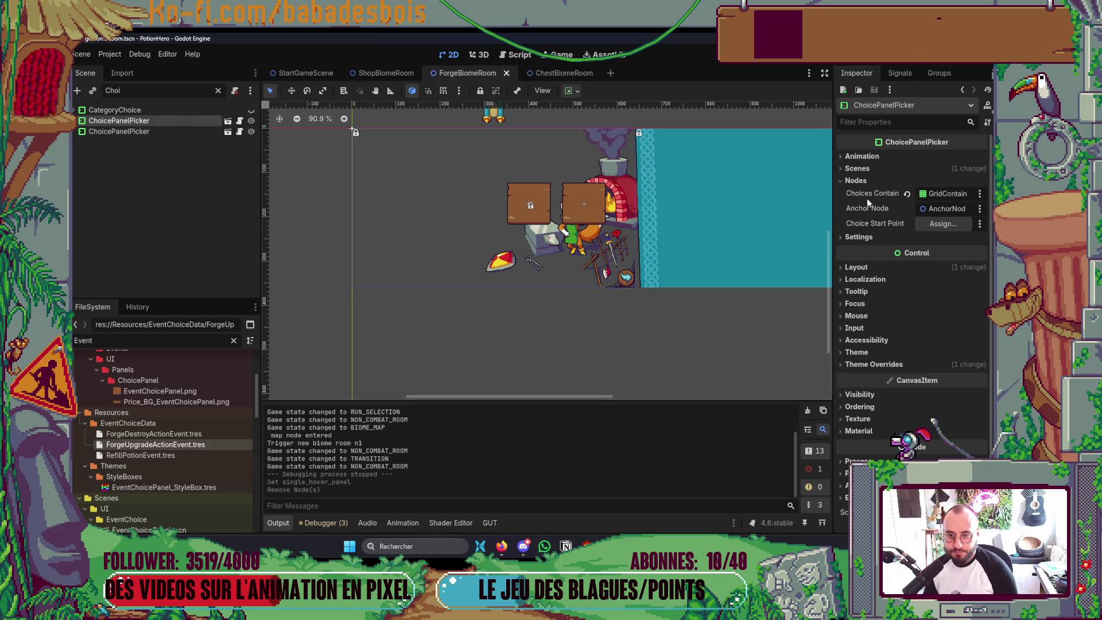
# Inspect the ChoicePanelPicker, PanelContainer and Fury- panel nodes with the node filter cleared
pyautogui.click(167, 132)
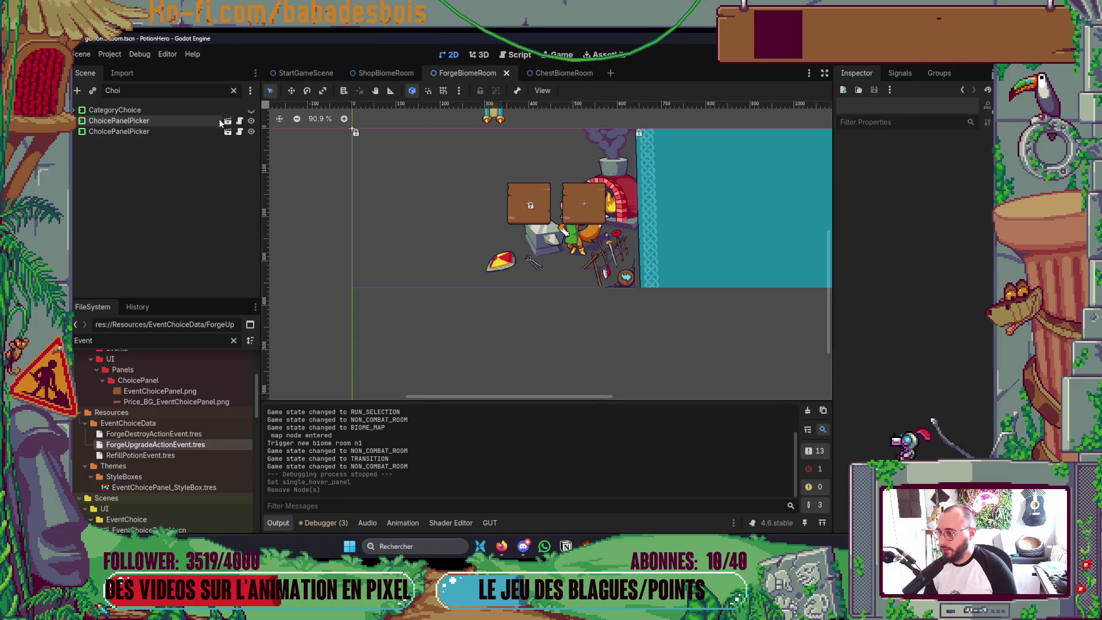
pyautogui.click(218, 89)
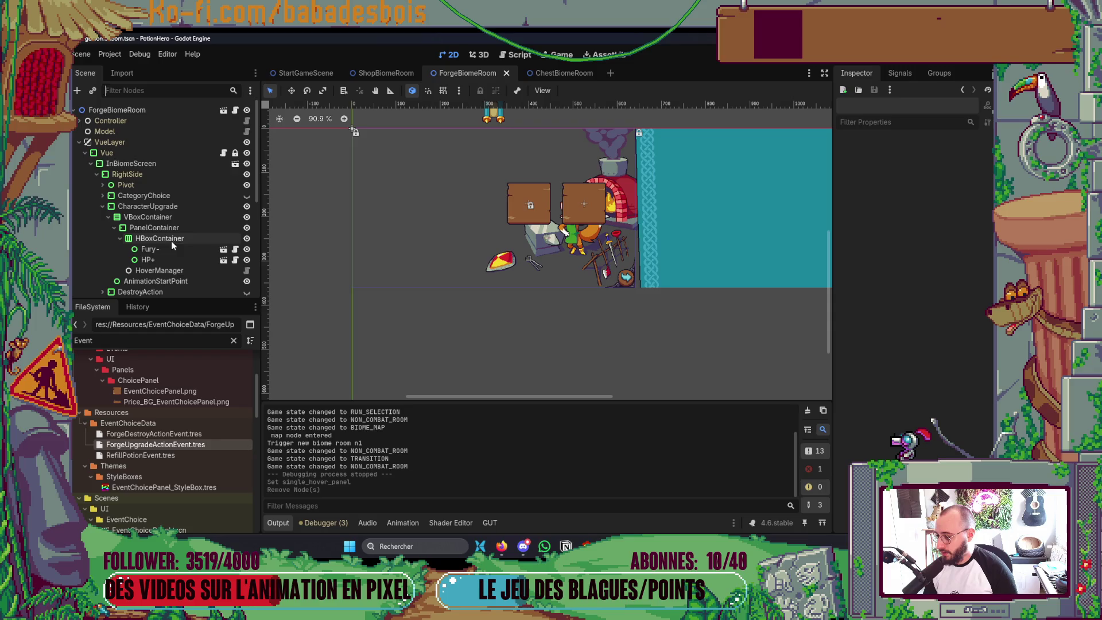
pyautogui.click(181, 230)
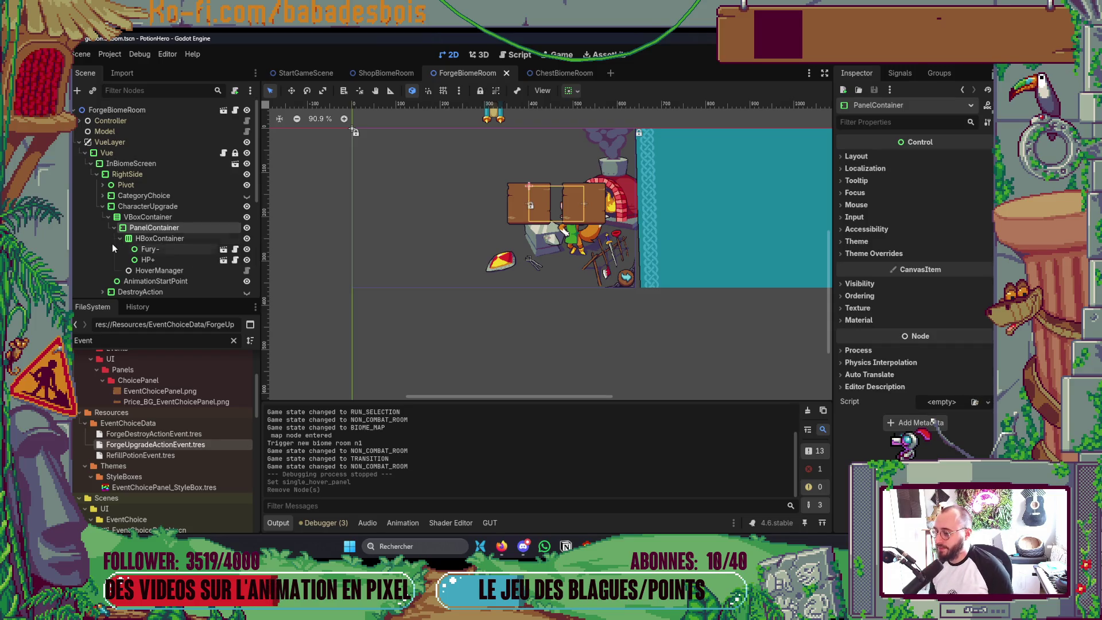
pyautogui.click(151, 249)
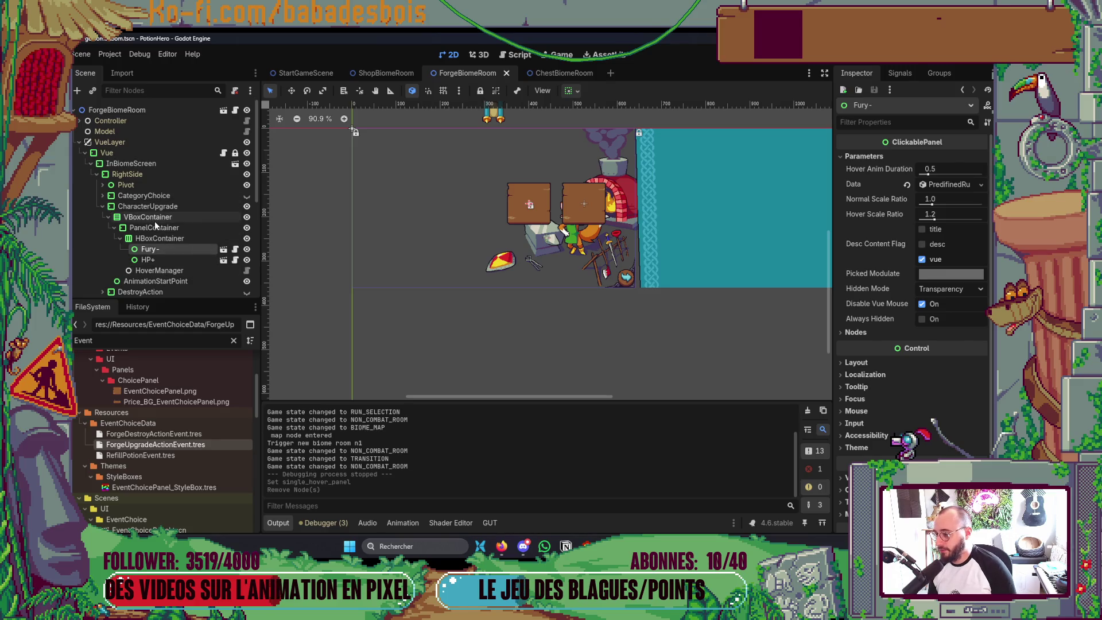
pyautogui.scroll(-2, 156, 252)
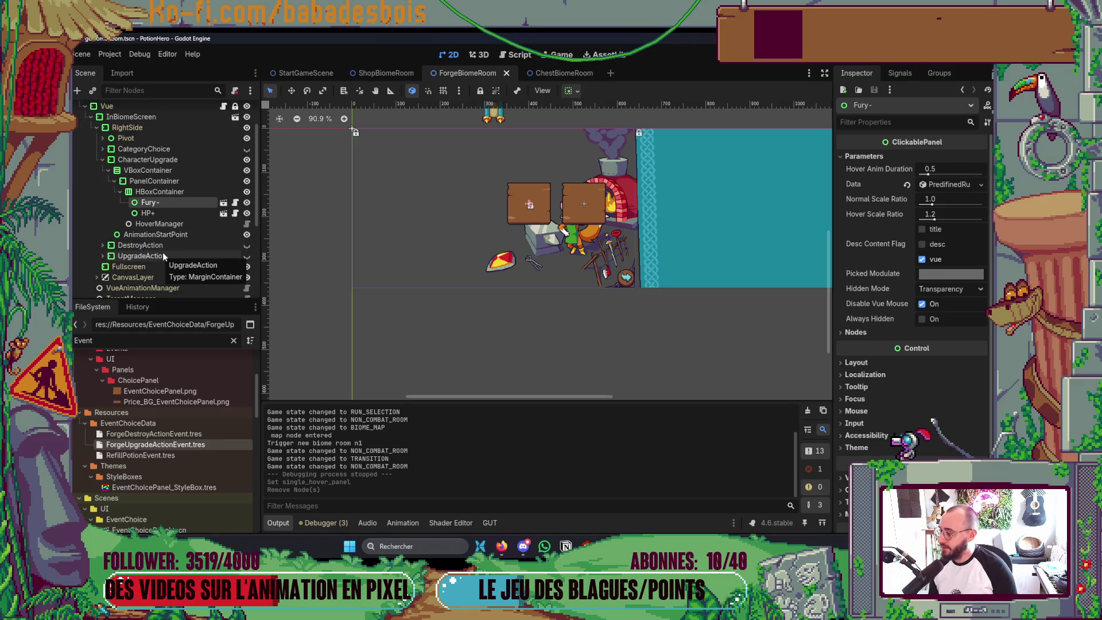
# Collapse PanelContainer and choose Instantiate Child Scene on VBoxContainer
pyautogui.click(116, 182)
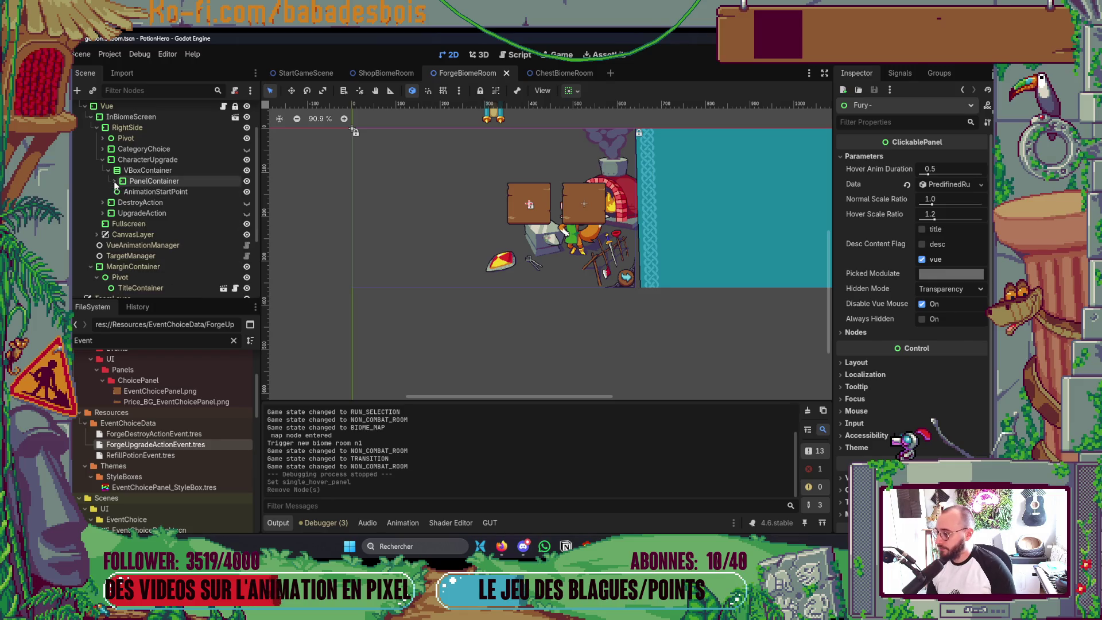
pyautogui.click(145, 170)
pyautogui.rightClick(145, 168)
pyautogui.click(196, 183)
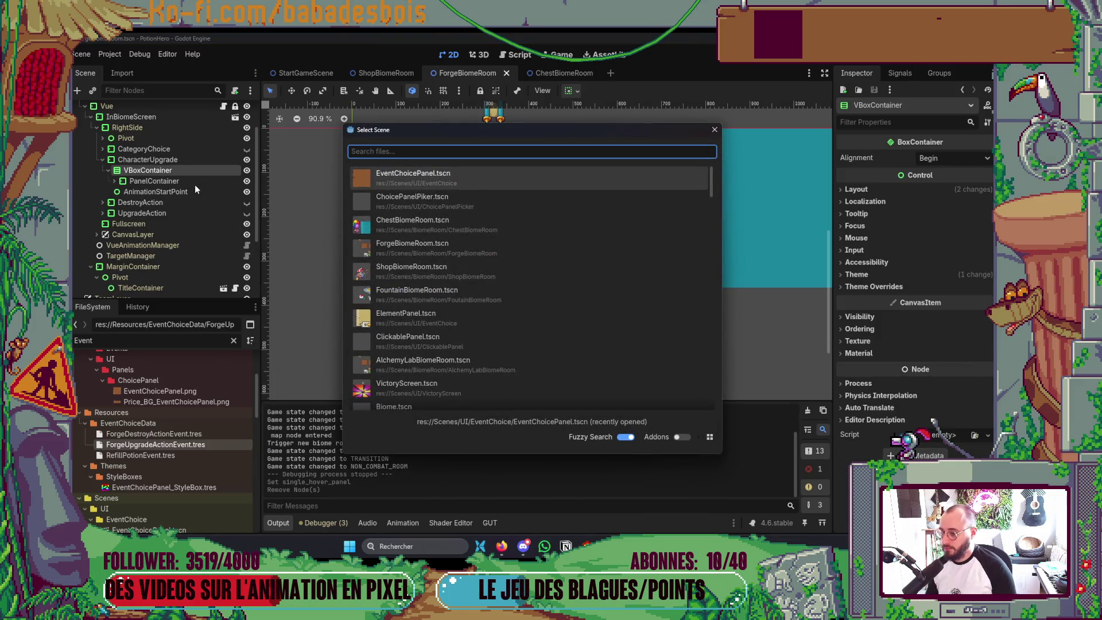
# Instance the choice panel picker scene under VBoxContainer and save the scene
pyautogui.doubleClick(414, 201)
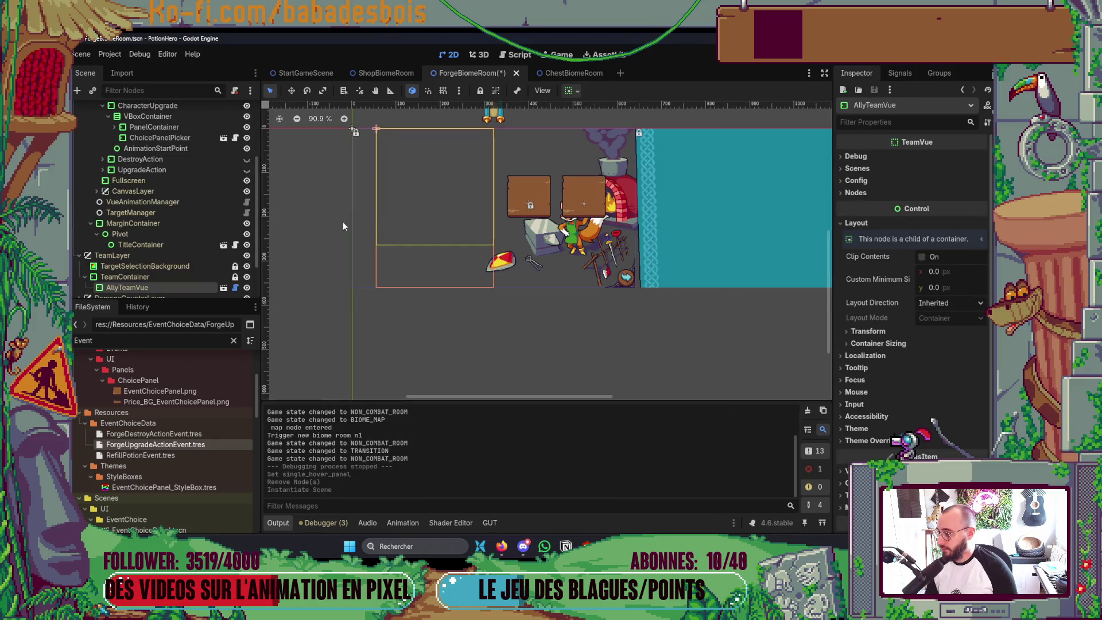
pyautogui.hotkey('ctrl', 's')
pyautogui.scroll(5, 202, 245)
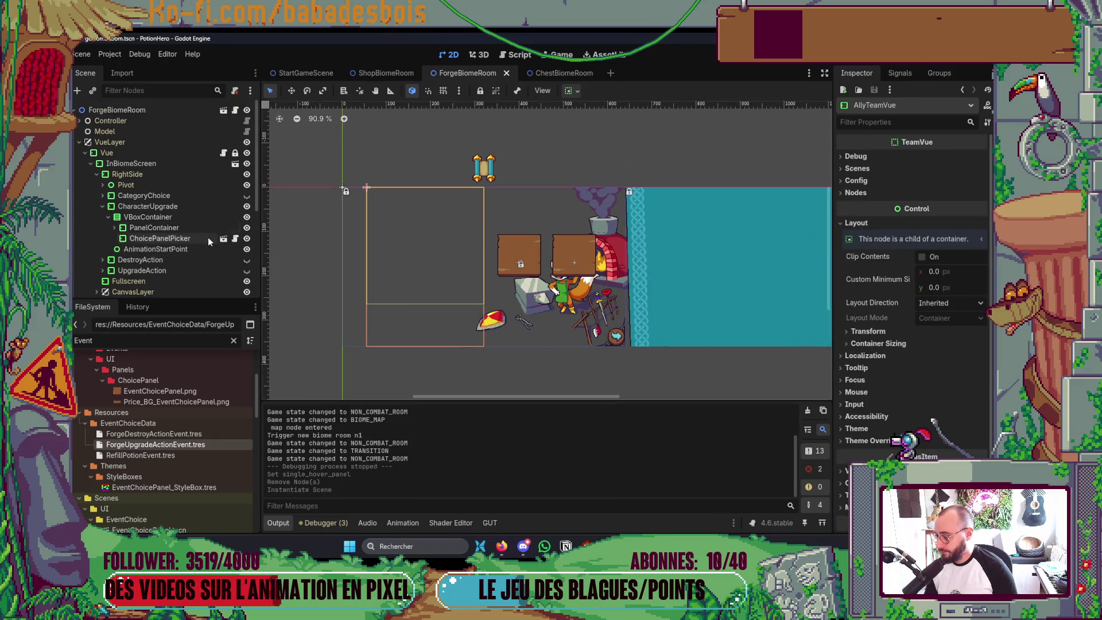
pyautogui.click(160, 237)
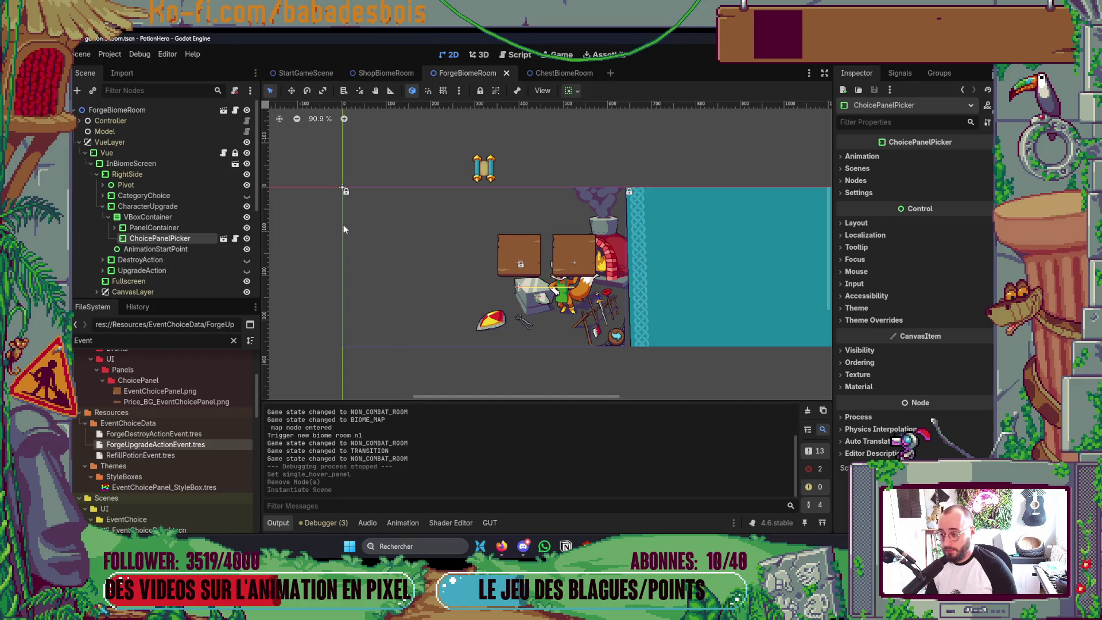
# Set the new ChoicePanelPicker's Panels array to size 2 holding Fury- and HP+
pyautogui.click(893, 159)
pyautogui.click(869, 158)
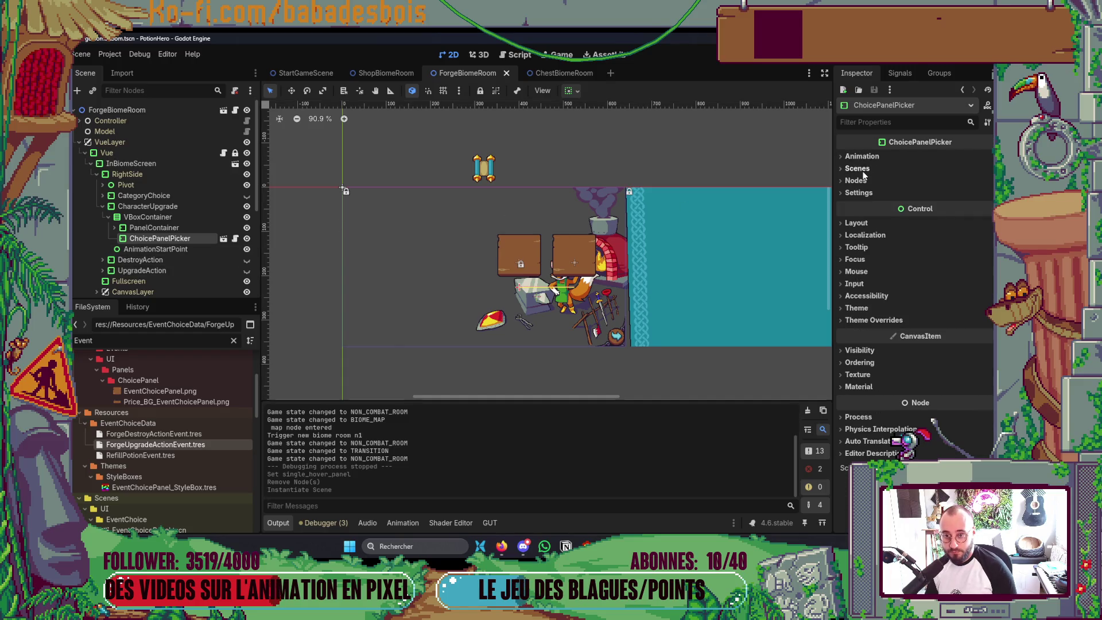
pyautogui.click(864, 211)
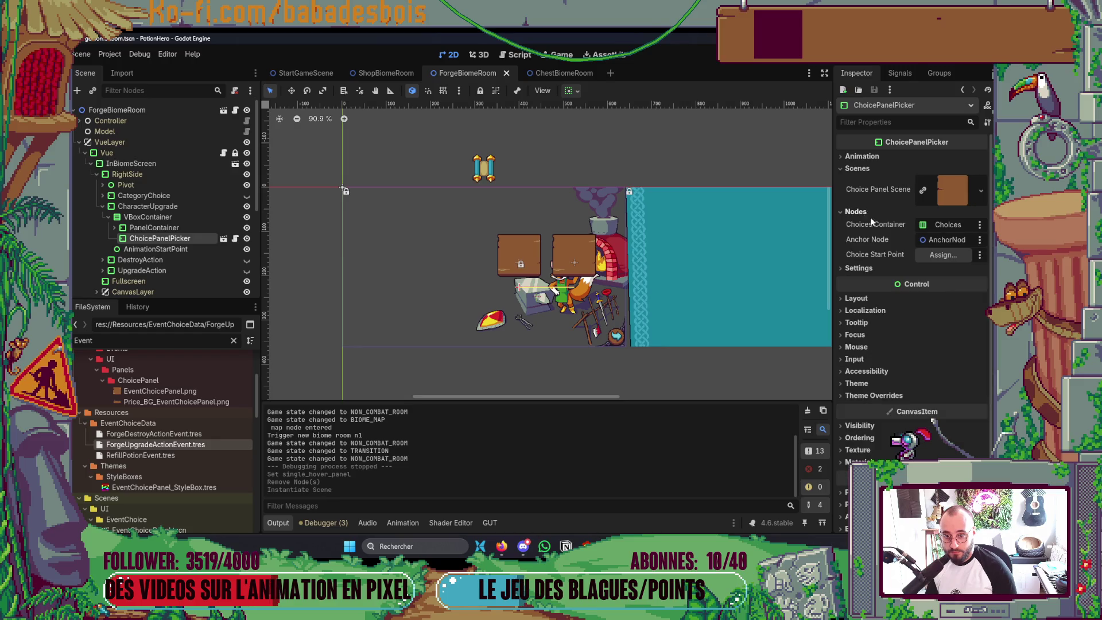
pyautogui.click(858, 270)
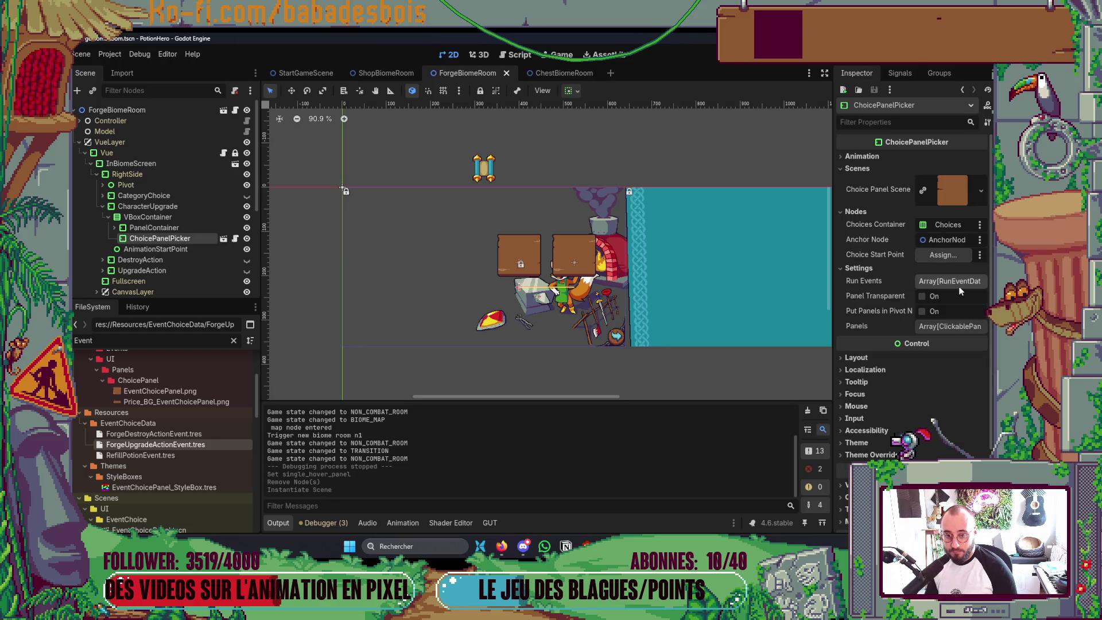
pyautogui.click(949, 326)
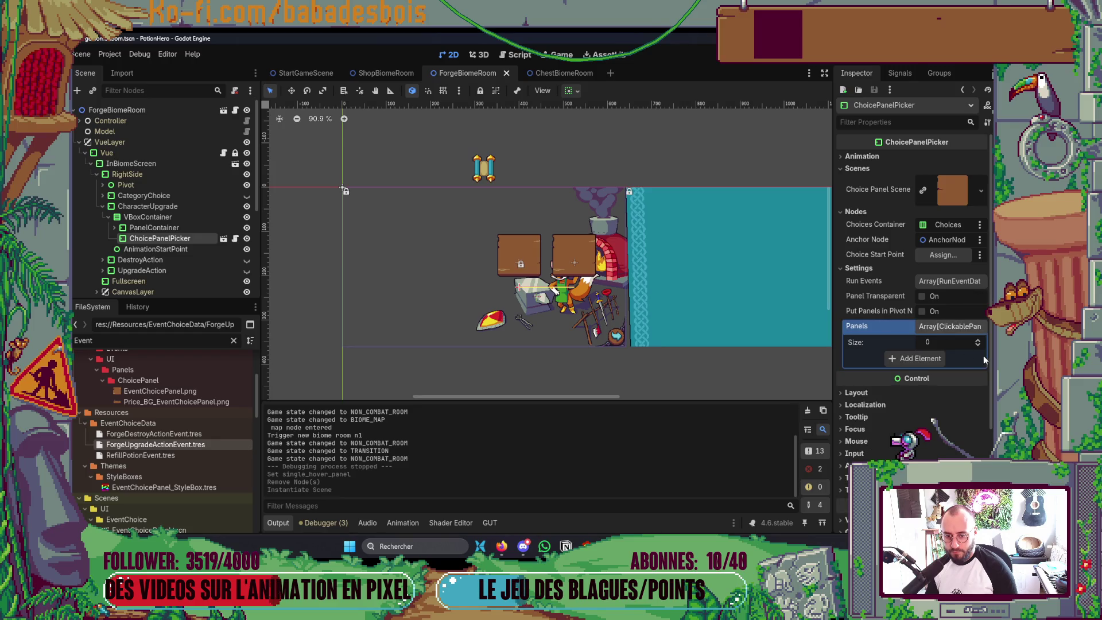
pyautogui.click(978, 341)
pyautogui.click(943, 357)
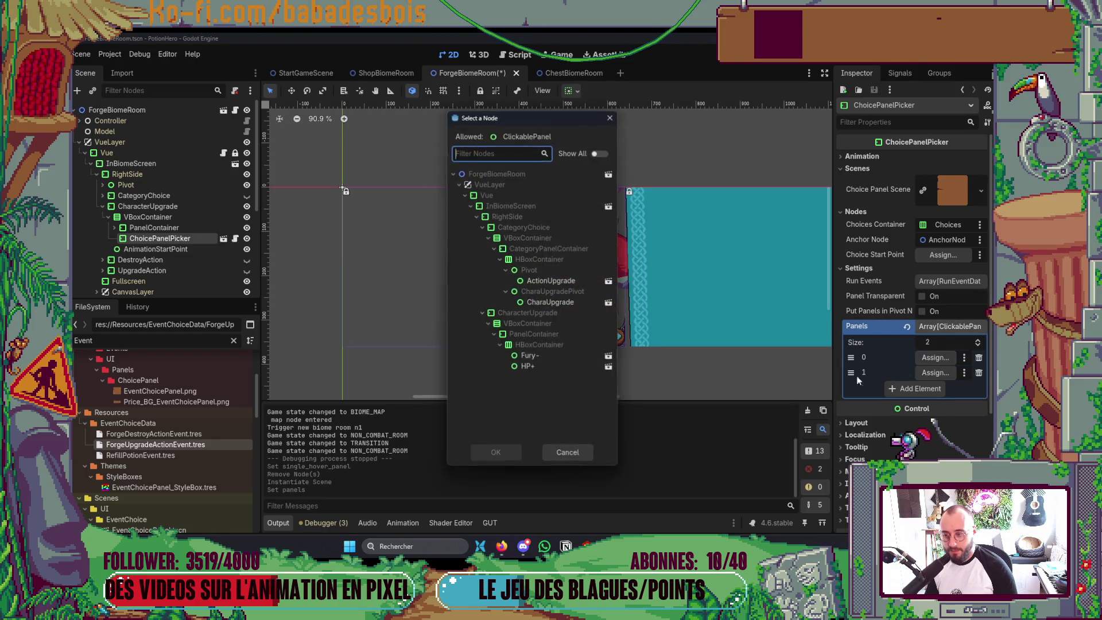
pyautogui.doubleClick(527, 355)
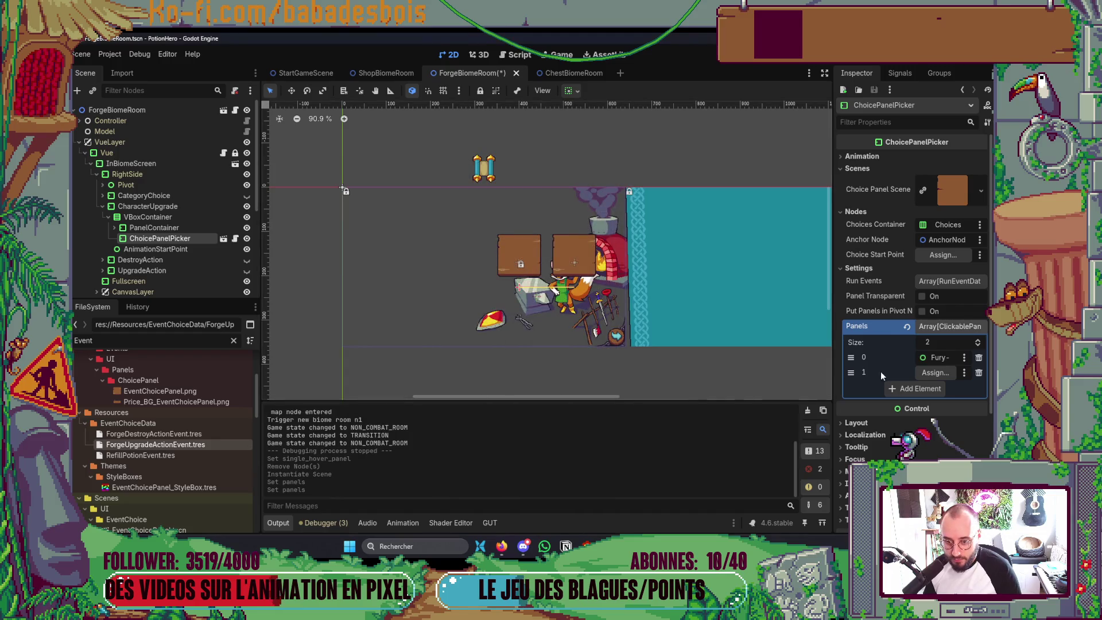
pyautogui.click(934, 372)
pyautogui.doubleClick(563, 362)
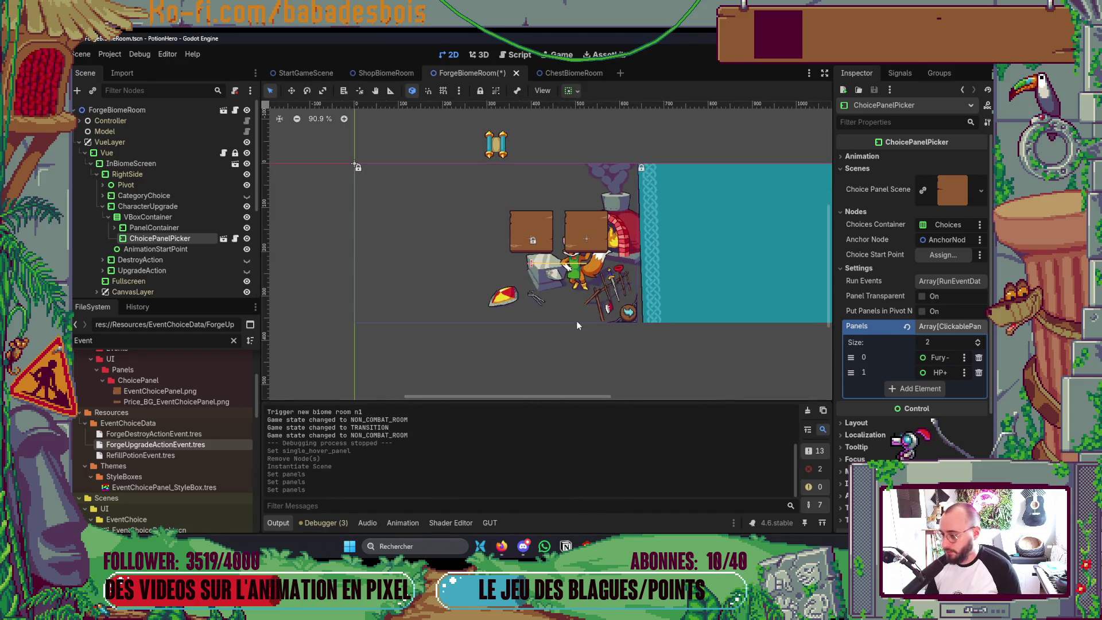
# Enable Put Panels in Pivot Nodes, save, and fold the Inspector groups back up
pyautogui.click(922, 311)
pyautogui.hotkey('ctrl', 's')
pyautogui.click(857, 268)
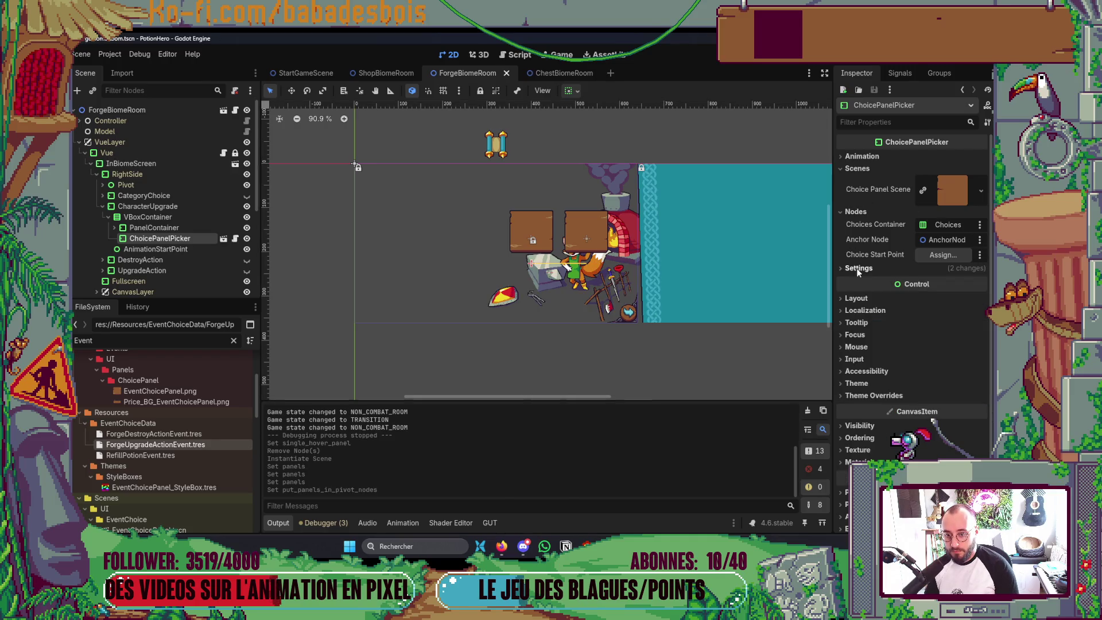
pyautogui.click(855, 212)
pyautogui.click(855, 168)
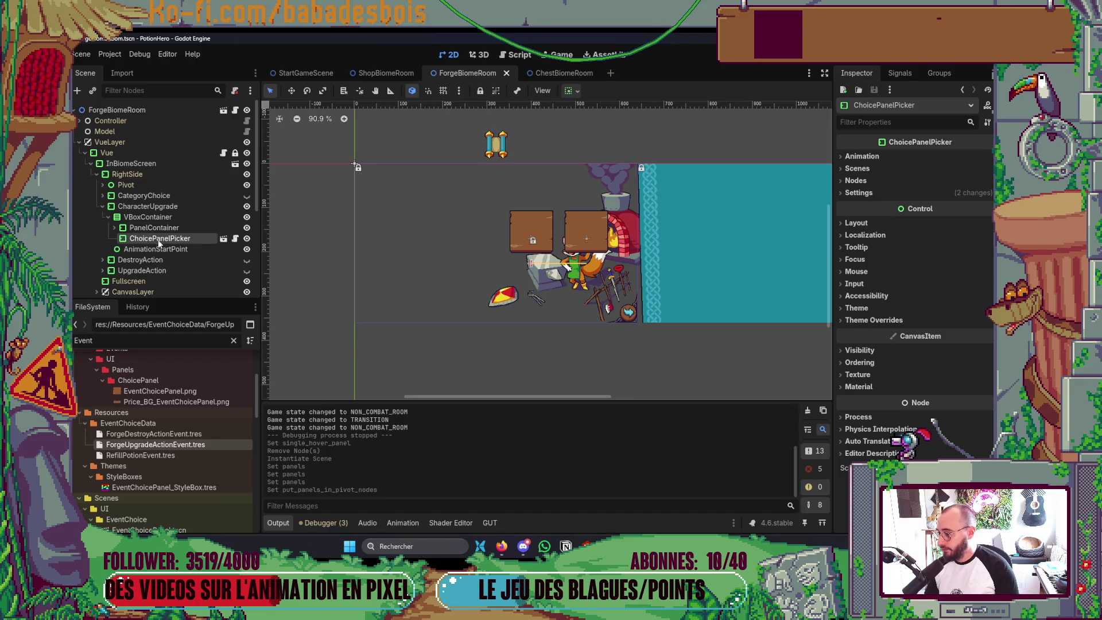
pyautogui.click(148, 109)
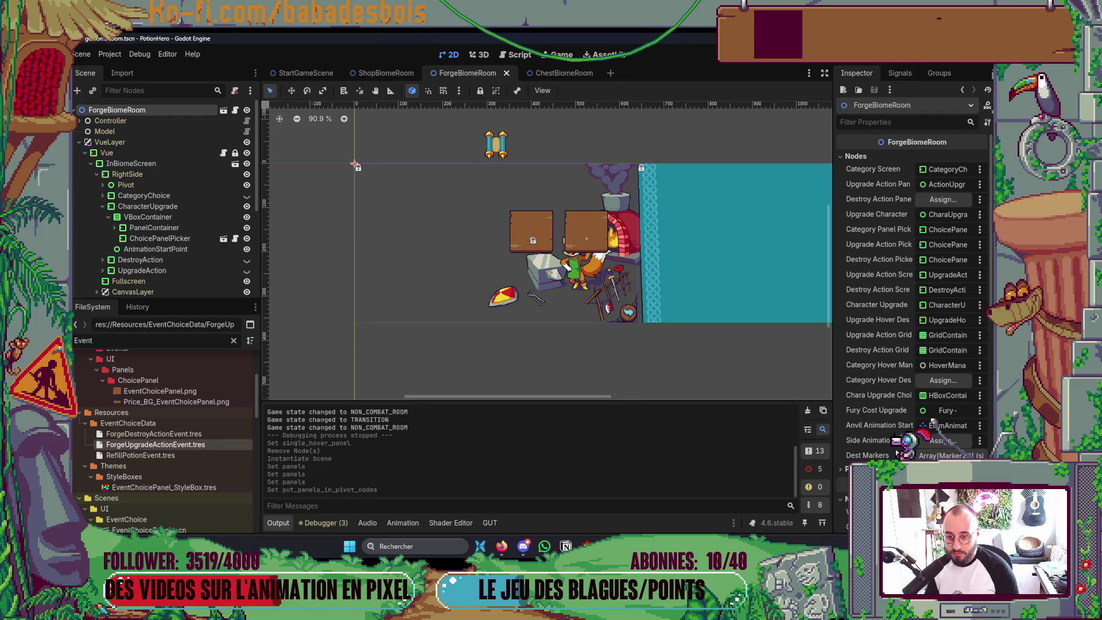
# Widen the Inspector to show ForgeBiomeRoom's full property names, then switch to Neovim
pyautogui.moveTo(832, 392); pyautogui.dragTo(742, 388)
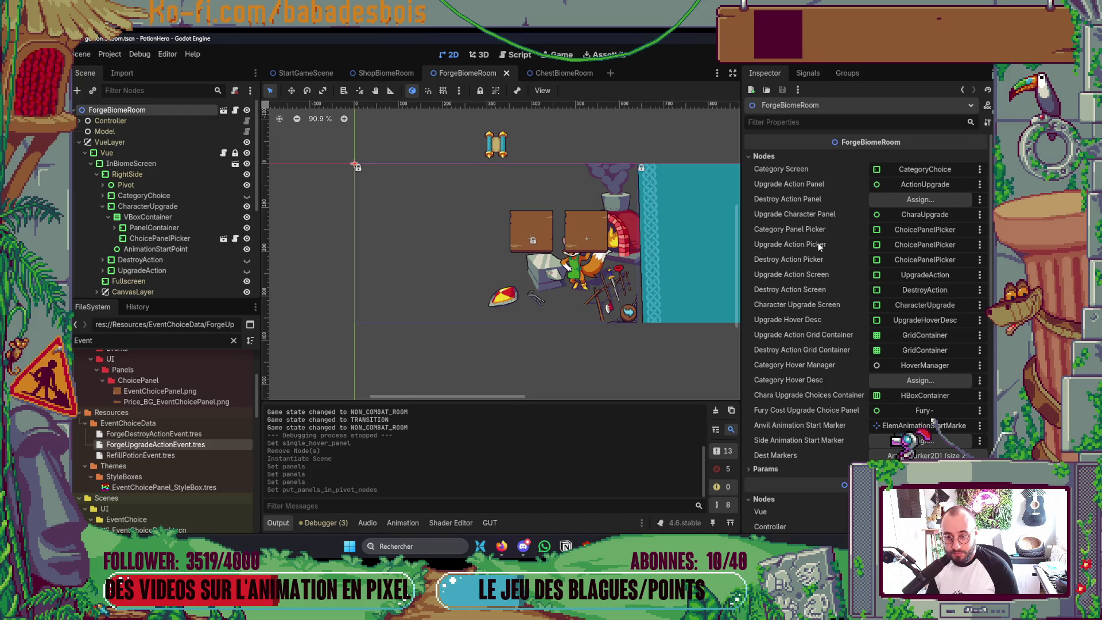
pyautogui.hotkey('alt', 'Tab')
pyautogui.scroll(2, 671, 147)
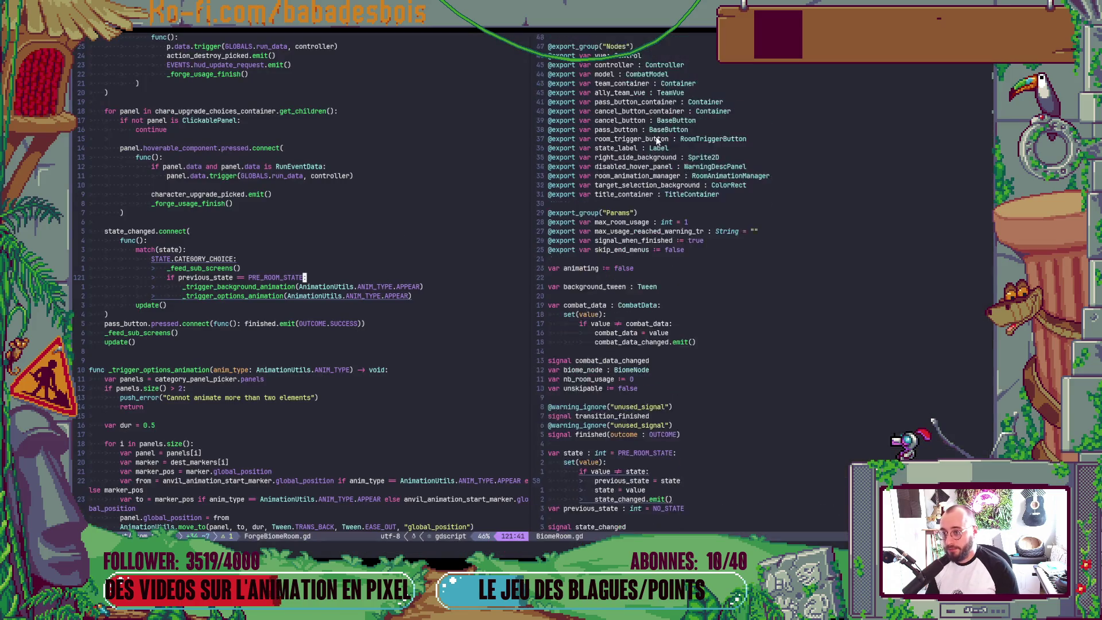
pyautogui.scroll(2, 671, 147)
# Open ForgeBiomeRoom.gd through the project file finder
pyautogui.click(720, 185)
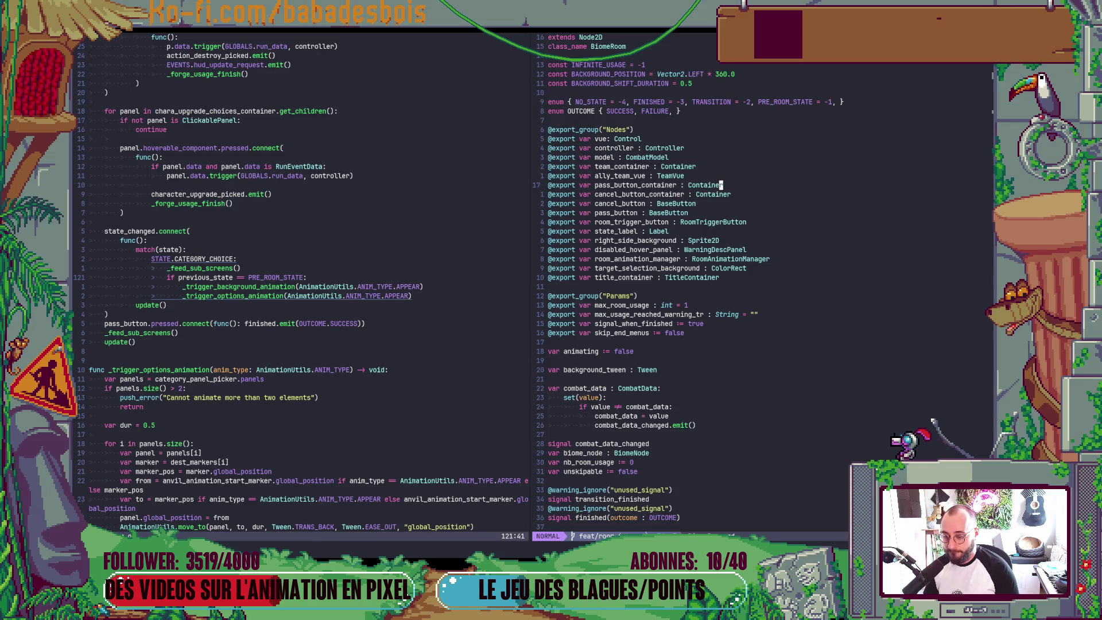
pyautogui.press('space')
pyautogui.press('f')
pyautogui.press('f')
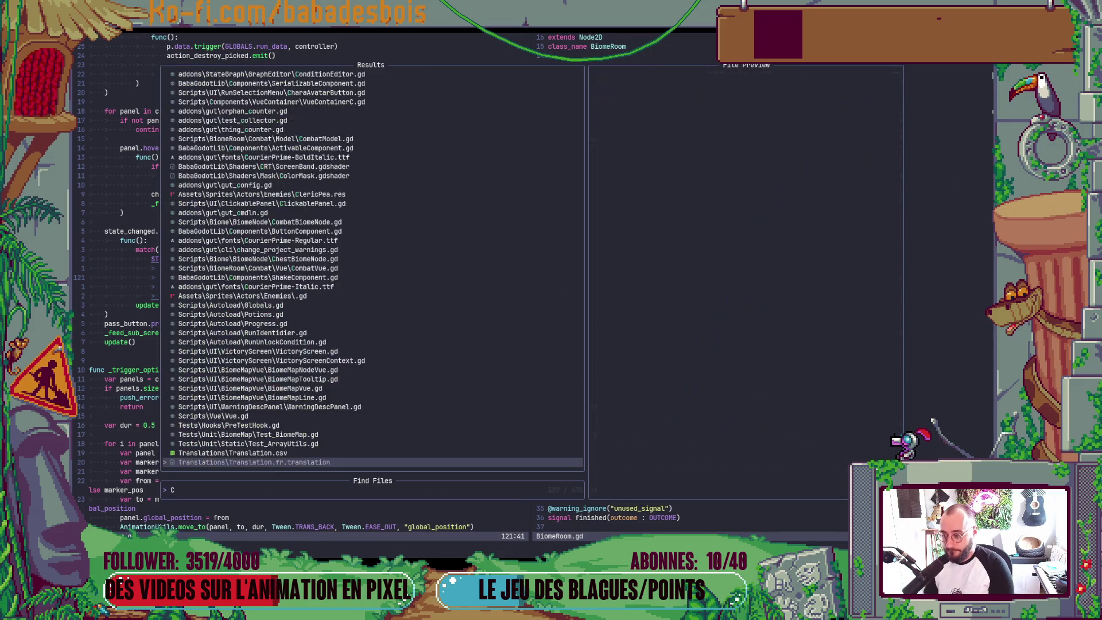
pyautogui.write('Forge')
pyautogui.press('Return')
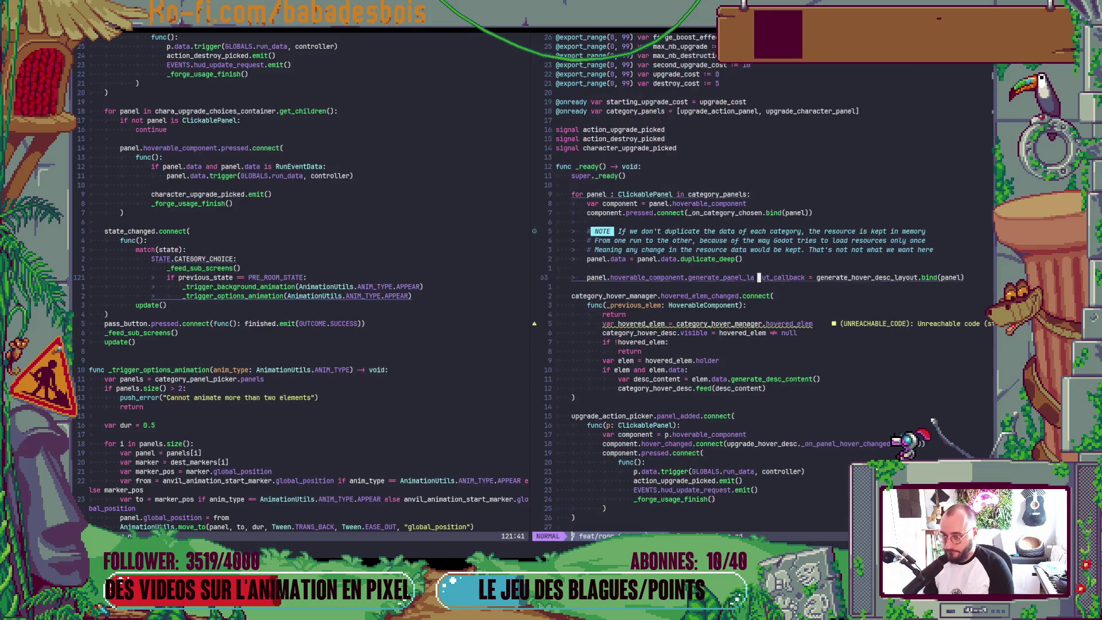
# Duplicate the upgrade_action_picker export as chara_upgrade_panel_picker and save the script
pyautogui.press('j')
pyautogui.press('j')
pyautogui.press('j')
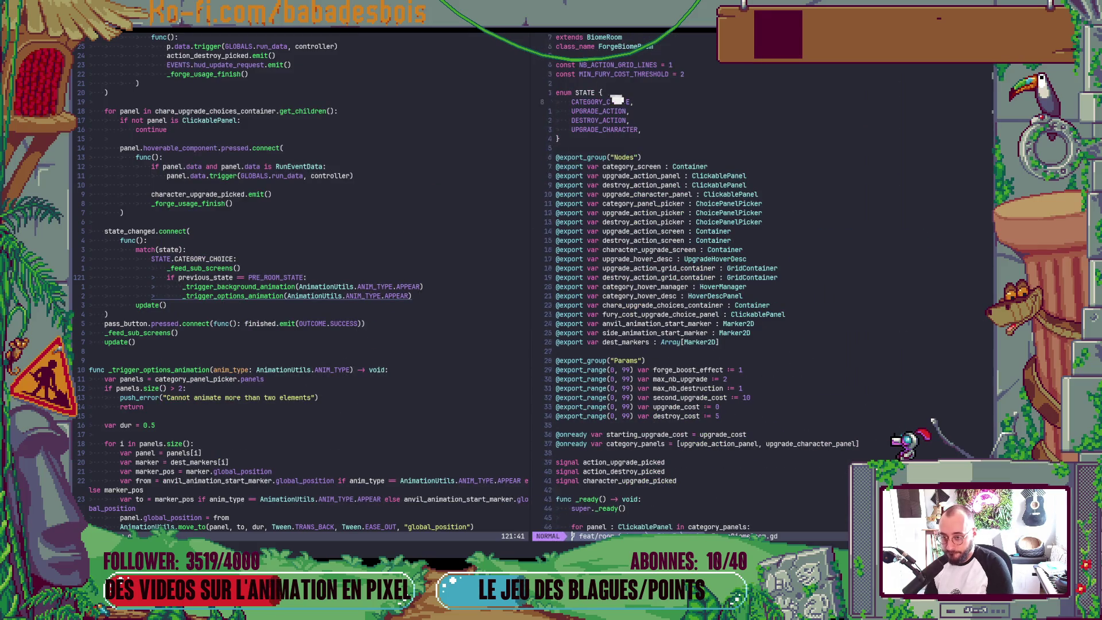
pyautogui.press('j')
pyautogui.press('j')
pyautogui.press('j')
pyautogui.press('j')
pyautogui.press('j')
pyautogui.press('j')
pyautogui.press('y')
pyautogui.press('y')
pyautogui.press('p')
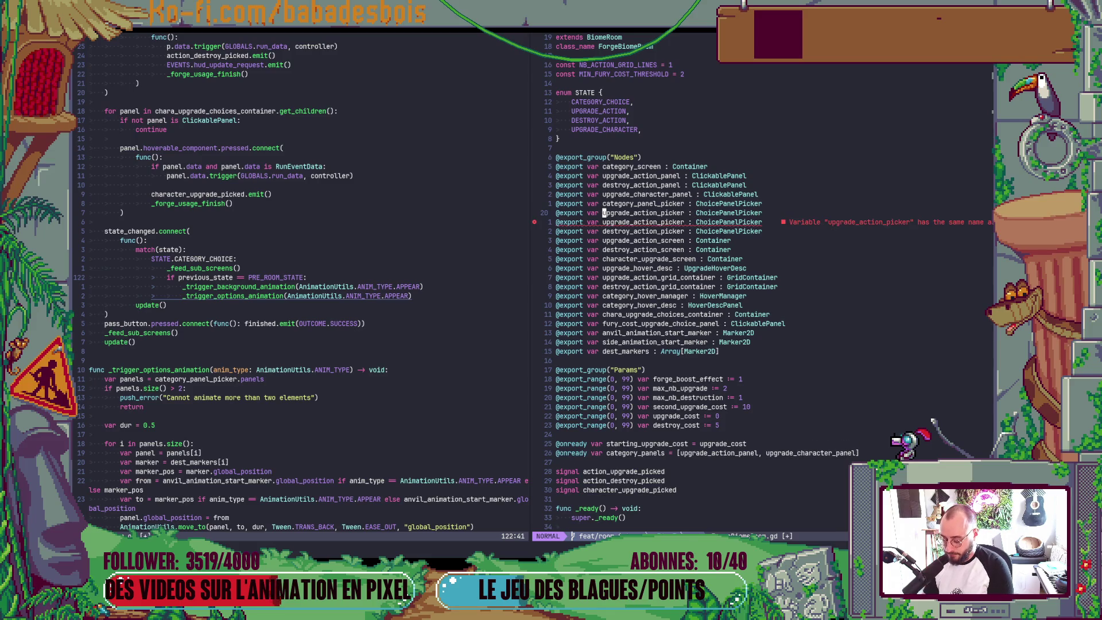
pyautogui.write('c2f_')
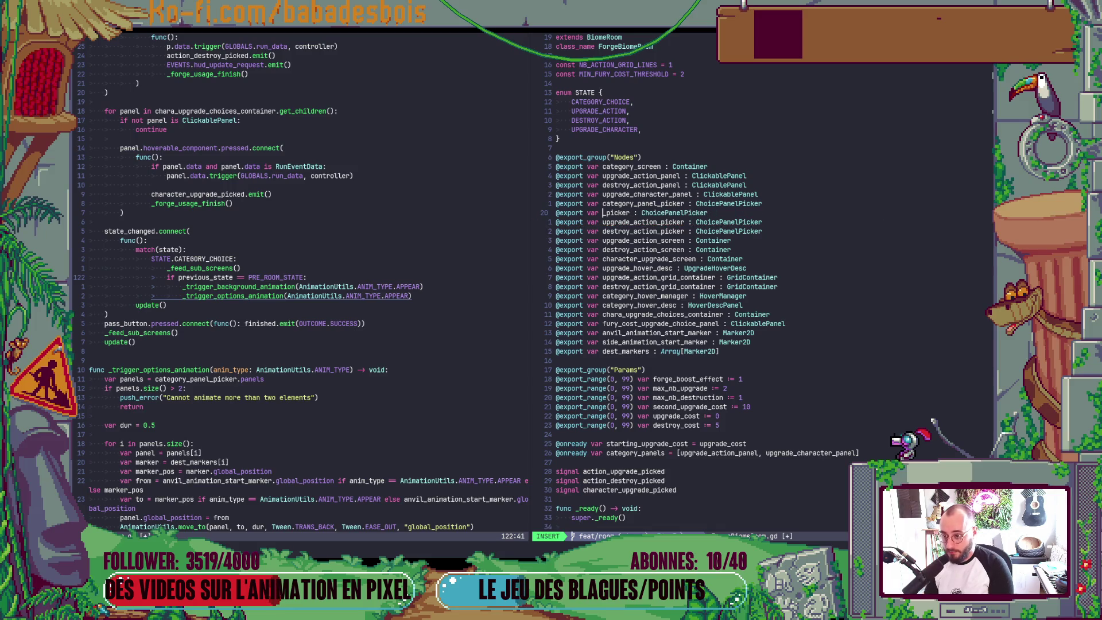
pyautogui.write('chara_')
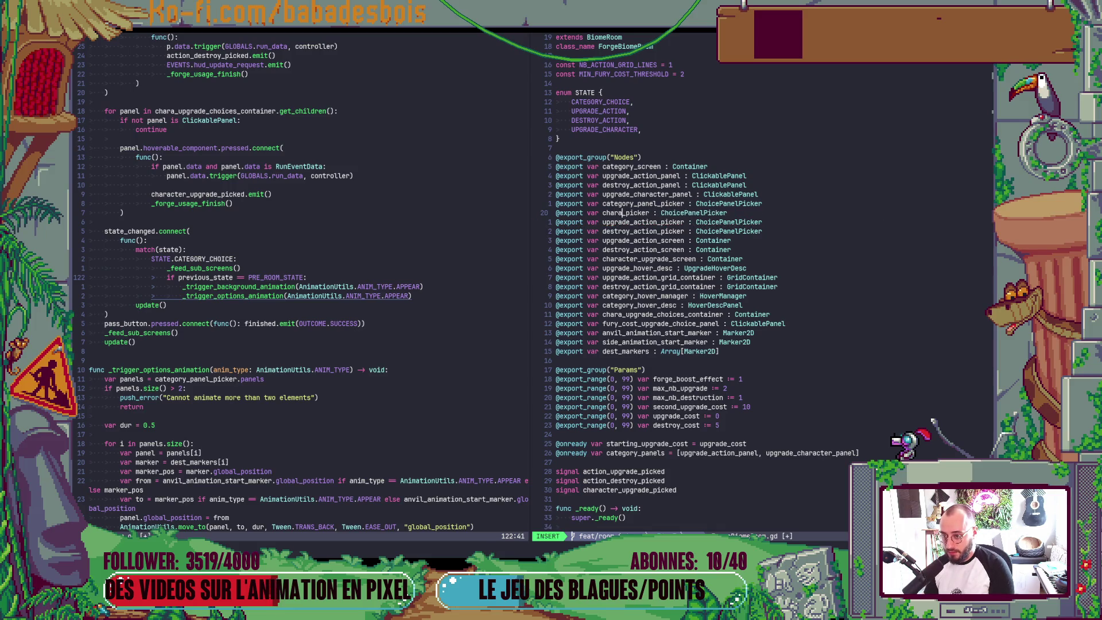
pyautogui.write('up')
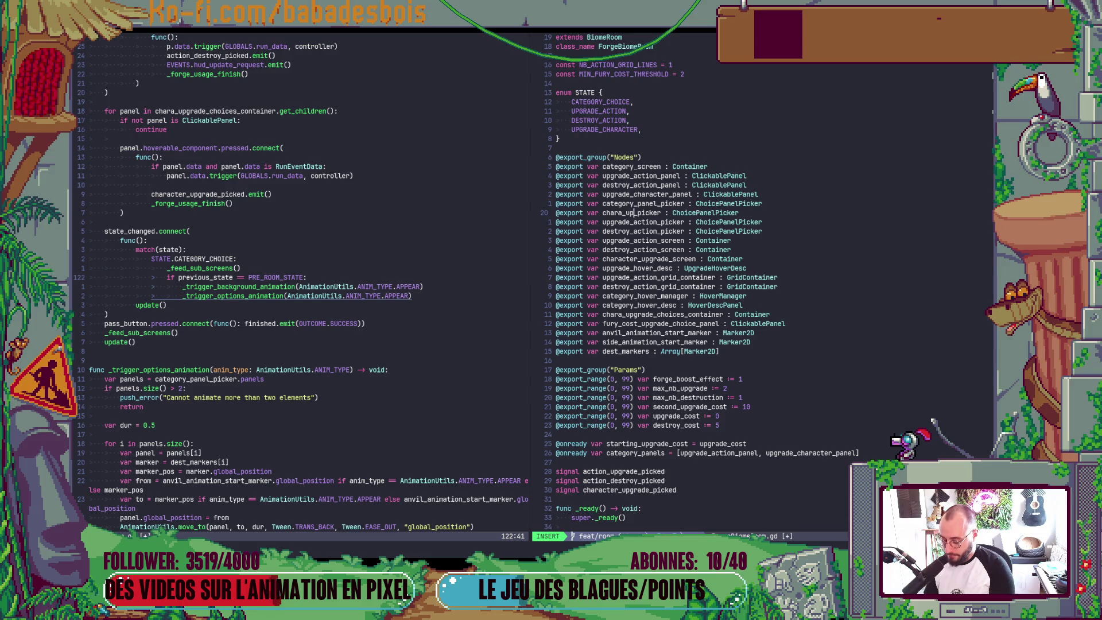
pyautogui.write('grade_pane')
pyautogui.press('Escape')
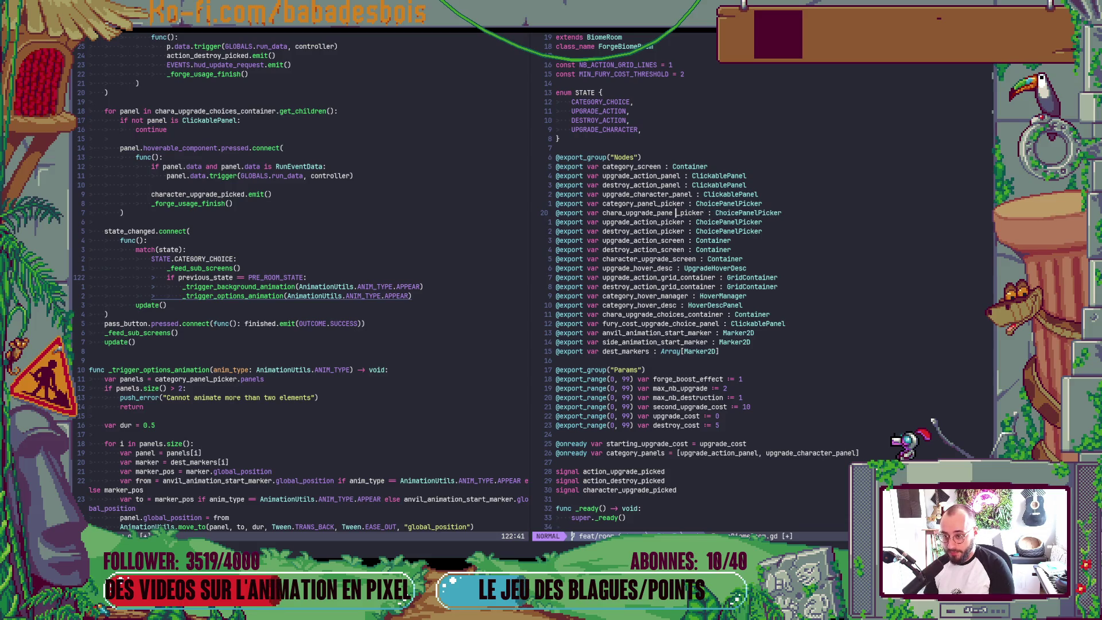
pyautogui.write(':w')
pyautogui.press('Return')
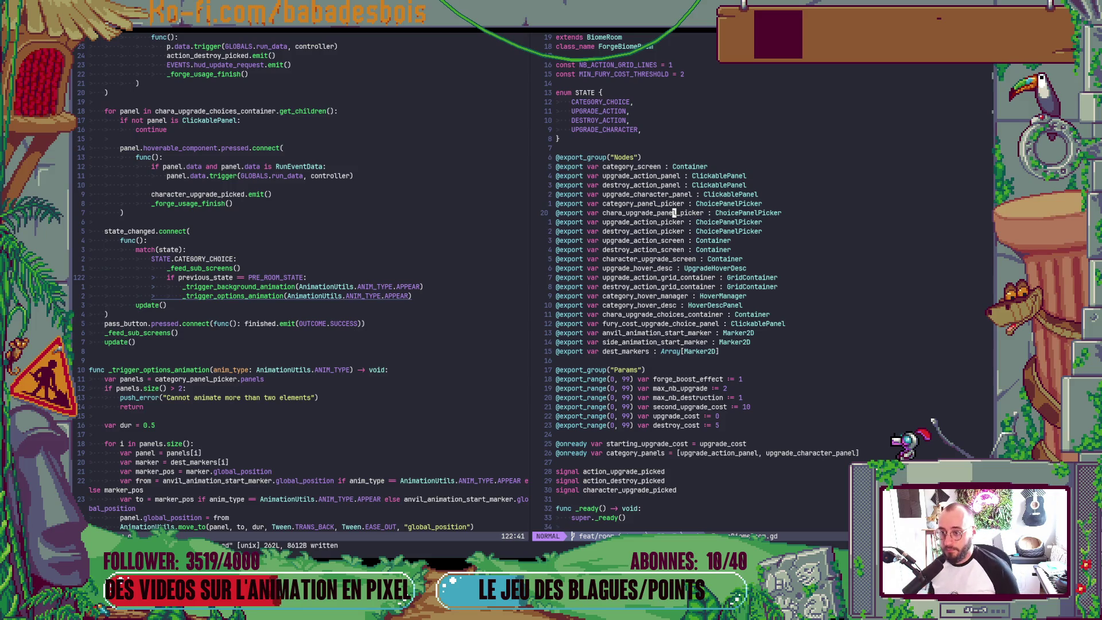
pyautogui.scroll(-1, 755, 256)
pyautogui.scroll(-10, 755, 256)
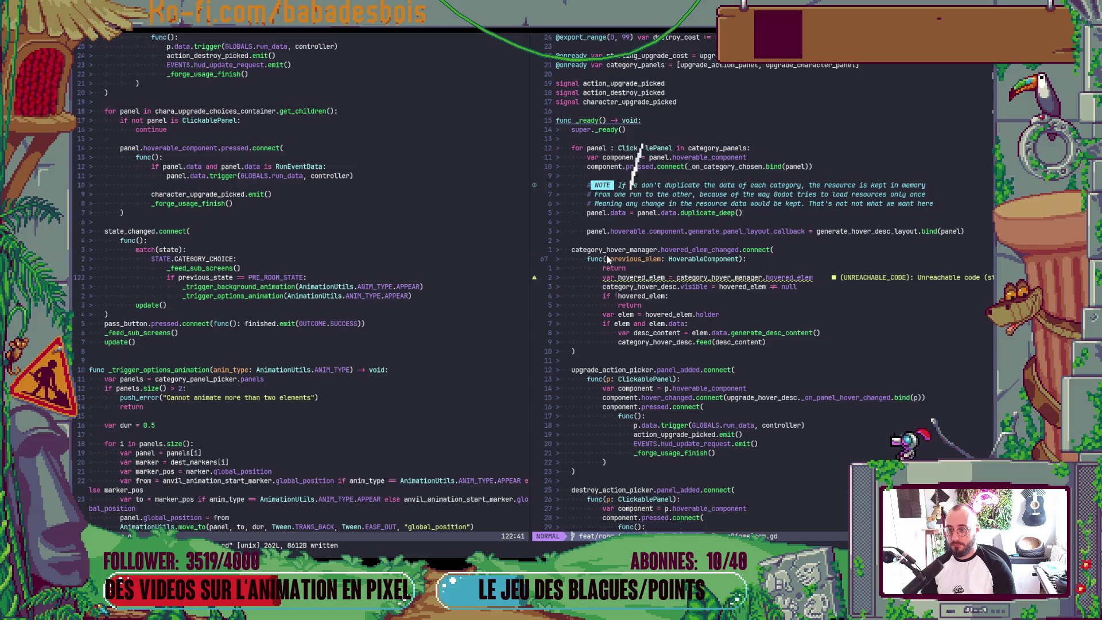
pyautogui.scroll(-3, 607, 255)
# Delete the unreachable return, comment out the category_hover_manager hover handler block, and save
pyautogui.click(607, 268)
pyautogui.press('d')
pyautogui.press('d')
pyautogui.press('k')
pyautogui.press('k')
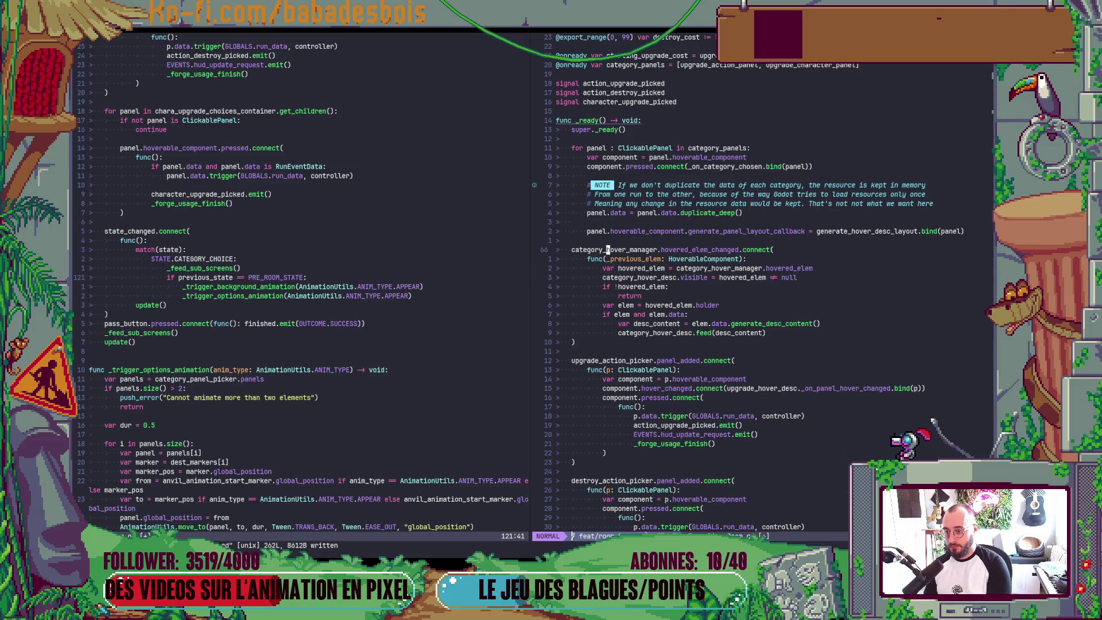
pyautogui.hotkey('ctrl', 'v')
pyautogui.press('j')
pyautogui.press('j')
pyautogui.press('j')
pyautogui.press('j')
pyautogui.press('j')
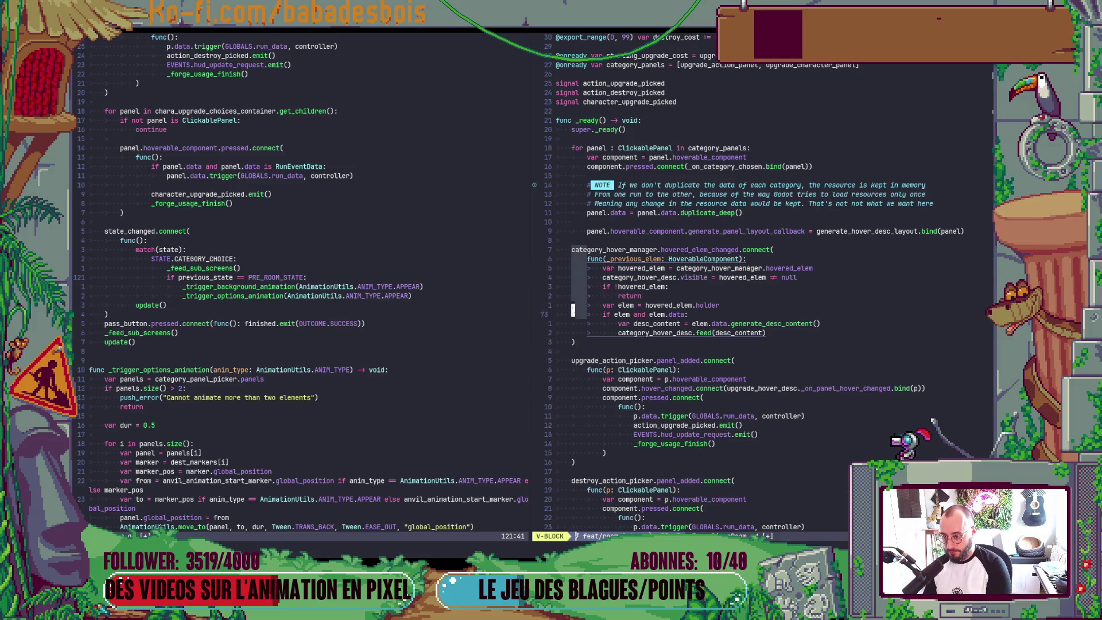
pyautogui.press('j')
pyautogui.press('j')
pyautogui.press('j')
pyautogui.hotkey('shift', 'i')
pyautogui.write('#')
pyautogui.press('Escape')
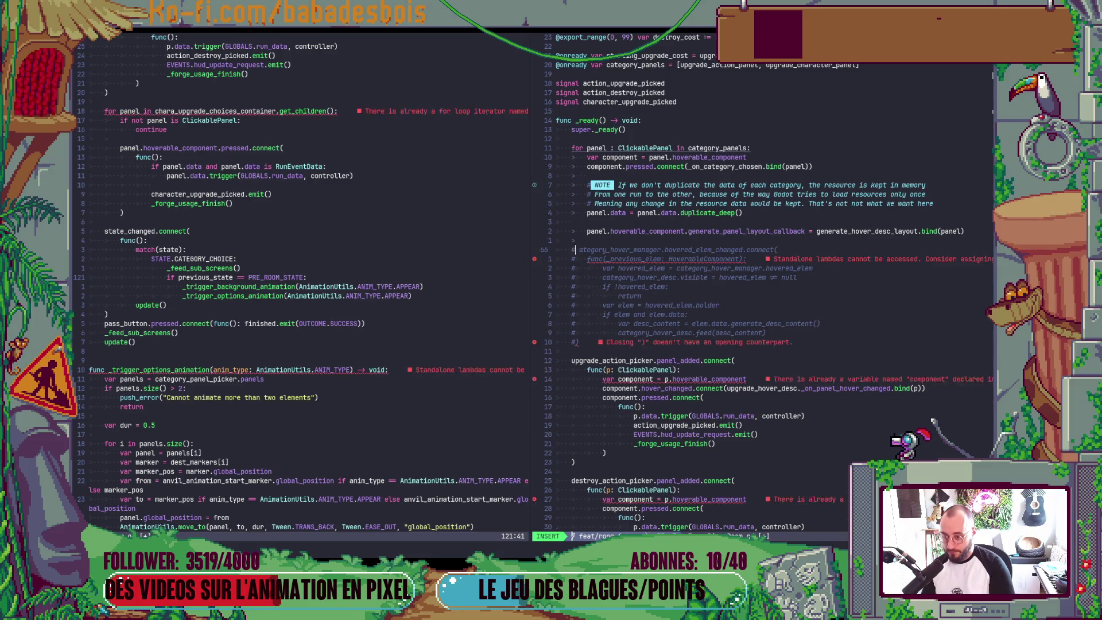
pyautogui.write(':w')
pyautogui.press('Return')
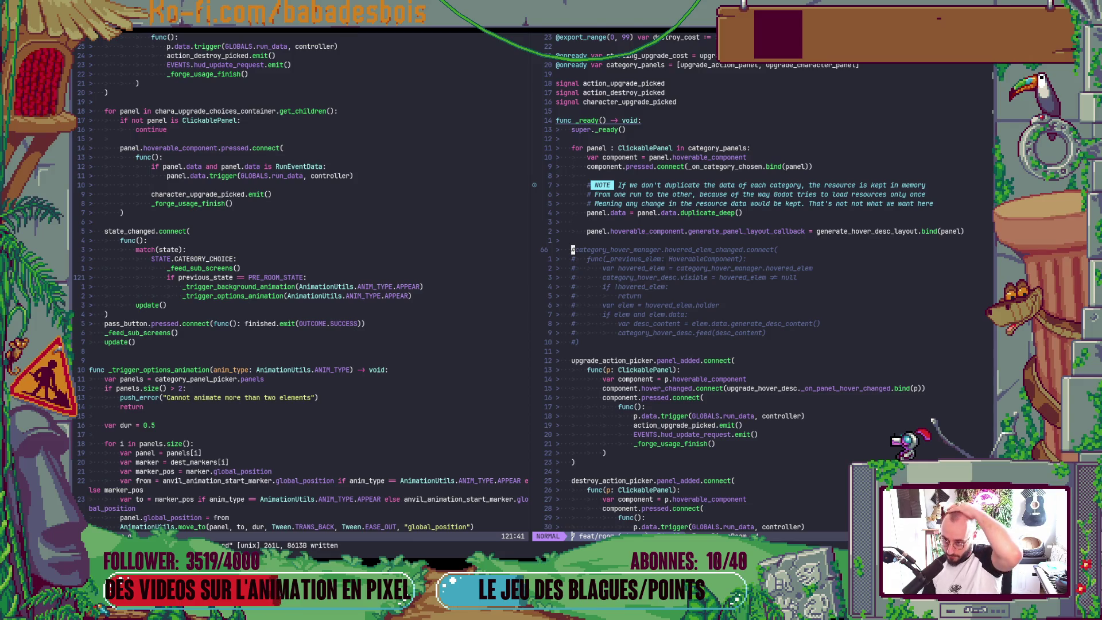
# Duplicate the hover-description layout callback line above the commented block
pyautogui.press('k')
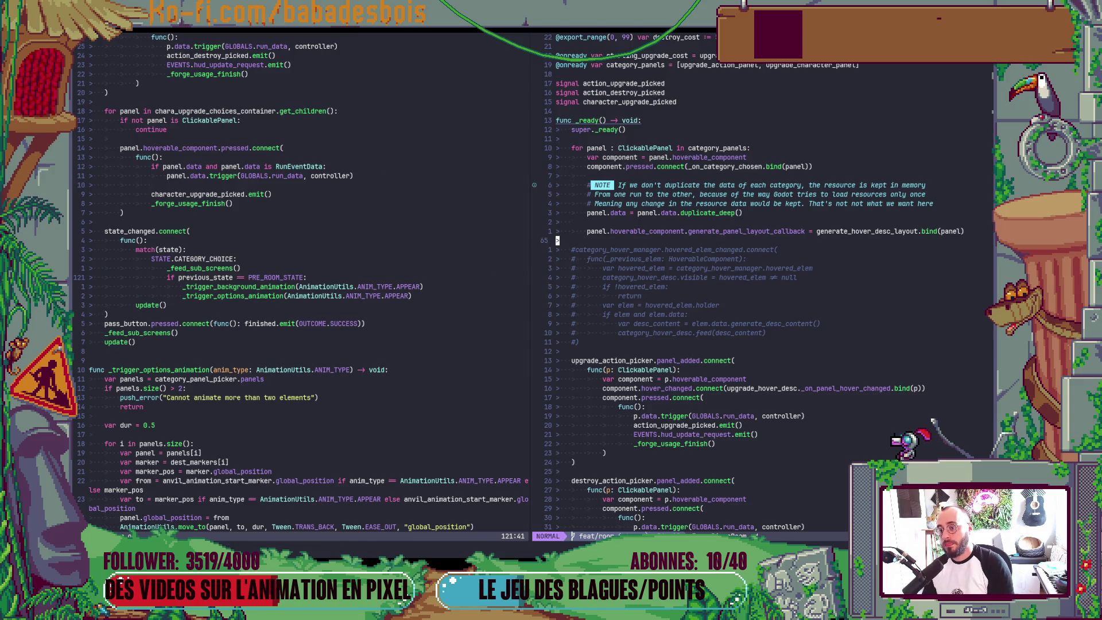
pyautogui.press('k')
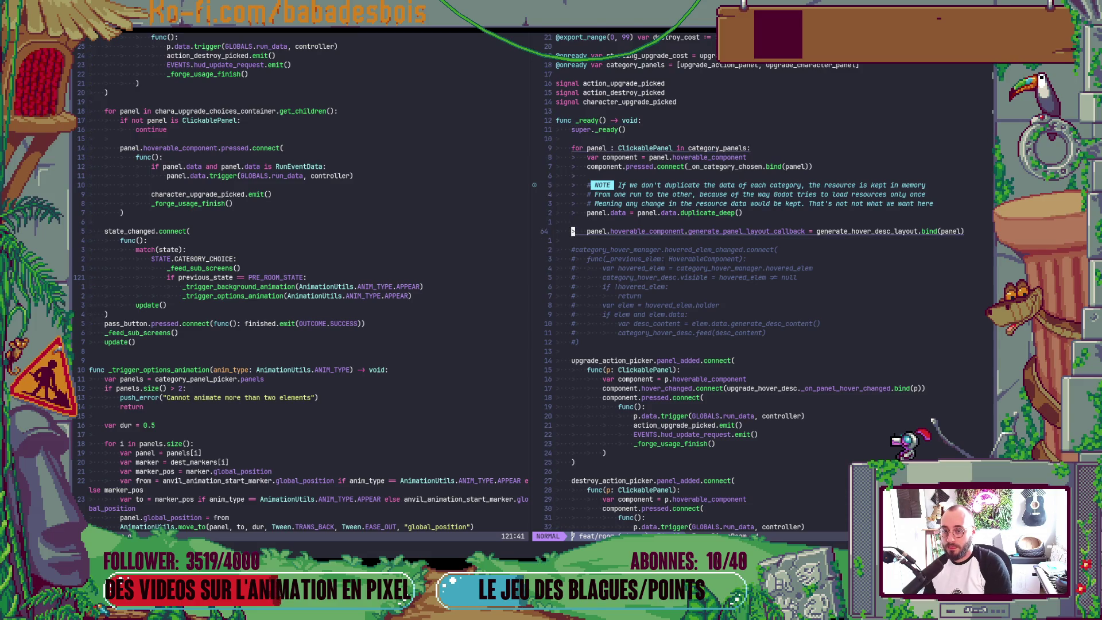
pyautogui.press('y')
pyautogui.press('y')
pyautogui.press('j')
pyautogui.press('p')
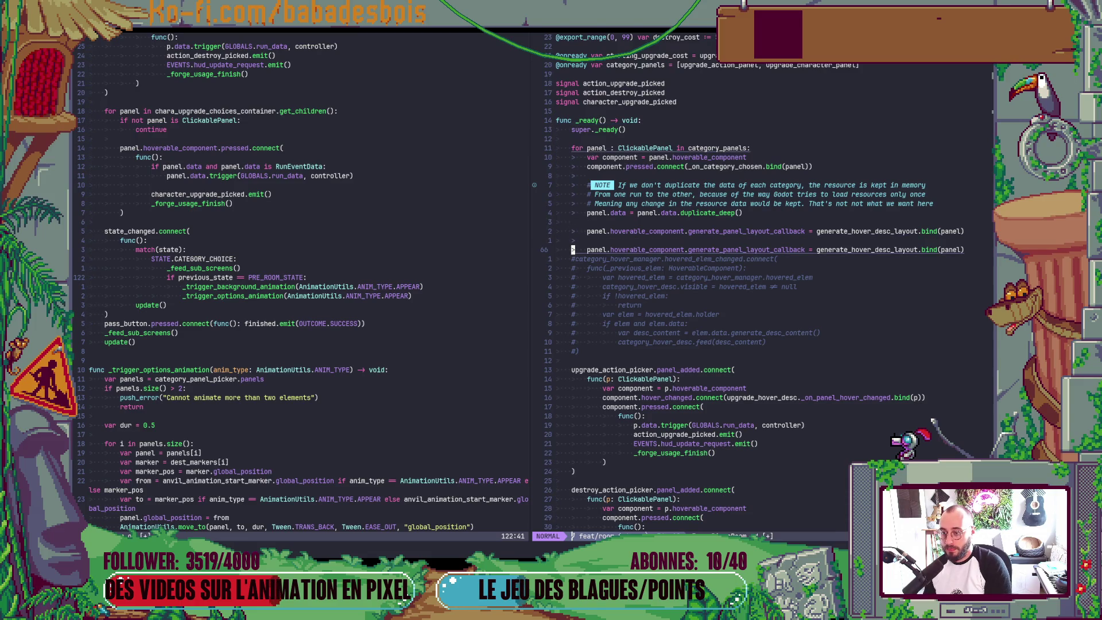
pyautogui.press('k')
pyautogui.press('k')
pyautogui.press('k')
pyautogui.press('k')
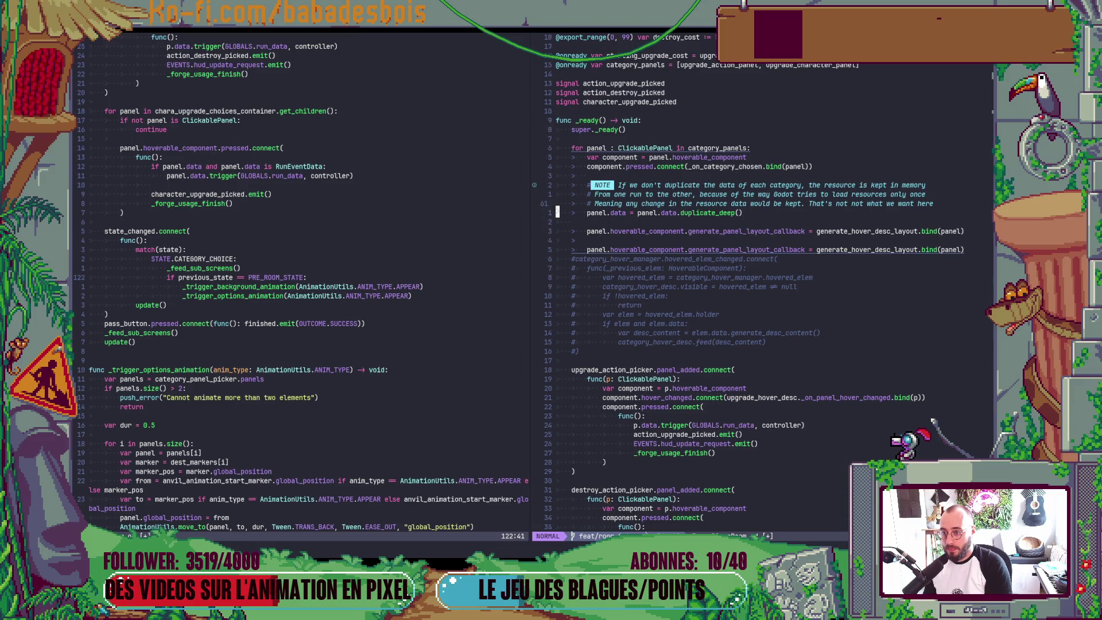
pyautogui.press('k')
pyautogui.press('k')
pyautogui.press('k')
pyautogui.press('k')
pyautogui.press('k')
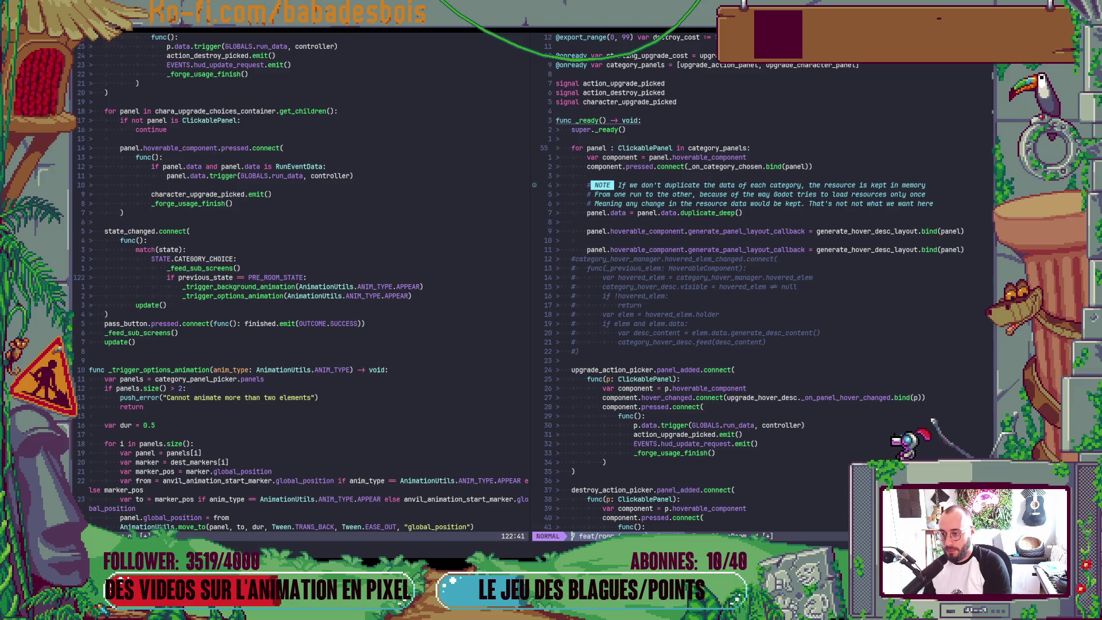
# Wrap the duplicated callback in a for loop over chara_upgrade_panel_picker.panels
pyautogui.press('y')
pyautogui.press('y')
pyautogui.press('j')
pyautogui.press('j')
pyautogui.press('j')
pyautogui.press('j')
pyautogui.press('P')
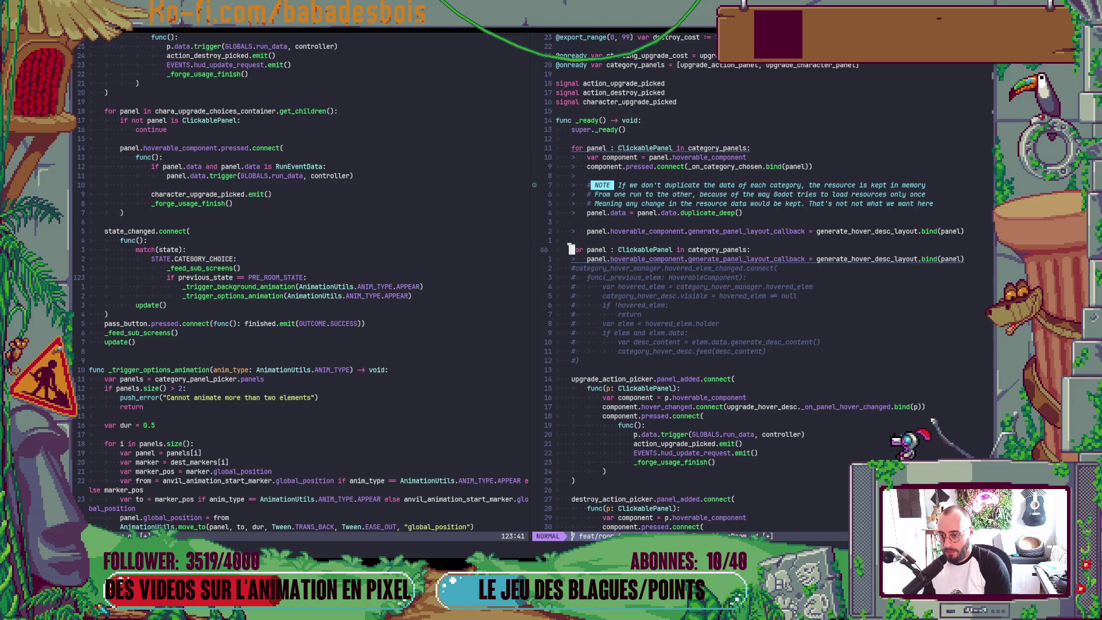
pyautogui.press('j')
pyautogui.press('o')
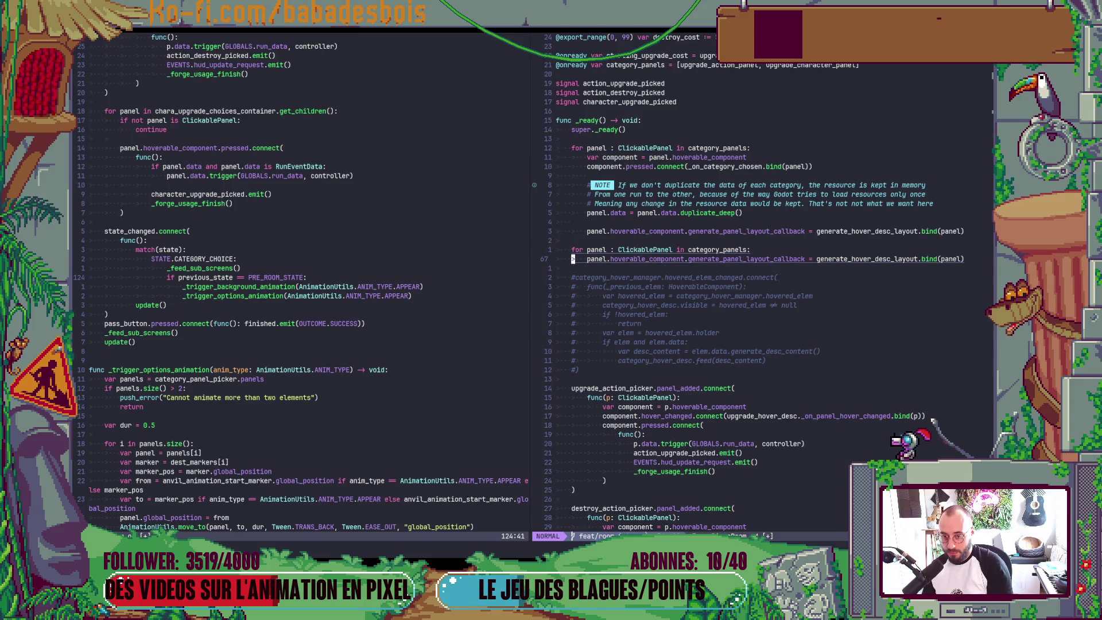
pyautogui.press('Escape')
pyautogui.press('k')
pyautogui.press('B')
pyautogui.press('C')
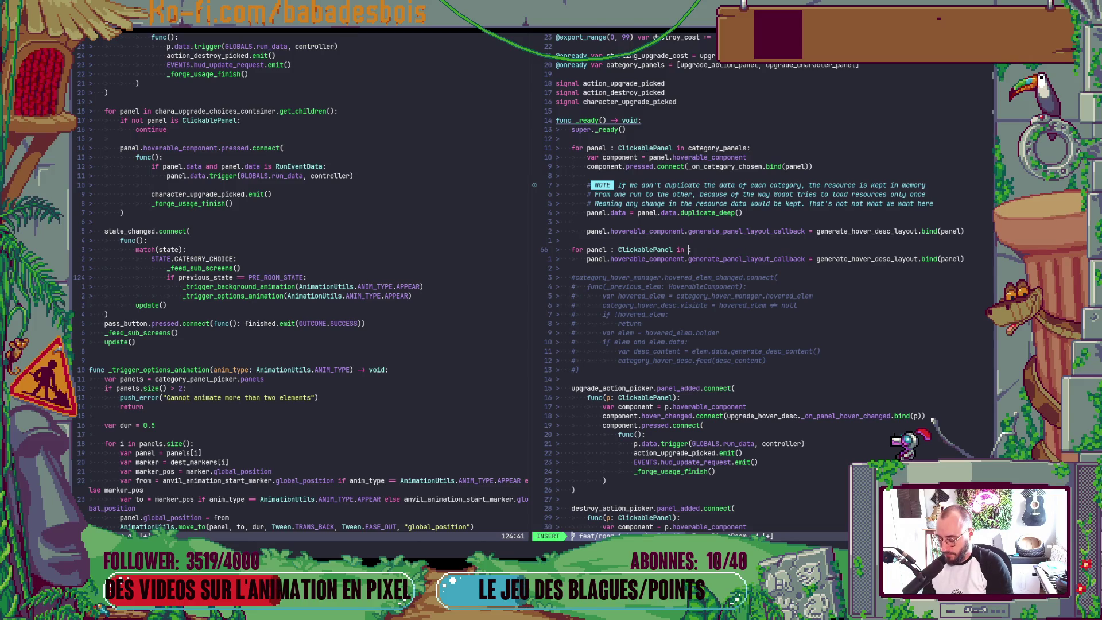
pyautogui.write('chara_upgrade_panel_picker.pa')
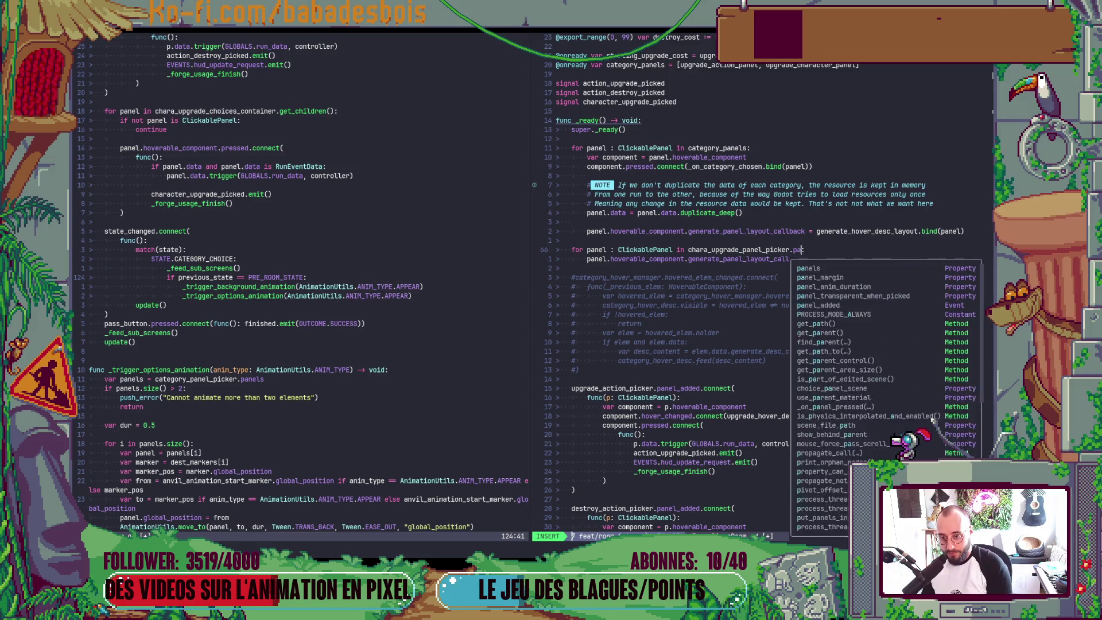
pyautogui.write('nels:')
pyautogui.press('Escape')
pyautogui.write(':w')
pyautogui.press('Return')
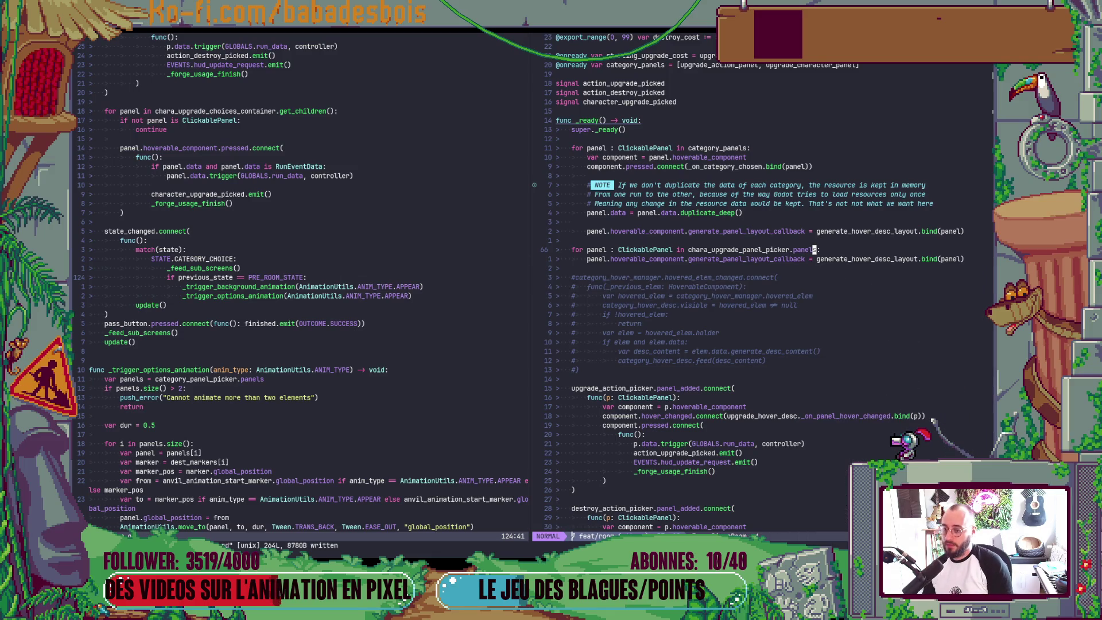
# Switch back to Godot and run the game to test the forge
pyautogui.hotkey('alt', 'Tab')
pyautogui.press('F5')
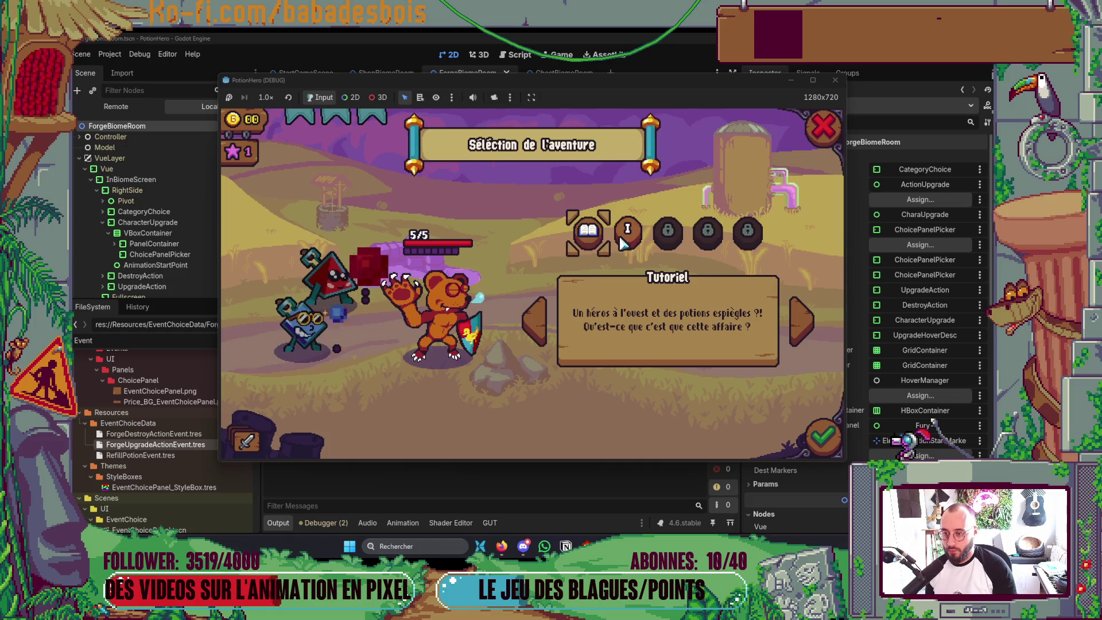
# Start the tutorial adventure, click through its dialogue and enter the Forge, hitting the Nil 'panels' error
pyautogui.click(820, 435)
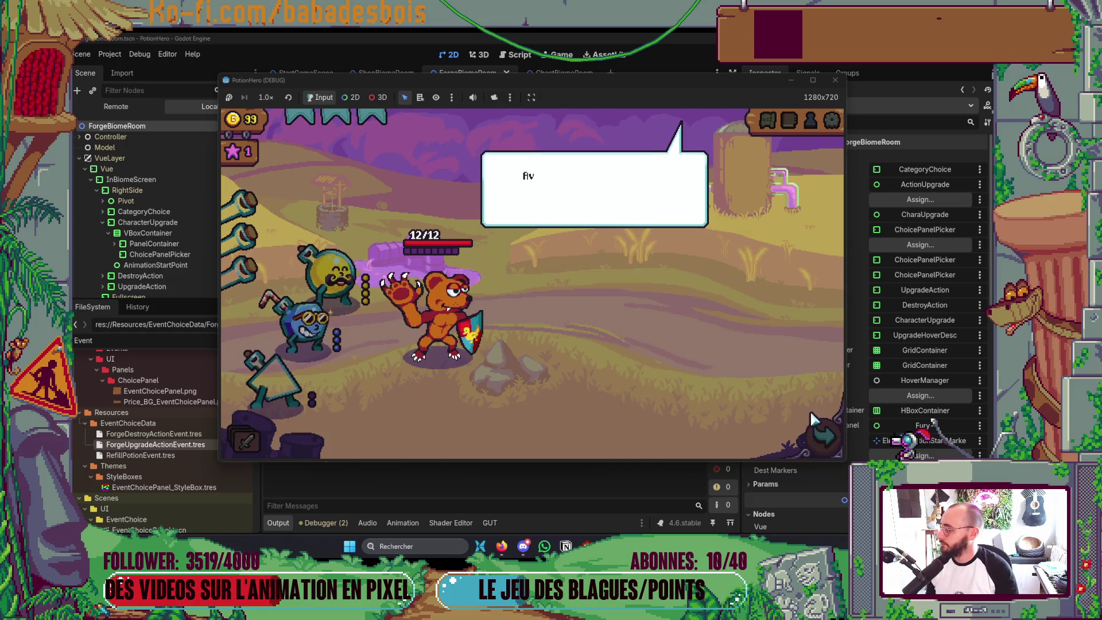
pyautogui.click(741, 362)
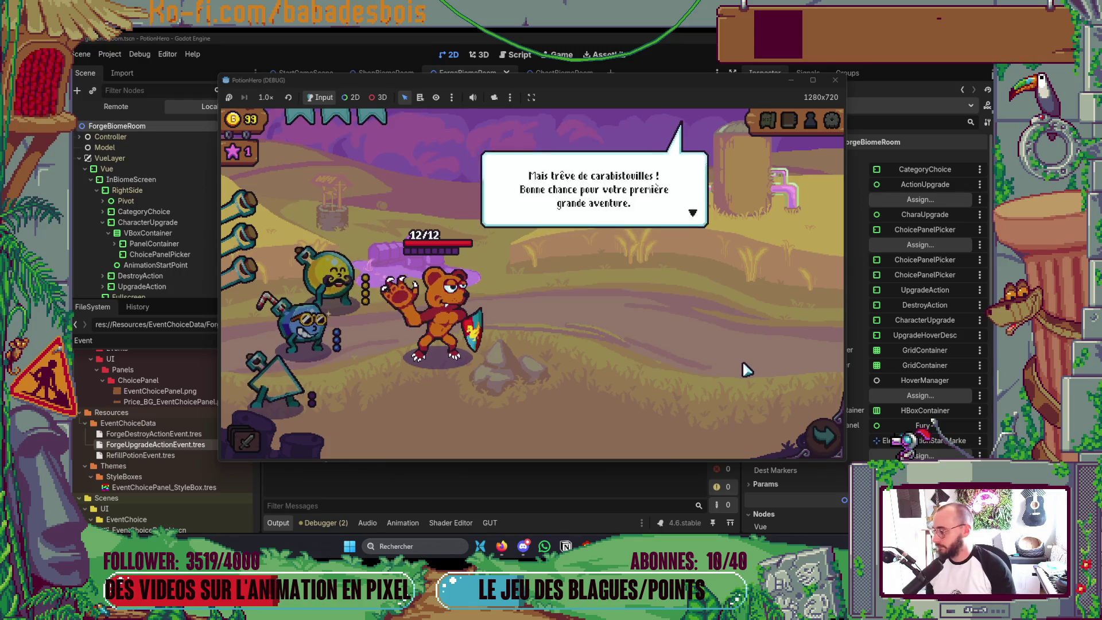
pyautogui.click(821, 437)
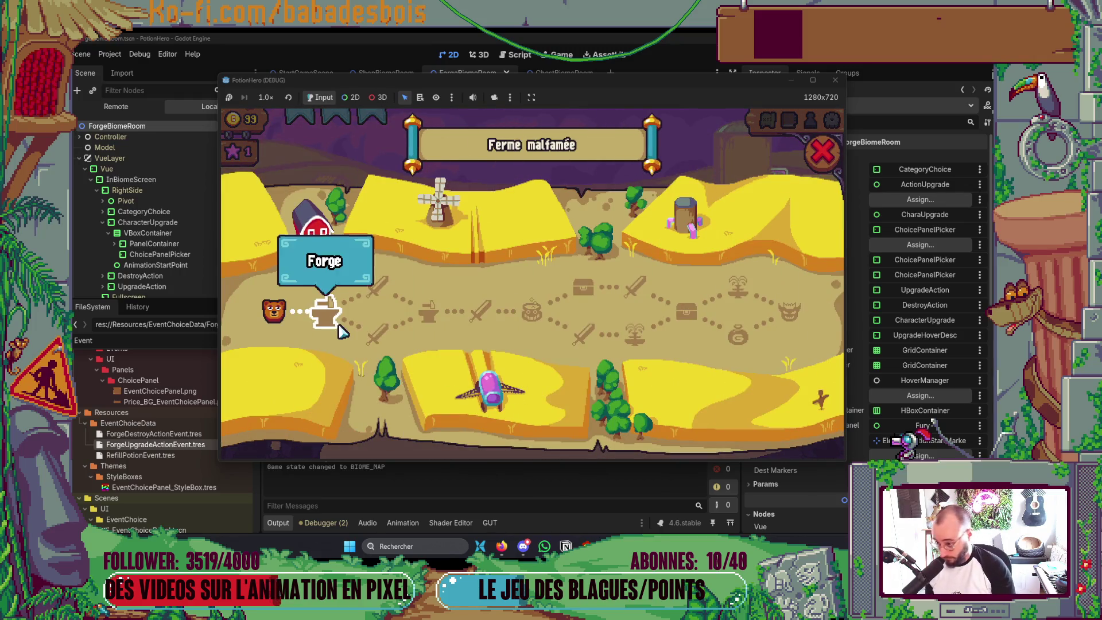
pyautogui.click(324, 318)
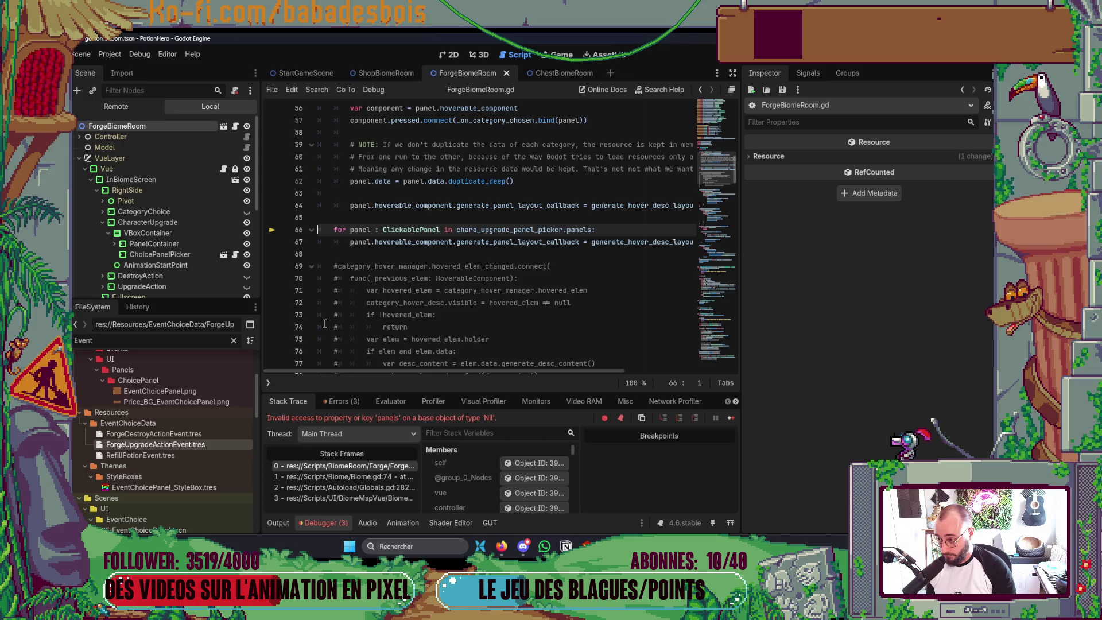
# Stop debugging, assign the ChoicePanelPicker node to Chara Upgrade Panel Picker, and rerun the game
pyautogui.press('F8')
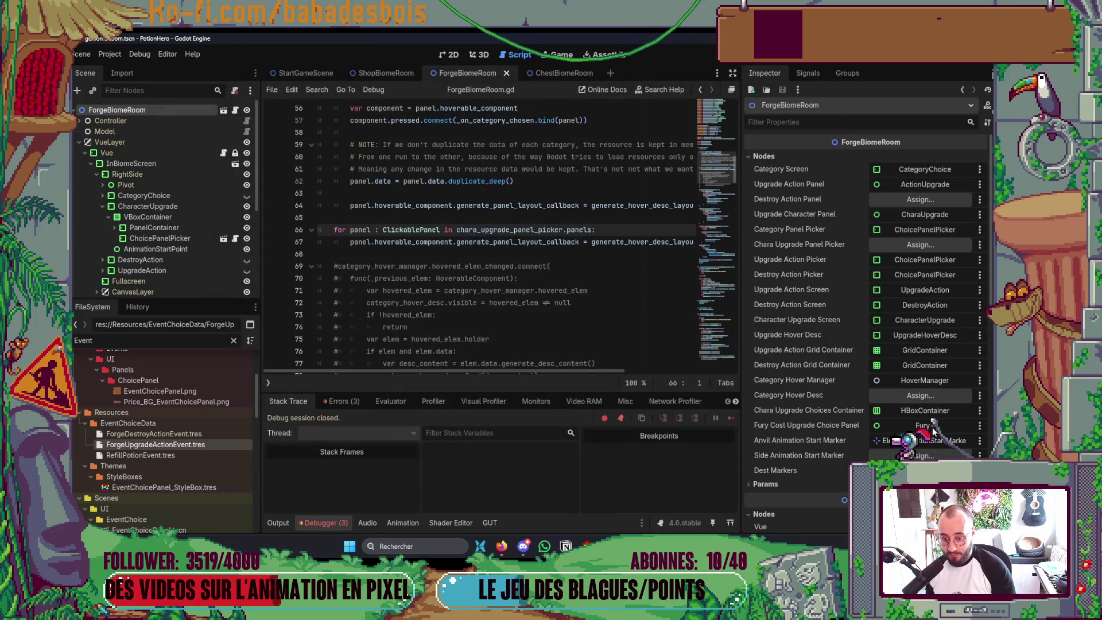
pyautogui.click(928, 394)
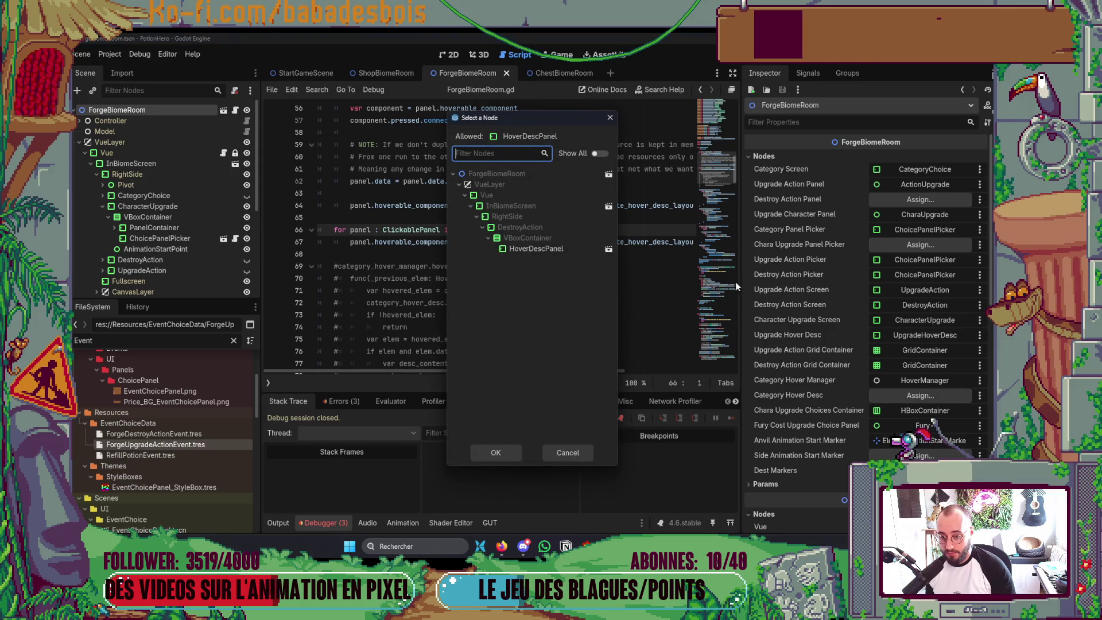
pyautogui.click(609, 118)
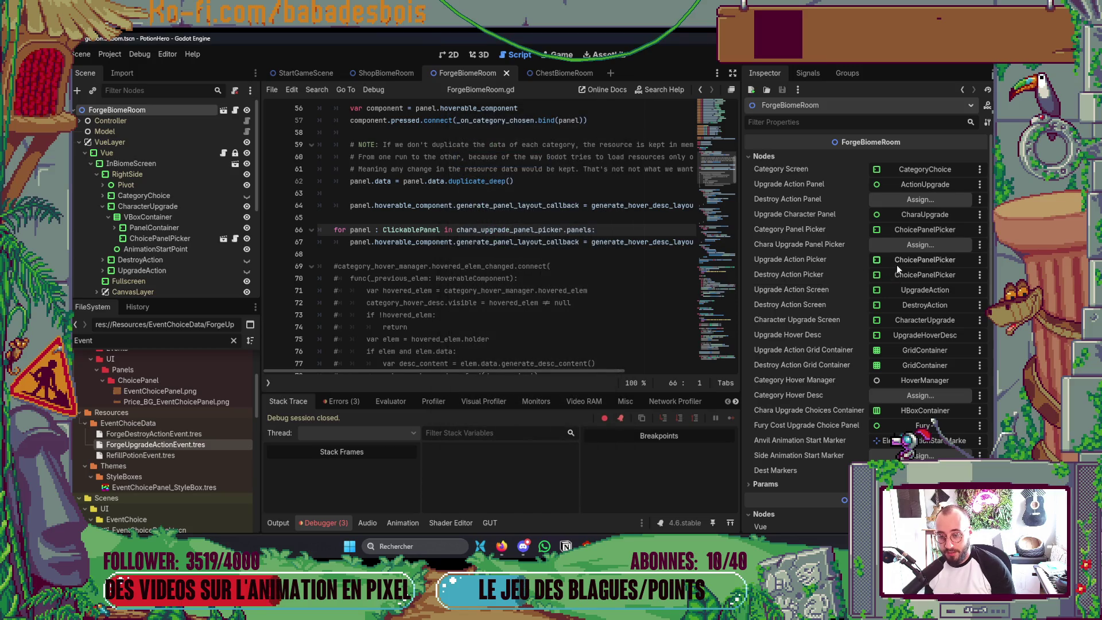
pyautogui.click(919, 245)
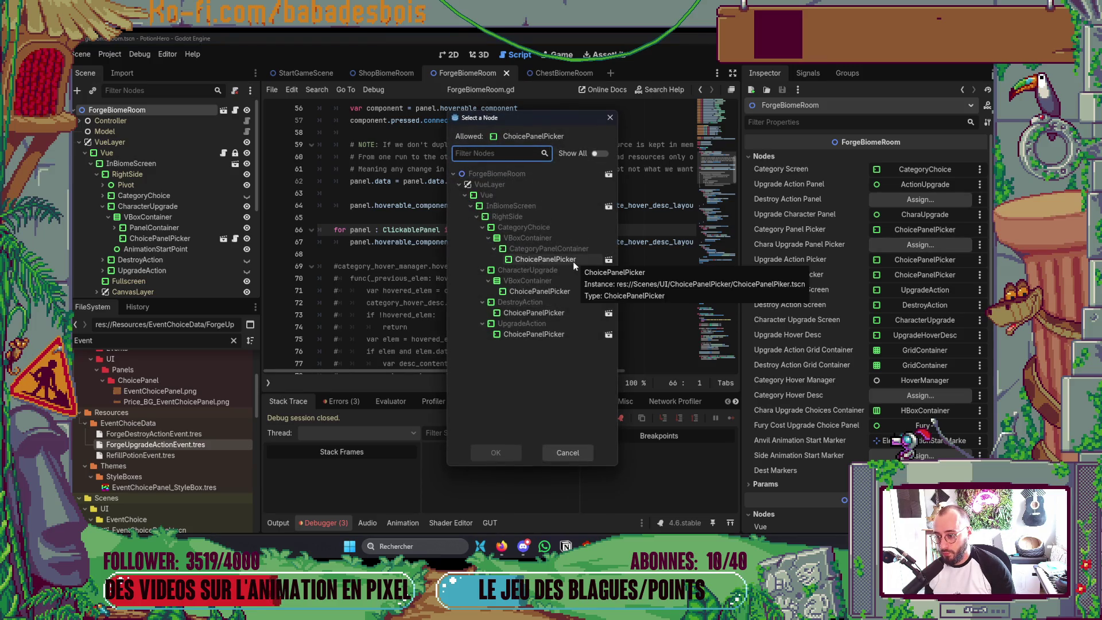
pyautogui.doubleClick(564, 289)
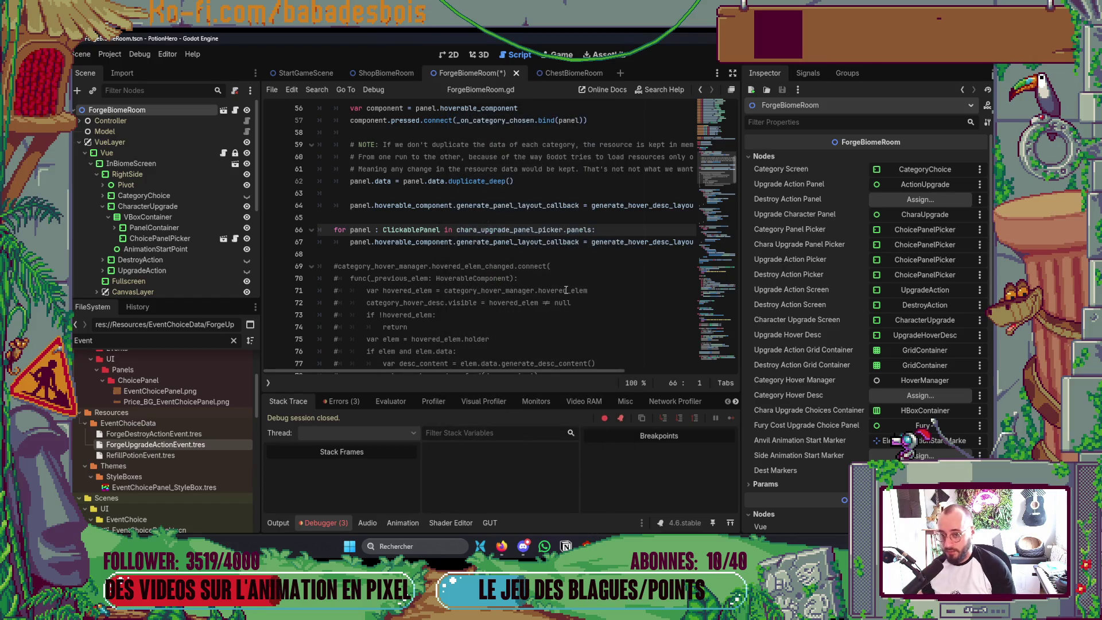
pyautogui.press('F6')
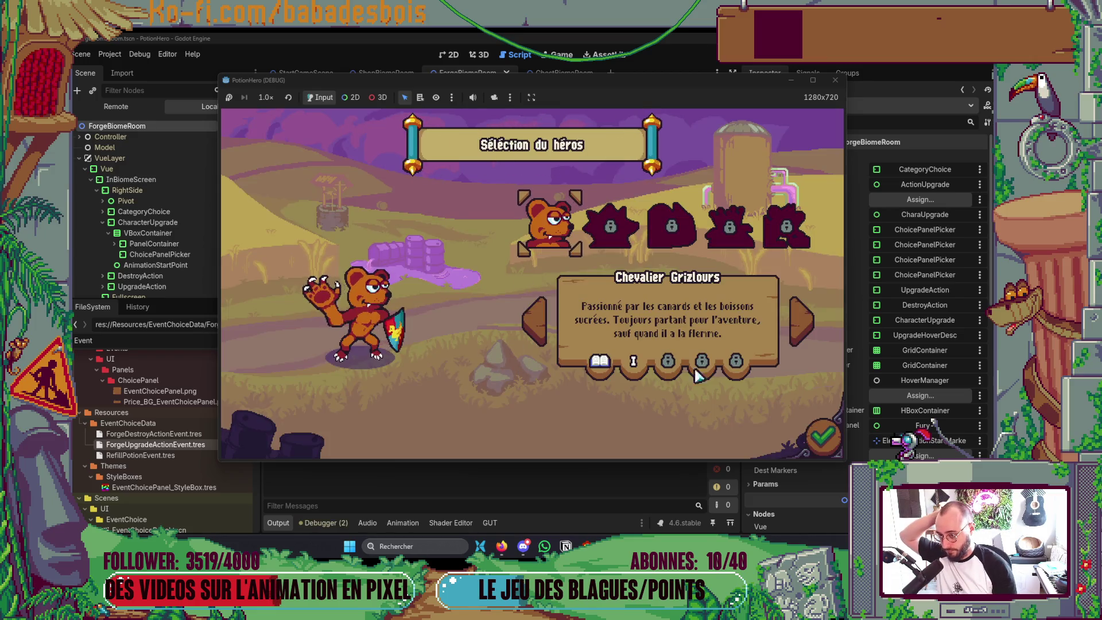
# Confirm hero and adventure, dismiss the tutorial, advance to the forge room and open the anvil's upgrade choices
pyautogui.click(818, 436)
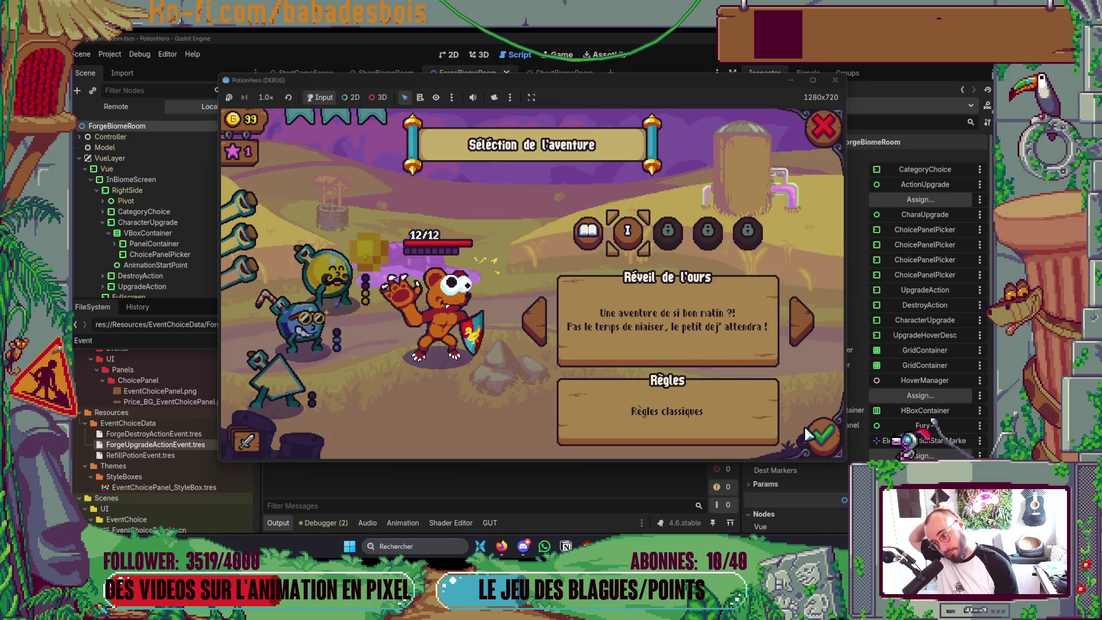
pyautogui.click(816, 436)
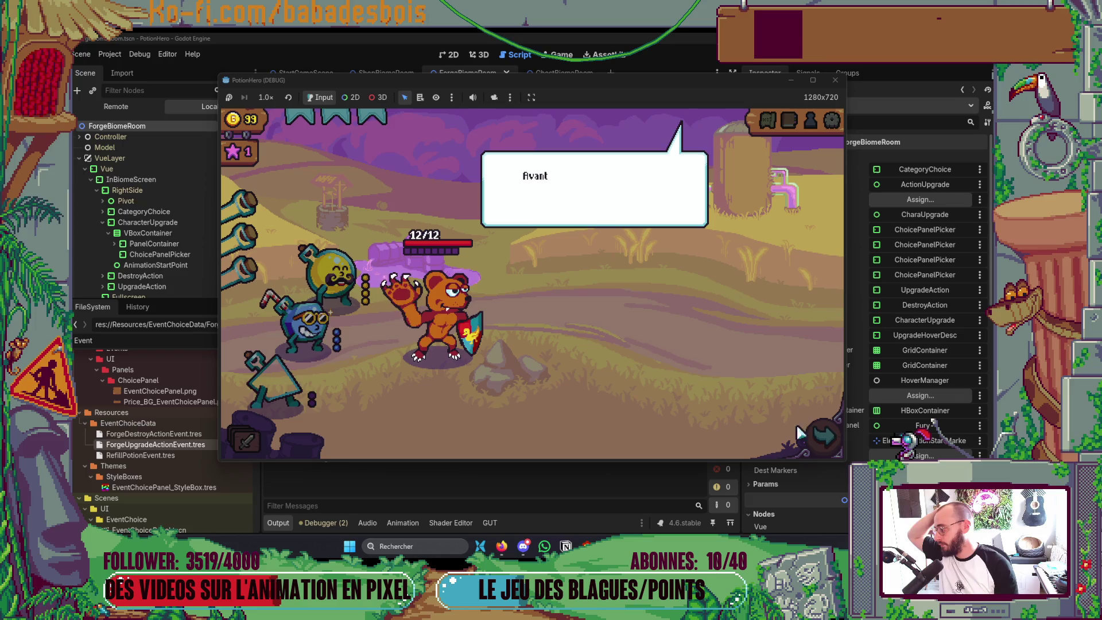
pyautogui.click(698, 320)
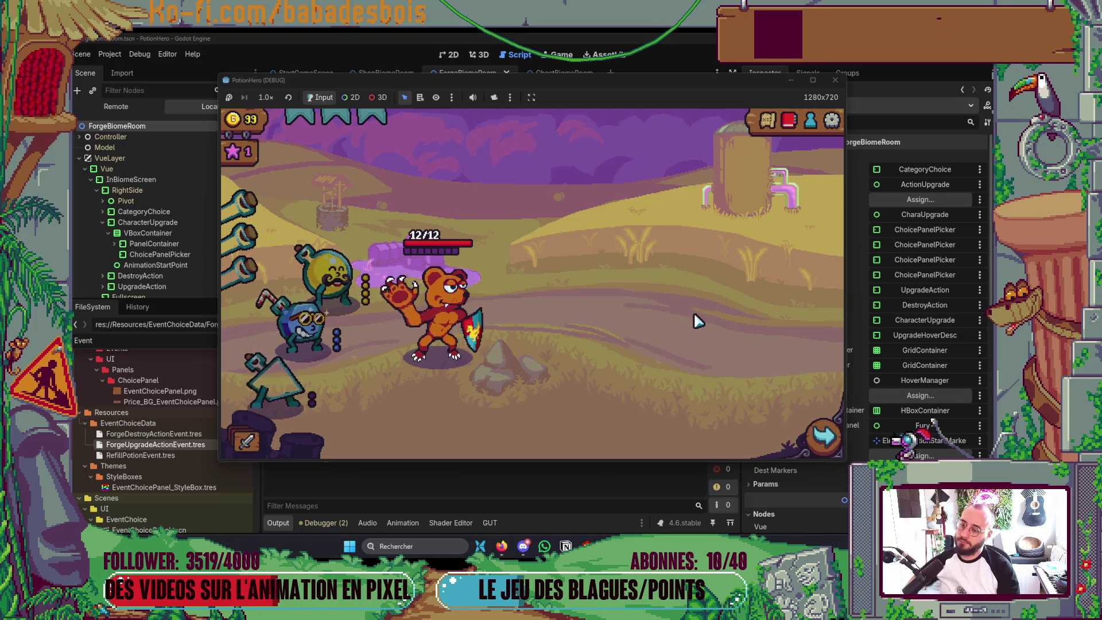
pyautogui.click(816, 434)
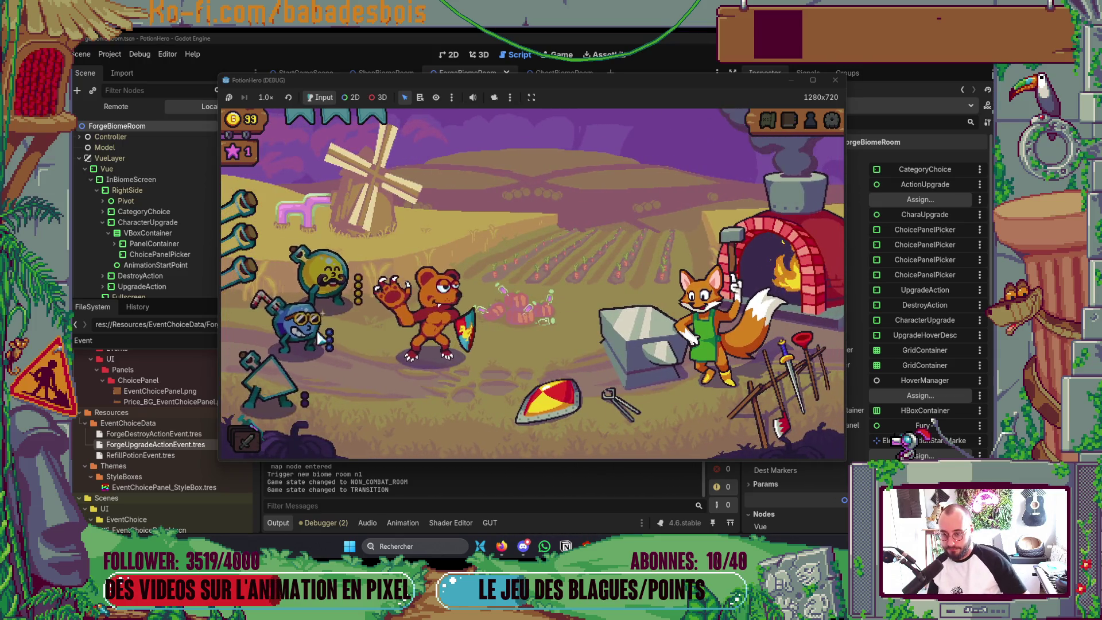
pyautogui.click(663, 379)
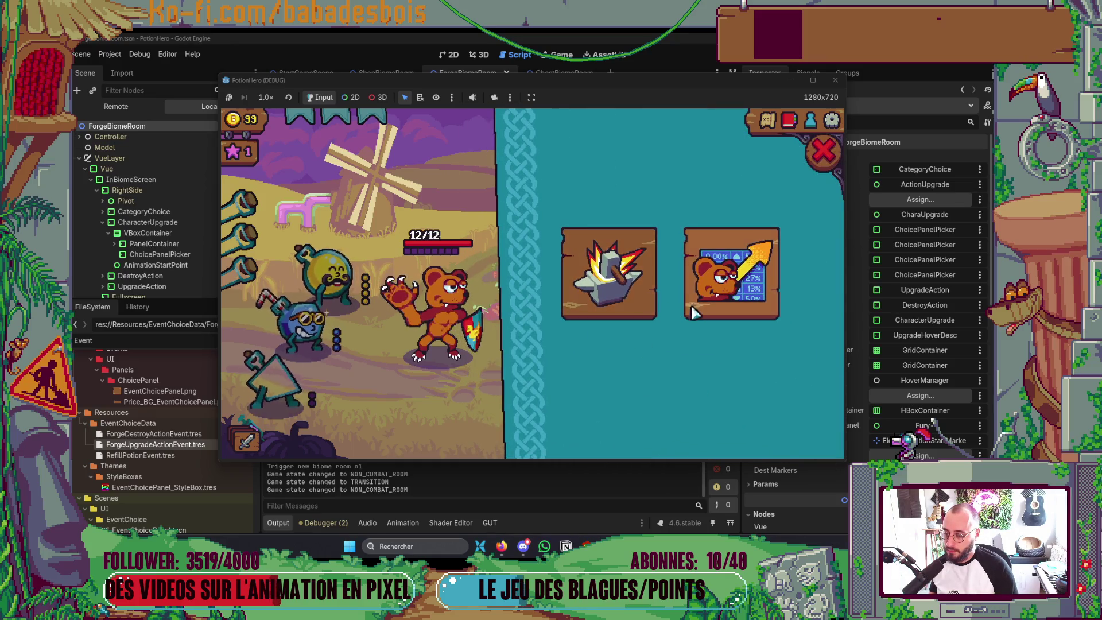
# Toggle between the character upgrade cards and the forge category choices
pyautogui.click(742, 310)
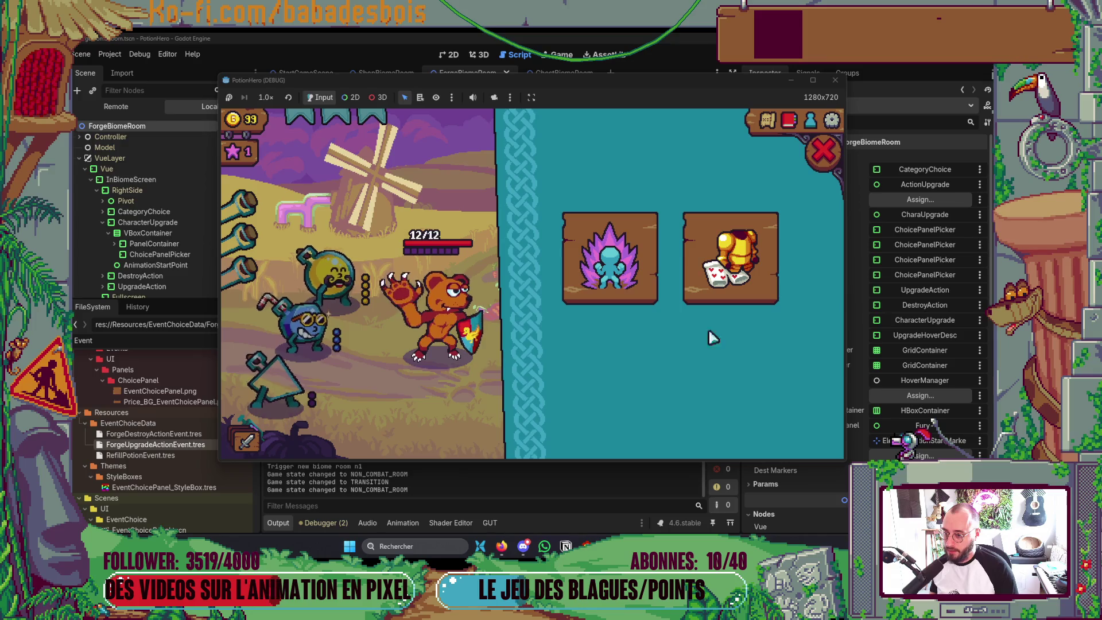
pyautogui.click(823, 152)
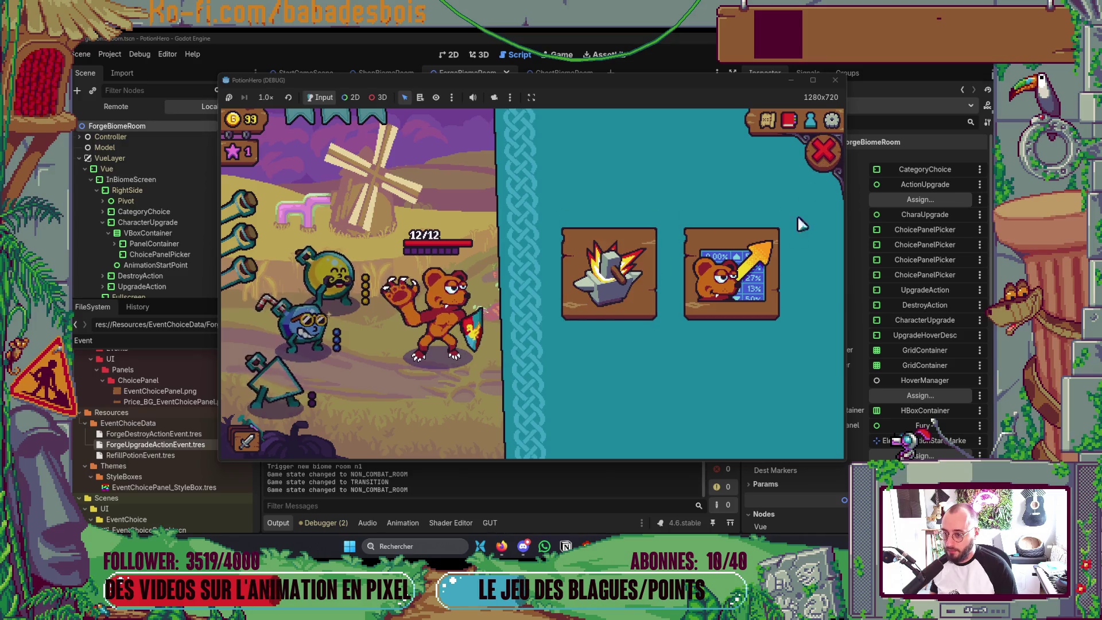
pyautogui.click(715, 298)
pyautogui.click(824, 152)
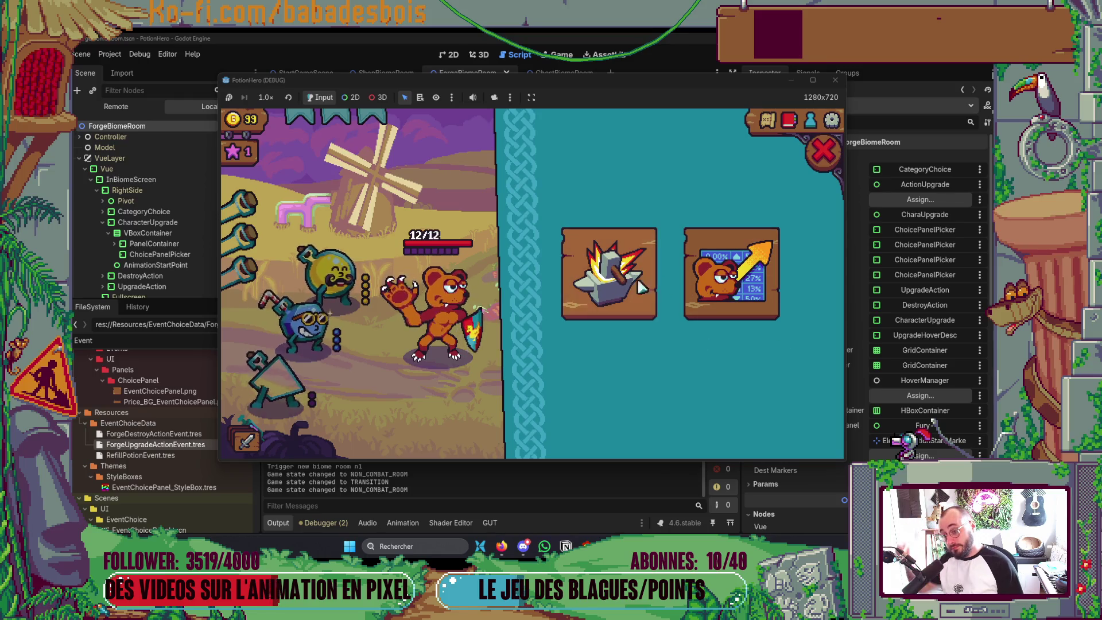
# Open BiomeRoom.gd in Neovim and jump to the end of the file
pyautogui.hotkey('alt', 'Tab')
pyautogui.hotkey('alt', 'Tab')
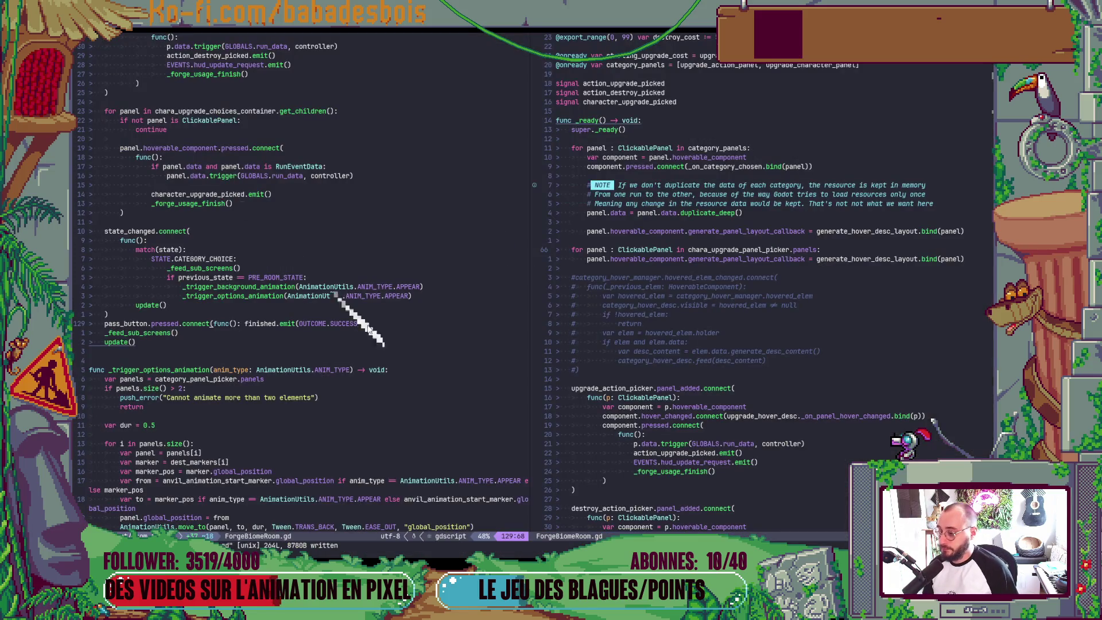
pyautogui.hotkey('ctrl', 'p')
pyautogui.write('Biome')
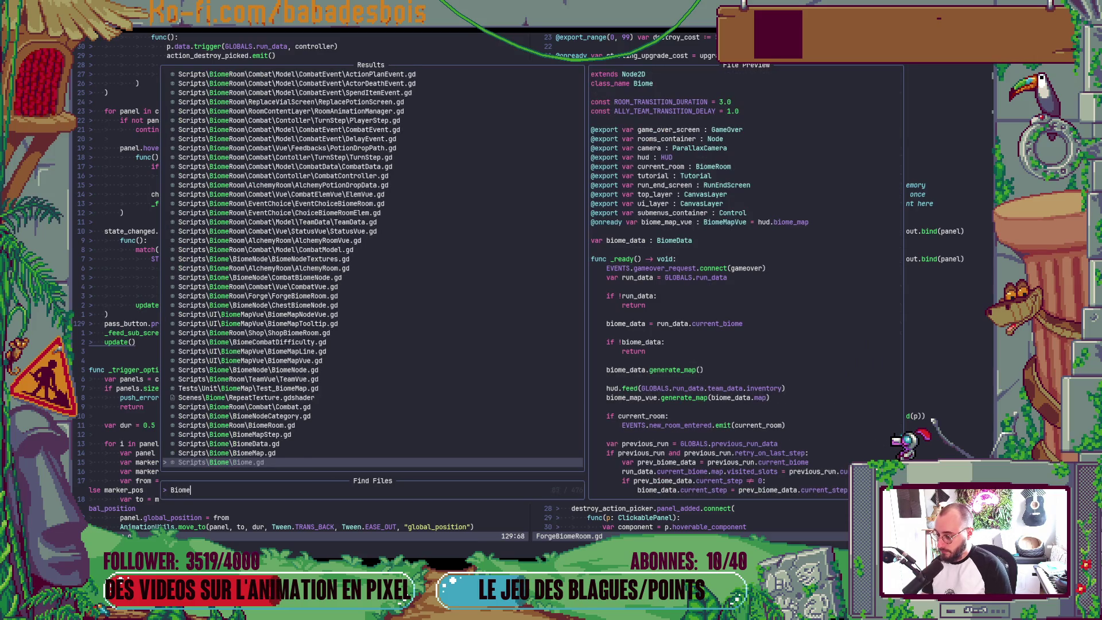
pyautogui.write('Roo')
pyautogui.press('Return')
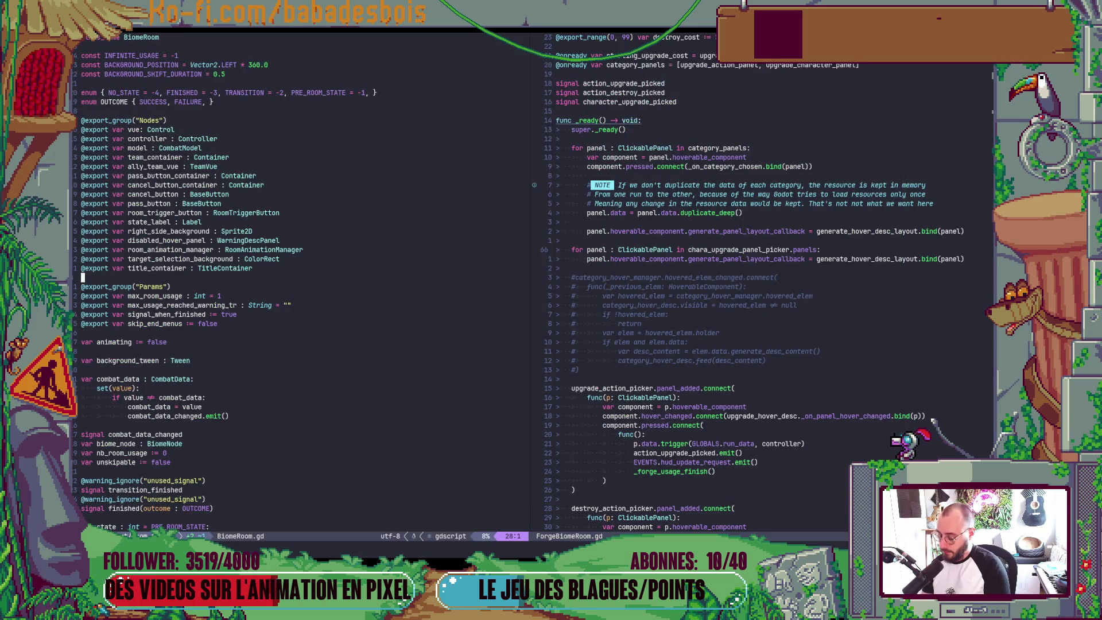
pyautogui.hotkey('shift', 'g')
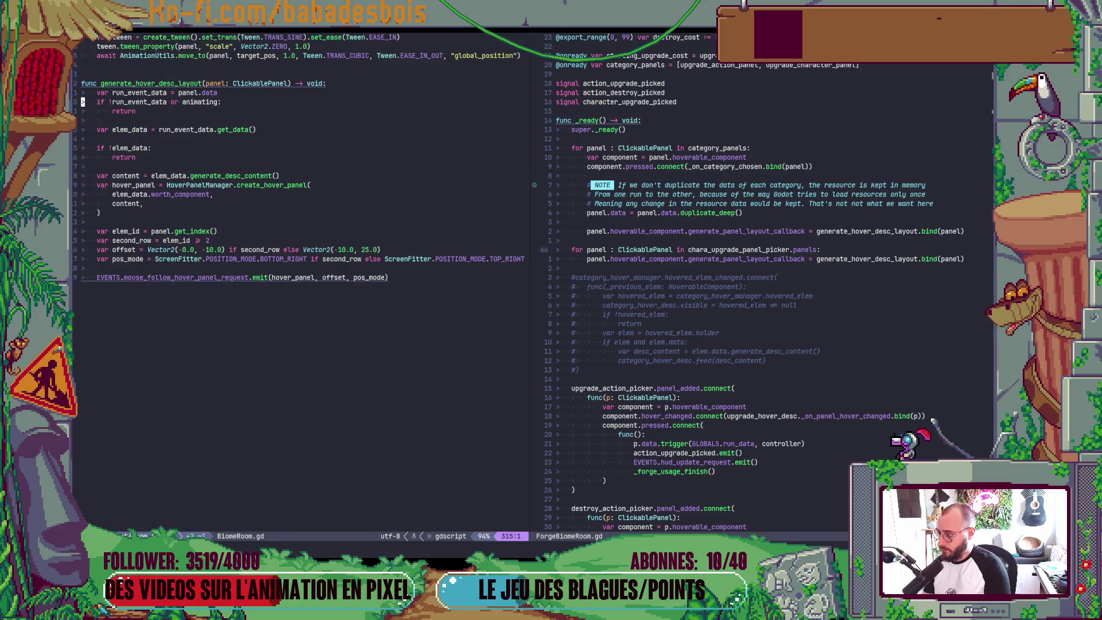
# Add print("Hover tooltip") at the start of generate_hover_desc_layout
pyautogui.hotkey('shift', 'o')
pyautogui.press('Escape')
pyautogui.press('u')
pyautogui.hotkey('shift', 'o')
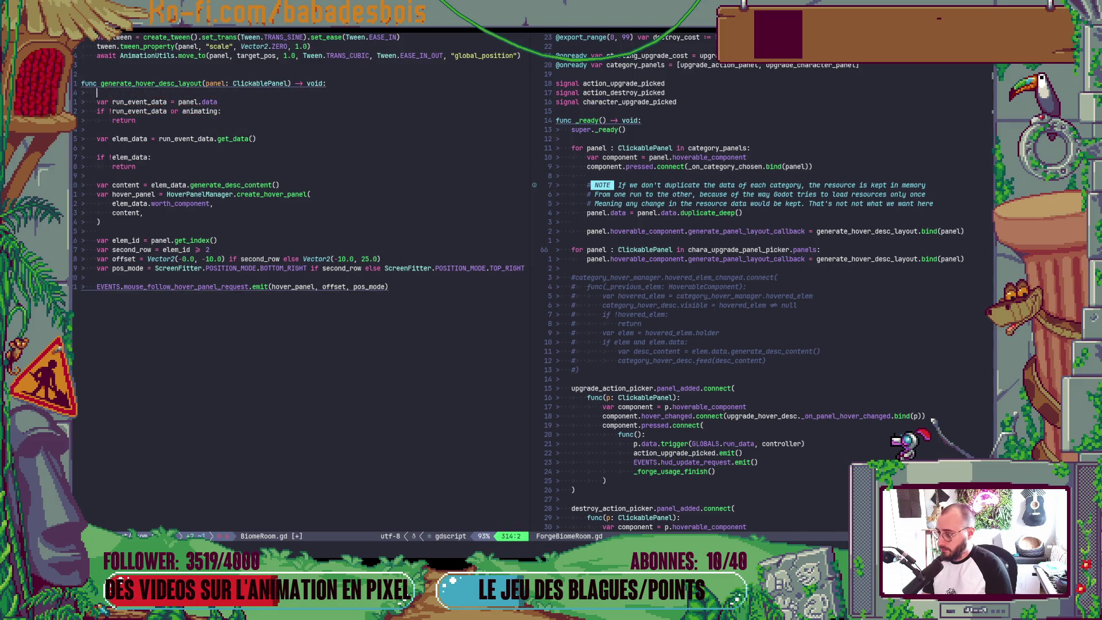
pyautogui.write('print')
pyautogui.press('Return')
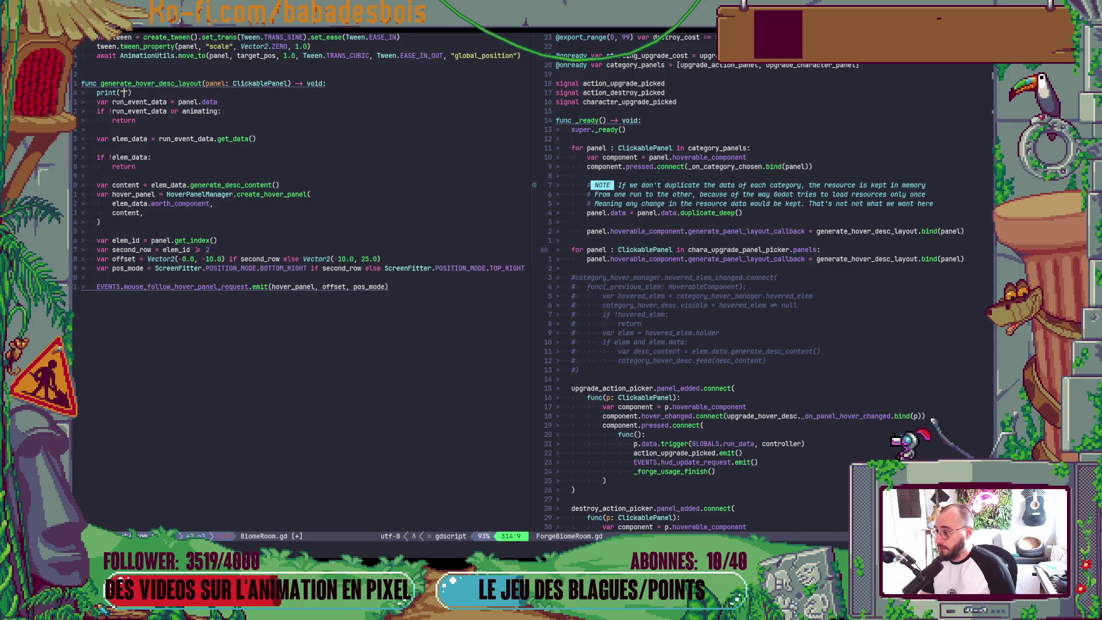
pyautogui.write('h')
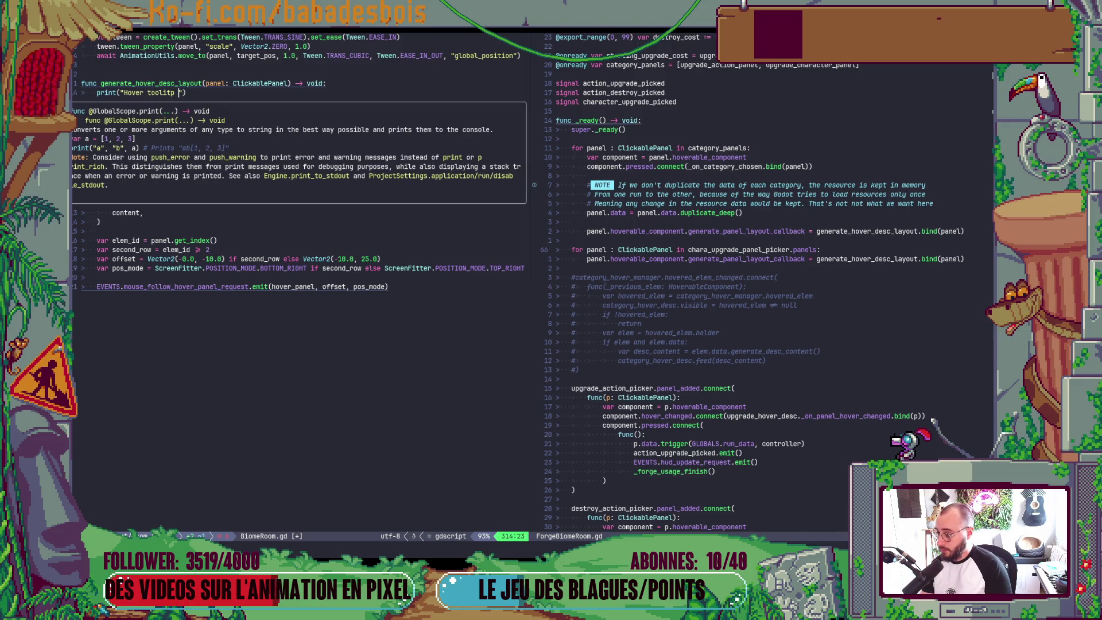
pyautogui.press('Escape')
pyautogui.write(':w')
# Save the script and hover the forge cards in the running game to check the output
pyautogui.press('Return')
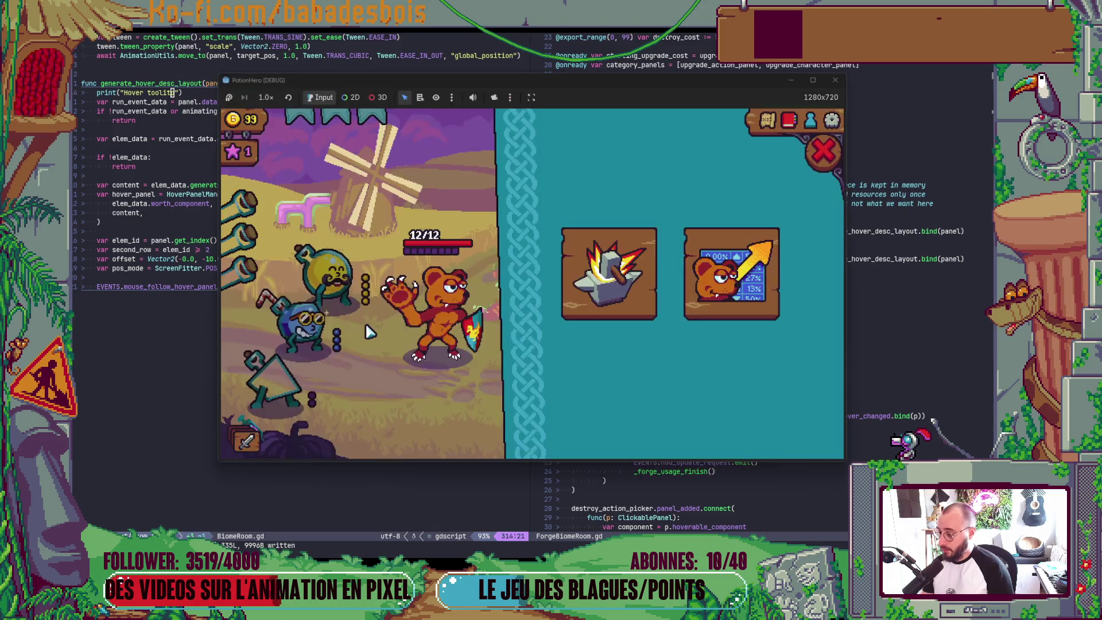
pyautogui.hotkey('alt', 'Tab')
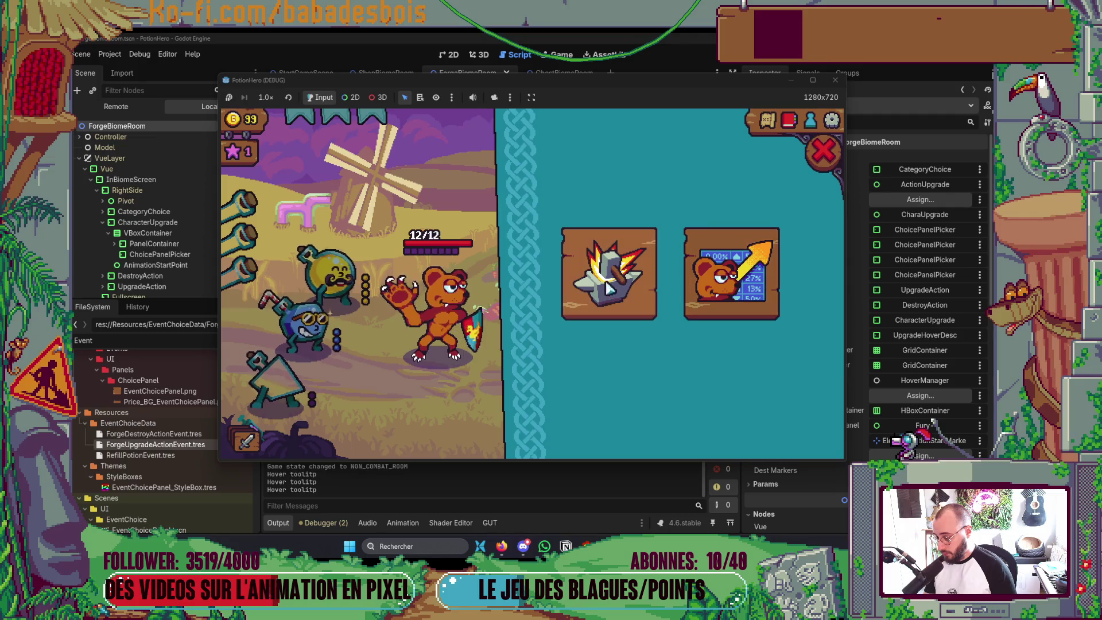
pyautogui.hotkey('alt', 'Tab')
pyautogui.hotkey('alt', 'Tab')
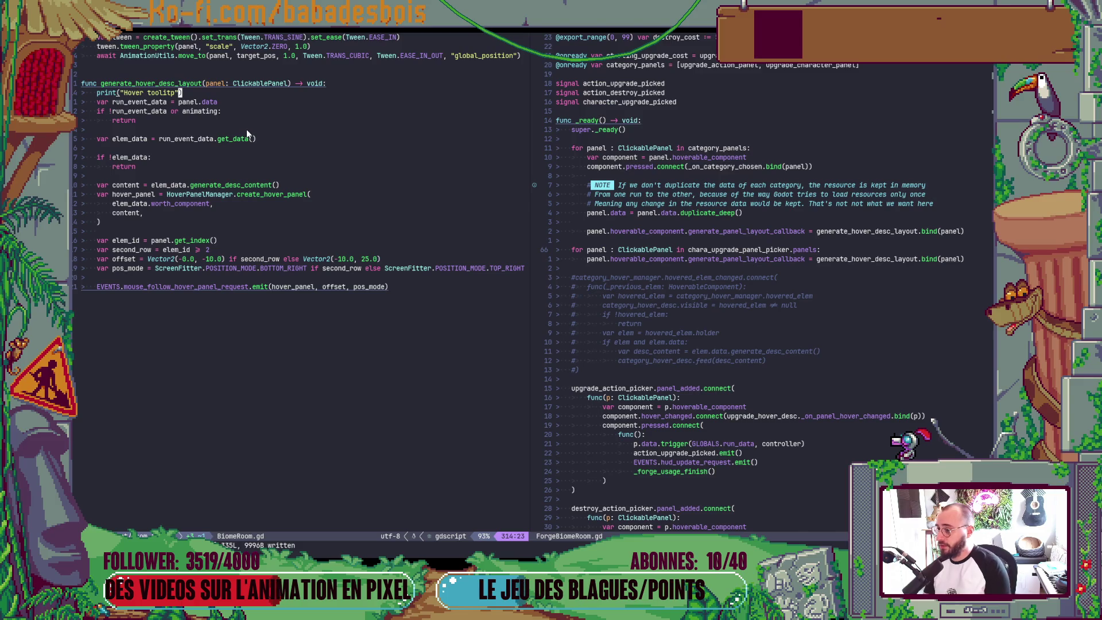
# Move the Hover tooltip print below the first early return and watch the output log while hovering
pyautogui.press('d')
pyautogui.press('d')
pyautogui.press('j')
pyautogui.press('j')
pyautogui.press('p')
pyautogui.hotkey('alt', 'Tab')
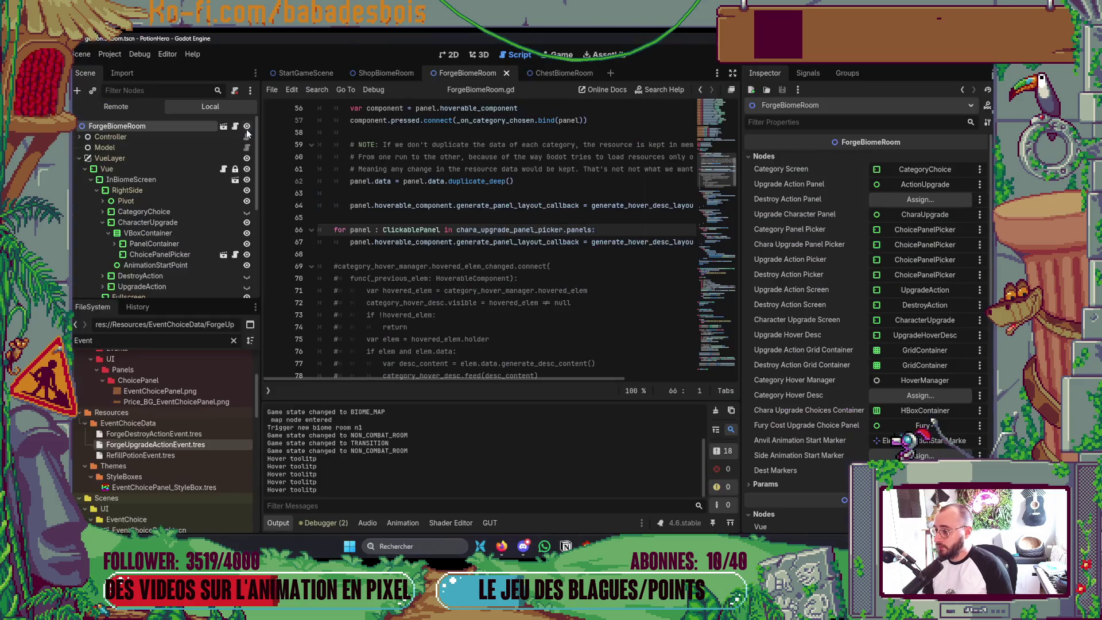
pyautogui.hotkey('alt', 'Tab')
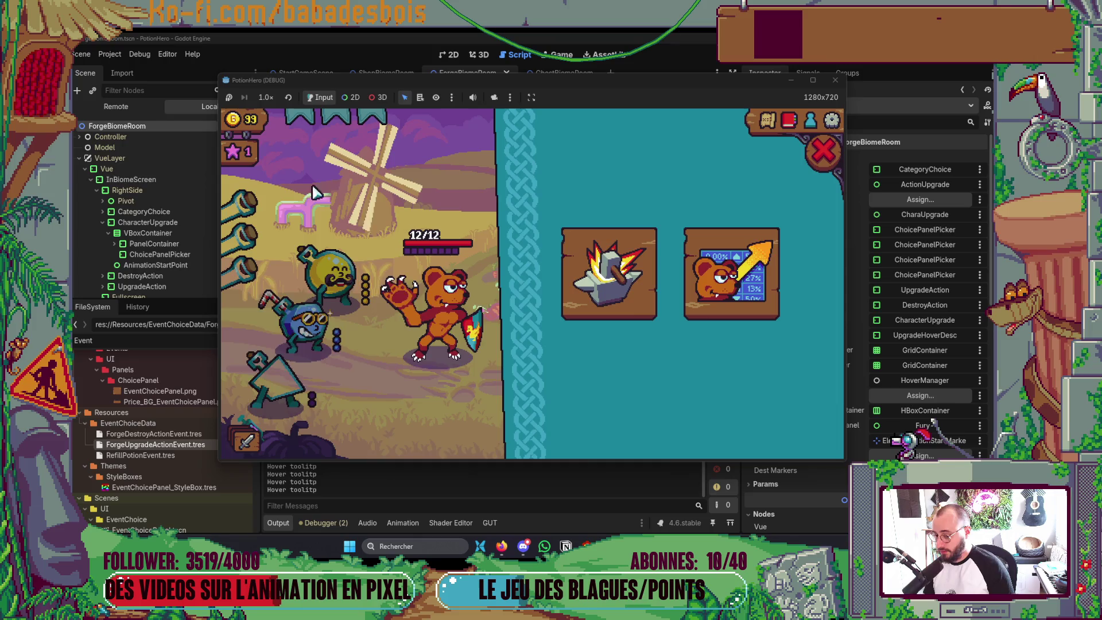
pyautogui.hotkey('alt', 'Tab')
pyautogui.hotkey('alt', 'Tab')
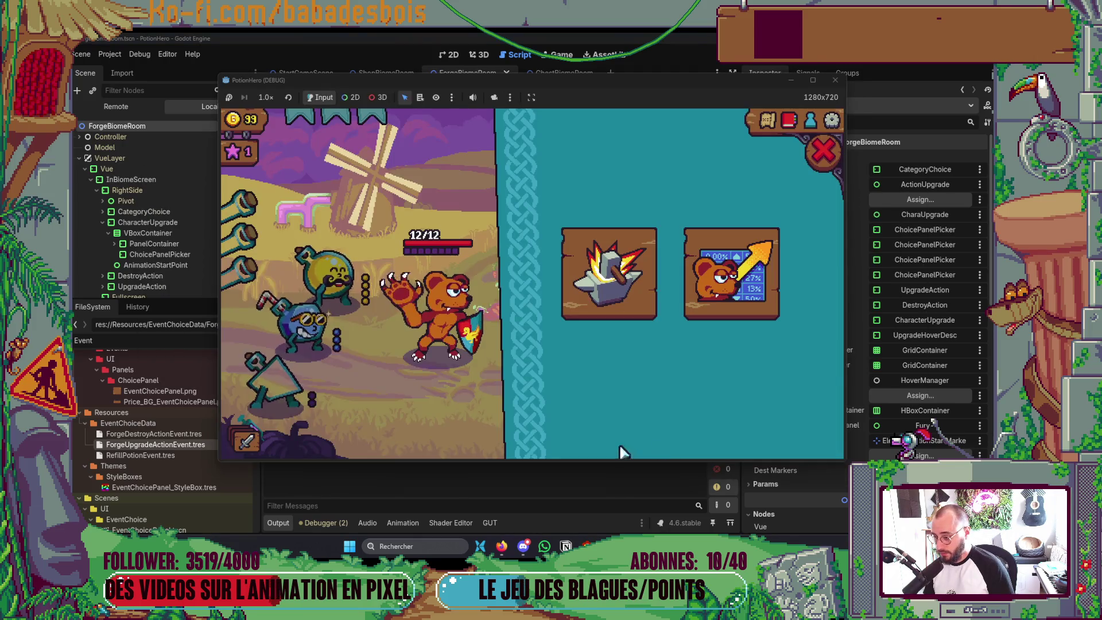
pyautogui.hotkey('alt', 'Tab')
pyautogui.hotkey('alt', 'Tab')
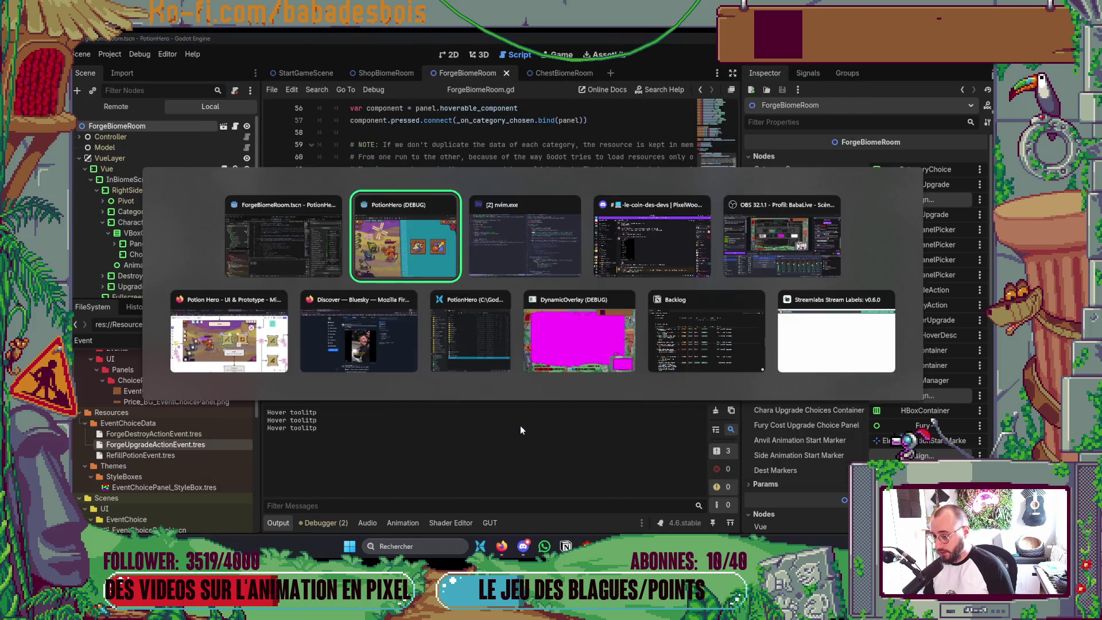
pyautogui.hotkey('alt', 'Tab')
# Move the print below the elem_data check and hover the forge cards in the game again
pyautogui.hotkey('alt', 'j')
pyautogui.hotkey('alt', 'j')
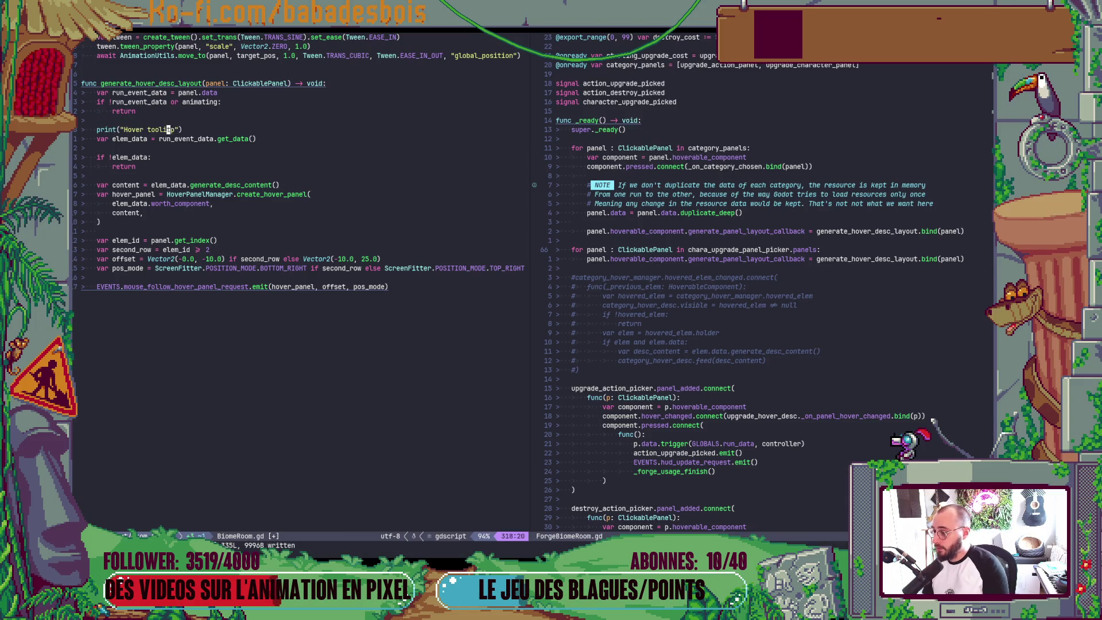
pyautogui.hotkey('alt', 'j')
pyautogui.hotkey('alt', 'j')
pyautogui.hotkey('alt', 'j')
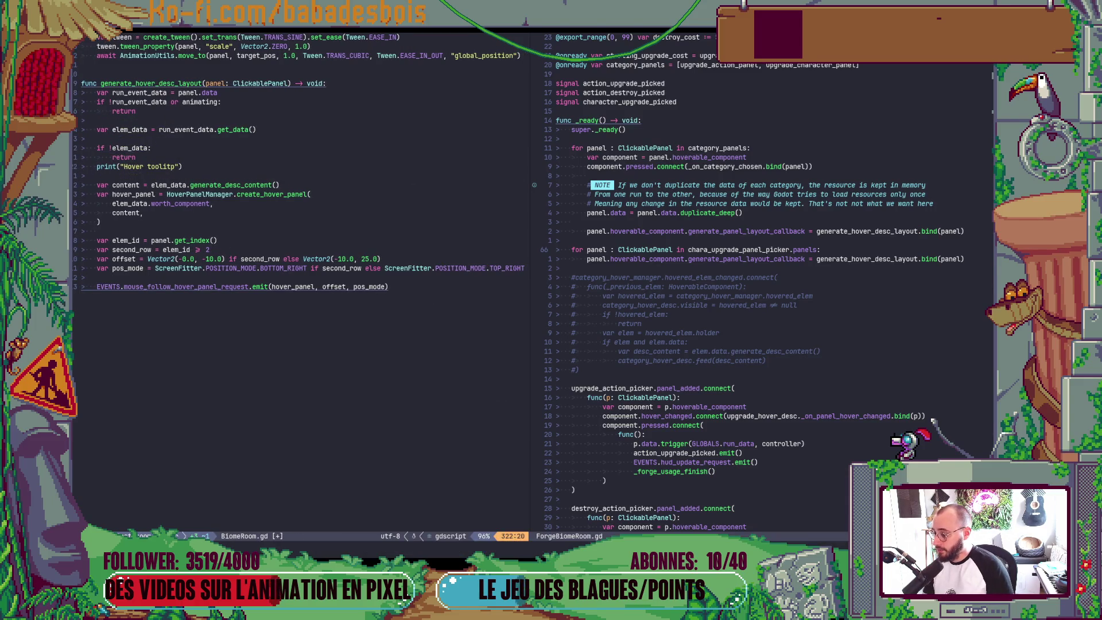
pyautogui.hotkey('alt', 'Tab')
pyautogui.hotkey('alt', 'Tab')
pyautogui.hotkey('alt', 'Tab')
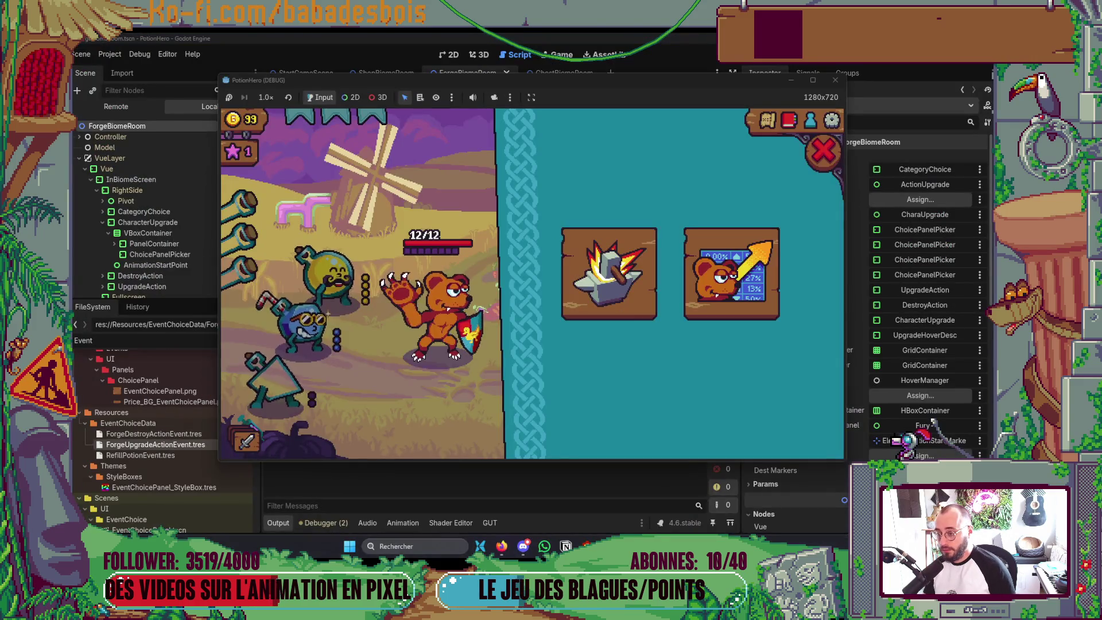
pyautogui.hotkey('alt', 'Tab')
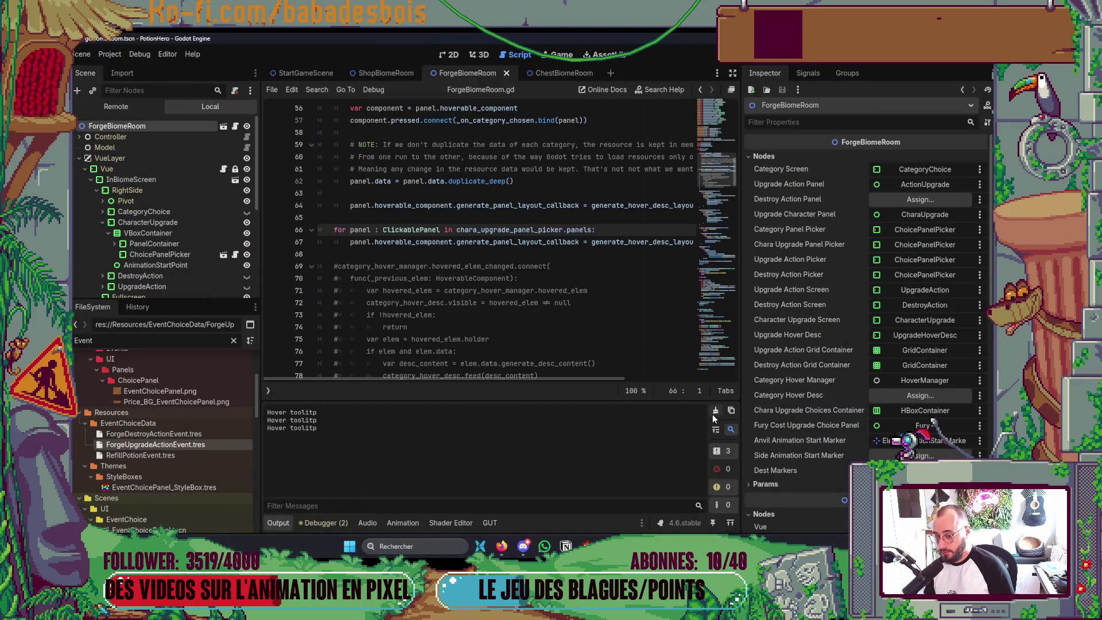
pyautogui.hotkey('alt', 'Tab')
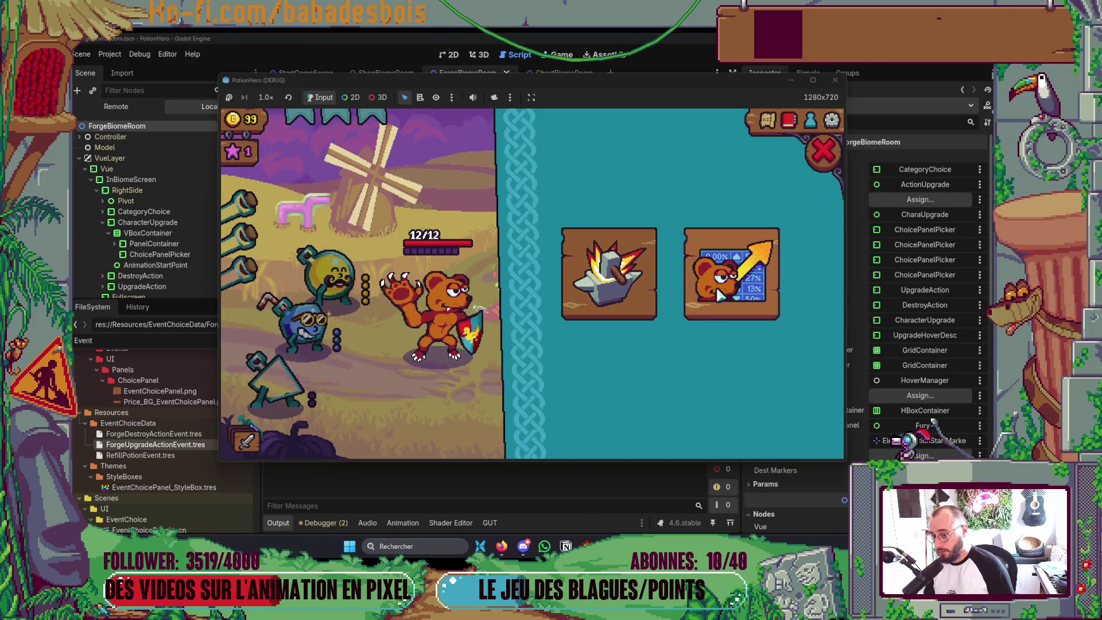
pyautogui.hotkey('alt', 'Tab')
pyautogui.hotkey('alt', 'Tab')
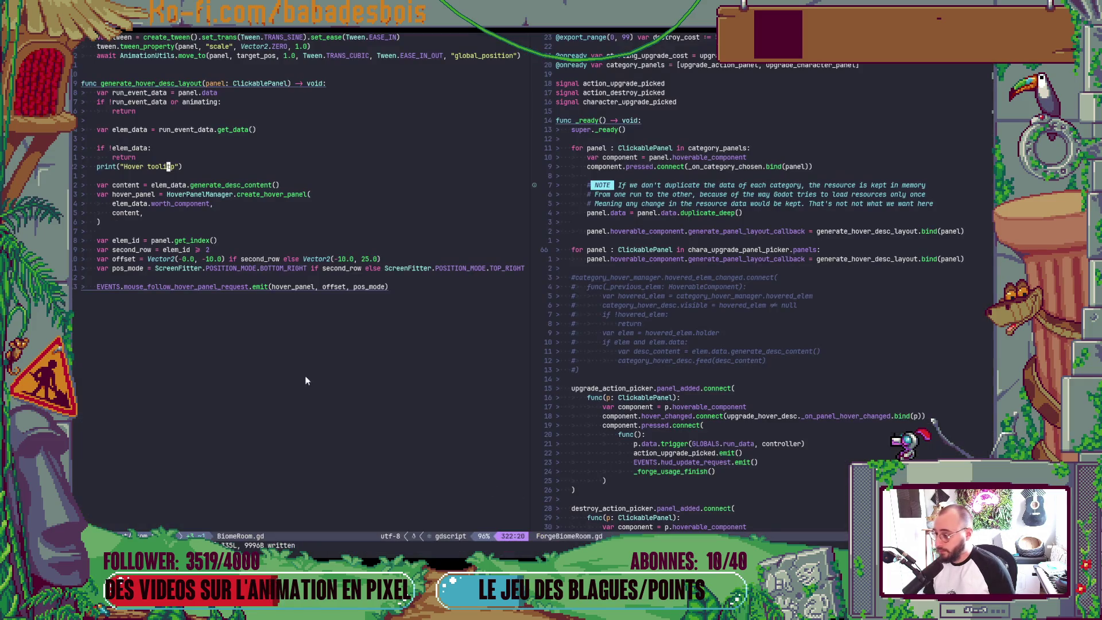
pyautogui.scroll(2, 193, 203)
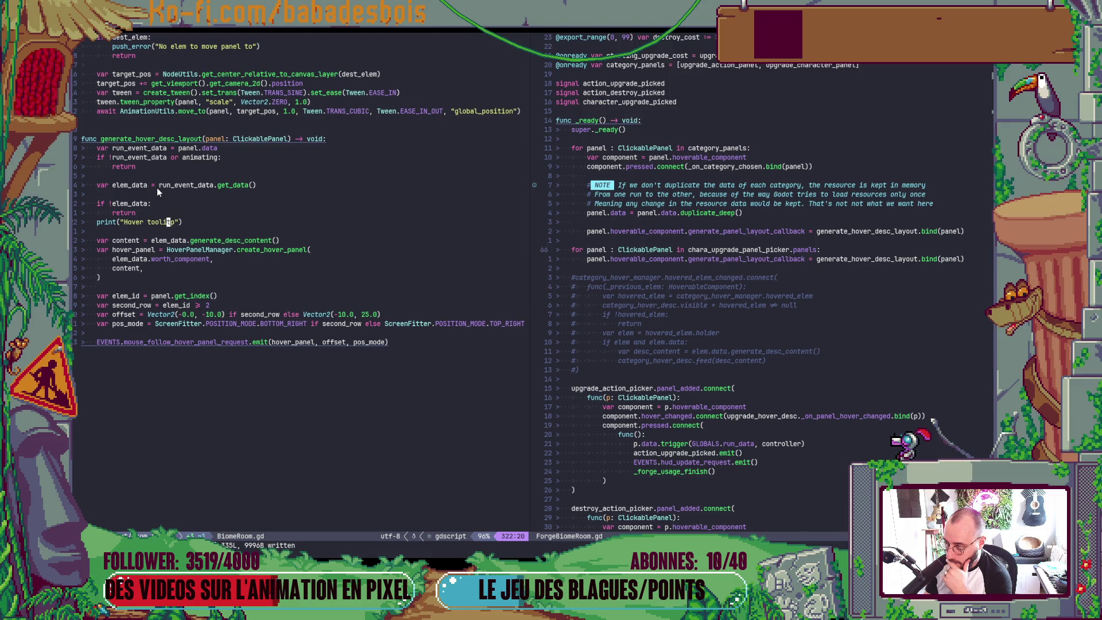
# Delete the Hover tooltip print line from BiomeRoom.gd and save
pyautogui.press('d')
pyautogui.press('d')
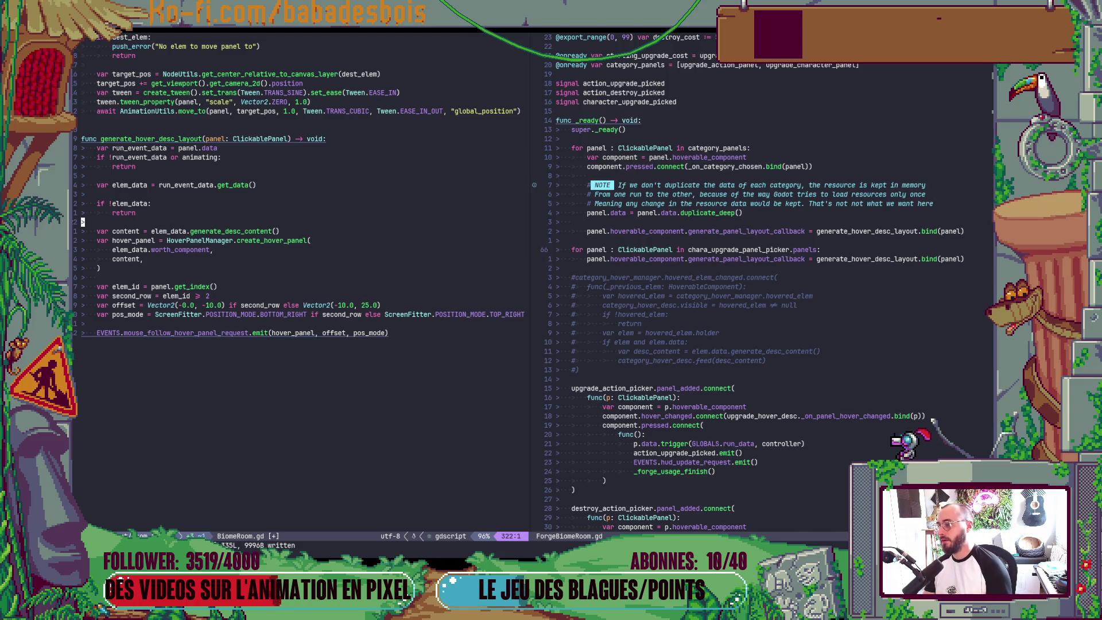
pyautogui.write('k:w')
pyautogui.press('Return')
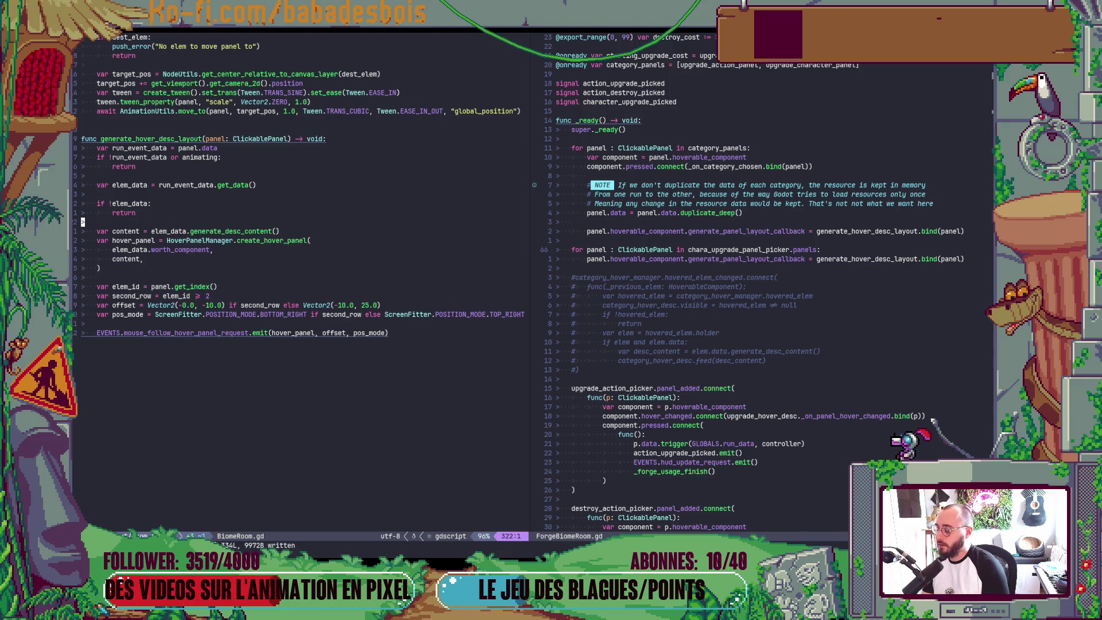
pyautogui.press('k')
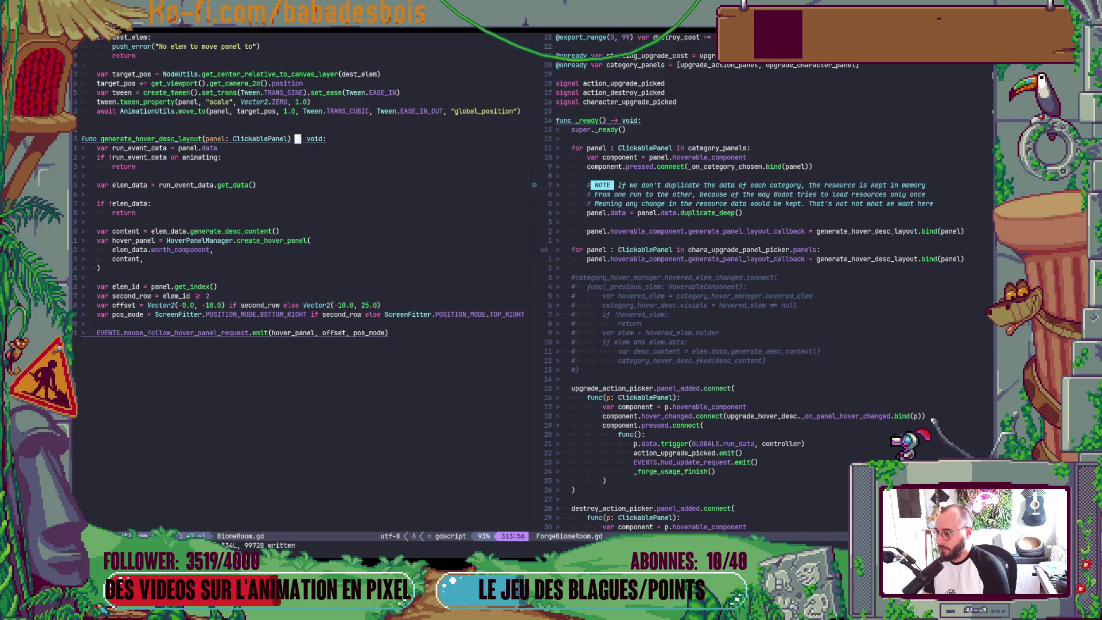
# Search the project for generate_hover_desc_layout under the cursor
pyautogui.press('space')
pyautogui.press('s')
pyautogui.press('w')
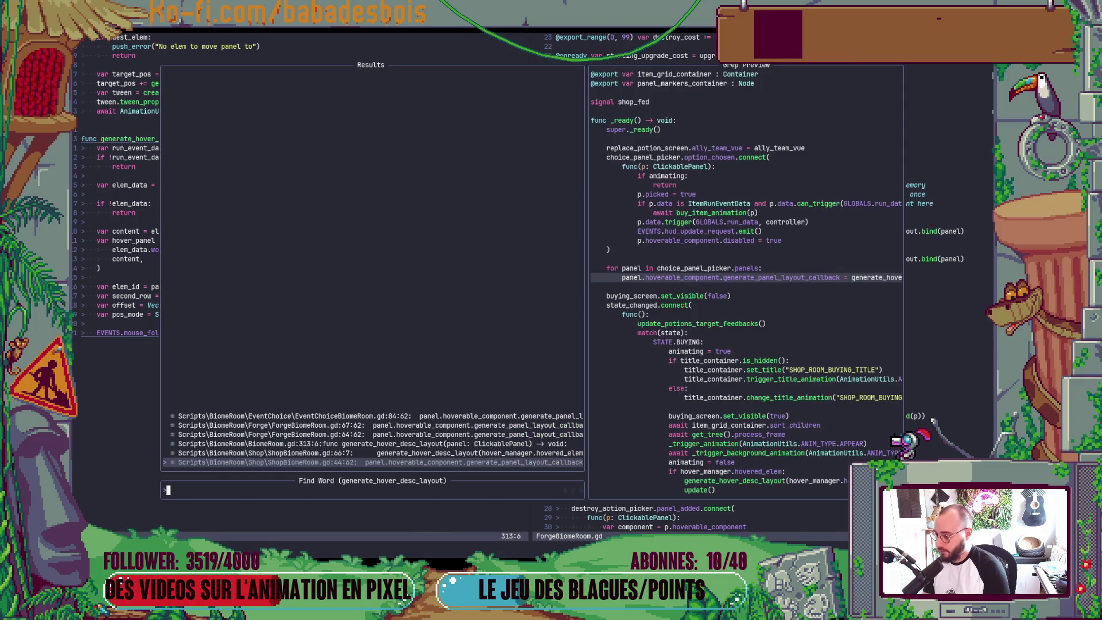
pyautogui.press('Up')
pyautogui.press('Down')
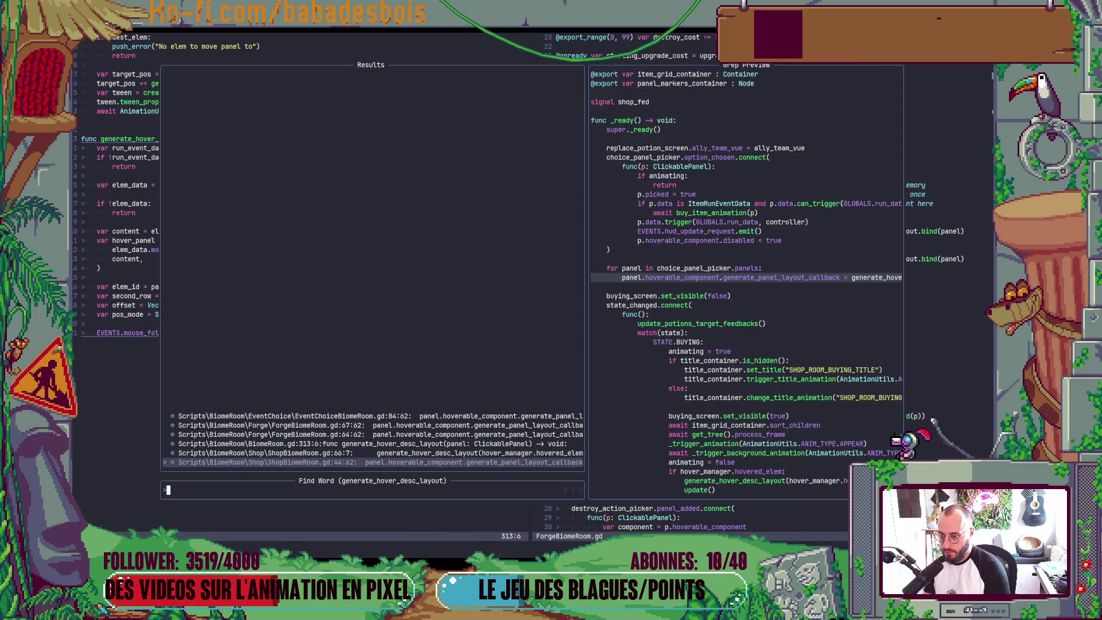
# Preview its definition in BiomeRoom.gd and callers in Forge and EventChoice room scripts, then close the picker
pyautogui.press('Up')
pyautogui.press('Up')
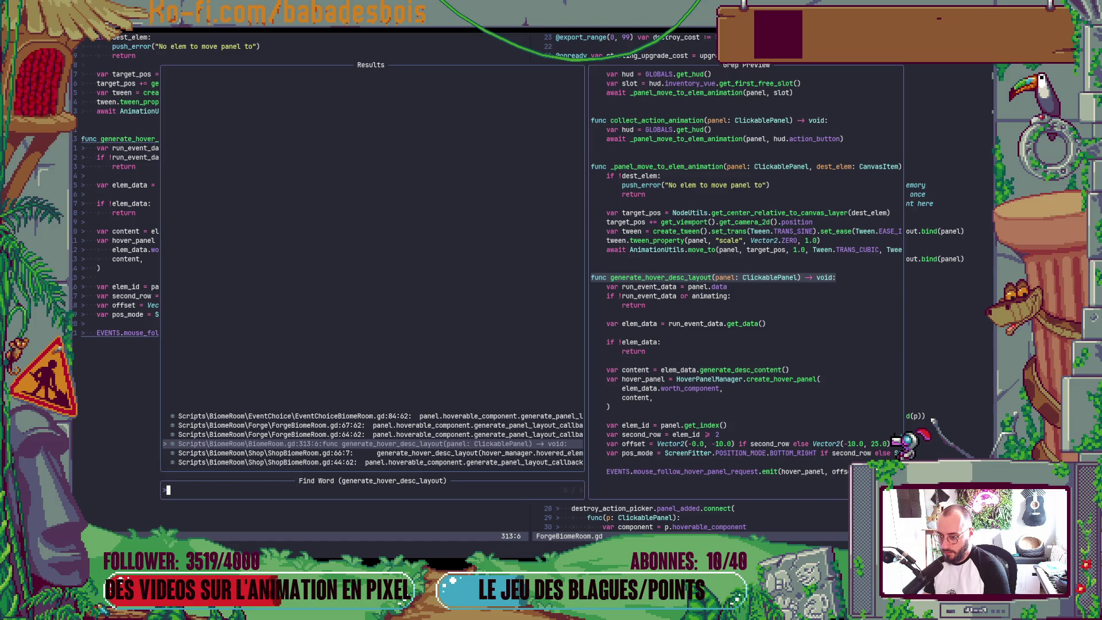
pyautogui.press('Up')
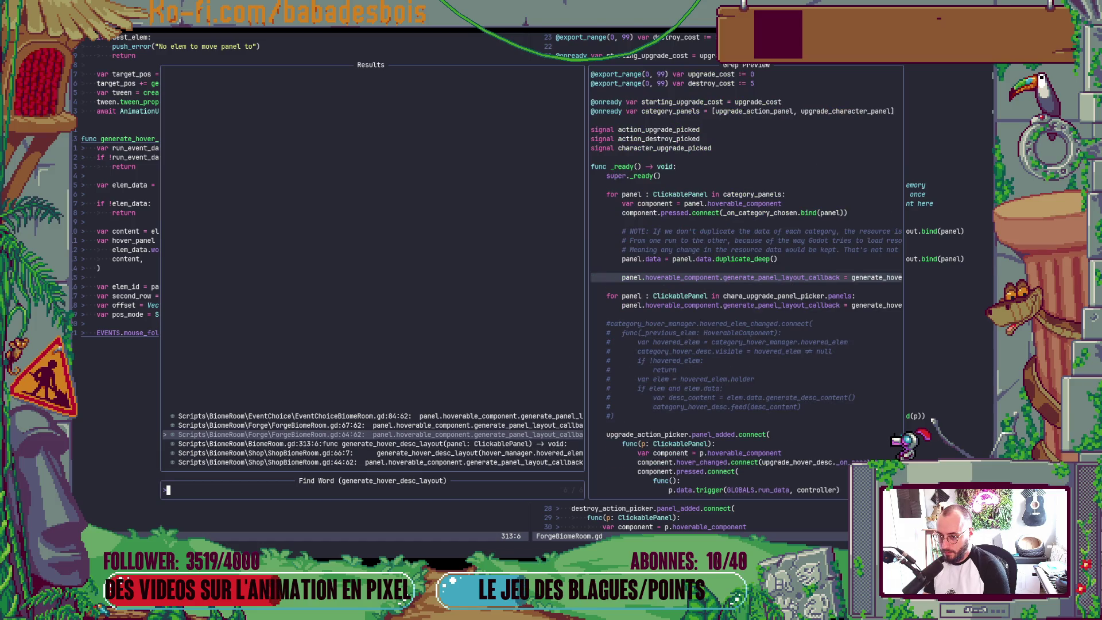
pyautogui.press('Up')
pyautogui.press('Up')
pyautogui.press('Down')
pyautogui.press('Down')
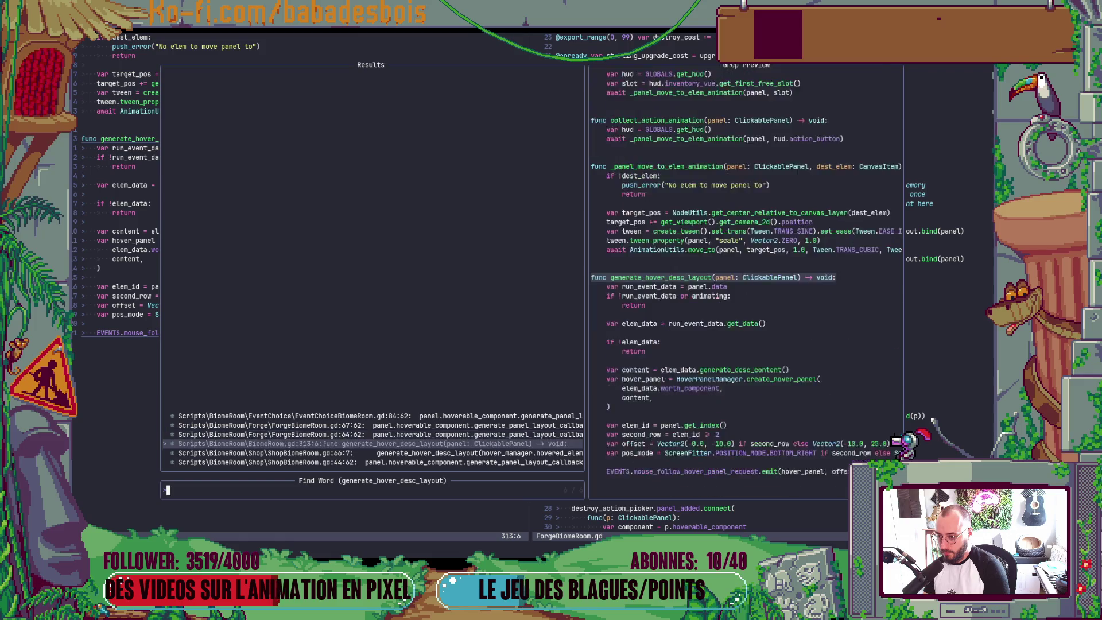
pyautogui.press('Down')
pyautogui.press('Up')
pyautogui.press('Up')
pyautogui.press('Up')
pyautogui.press('Escape')
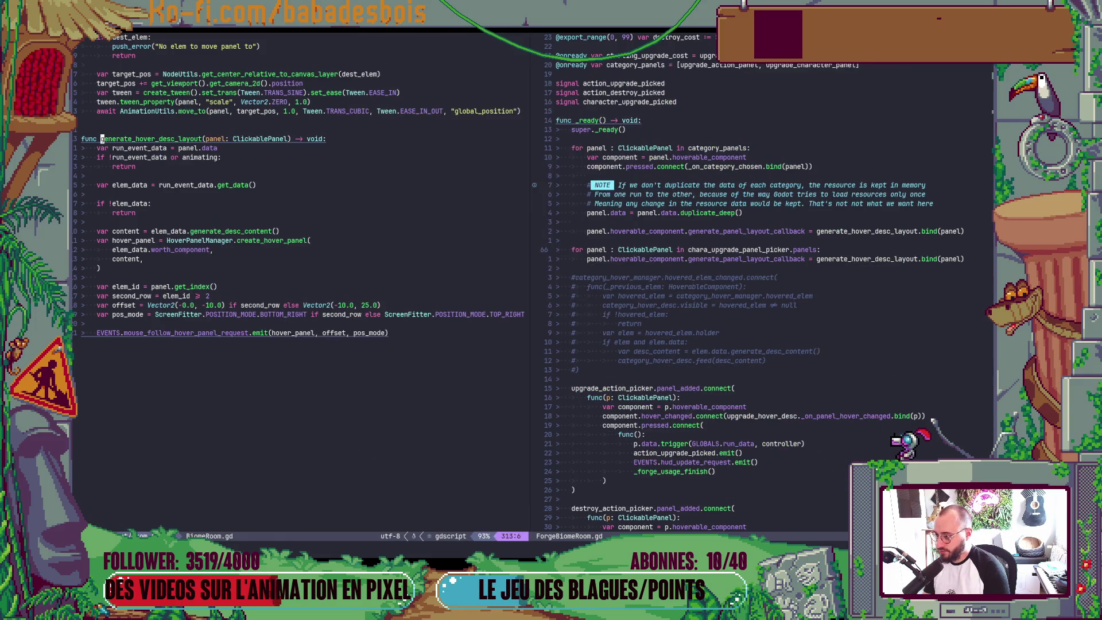
# Give the content line a ternary fallback to generate_desc_content from run_event_data
pyautogui.press('j')
pyautogui.press('j')
pyautogui.press('j')
pyautogui.press('j')
pyautogui.press('j')
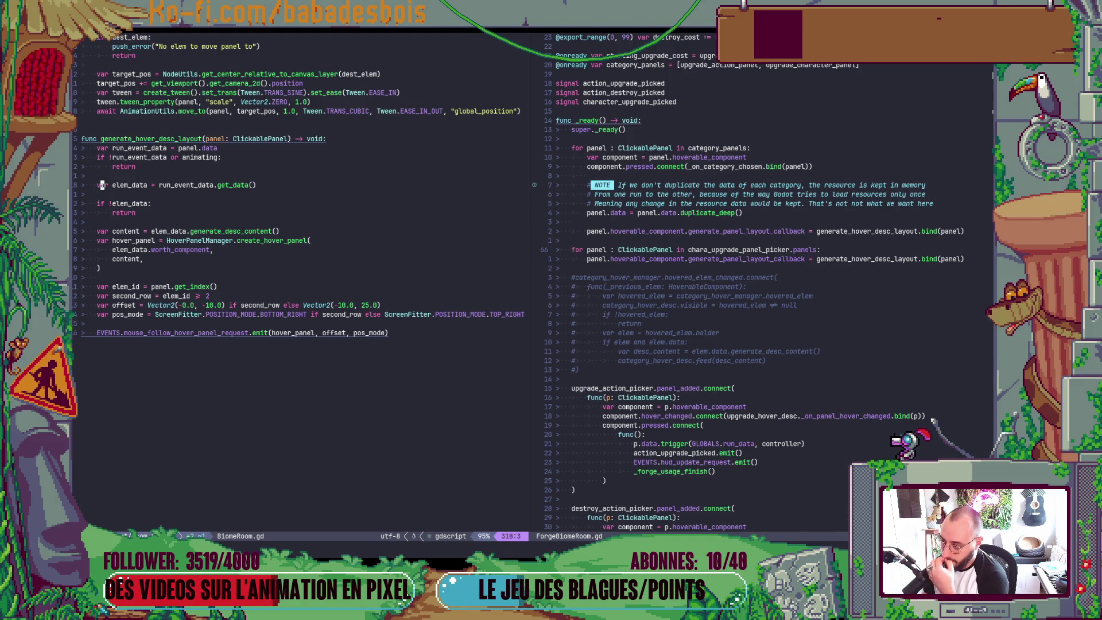
pyautogui.press('j')
pyautogui.press('j')
pyautogui.press('j')
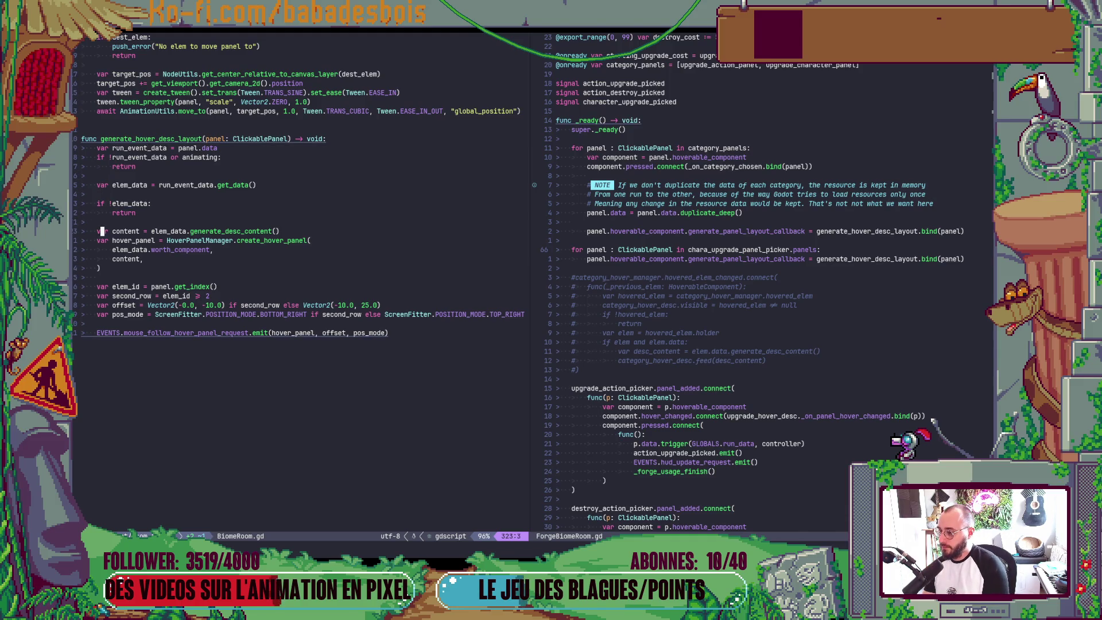
pyautogui.press('w')
pyautogui.press('w')
pyautogui.press('w')
pyautogui.press('w')
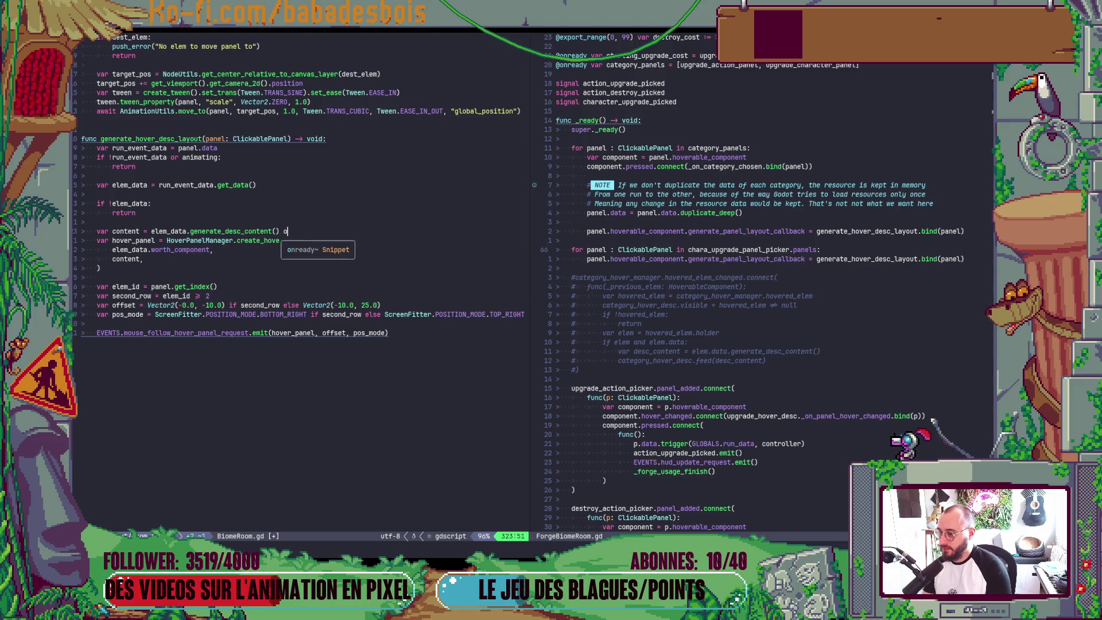
pyautogui.press('BackSpace')
pyautogui.write('if elem_data els')
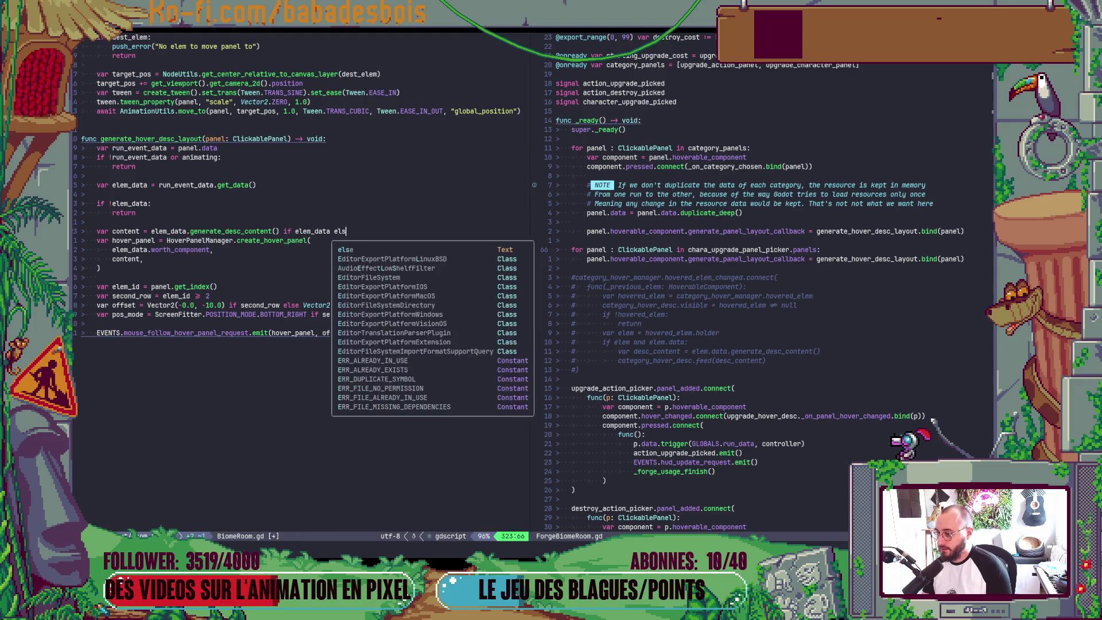
pyautogui.write('e ru')
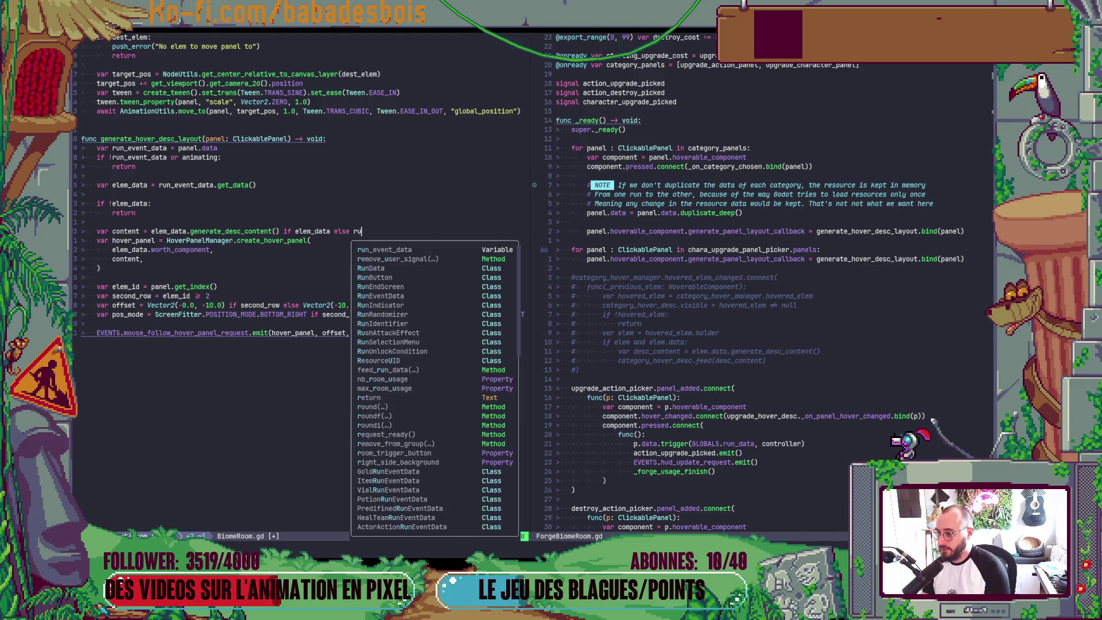
pyautogui.write('n_event_data.ge')
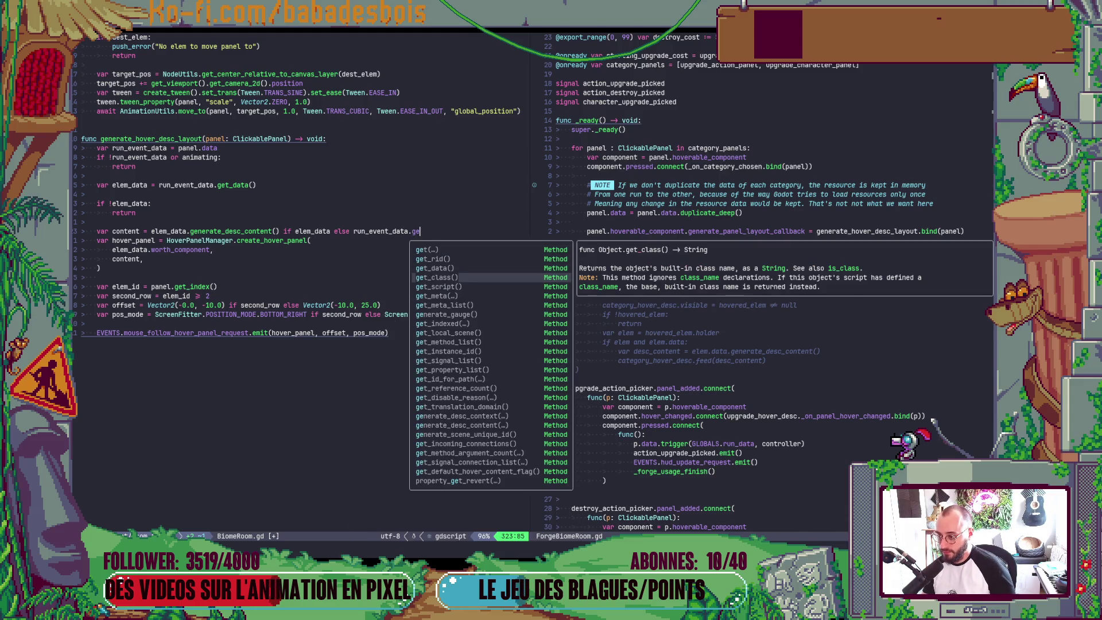
pyautogui.write('ne')
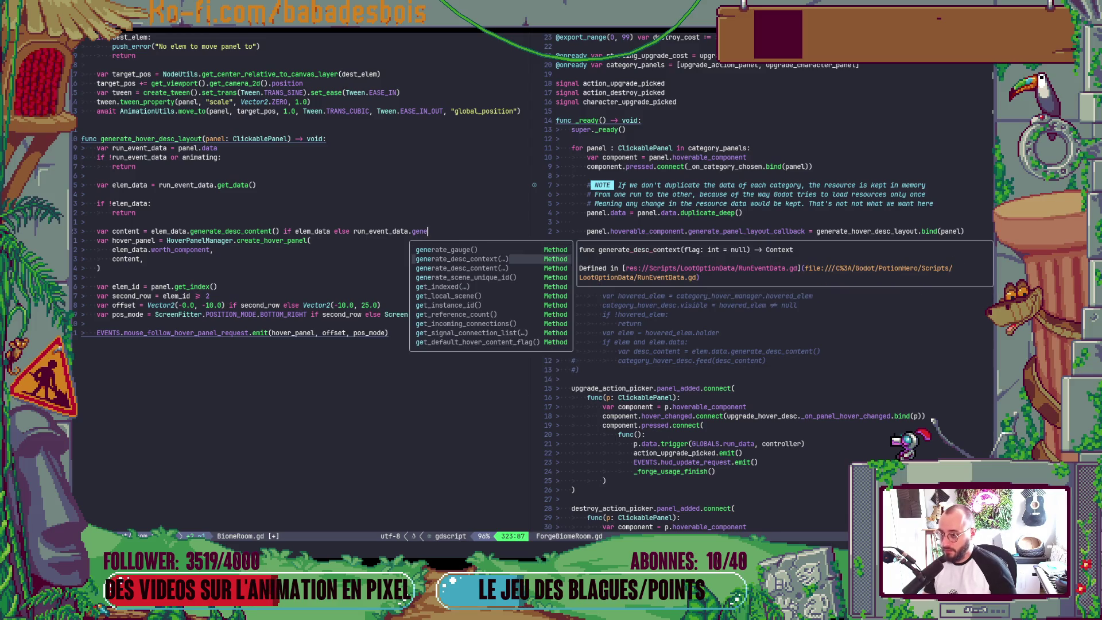
pyautogui.press('Down')
pyautogui.press('Return')
pyautogui.press('Escape')
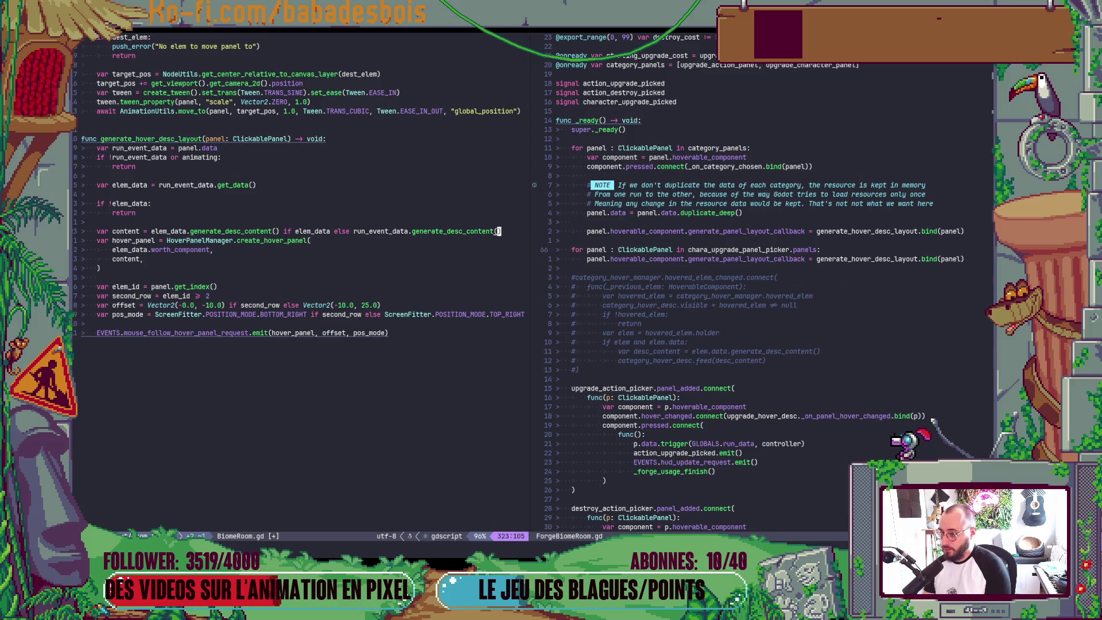
# Delete the early return for missing elem_data and the blank lines before the content line
pyautogui.press('k')
pyautogui.press('k')
pyautogui.press('V')
pyautogui.press('k')
pyautogui.press('d')
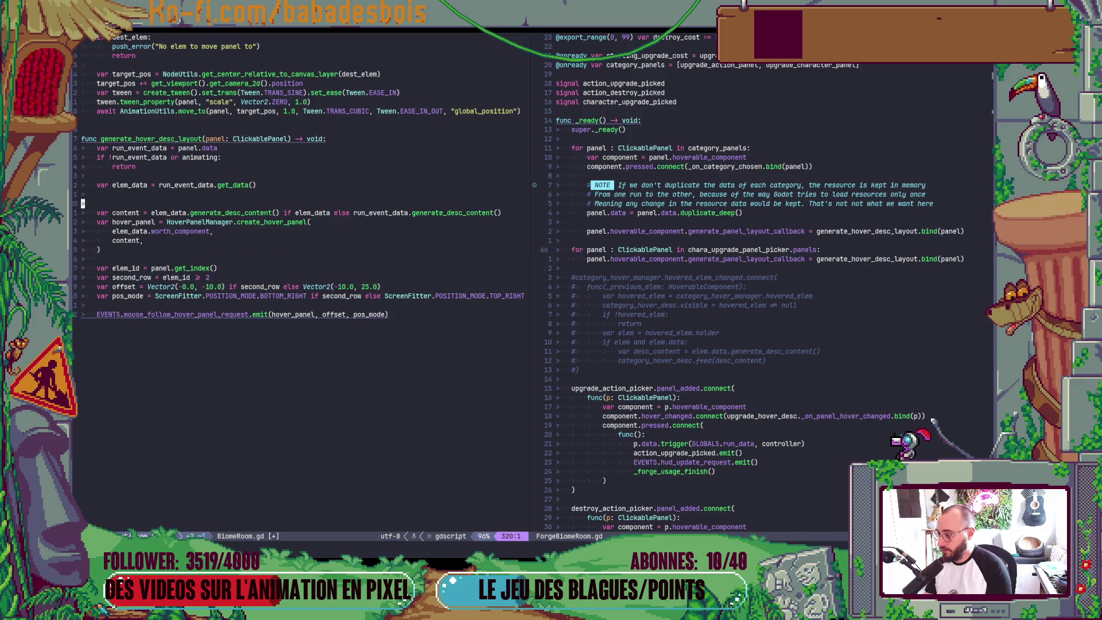
pyautogui.press('d')
pyautogui.press('d')
pyautogui.press('k')
pyautogui.press('d')
pyautogui.press('d')
pyautogui.press('j')
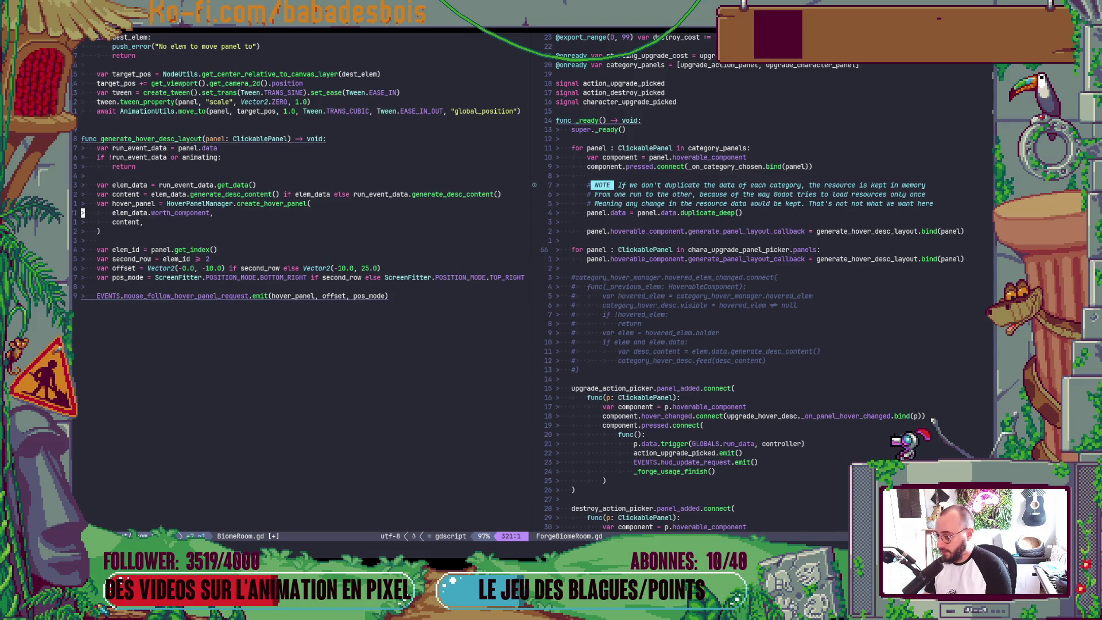
pyautogui.write('Ovar')
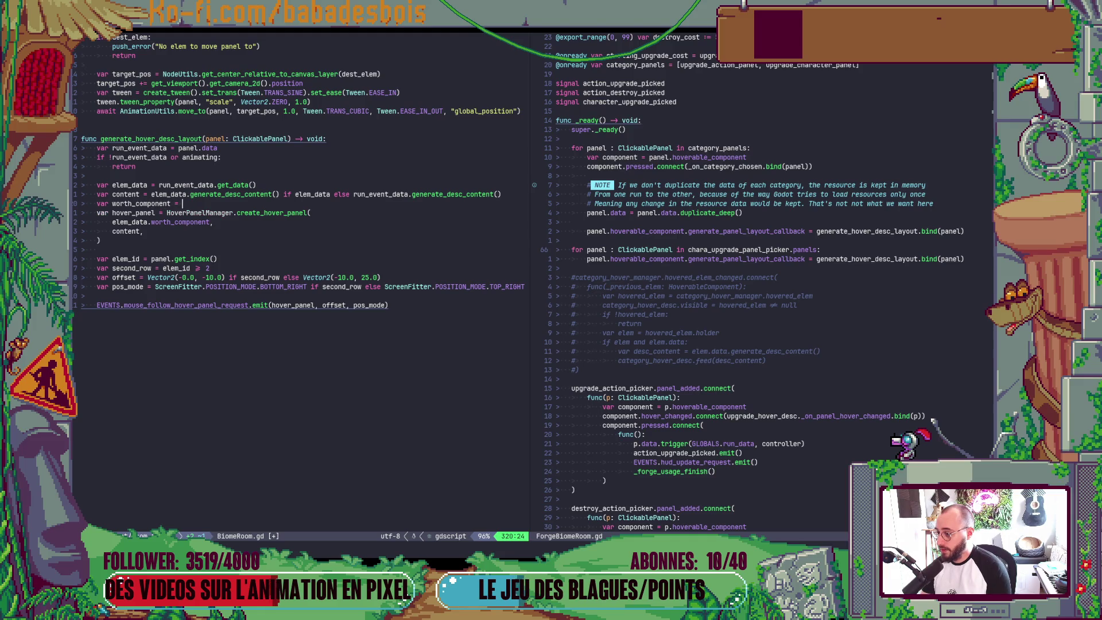
pyautogui.write(' ele')
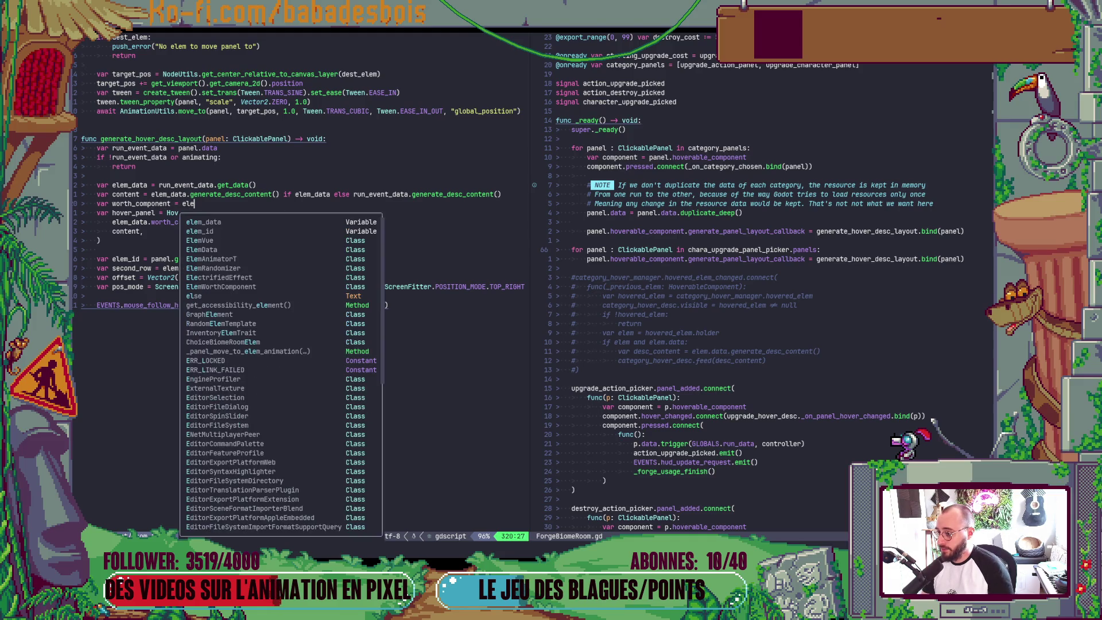
pyautogui.write('m_data.worth_component ')
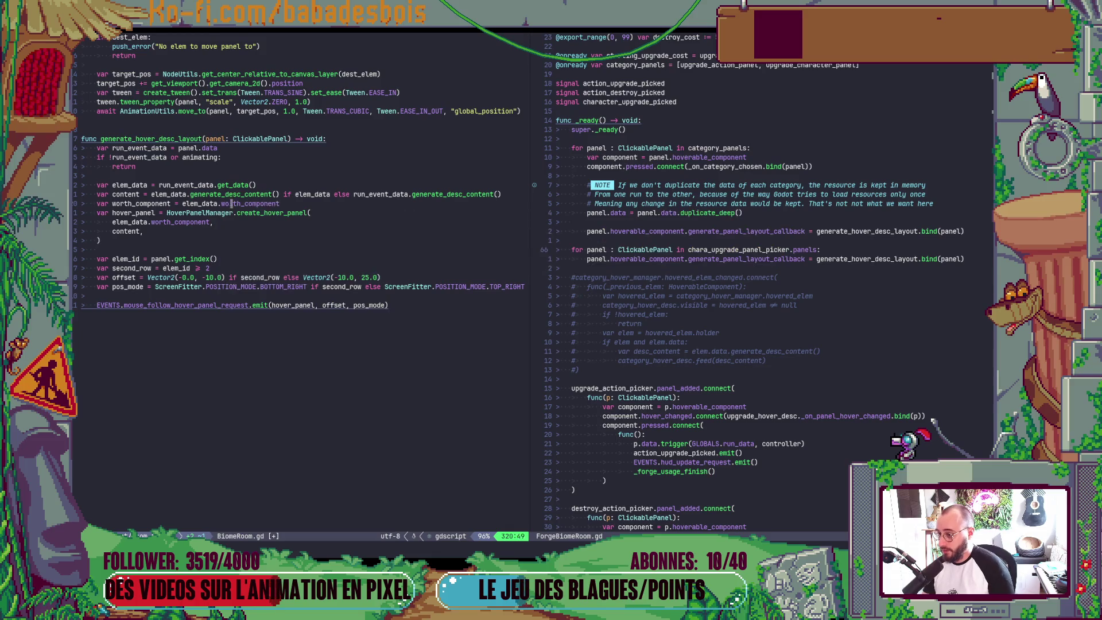
pyautogui.write('if elem_data ')
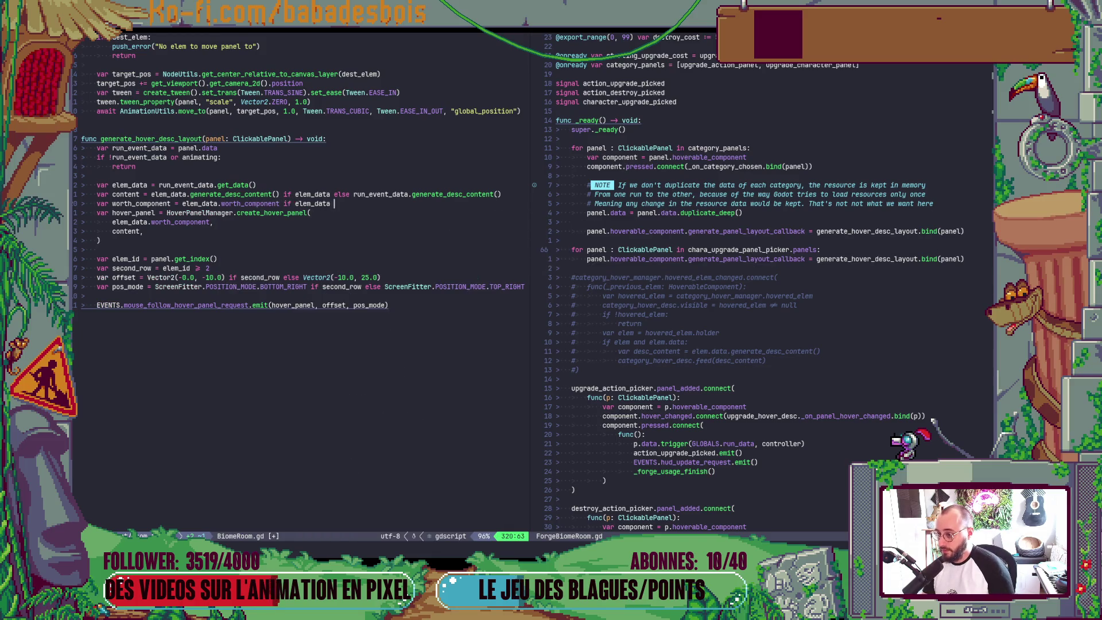
pyautogui.write('else null')
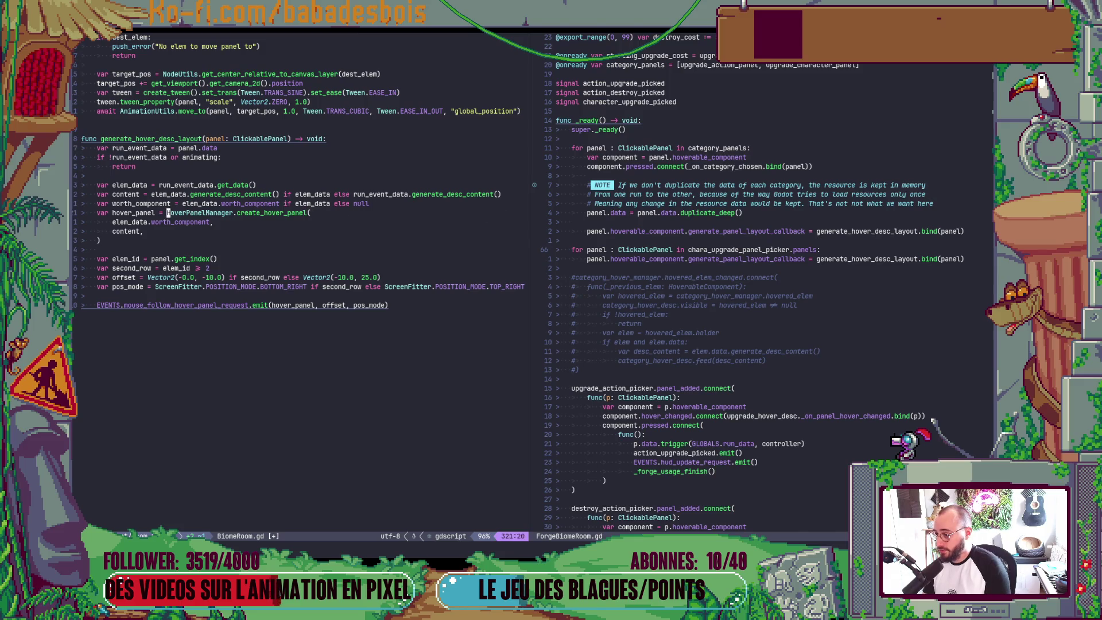
# Add a null-guarded worth_component variable and join the create_hover_panel call onto one line
pyautogui.press('c')
pyautogui.press('c')
pyautogui.write('wo')
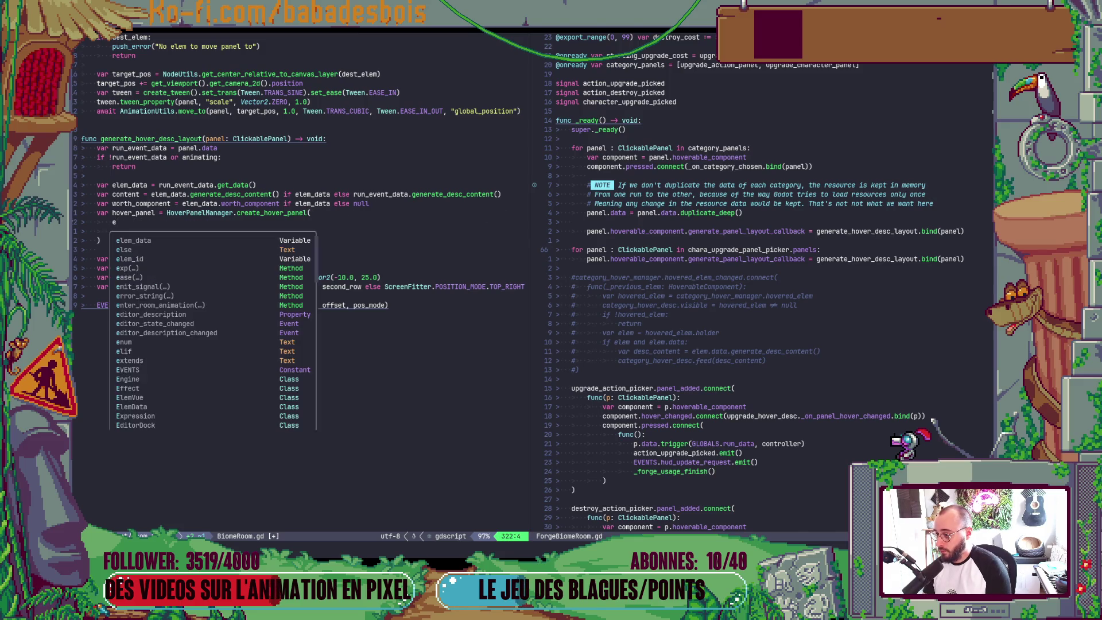
pyautogui.press('Return')
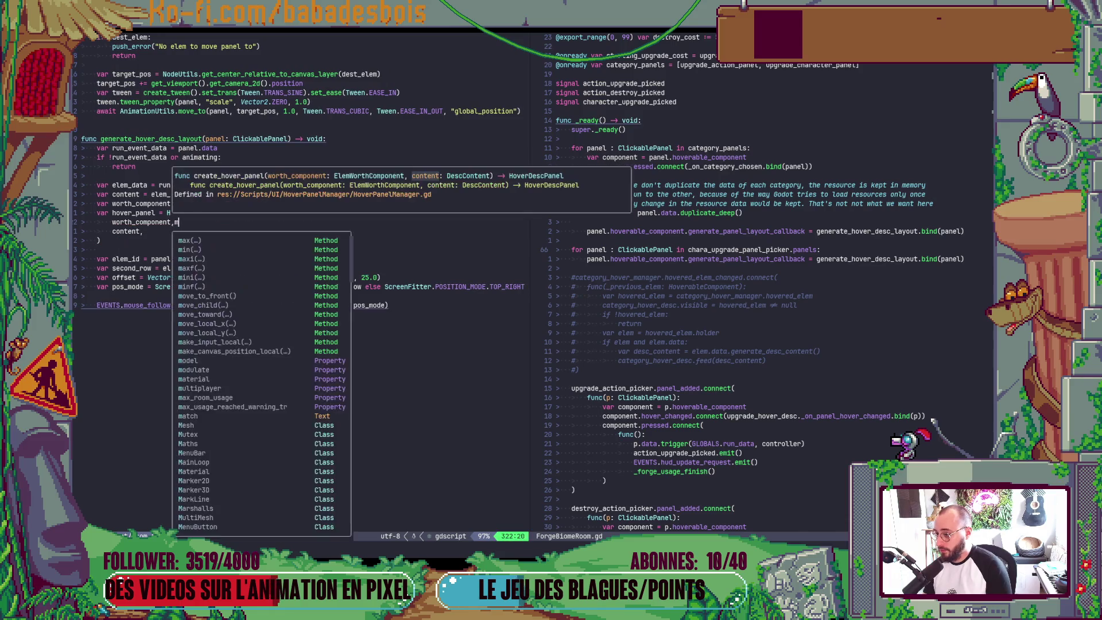
pyautogui.press('Escape')
pyautogui.hotkey('shift', 'j')
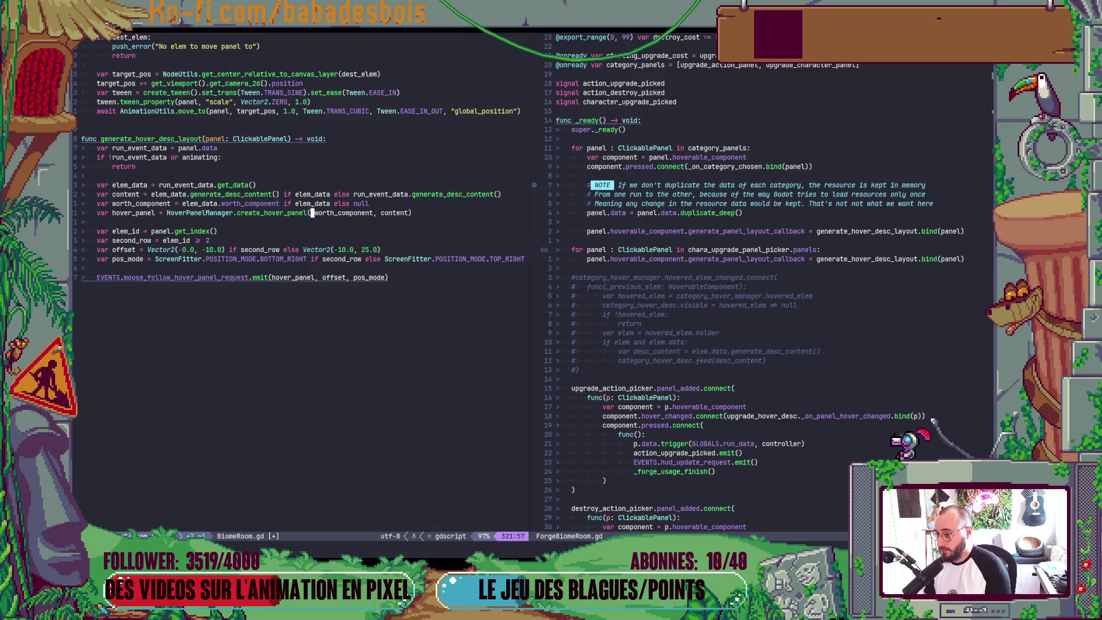
pyautogui.hotkey('alt', 'Tab')
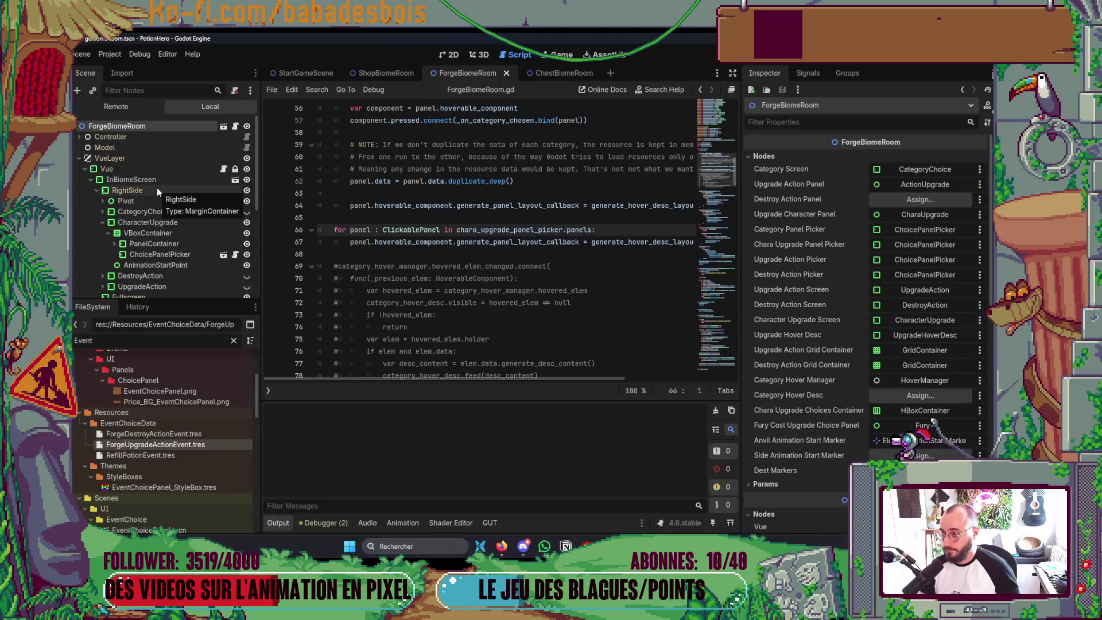
# Run the game, start the first adventure and open the forge room's upgrade choices
pyautogui.press('F5')
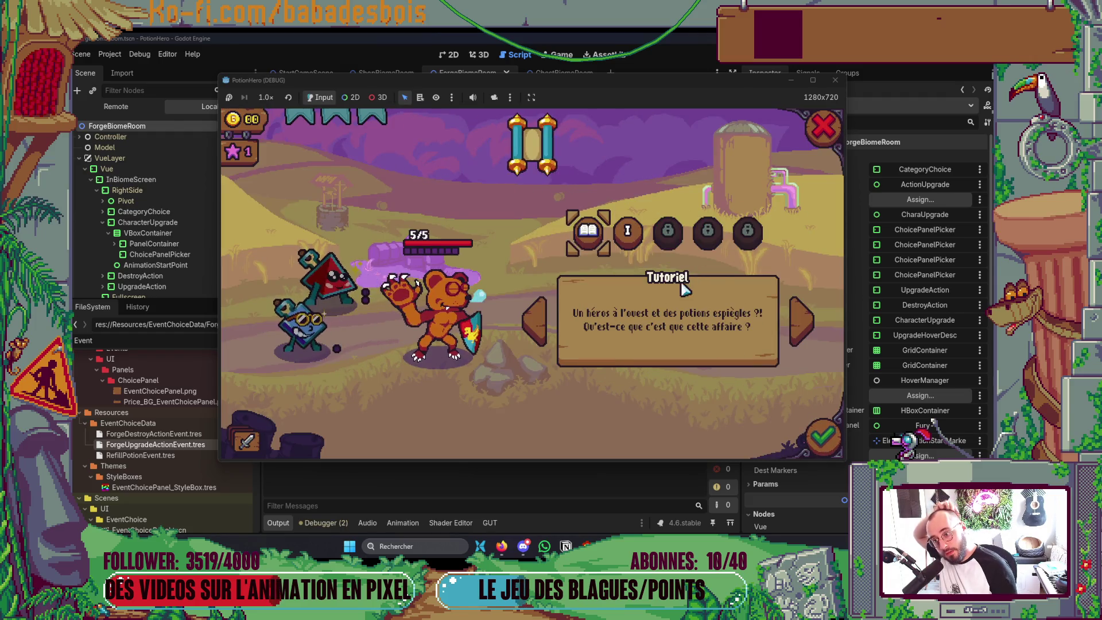
pyautogui.click(627, 231)
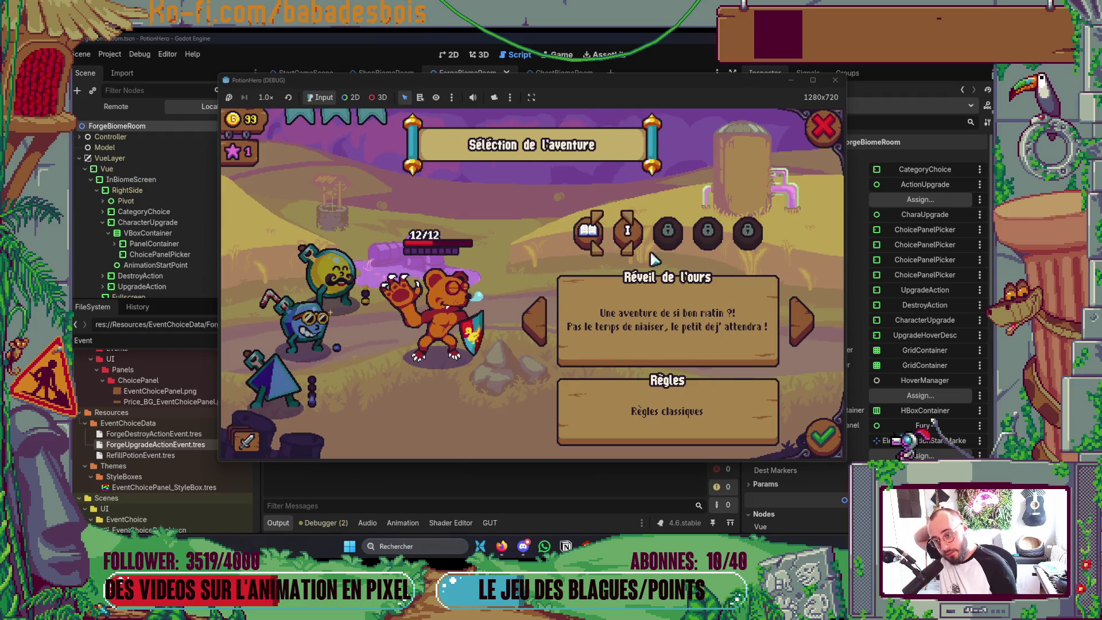
pyautogui.click(798, 423)
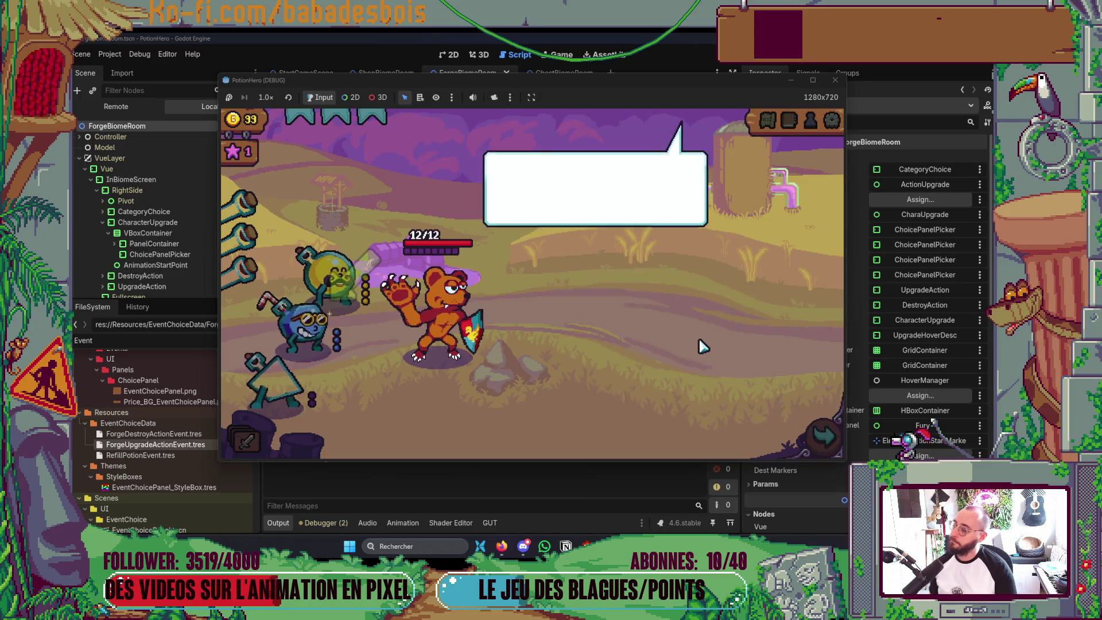
pyautogui.click(814, 439)
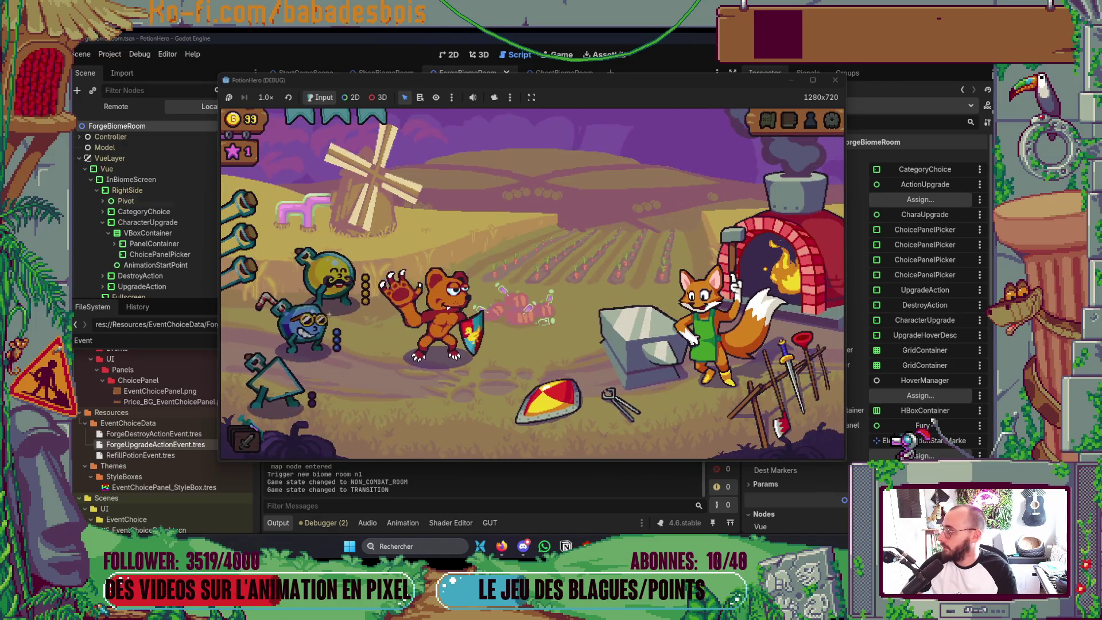
pyautogui.click(608, 289)
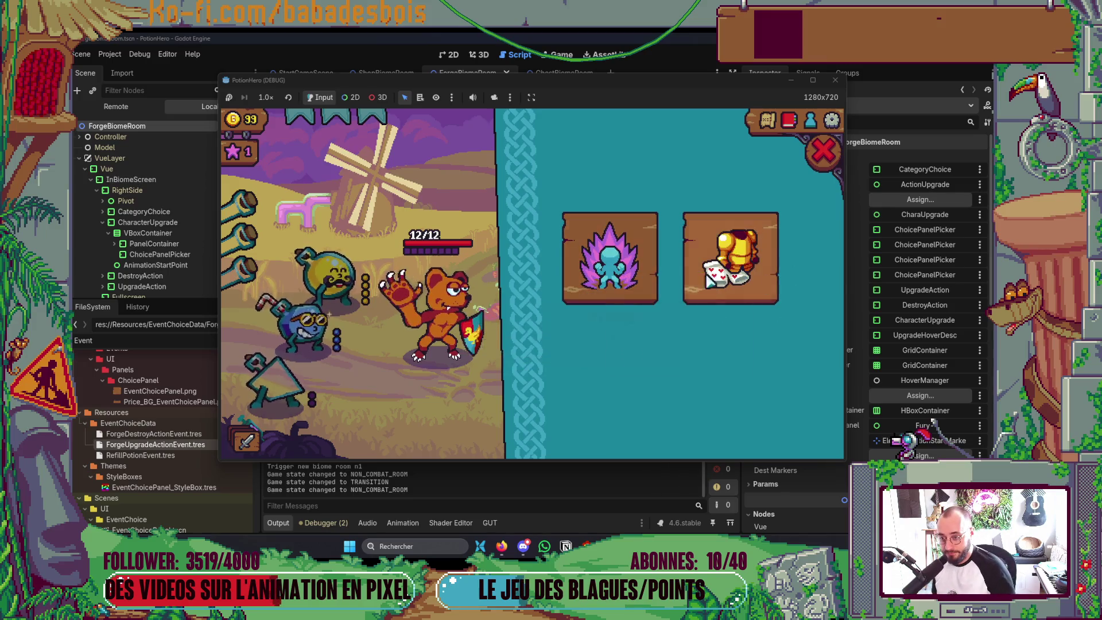
# Switch between forge category and Forger action cards via the red X, then close and reopen the panel
pyautogui.click(823, 151)
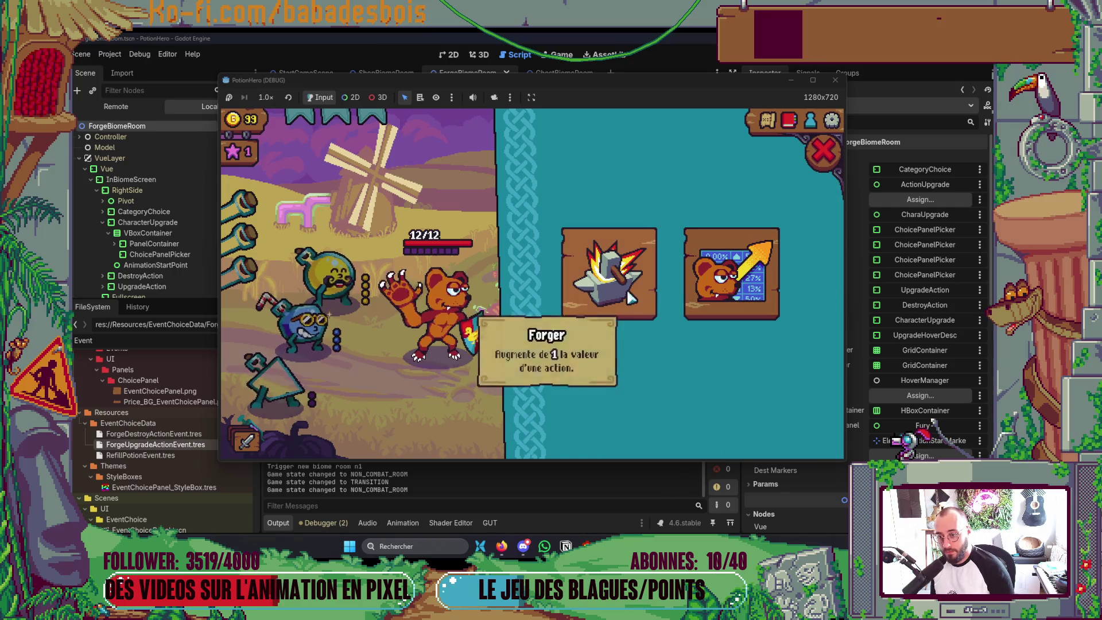
pyautogui.click(782, 238)
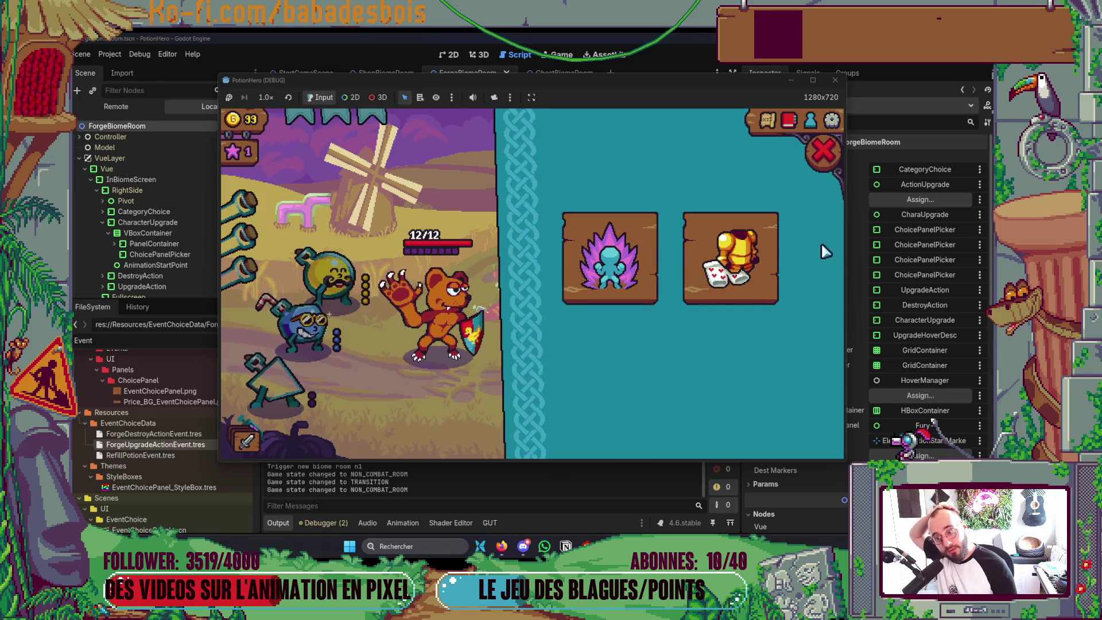
pyautogui.click(824, 153)
pyautogui.click(651, 262)
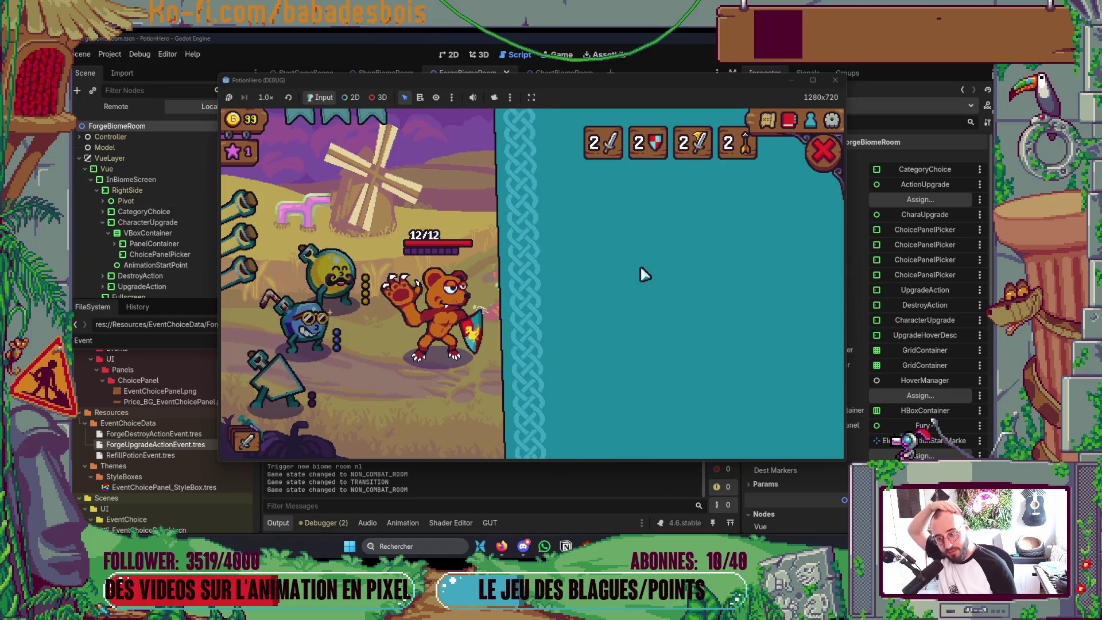
pyautogui.click(826, 153)
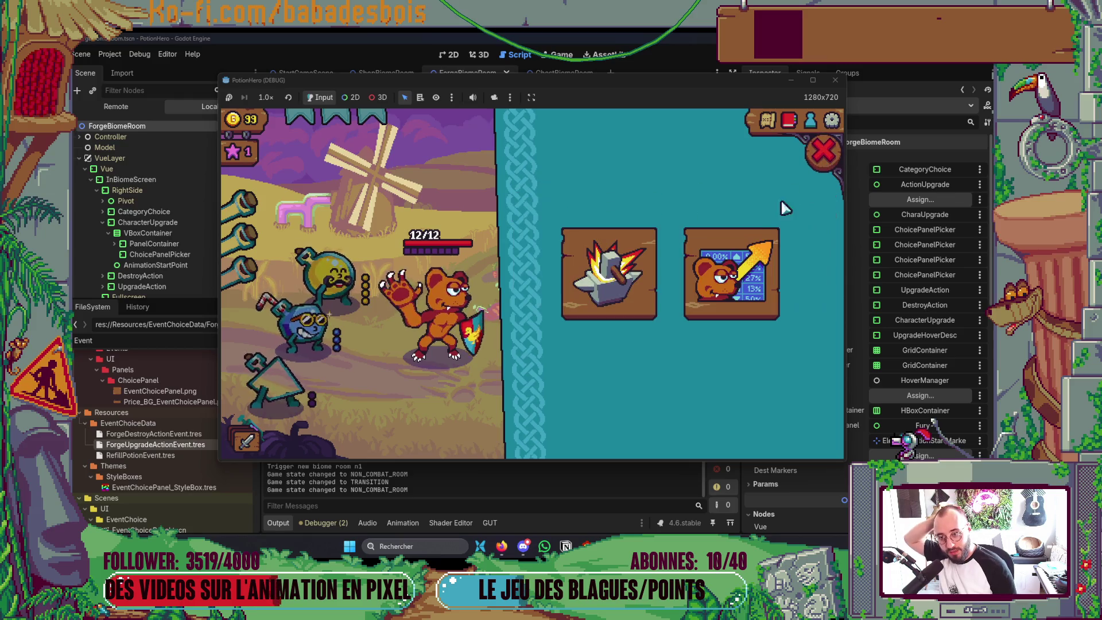
pyautogui.click(826, 154)
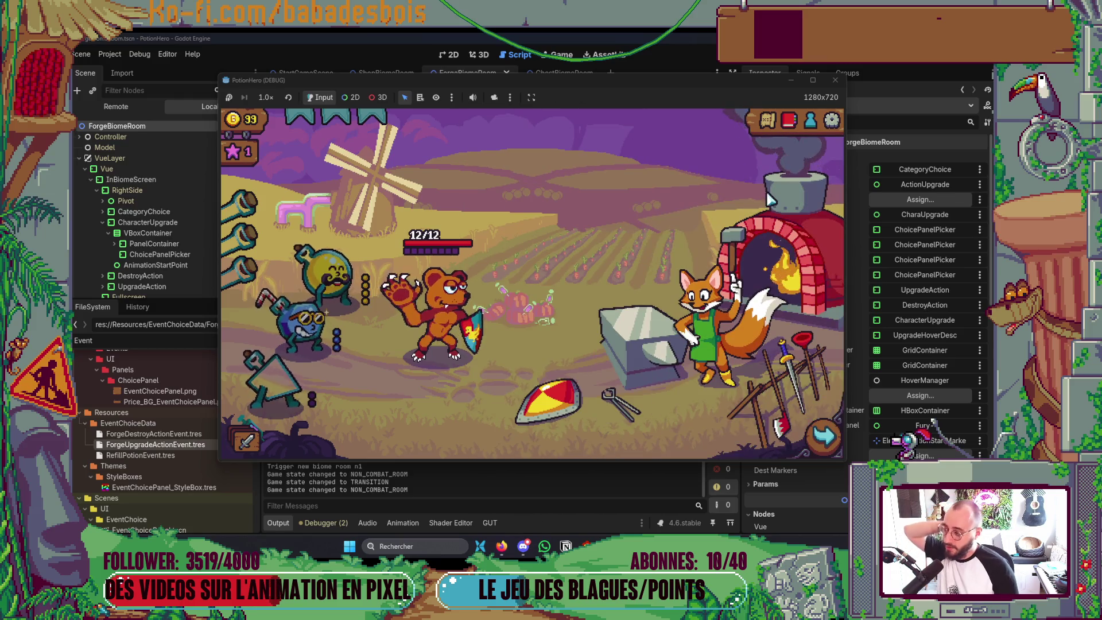
pyautogui.click(656, 348)
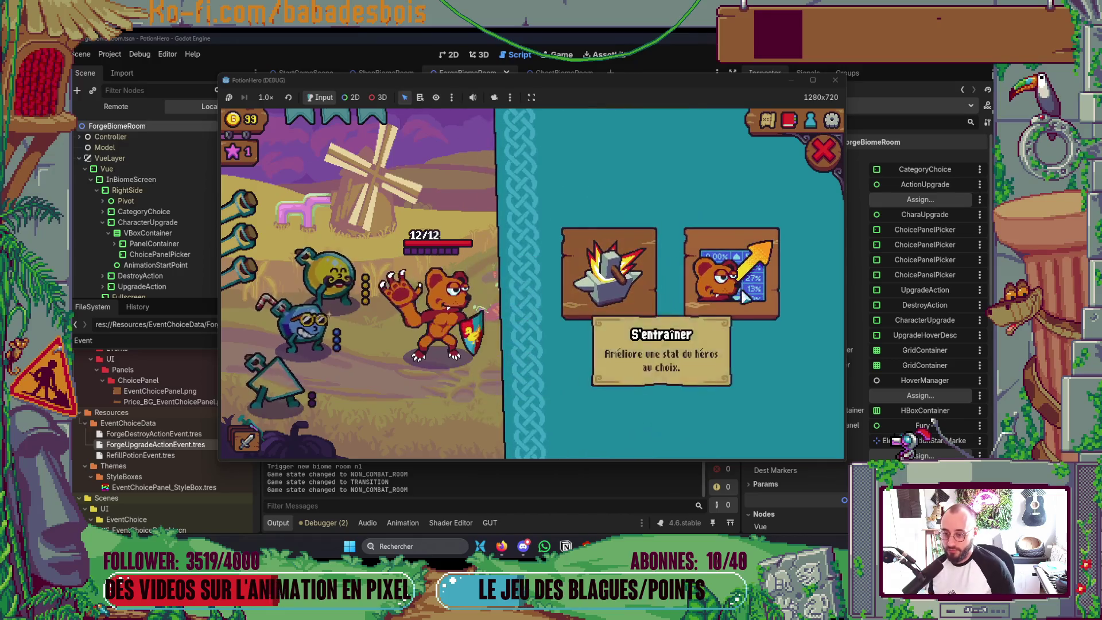
pyautogui.click(823, 152)
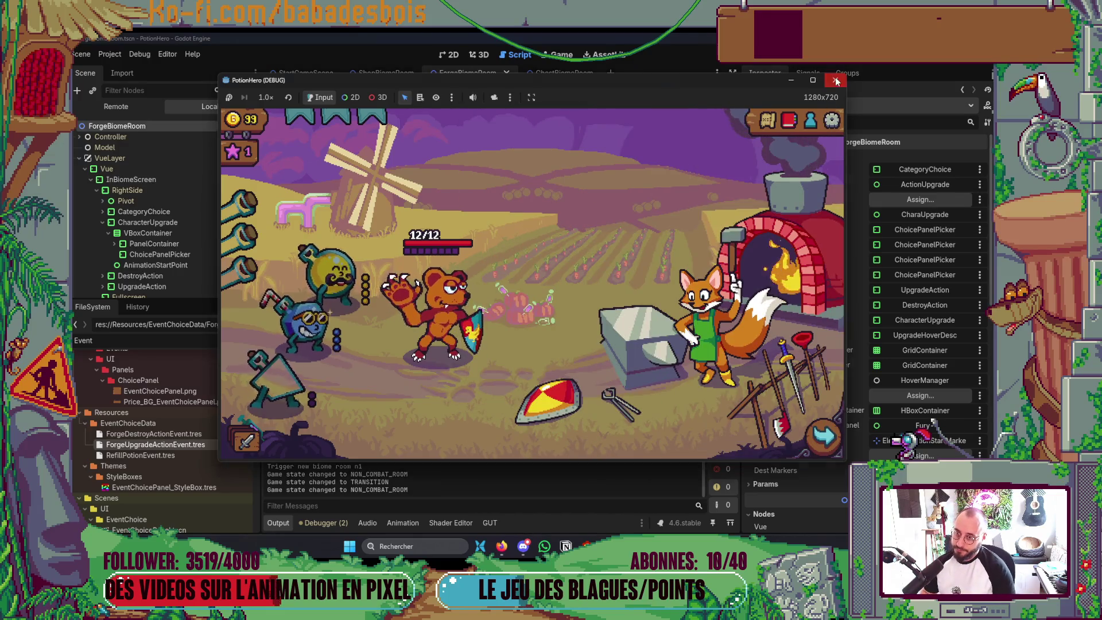
# Stop the game, collapse the output log and widen the ForgeBiomeRoom script editor
pyautogui.press('F8')
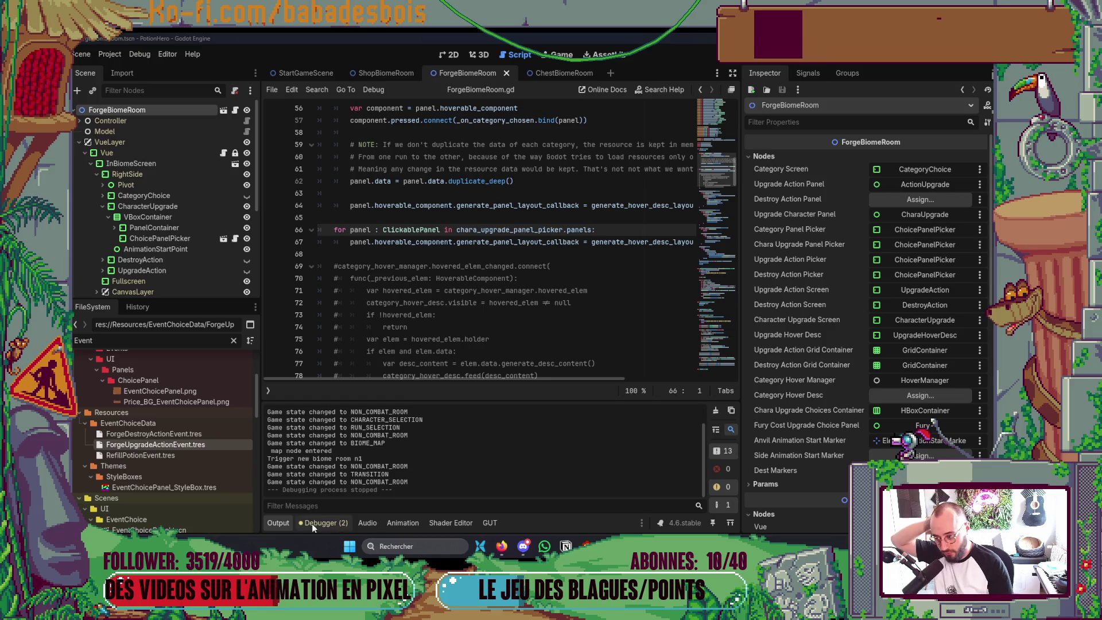
pyautogui.click(284, 520)
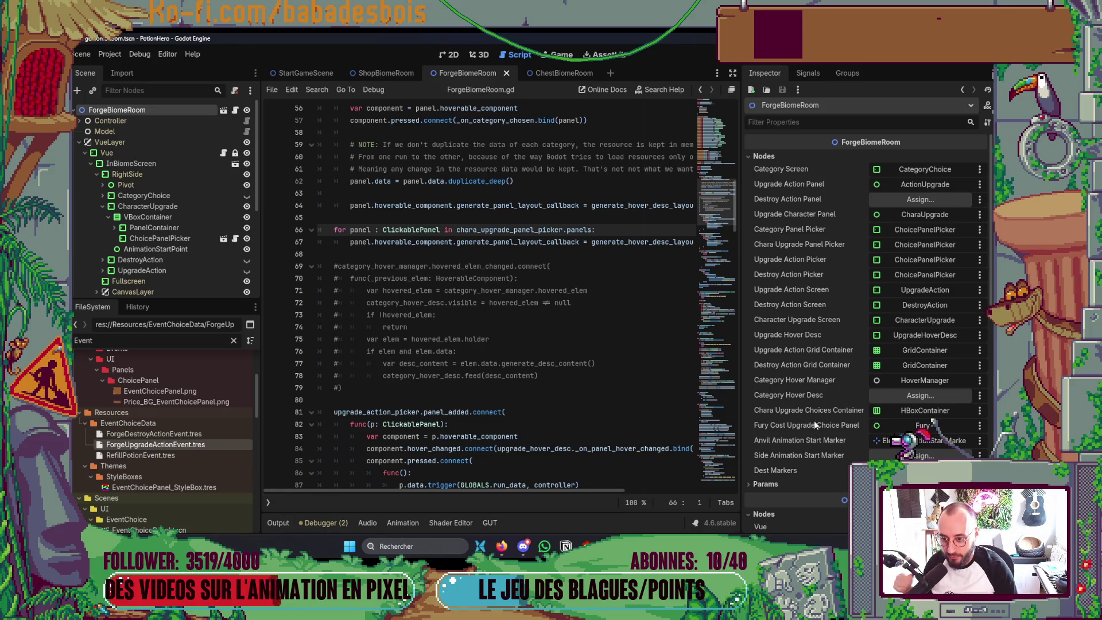
pyautogui.moveTo(741, 374); pyautogui.dragTo(882, 379)
pyautogui.hotkey('alt', 'Tab')
# Delete the commented-out hover-manager block in ForgeBiomeRoom.gd, save it and rerun the game
pyautogui.hotkey('alt', 'Tab')
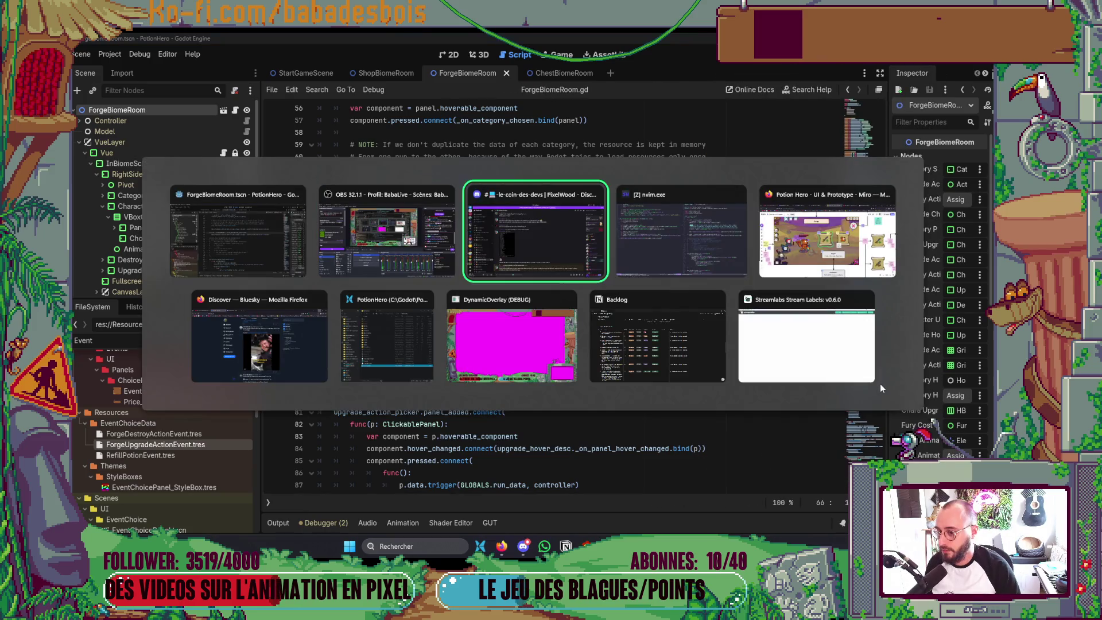
pyautogui.hotkey('alt', 'Tab')
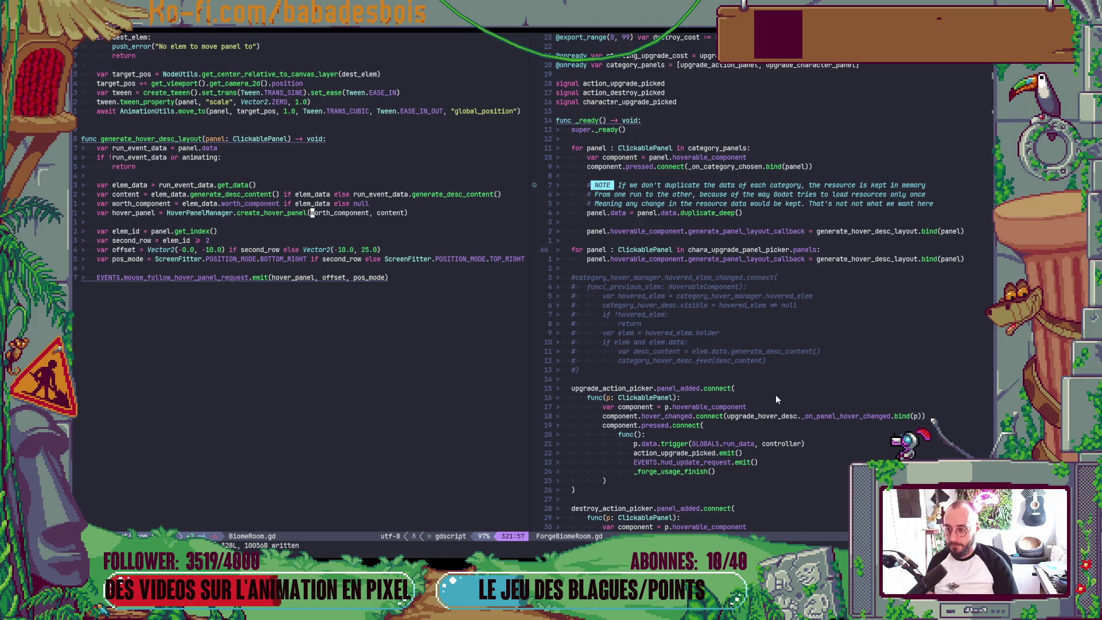
pyautogui.click(690, 277)
pyautogui.hotkey('shift', 'v')
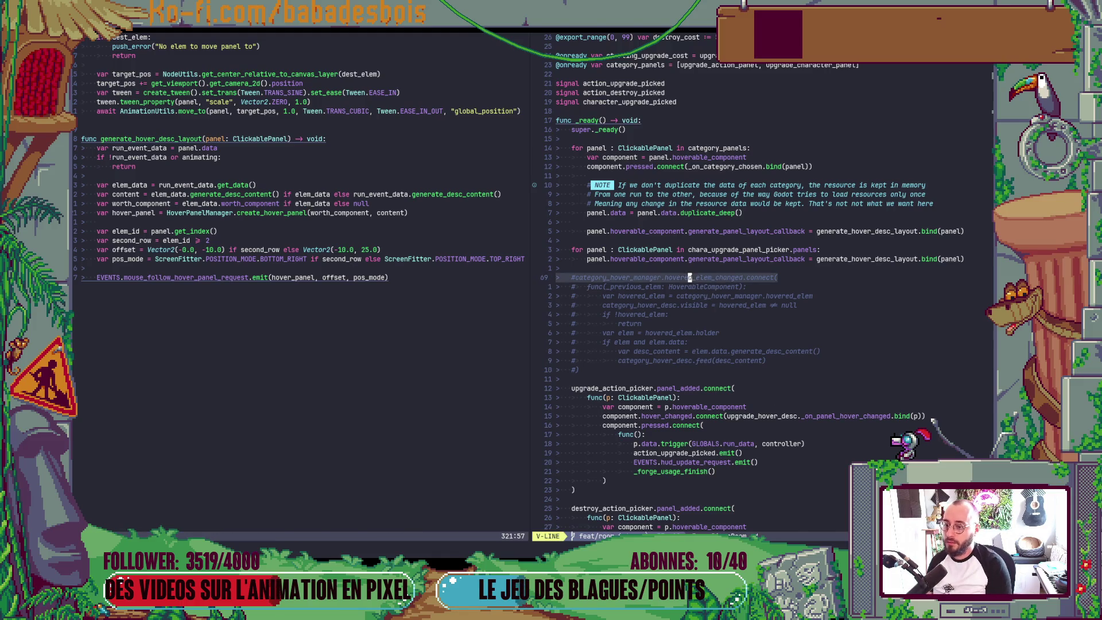
pyautogui.press('j')
pyautogui.press('j')
pyautogui.press('j')
pyautogui.press('j')
pyautogui.press('d')
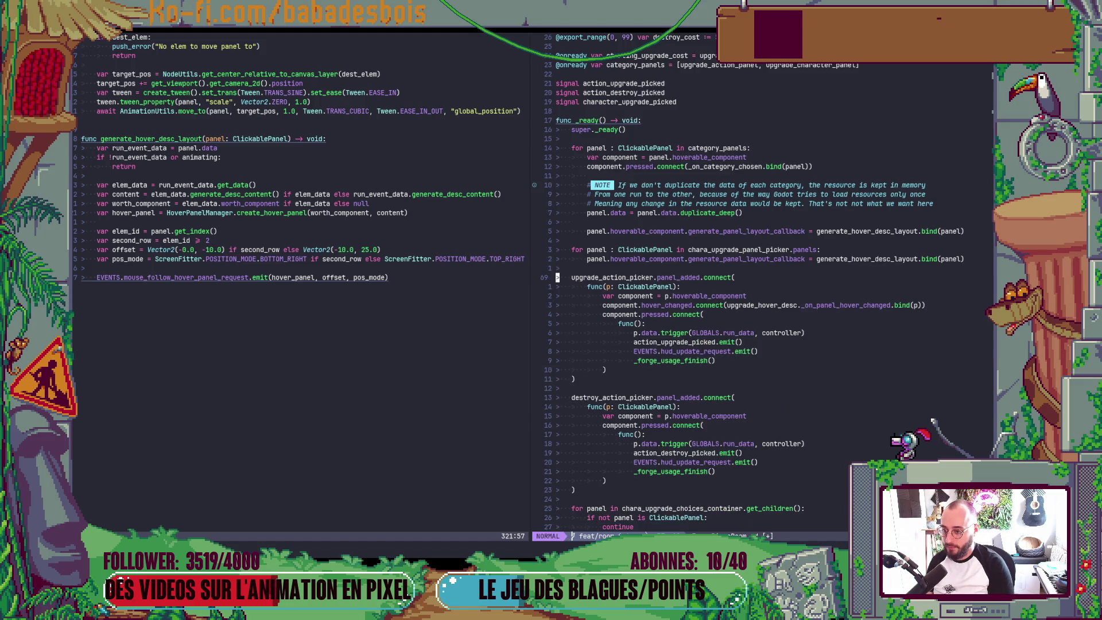
pyautogui.press('Return')
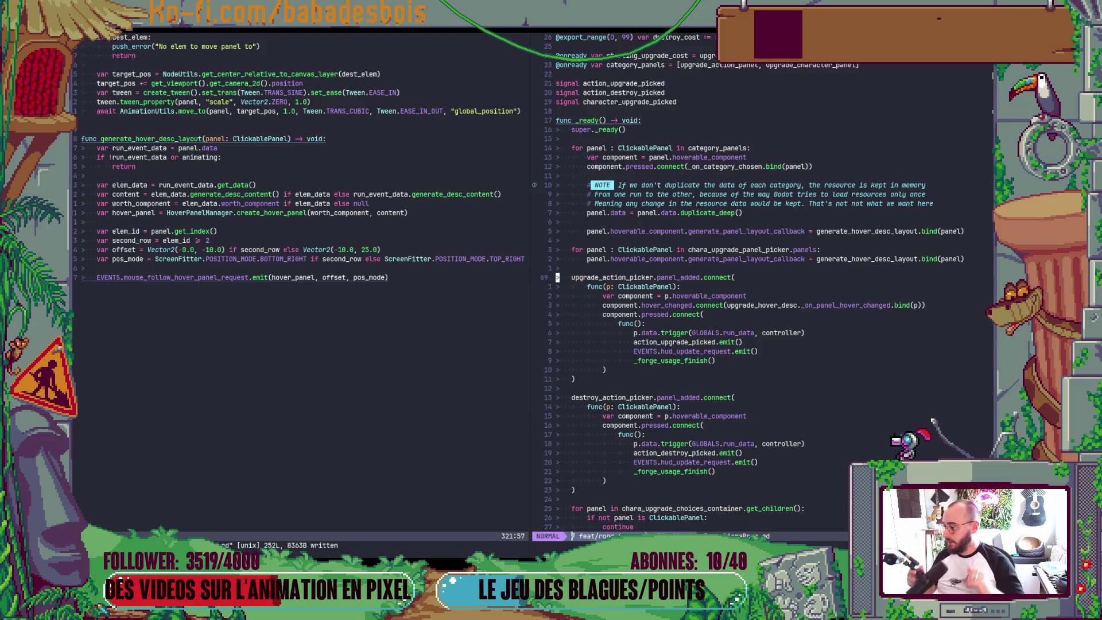
pyautogui.hotkey('alt', 'Tab')
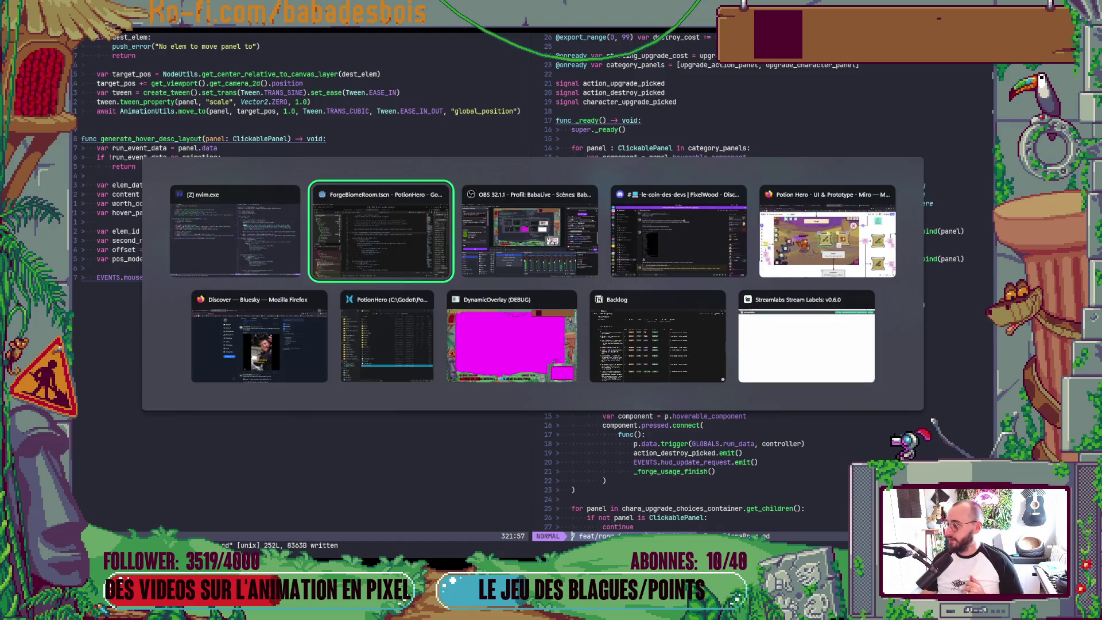
pyautogui.press('F5')
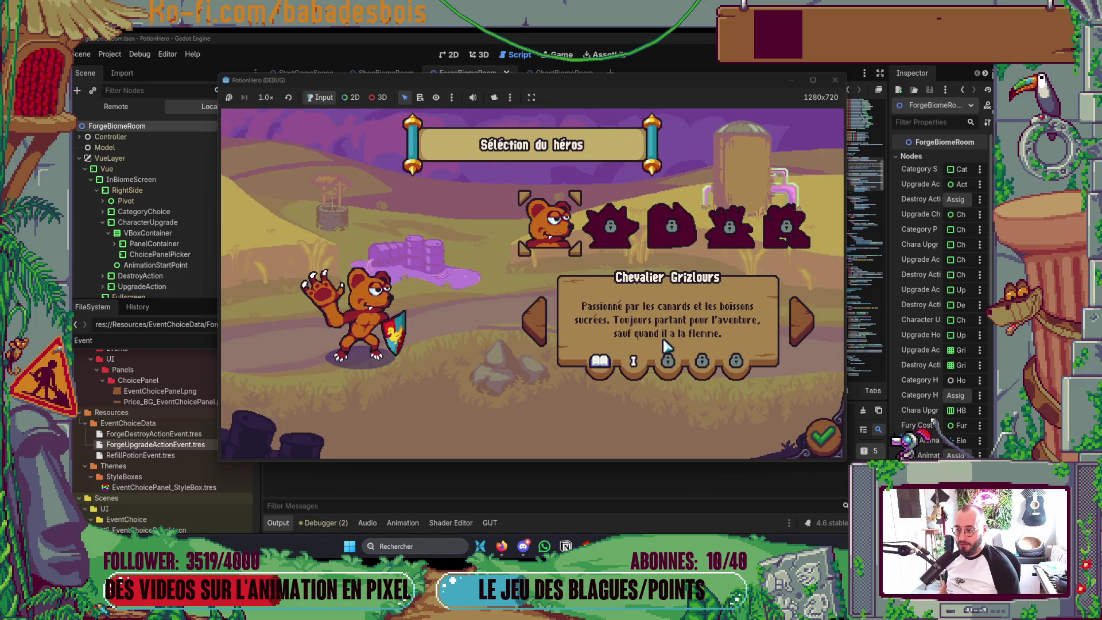
# Confirm the hero, start Réveil de l'ours, click through the dialogue and travel to the forge node
pyautogui.click(820, 433)
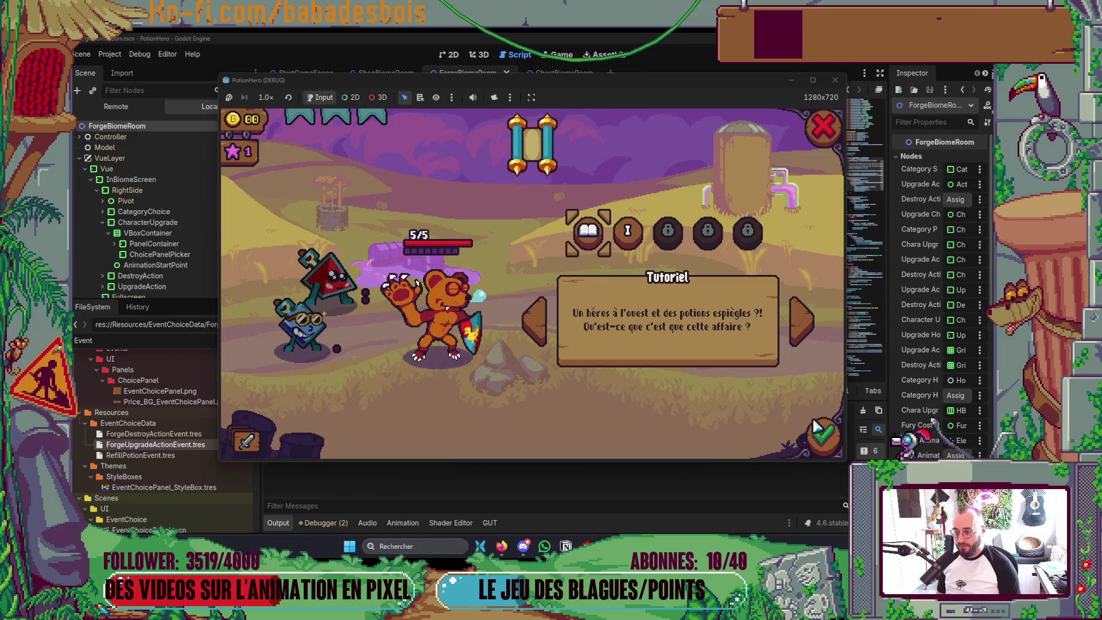
pyautogui.click(631, 229)
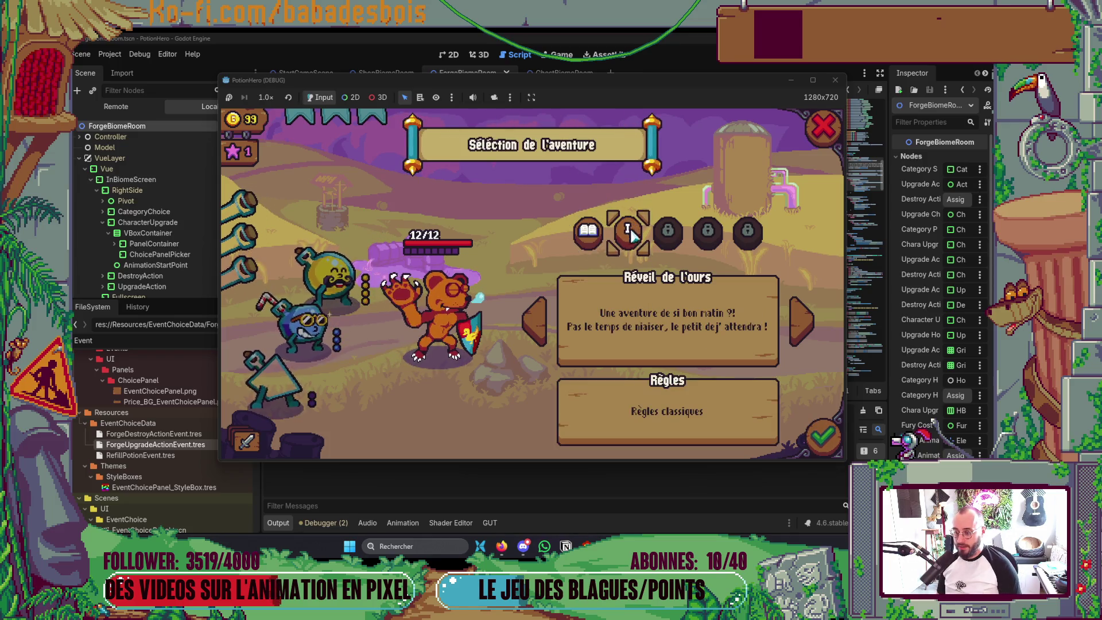
pyautogui.click(802, 423)
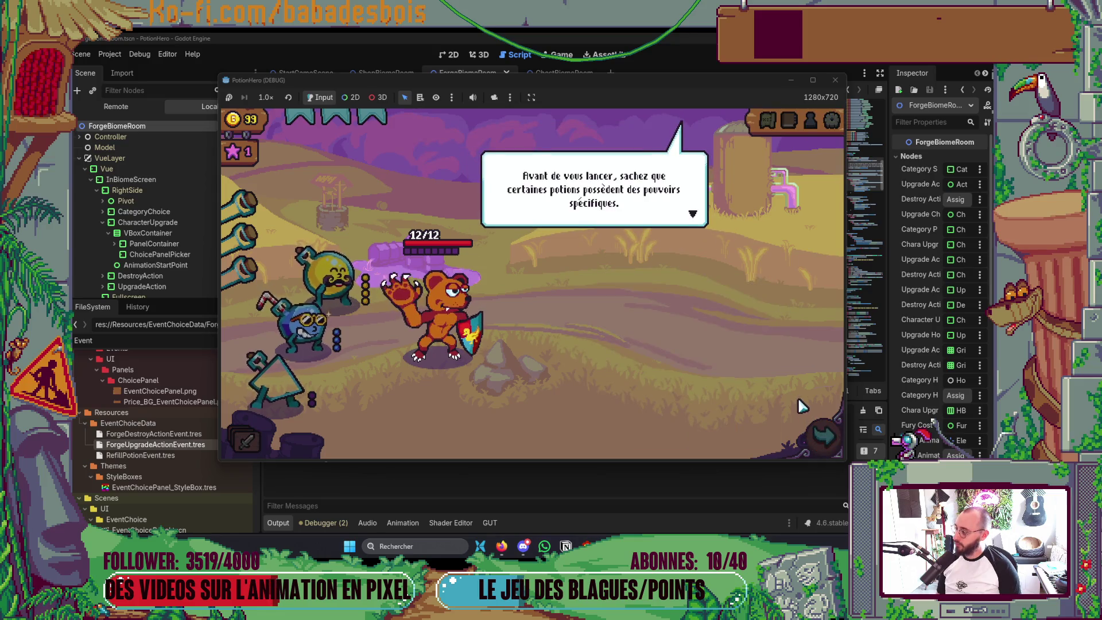
pyautogui.click(765, 403)
pyautogui.click(757, 402)
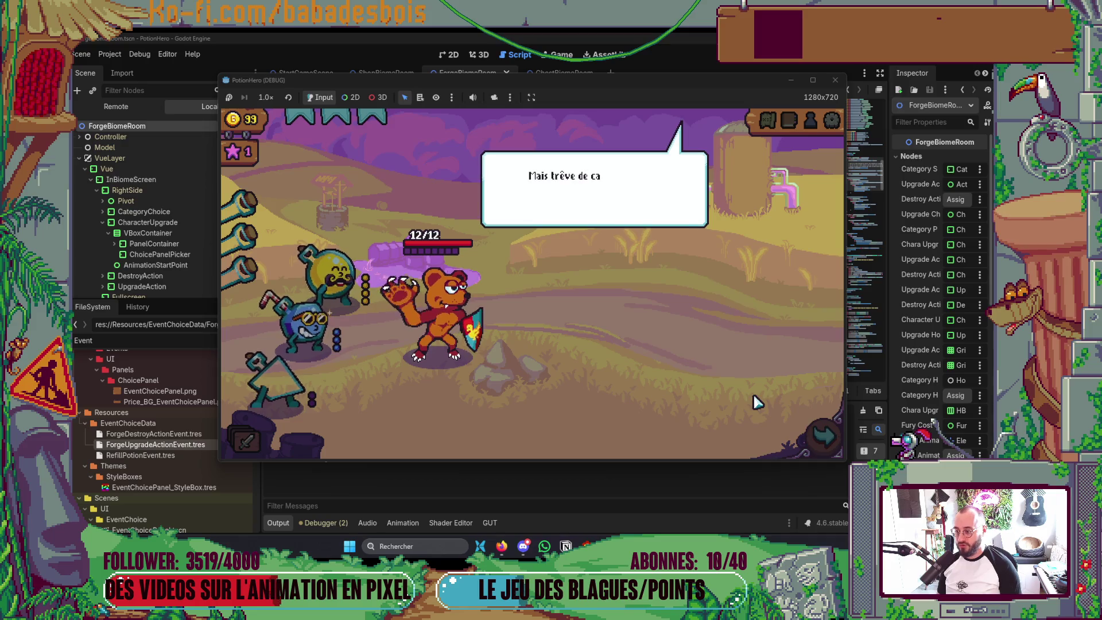
pyautogui.click(752, 400)
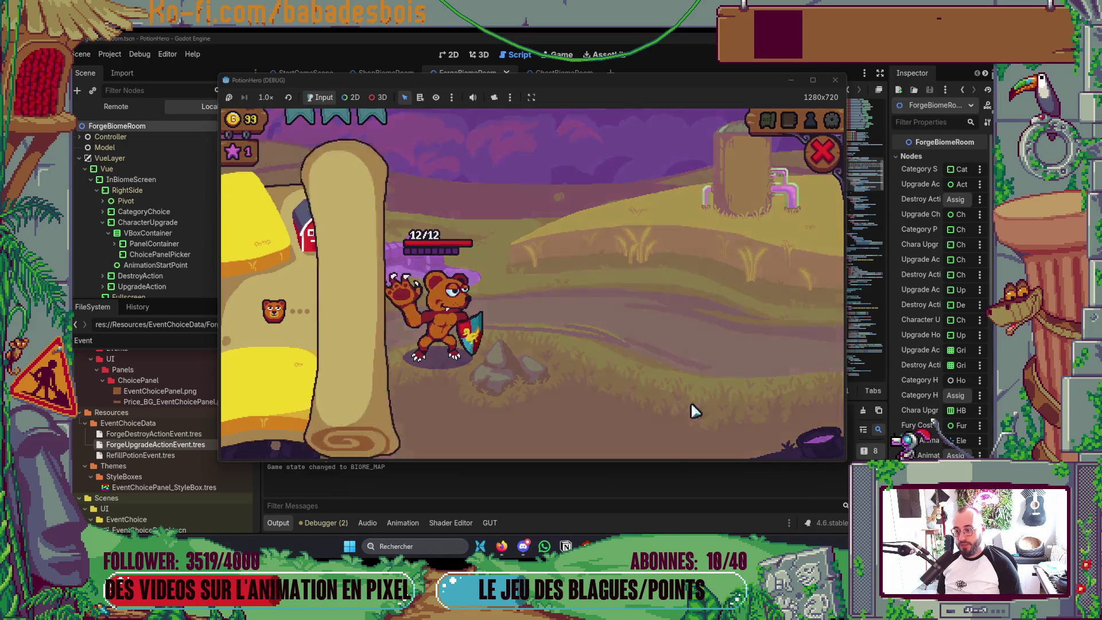
pyautogui.click(324, 311)
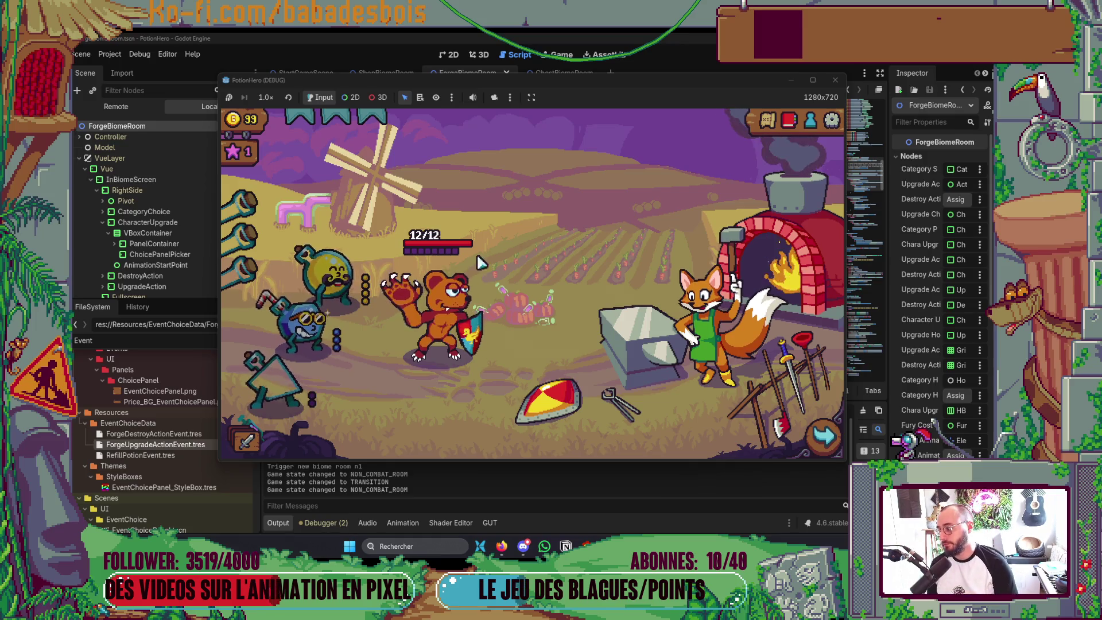
# Open the forge room's upgrade choices, closing and reopening the panel a few times
pyautogui.click(646, 362)
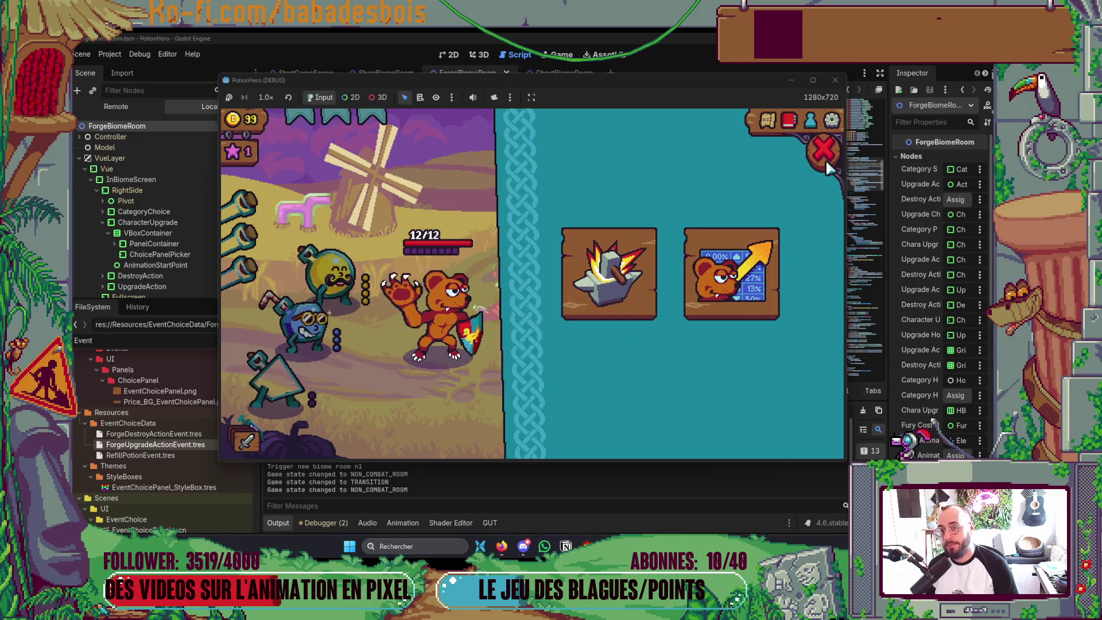
pyautogui.click(587, 273)
pyautogui.click(703, 360)
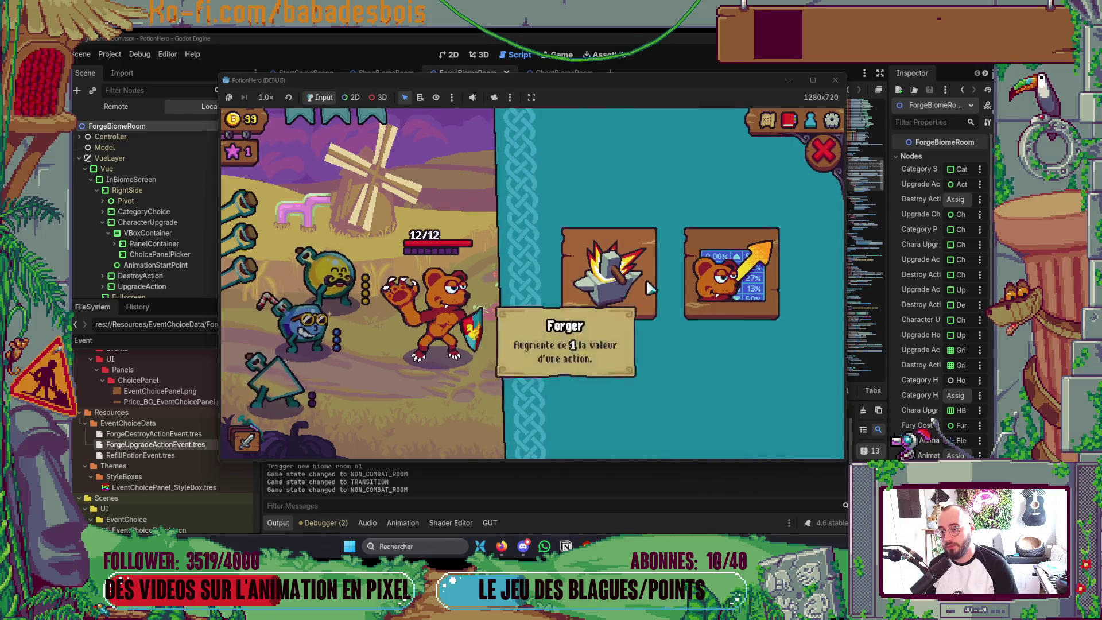
pyautogui.click(647, 279)
pyautogui.click(703, 366)
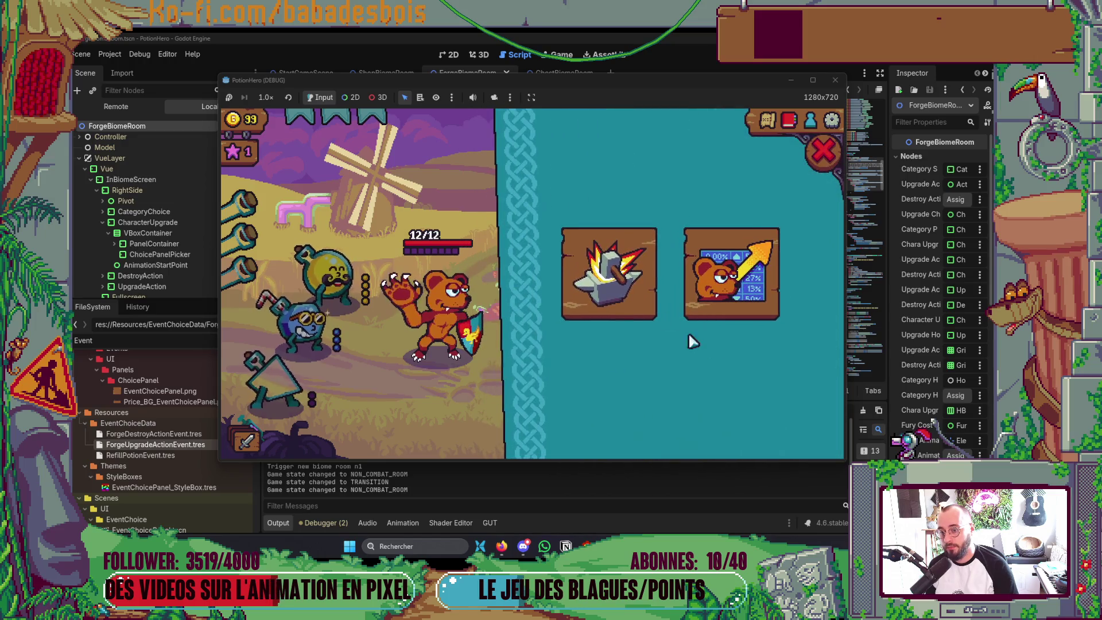
# Browse Forger actions and a category's upgrade cards, backing out with the red X, then close the panel
pyautogui.click(647, 301)
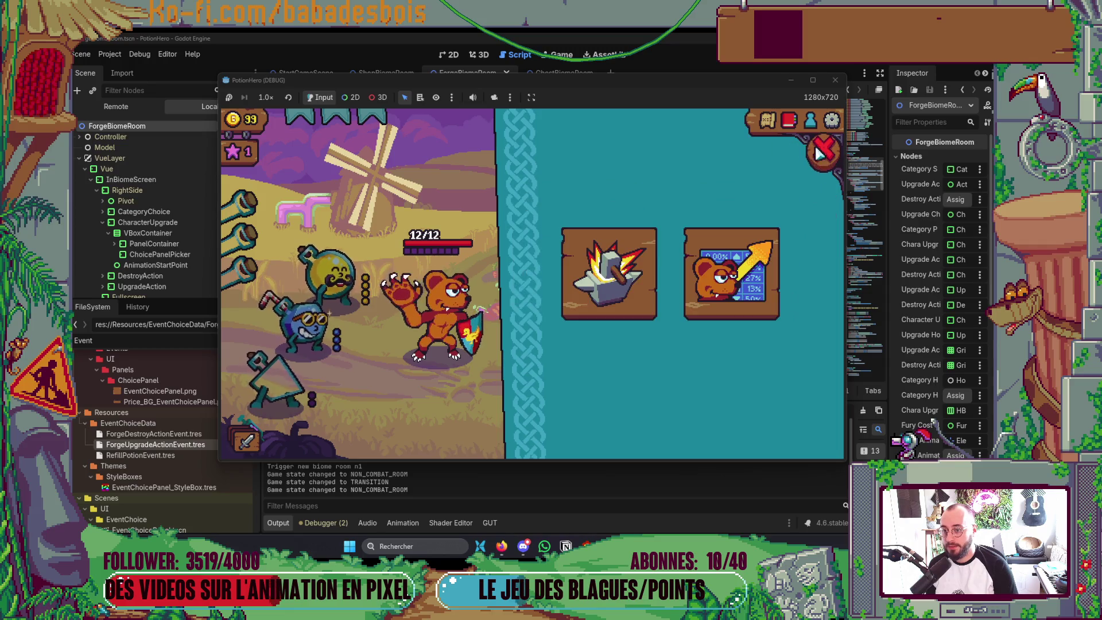
pyautogui.click(634, 279)
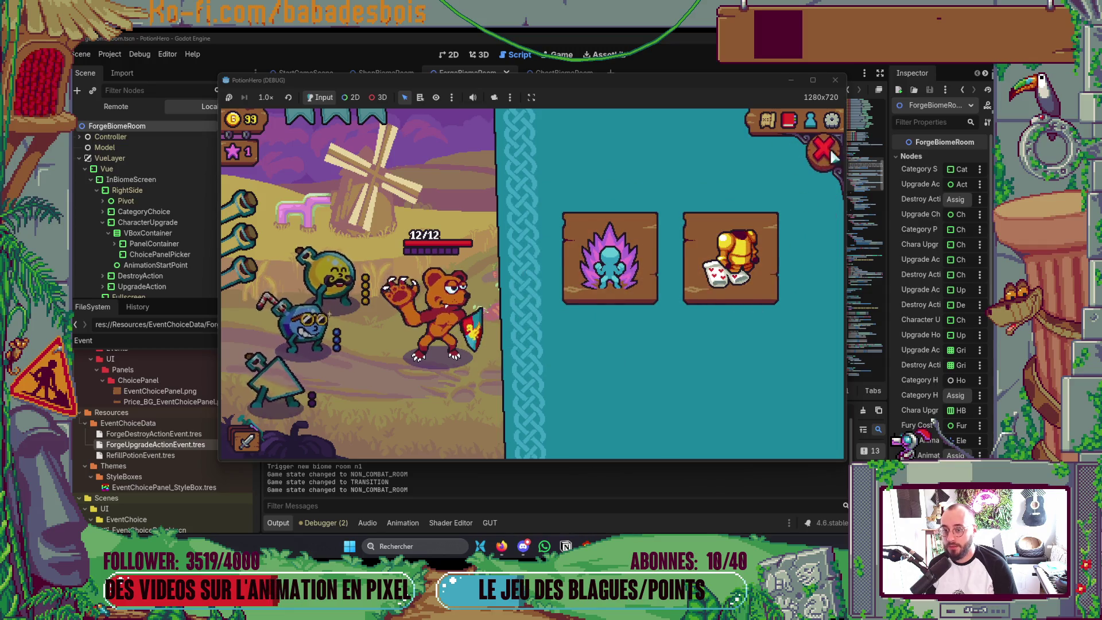
pyautogui.click(835, 150)
pyautogui.click(608, 274)
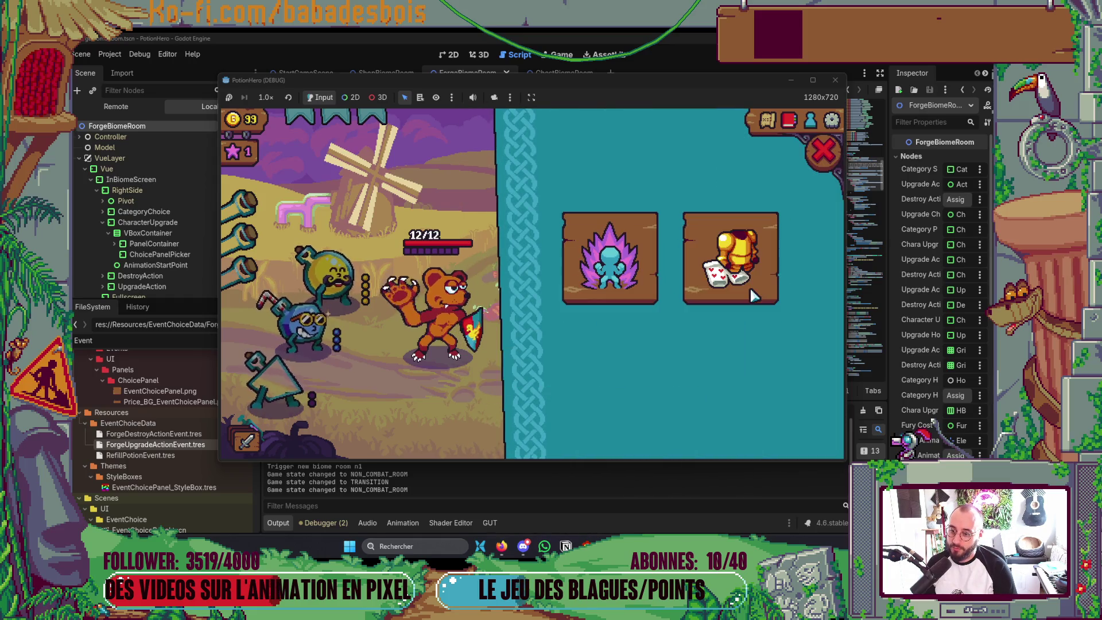
pyautogui.click(825, 153)
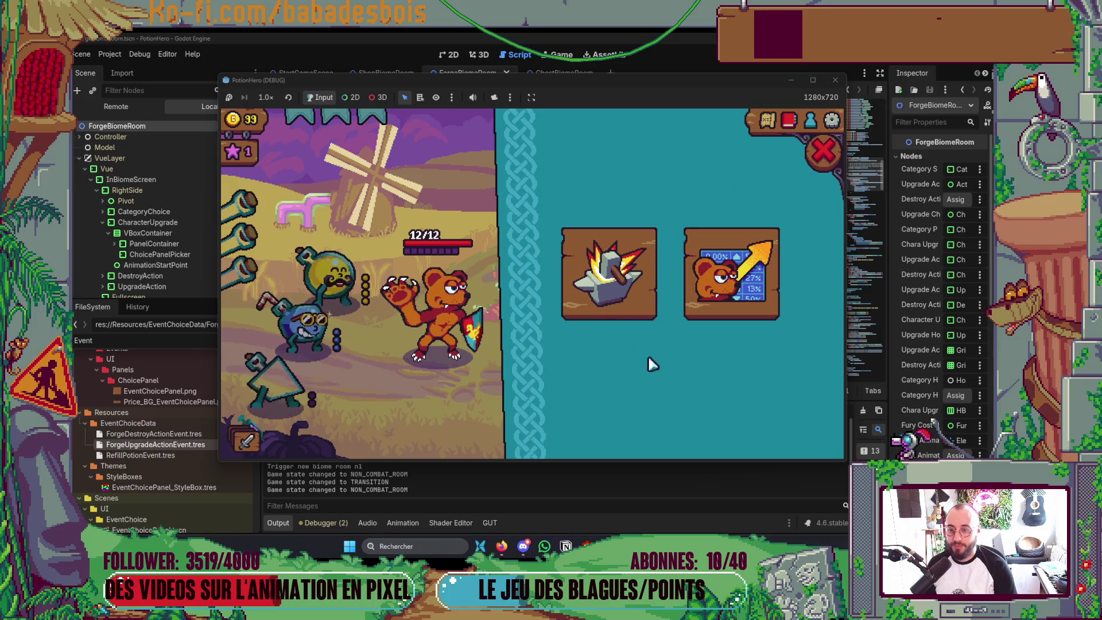
pyautogui.click(771, 301)
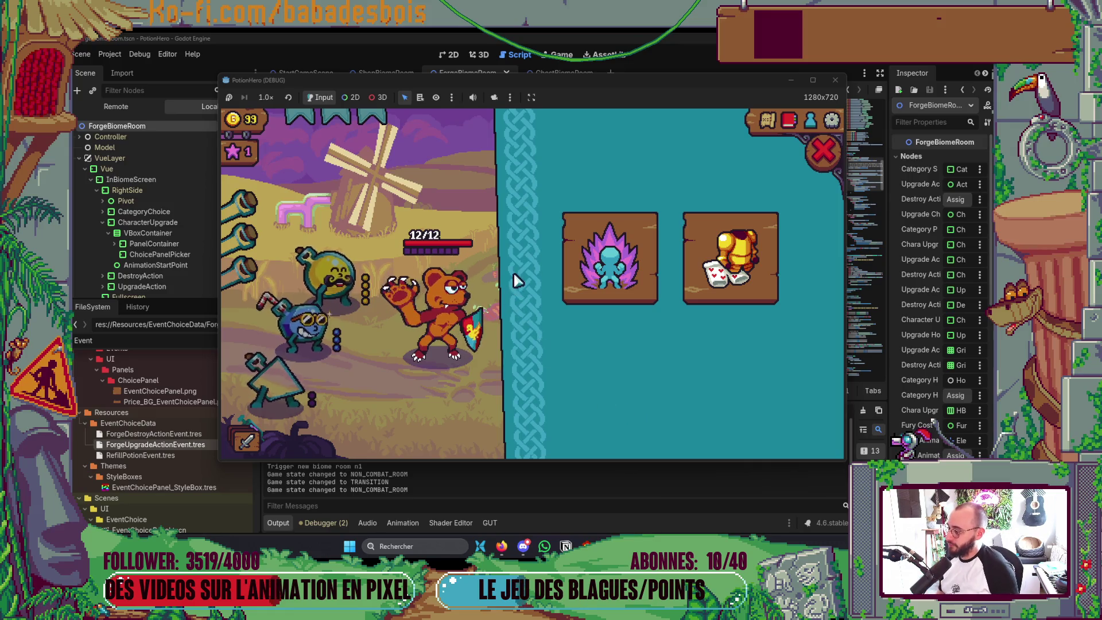
pyautogui.click(824, 152)
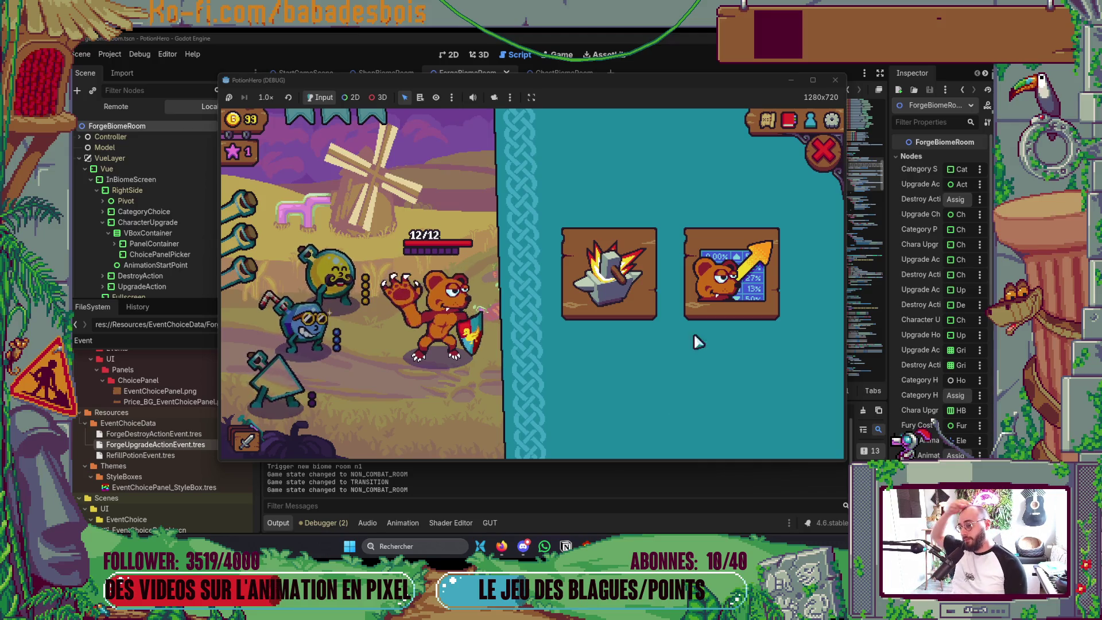
pyautogui.click(823, 151)
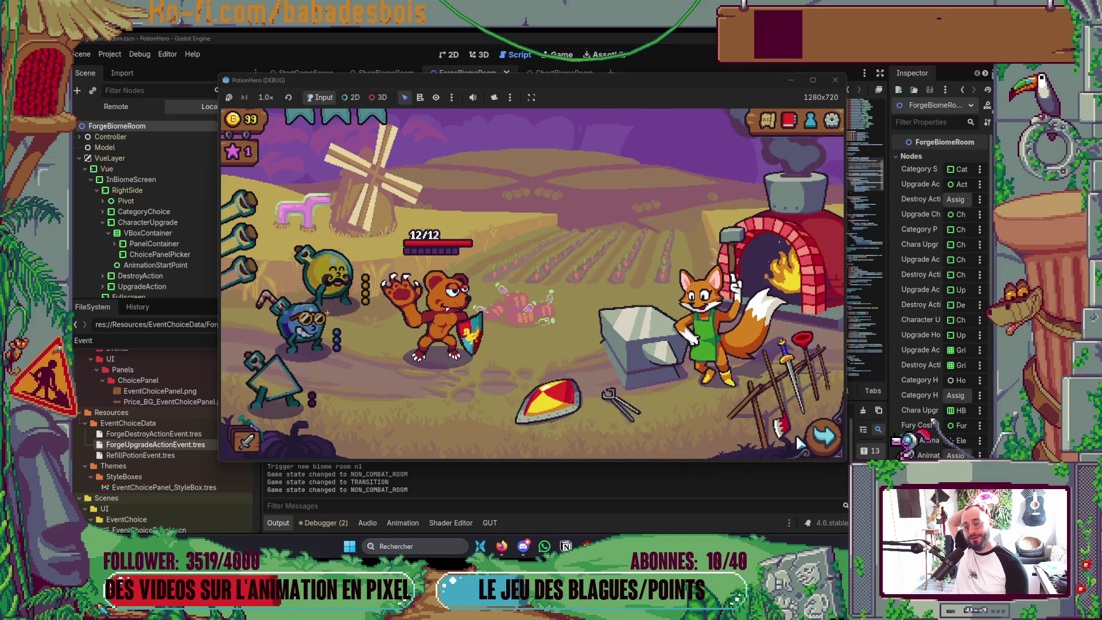
# Reopen the forge choice panel, pick Forger and view Tranchouille's 2-to-3 melee damage upgrade
pyautogui.click(687, 338)
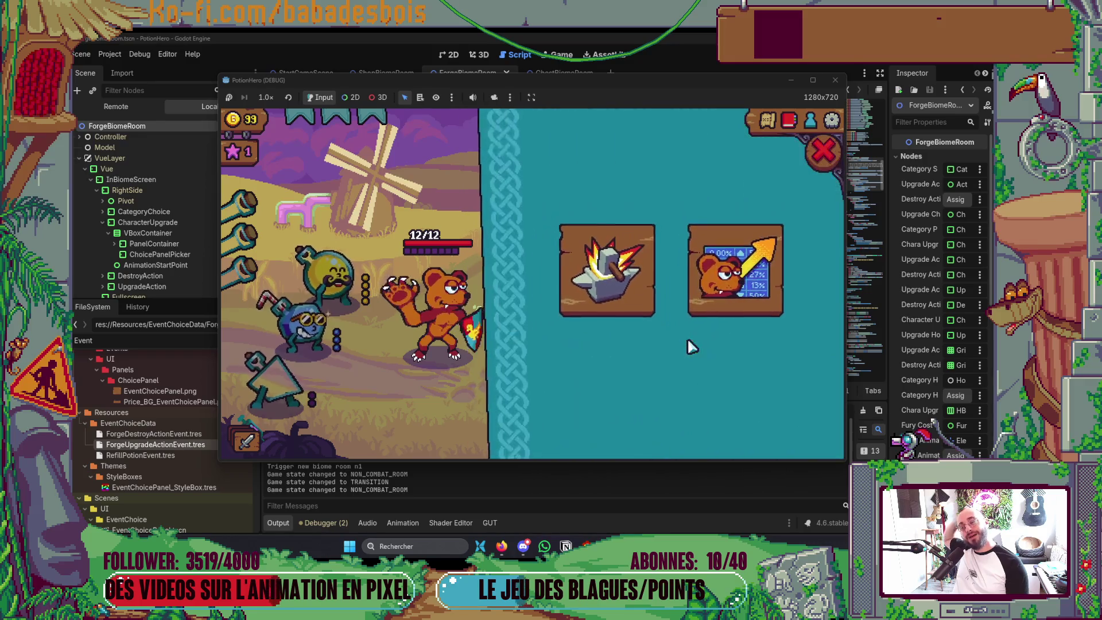
pyautogui.click(820, 155)
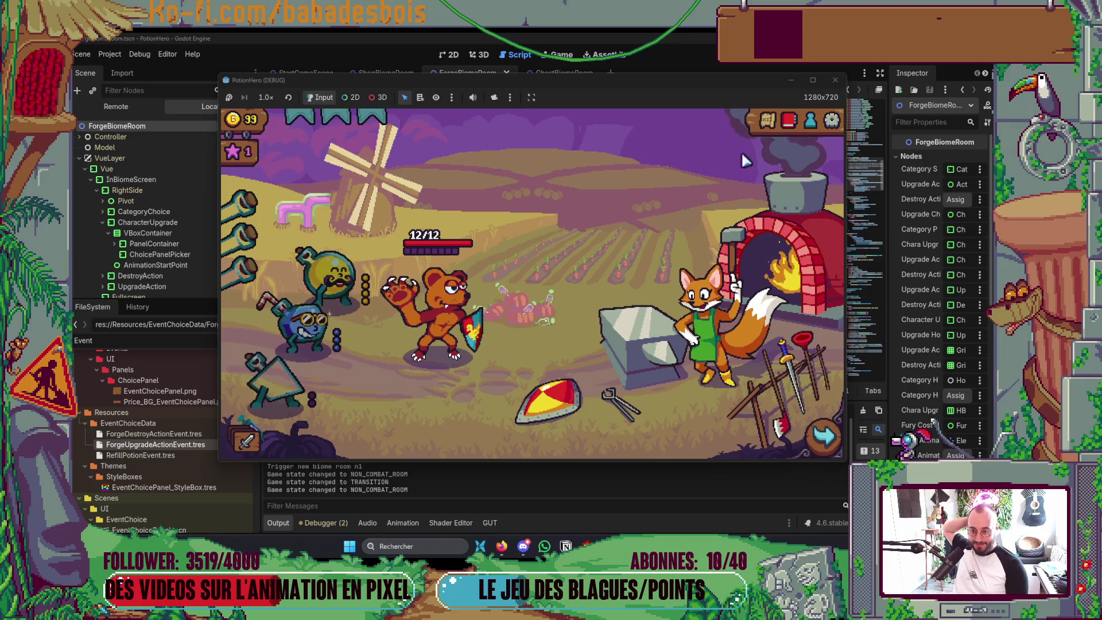
pyautogui.click(699, 343)
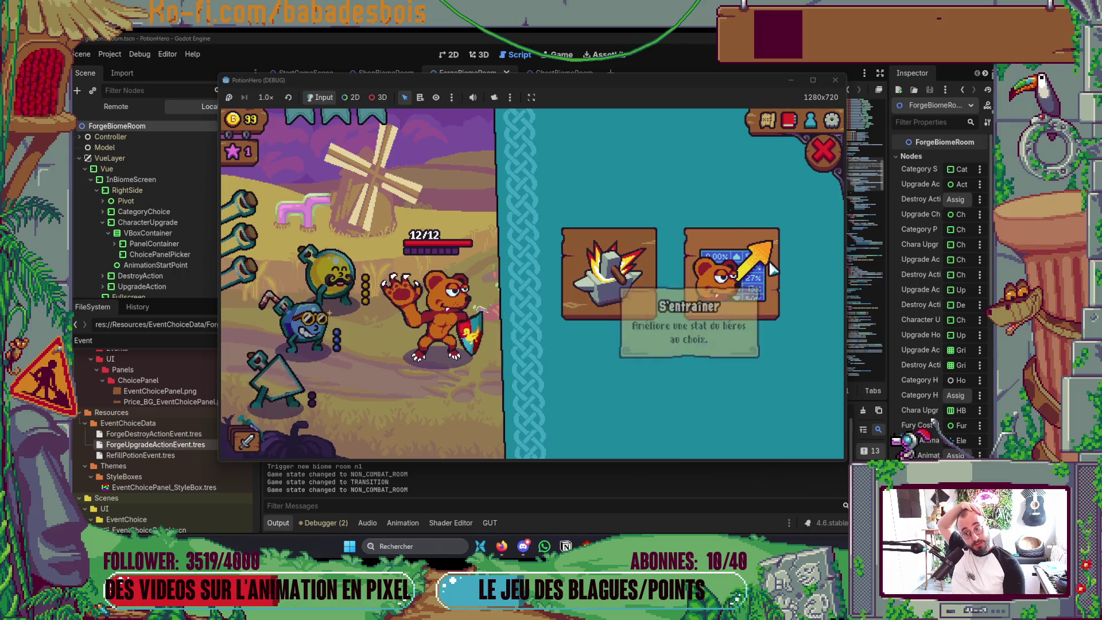
pyautogui.click(618, 276)
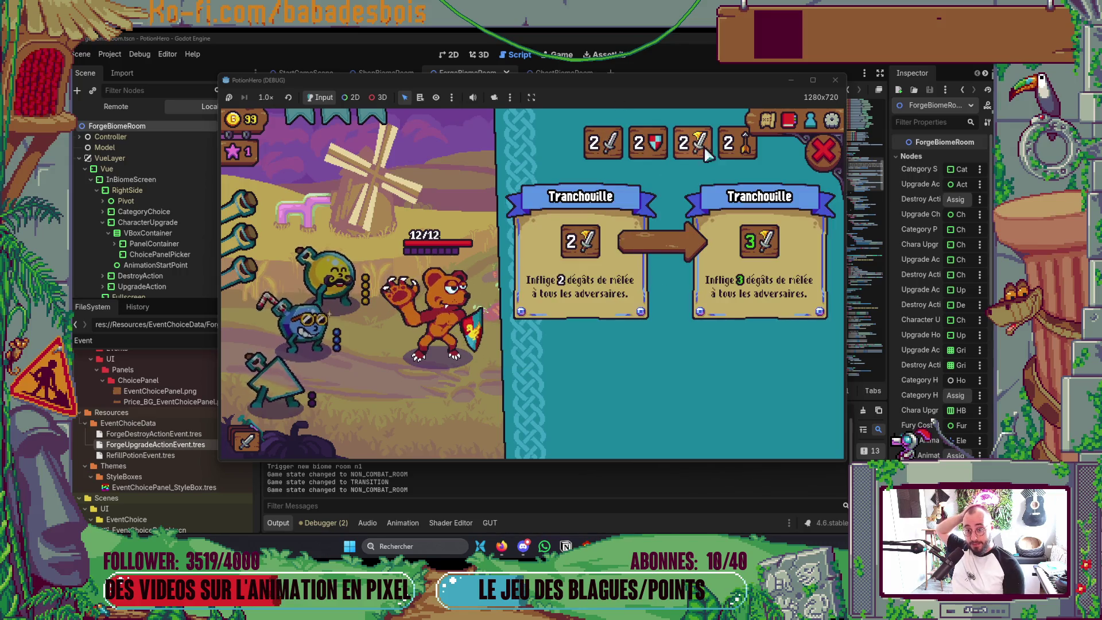
# Stop the game and set CharacterUpgrade's top margin override to 10 in the 2D ForgeBiomeRoom scene
pyautogui.moveTo(736, 143)
pyautogui.click(832, 81)
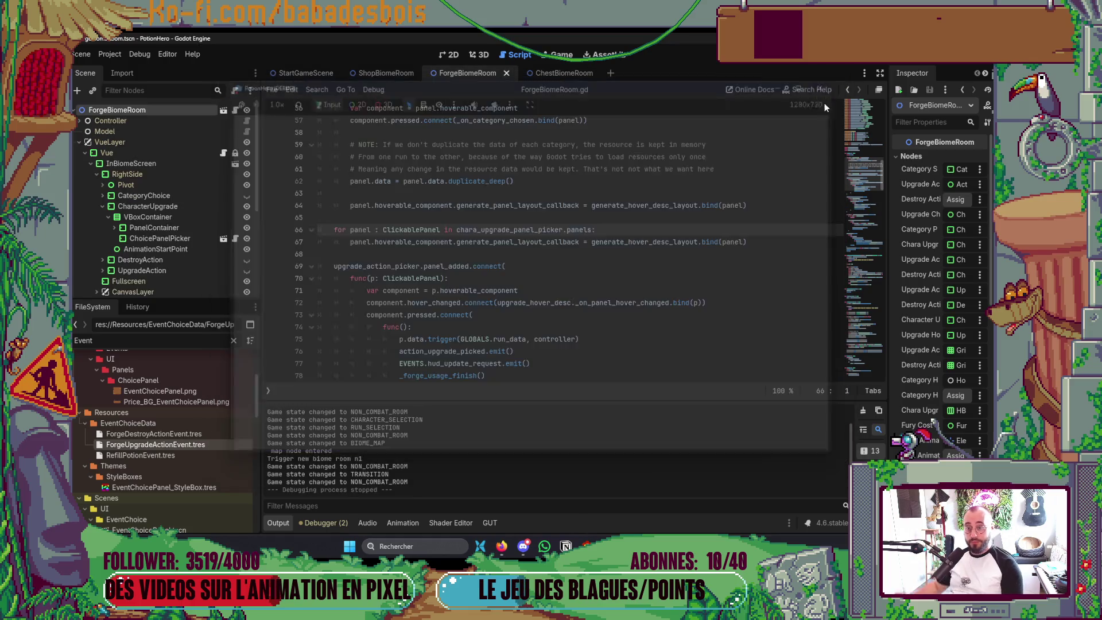
pyautogui.hotkey('alt', 'Tab')
pyautogui.hotkey('alt', 'Tab')
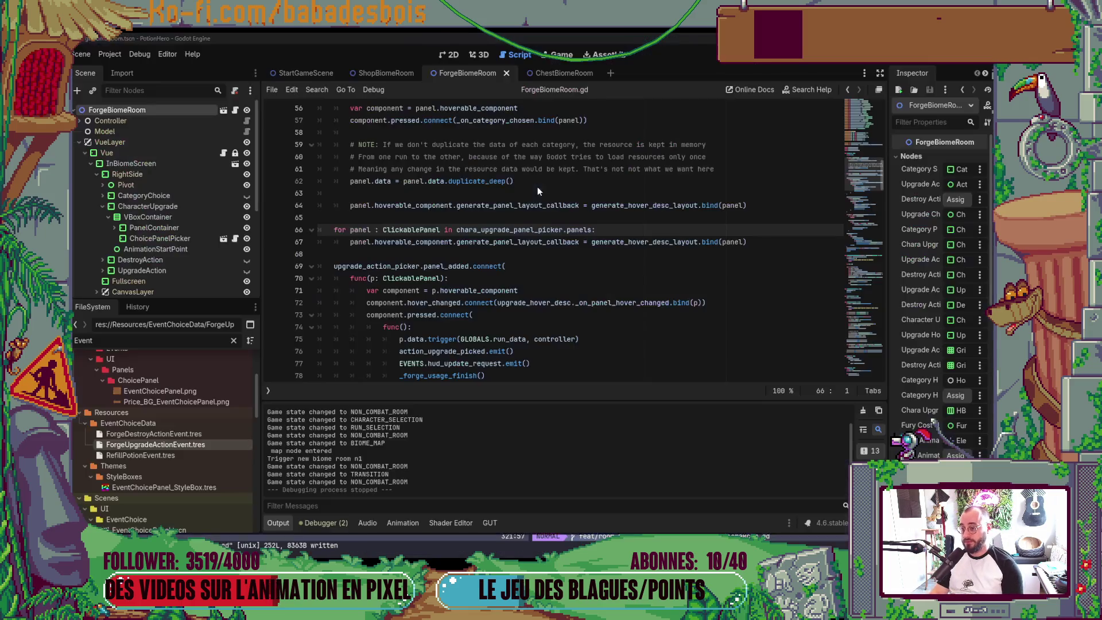
pyautogui.click(452, 55)
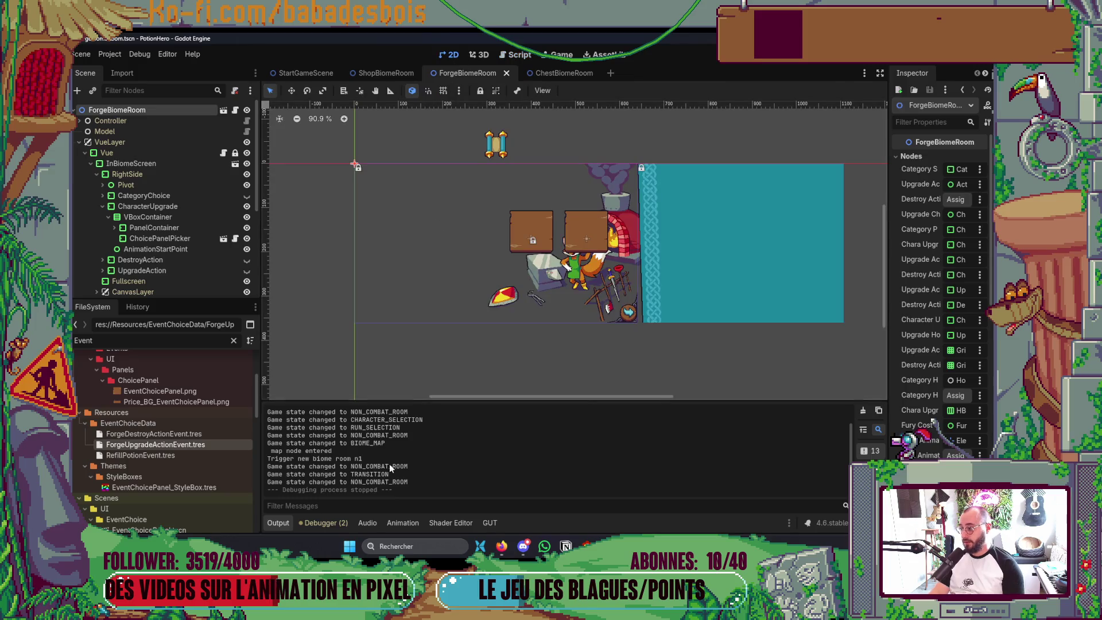
pyautogui.click(285, 523)
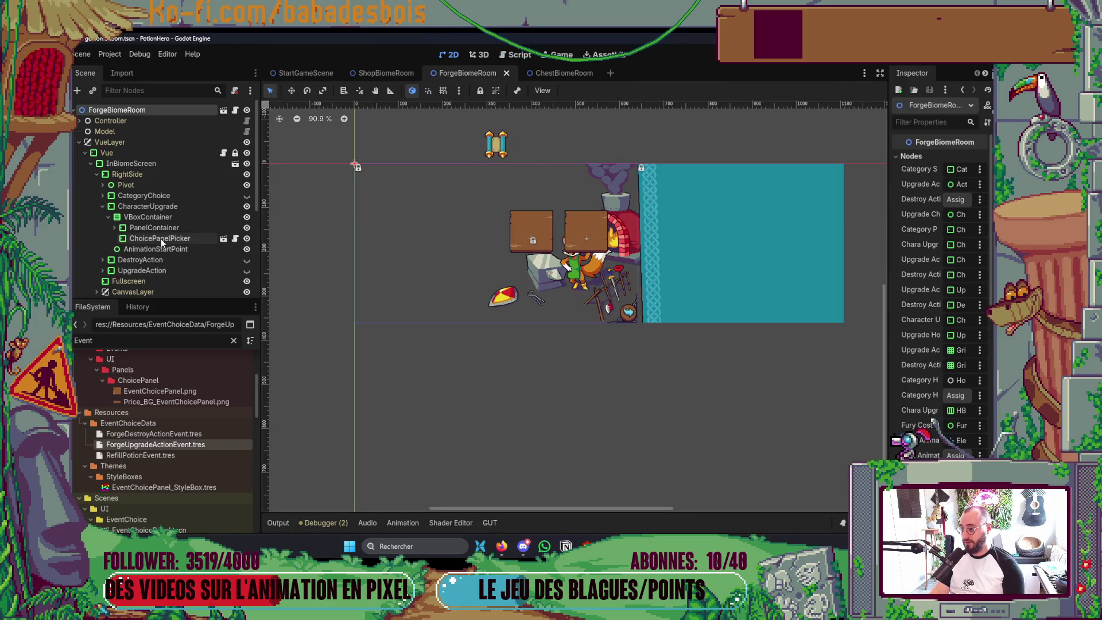
pyautogui.click(200, 210)
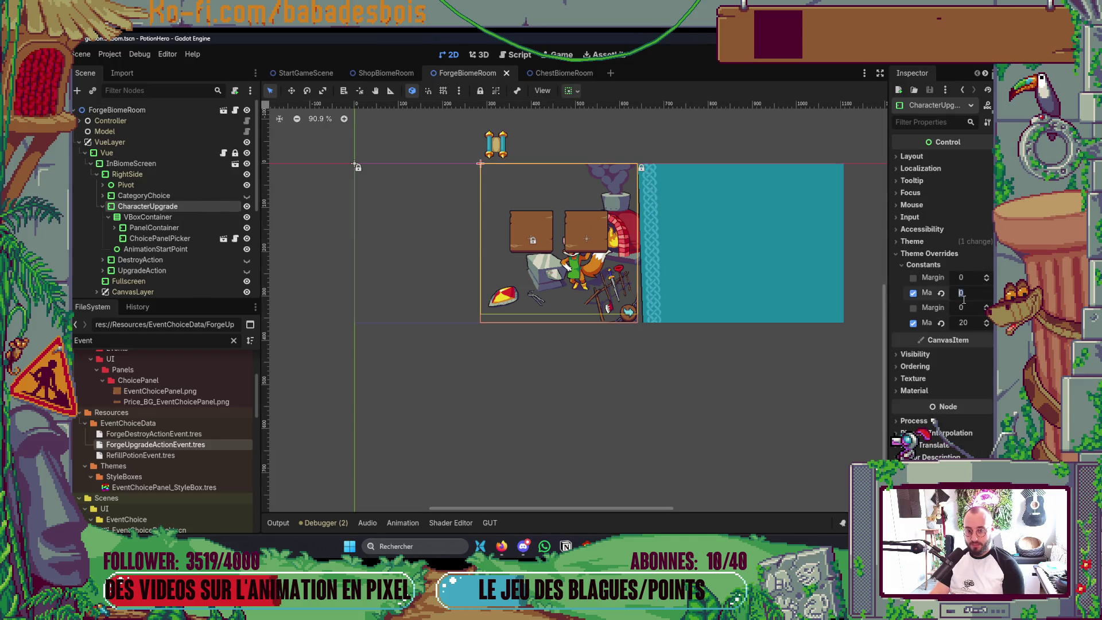
pyautogui.write('10')
pyautogui.press('Return')
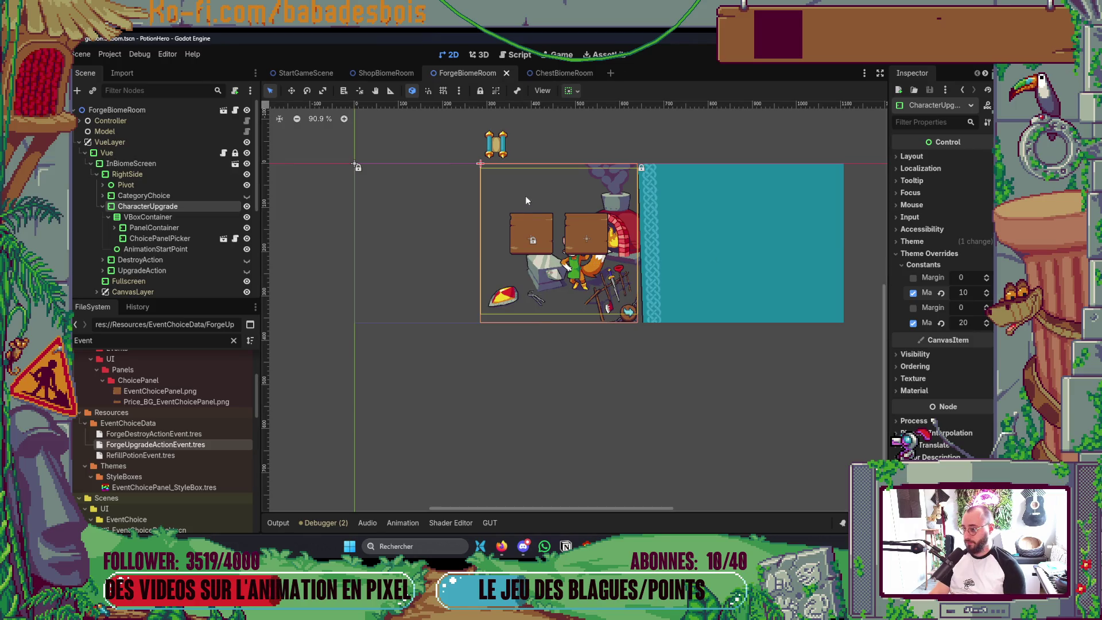
# Inspect the CategoryChoice node's children, then relaunch the game to test the margin
pyautogui.click(181, 195)
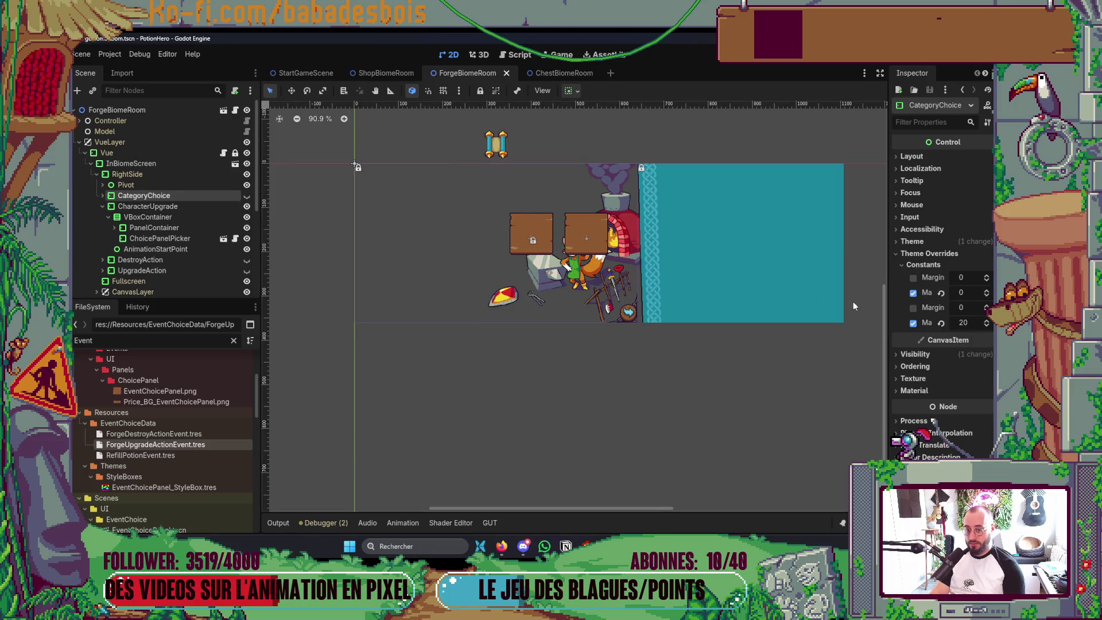
pyautogui.click(161, 207)
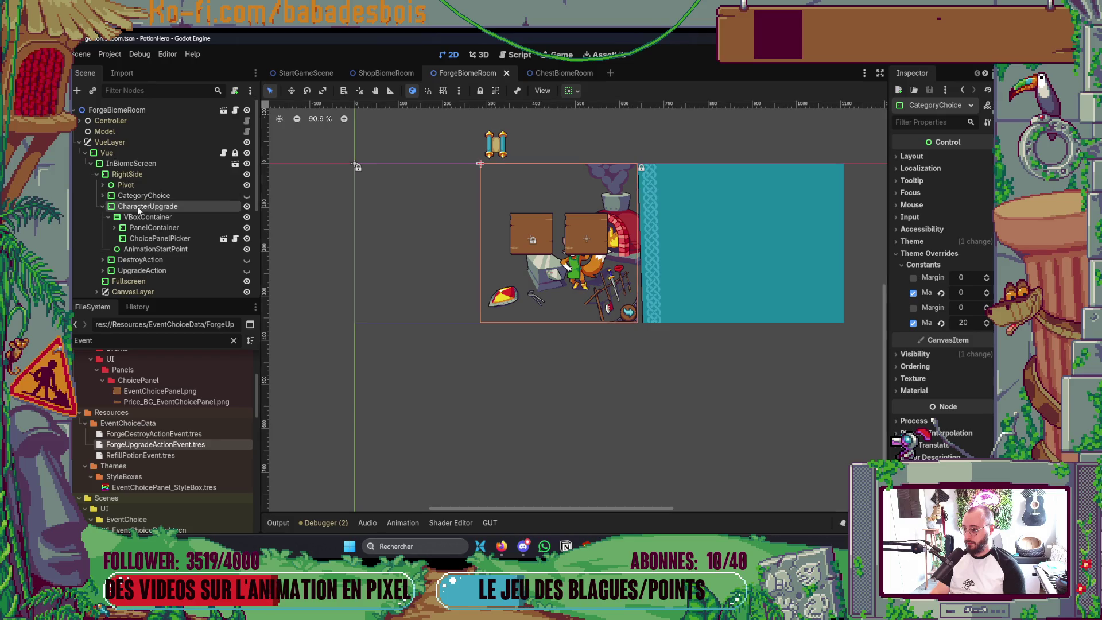
pyautogui.click(102, 196)
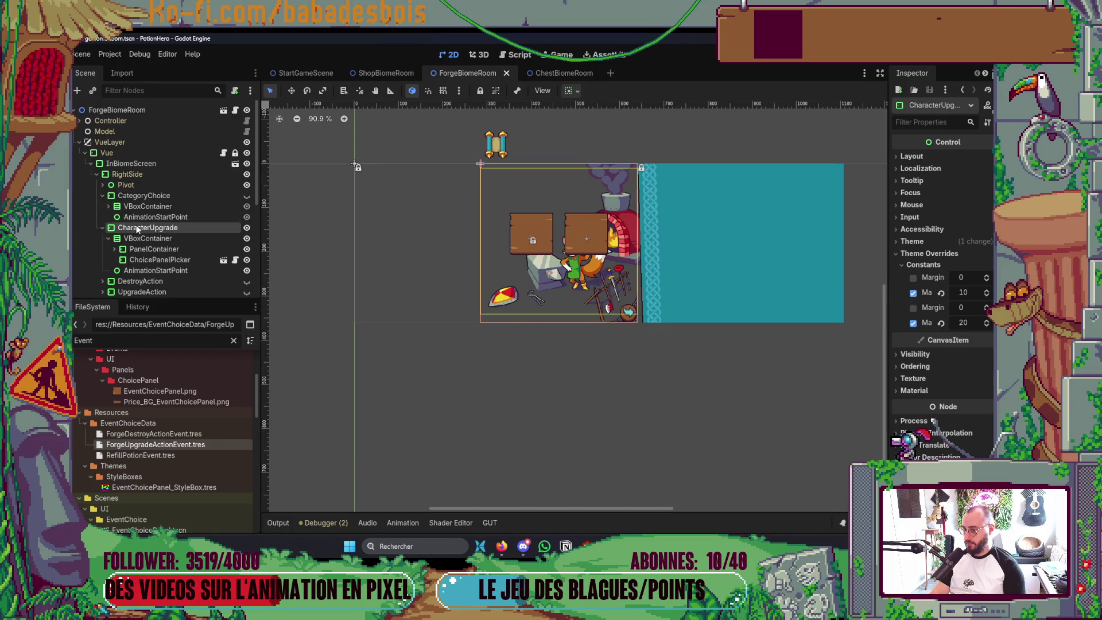
pyautogui.click(177, 196)
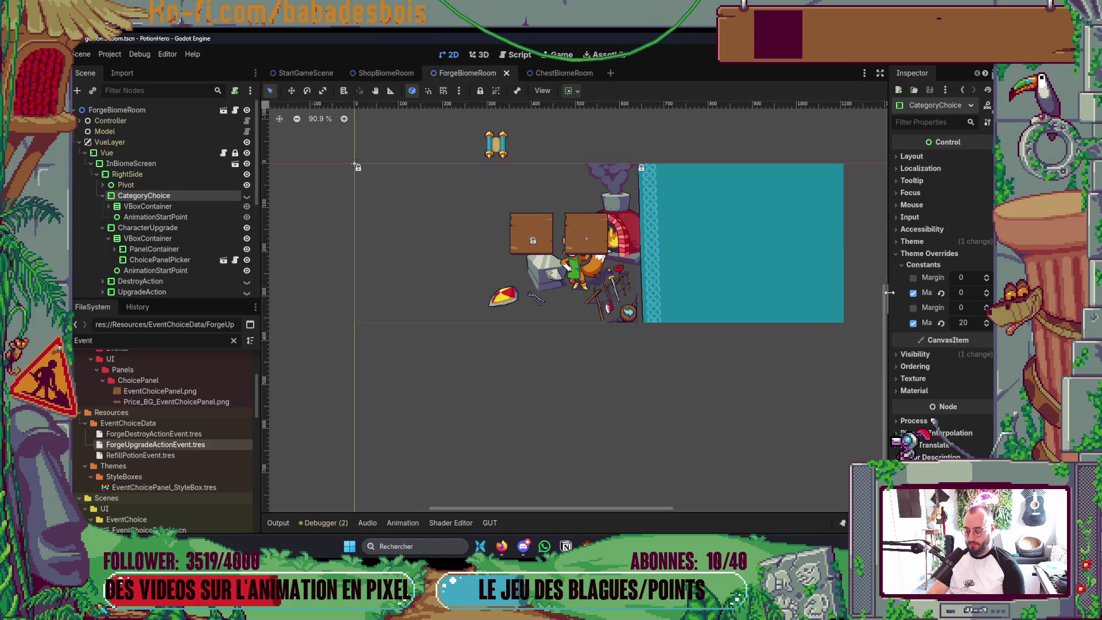
pyautogui.press('F6')
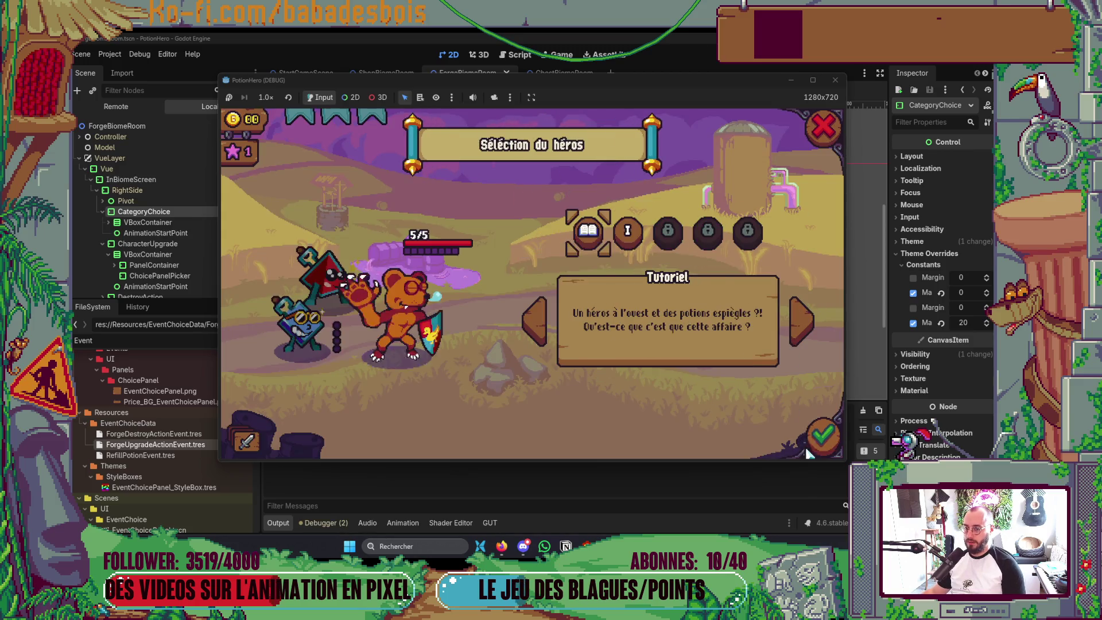
# Play through hero and adventure selection and the tutorial, then travel to the forge room
pyautogui.click(809, 452)
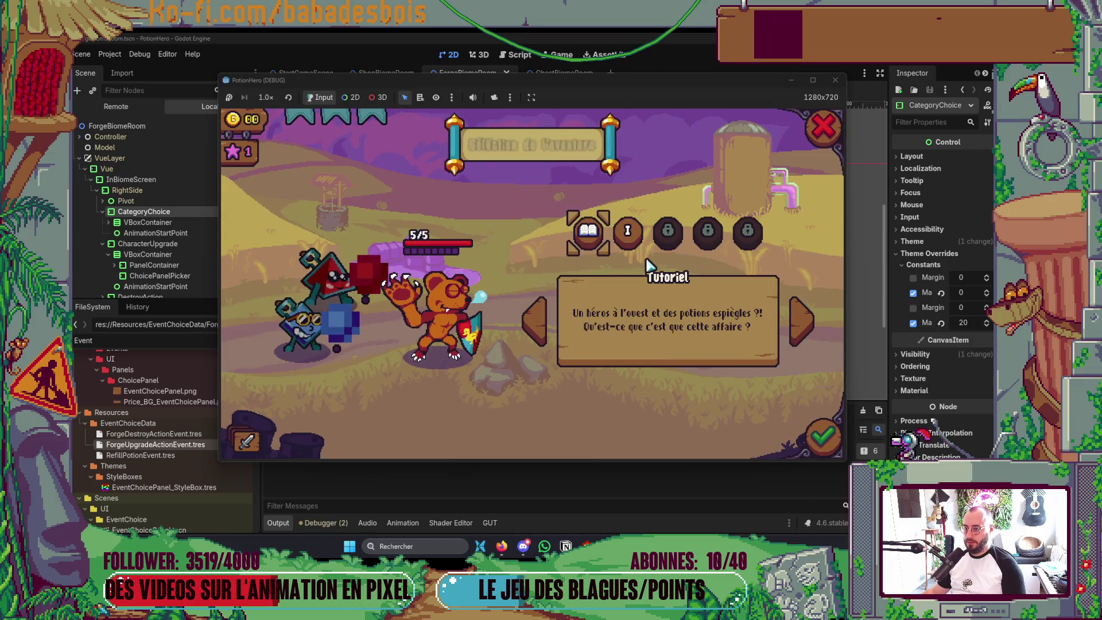
pyautogui.click(816, 435)
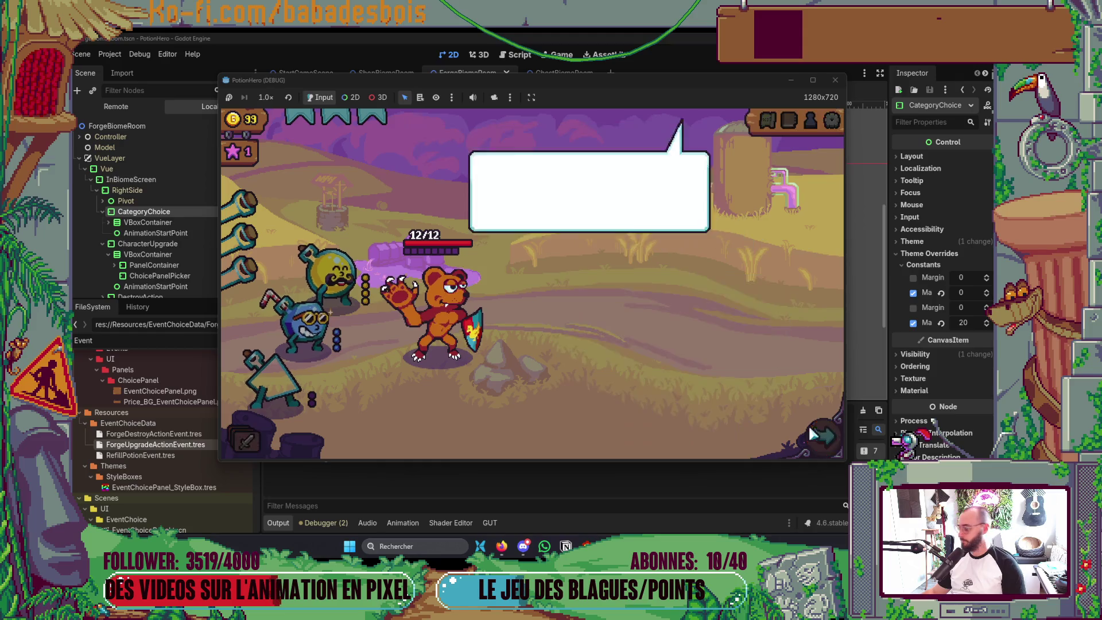
pyautogui.click(715, 360)
pyautogui.click(725, 363)
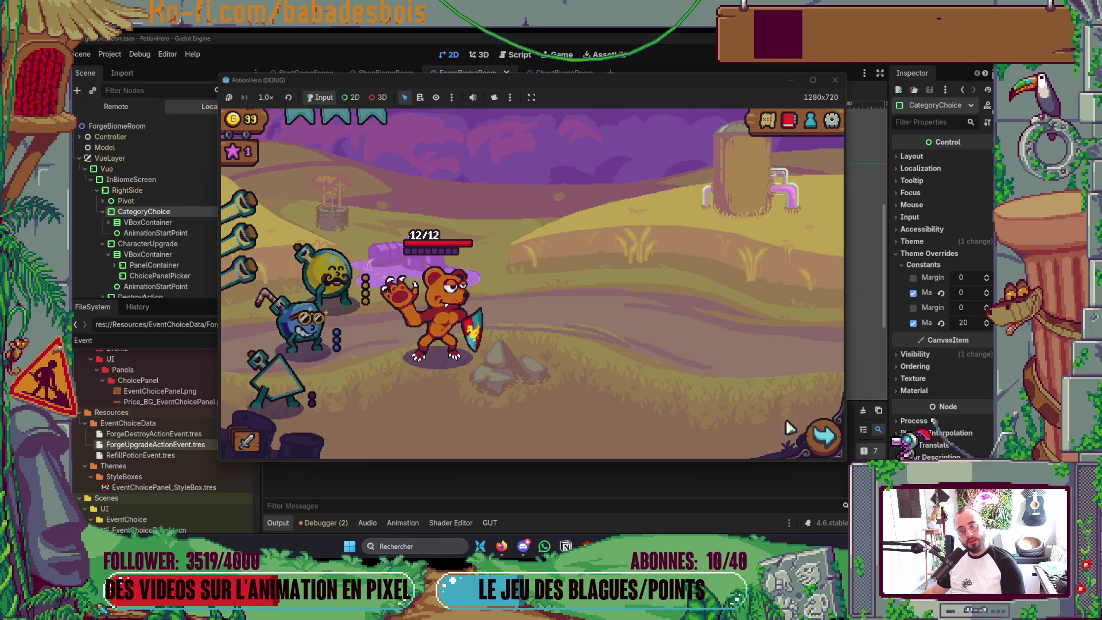
pyautogui.click(818, 432)
pyautogui.click(338, 325)
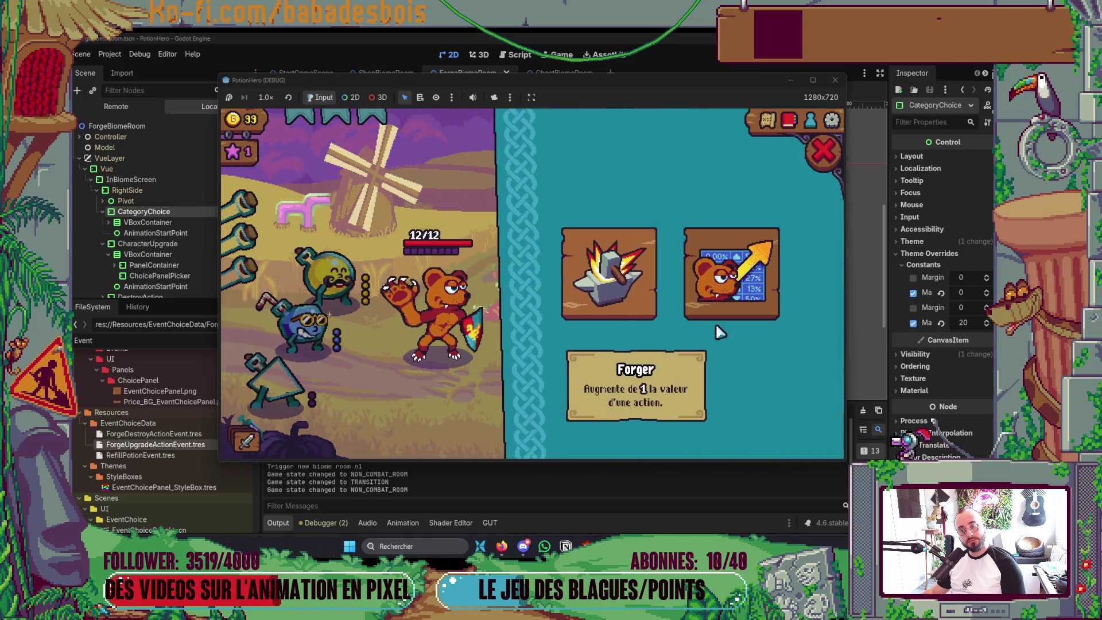
# Check the forge category and character upgrade cards, then stop the game
pyautogui.click(719, 296)
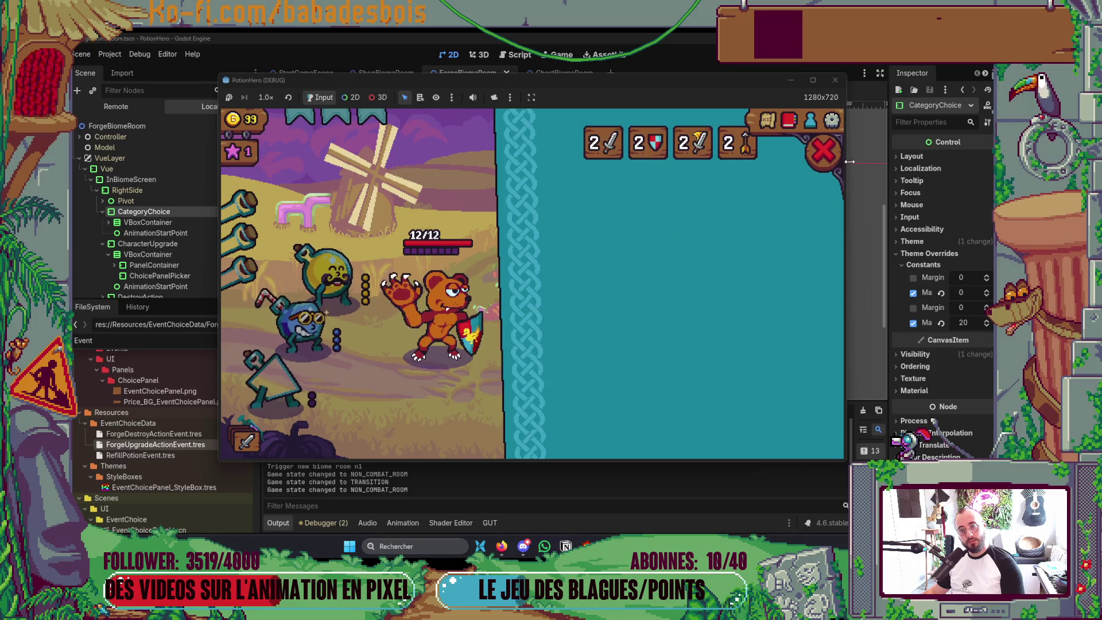
pyautogui.click(602, 295)
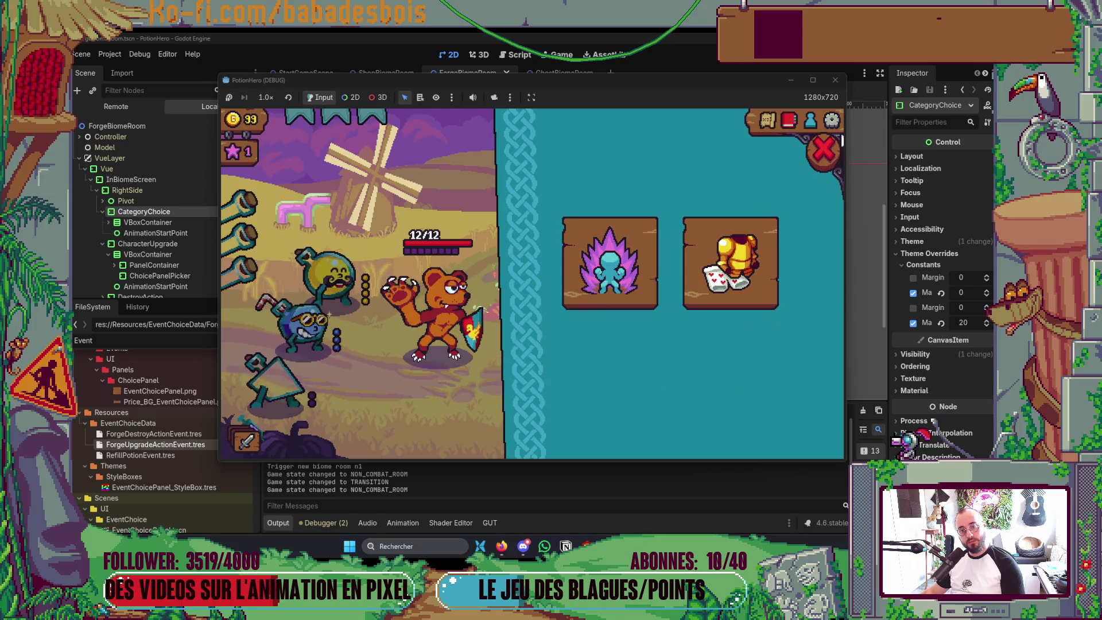
pyautogui.press('F8')
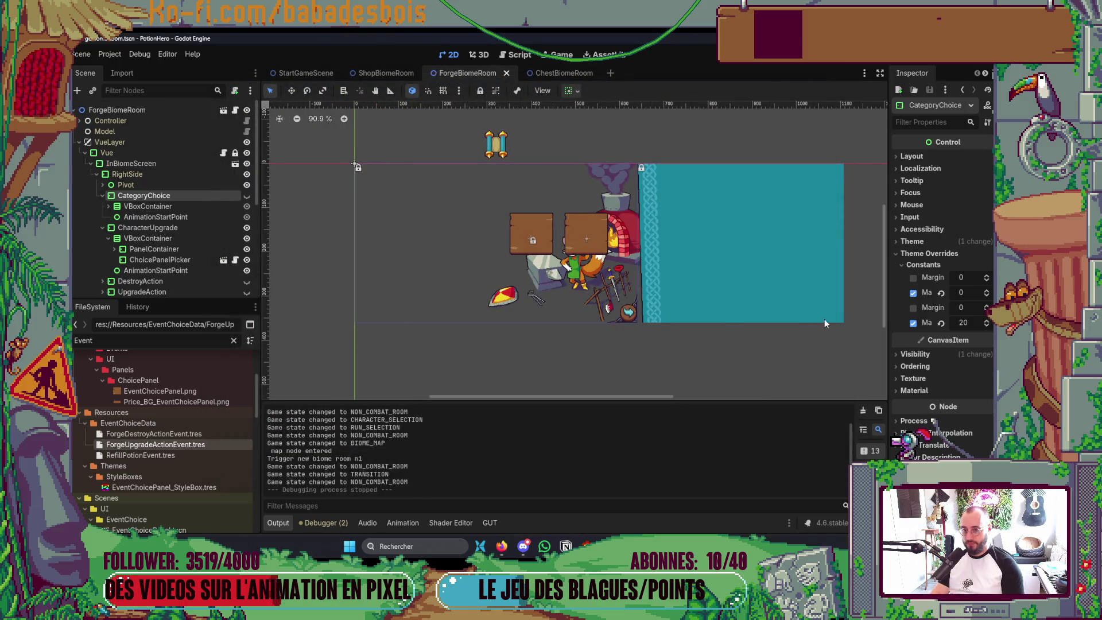
# Zero CharacterUpgrade's top margin override, save the scene and switch to Neovim
pyautogui.click(913, 292)
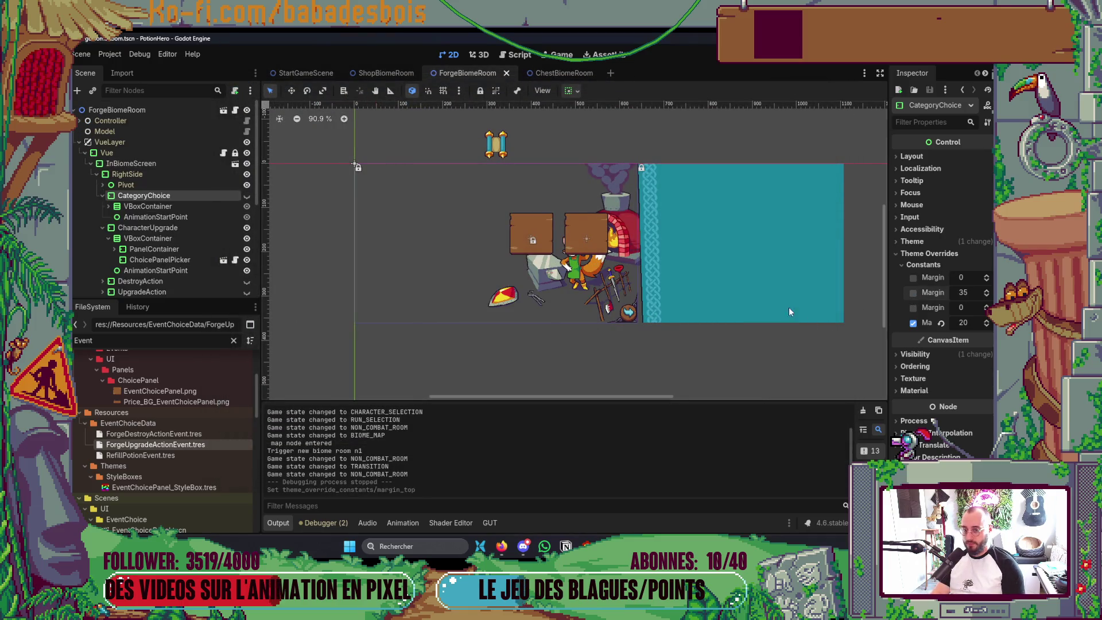
pyautogui.hotkey('ctrl', 'z')
pyautogui.click(148, 227)
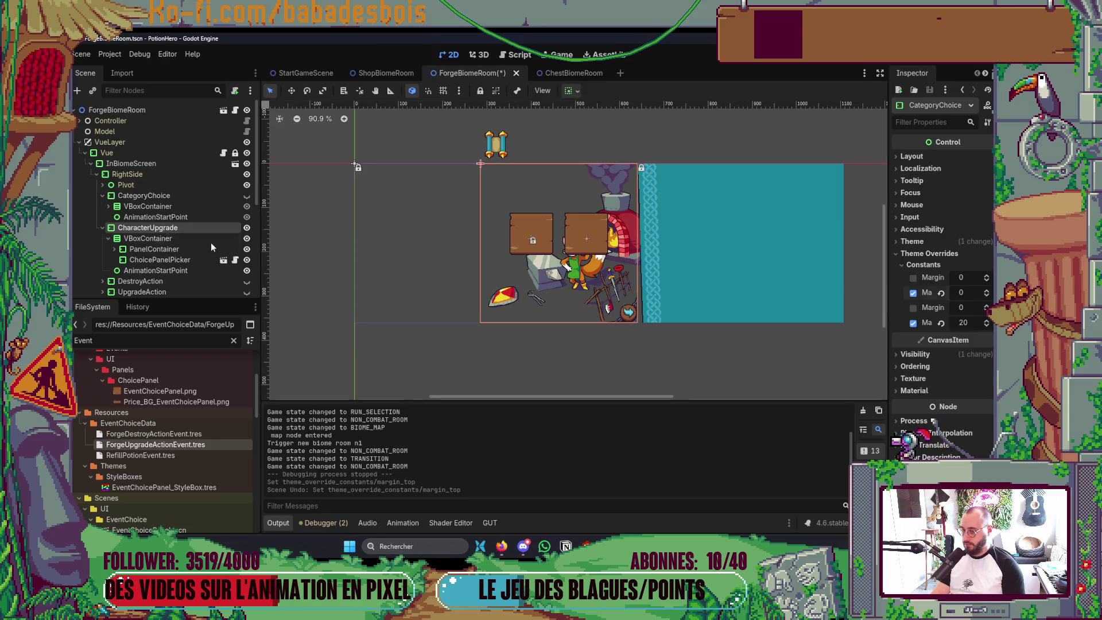
pyautogui.write('0')
pyautogui.press('Return')
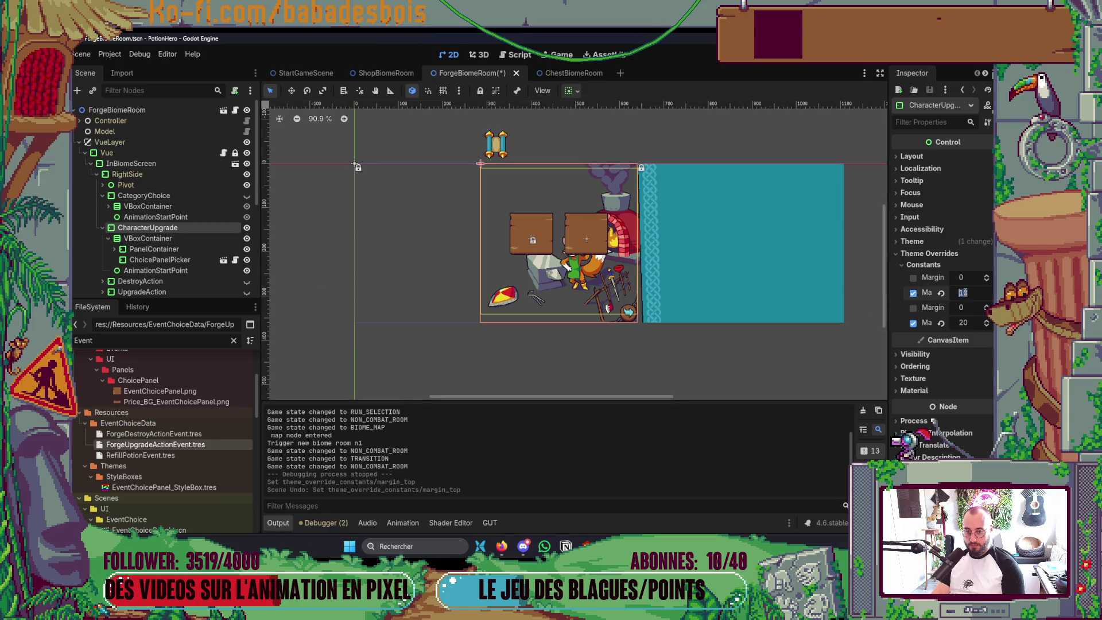
pyautogui.hotkey('ctrl', 's')
pyautogui.scroll(1, 613, 296)
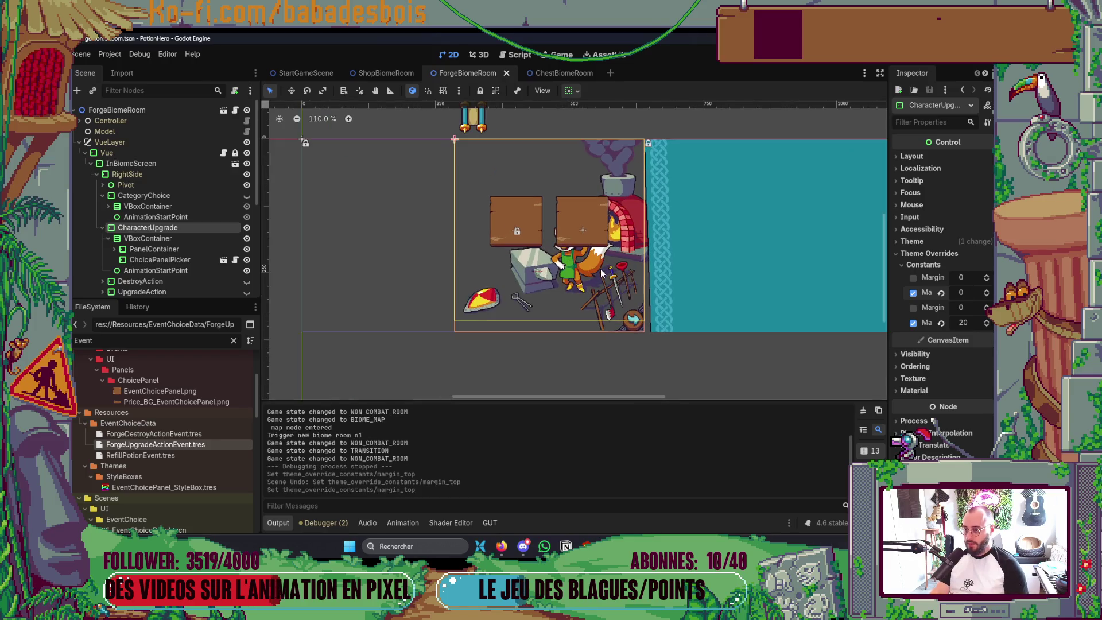
pyautogui.scroll(1, 517, 293)
pyautogui.hotkey('alt', 'Tab')
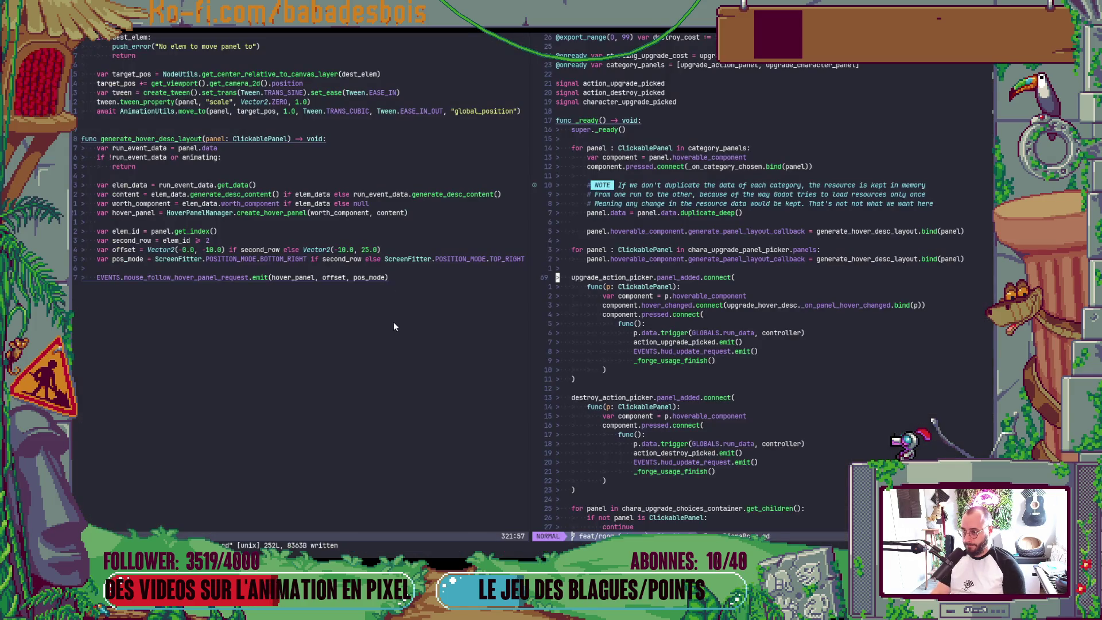
pyautogui.scroll(-8, 689, 344)
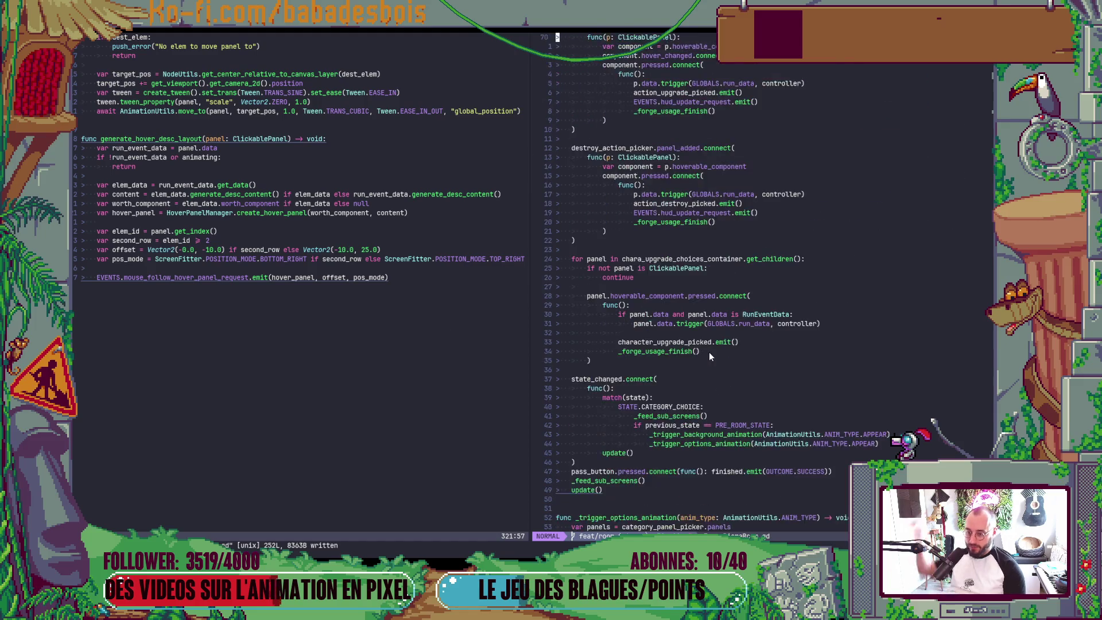
pyautogui.scroll(-8, 708, 352)
pyautogui.scroll(-8, 708, 354)
pyautogui.scroll(-8, 707, 355)
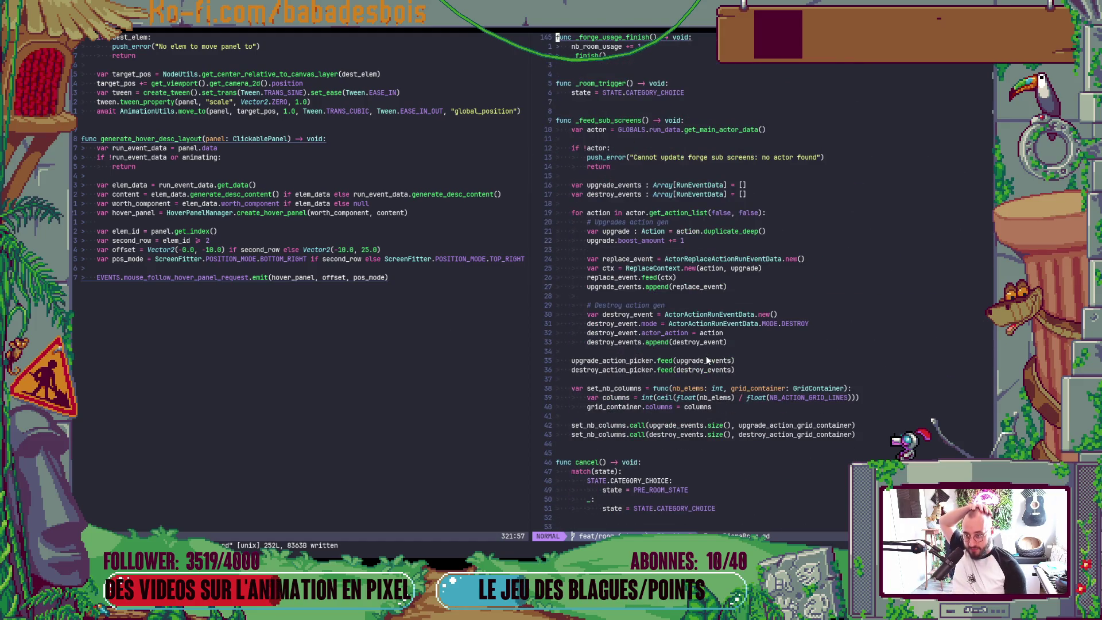
pyautogui.scroll(10, 704, 357)
pyautogui.scroll(4, 704, 356)
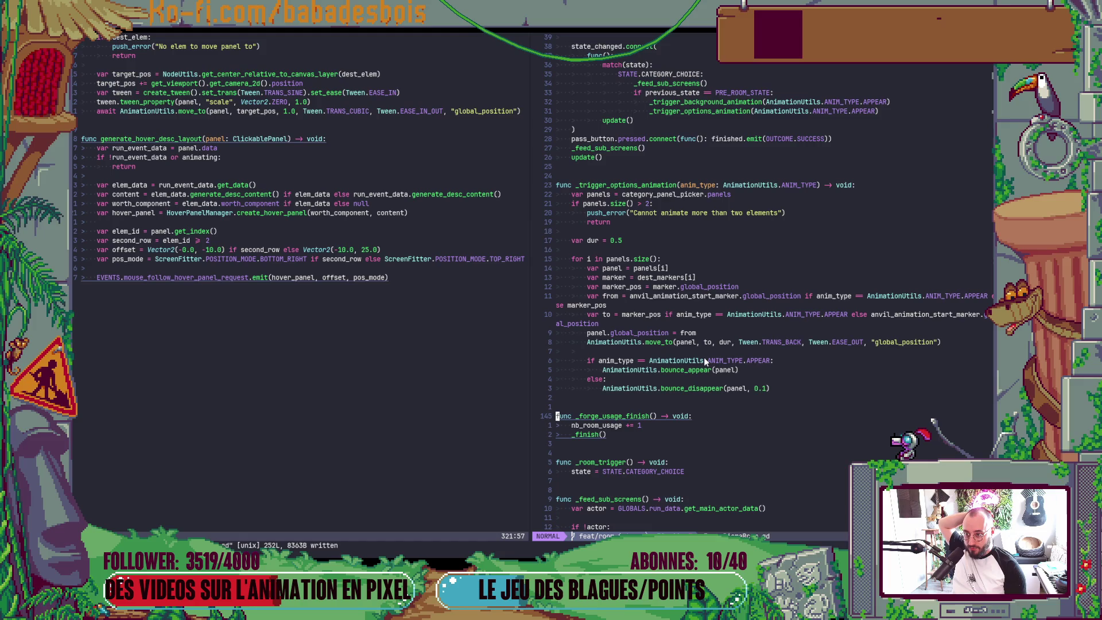
# Place the cursor on the _trigger_options_animation function name
pyautogui.click(675, 185)
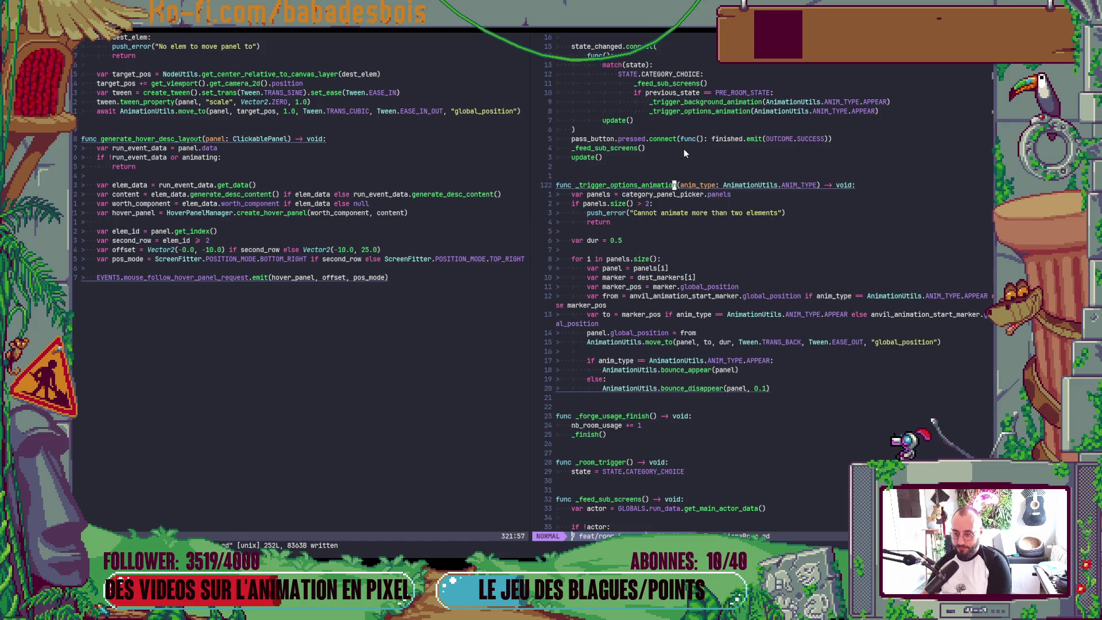
# Add a choice_panel_picker: ChoicePanelPicker parameter to _trigger_options_animation and save
pyautogui.press('$')
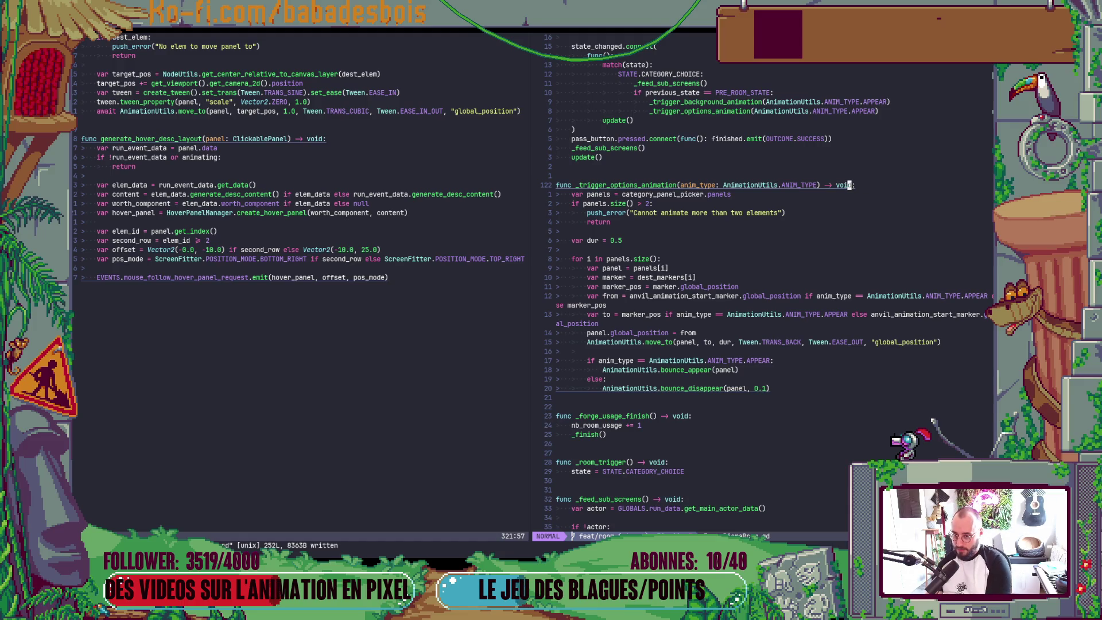
pyautogui.press('h')
pyautogui.press('h')
pyautogui.press('h')
pyautogui.press('h')
pyautogui.press('h')
pyautogui.write('ils.ANIM_TYPE')
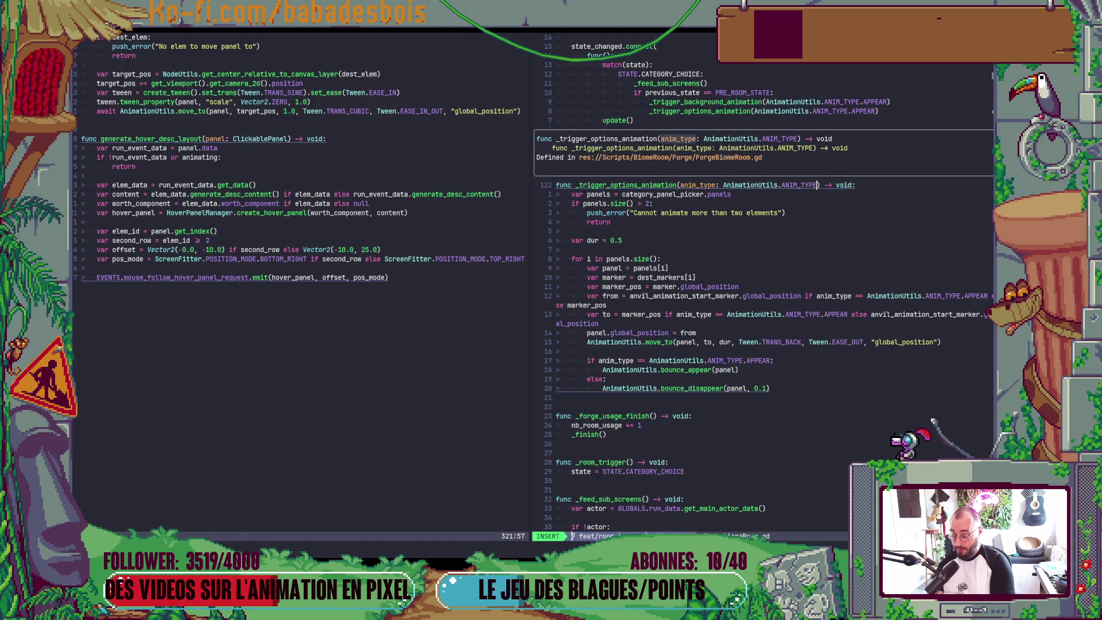
pyautogui.write(', choic')
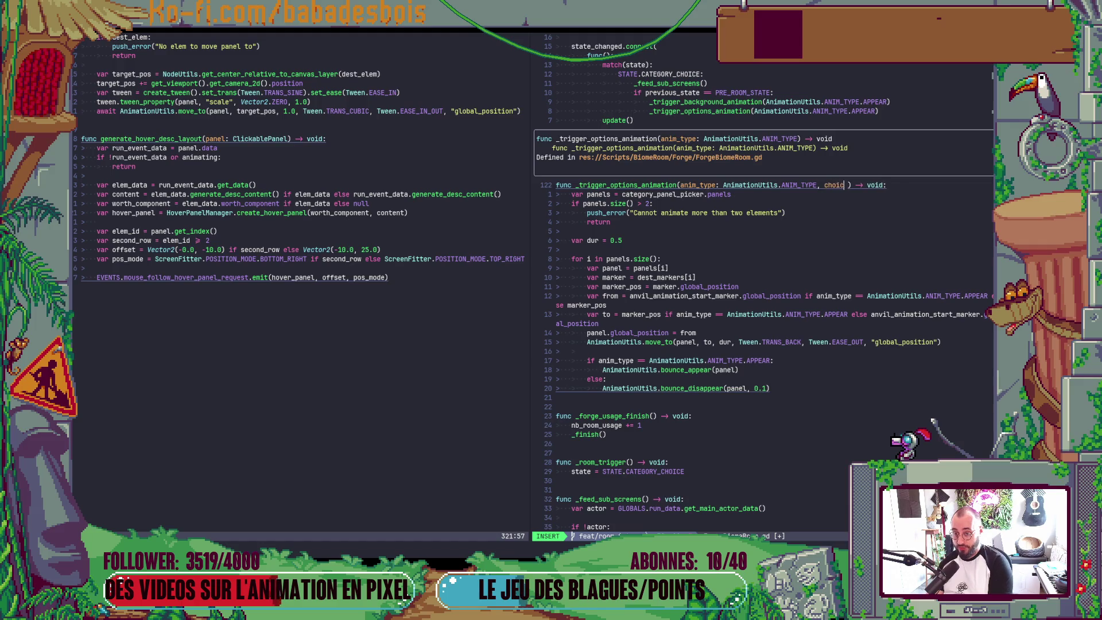
pyautogui.write('e_panel_pi')
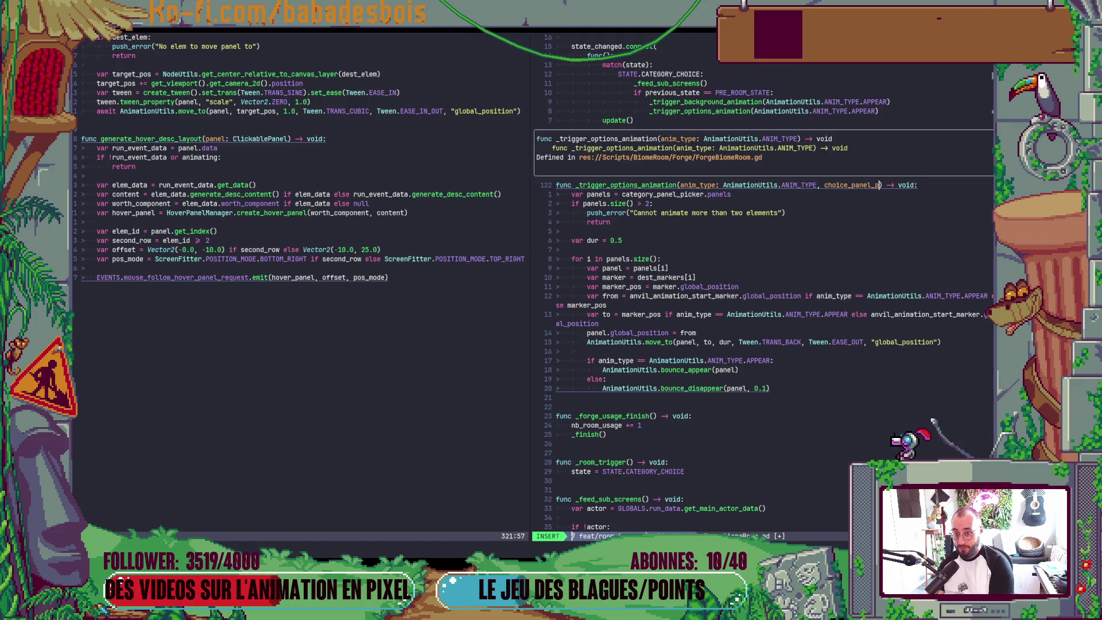
pyautogui.write('ck')
pyautogui.write('er')
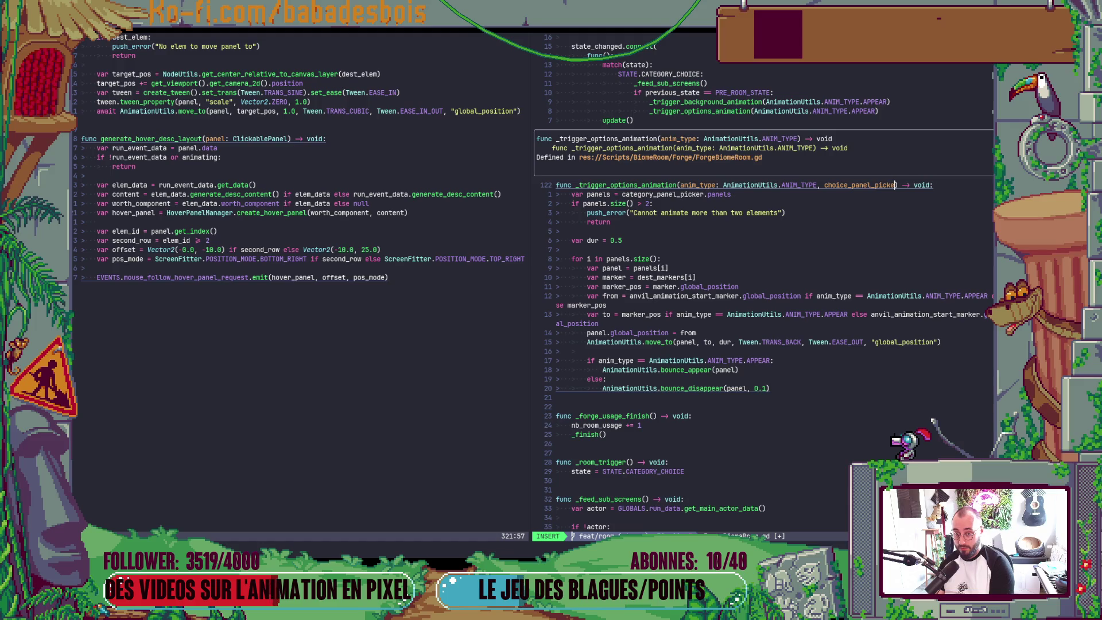
pyautogui.write(': ')
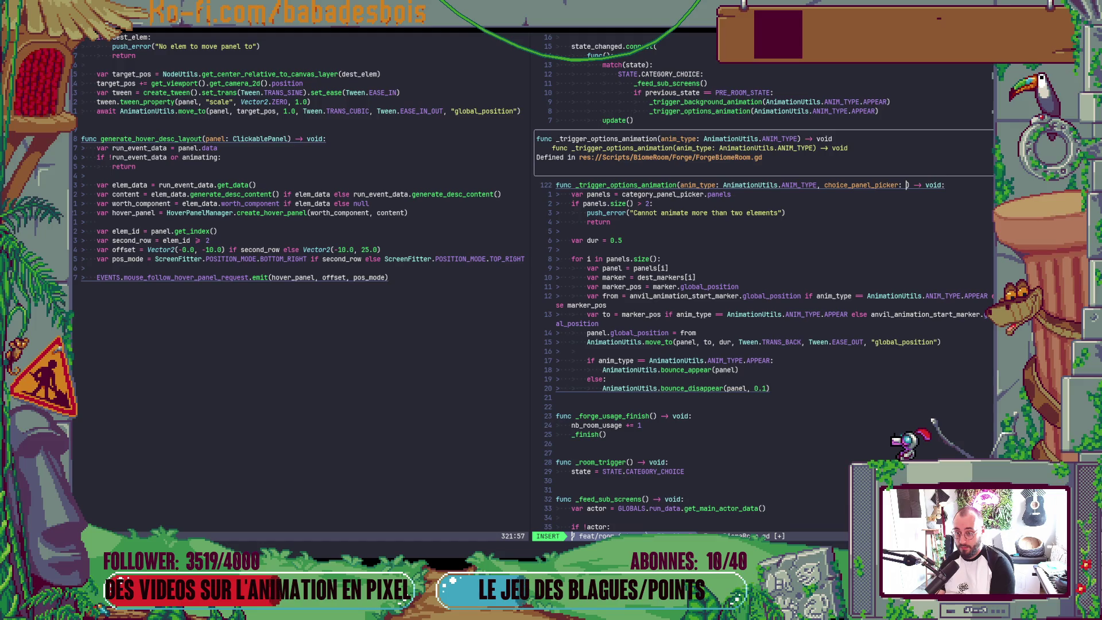
pyautogui.write('Ch')
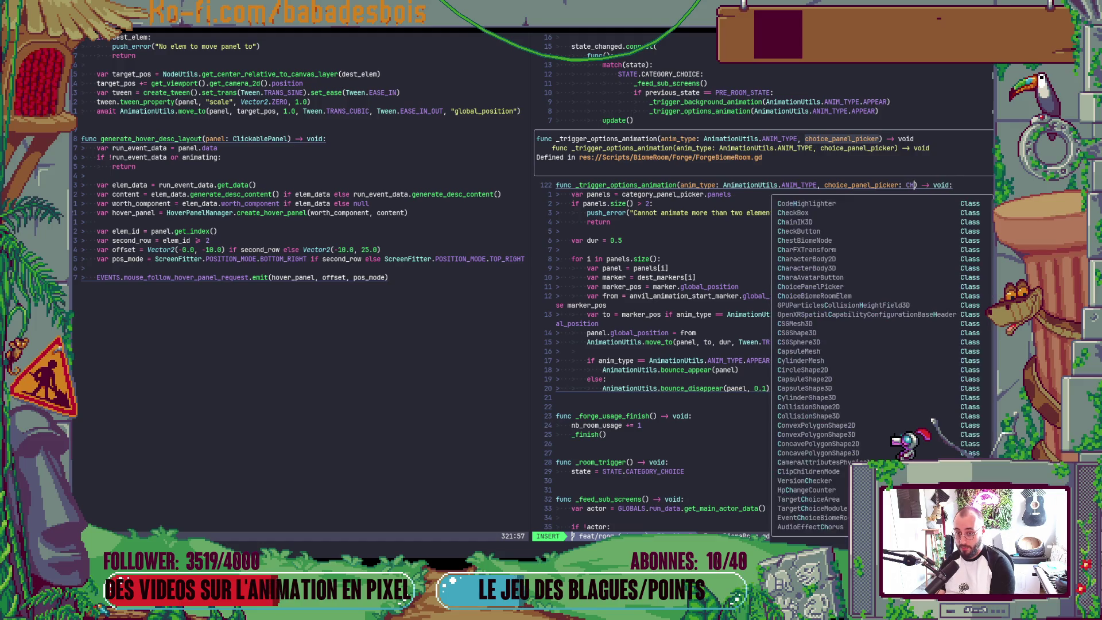
pyautogui.write('oi')
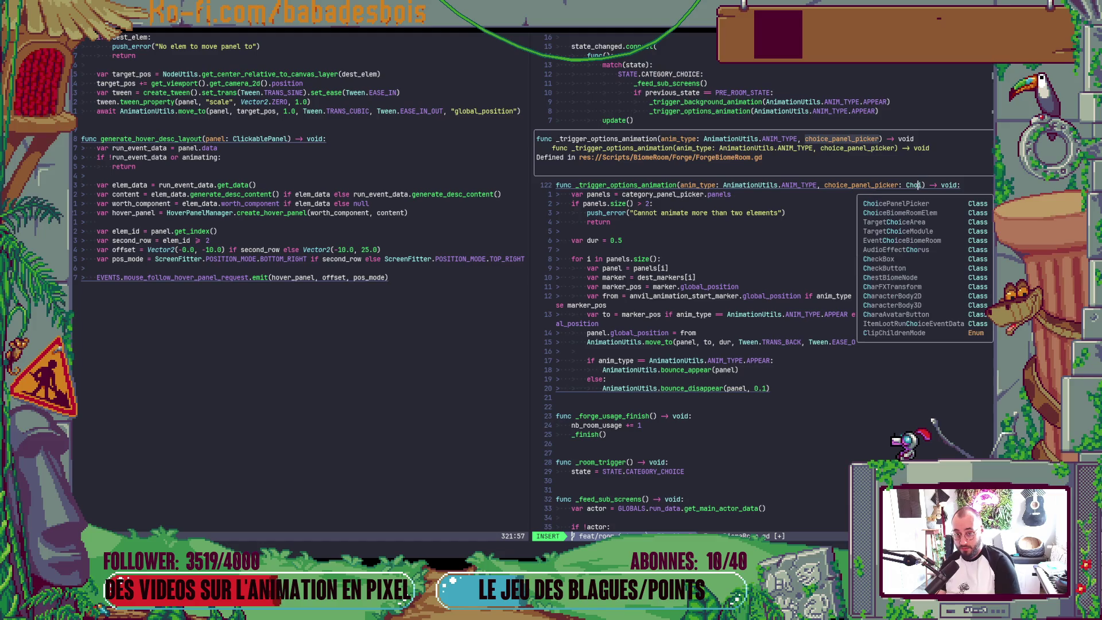
pyautogui.press('Return')
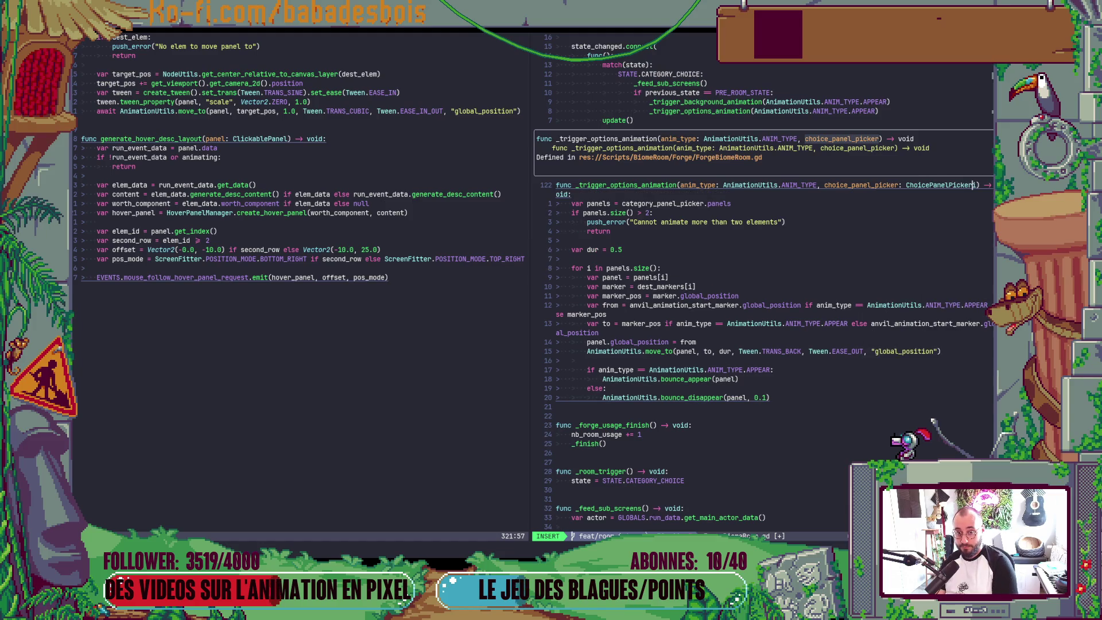
pyautogui.press('Escape')
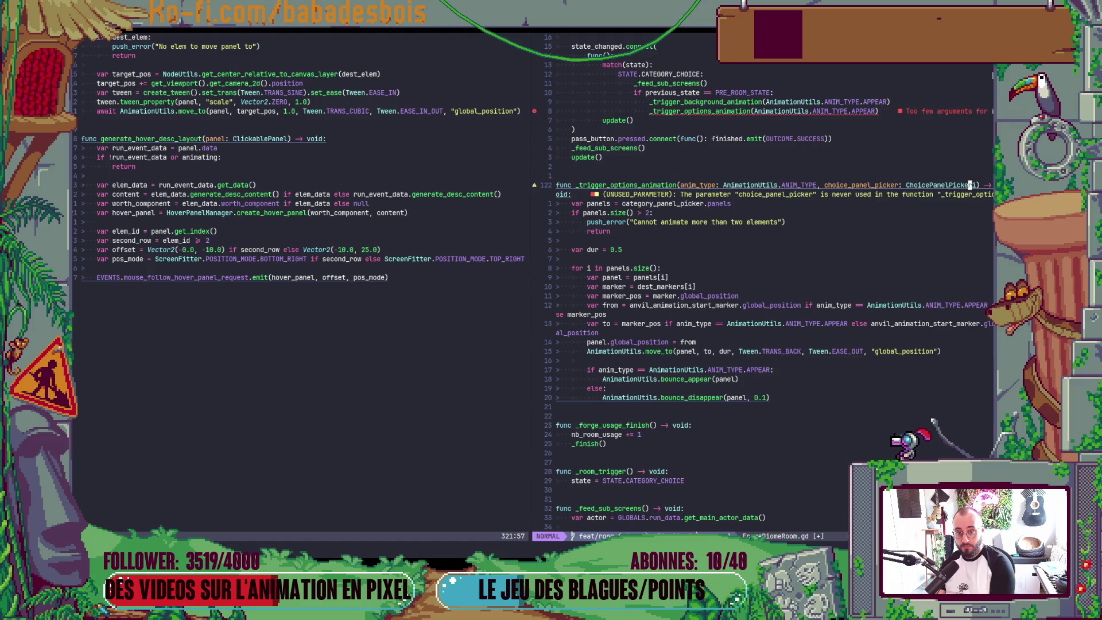
pyautogui.write(':w')
pyautogui.press('Return')
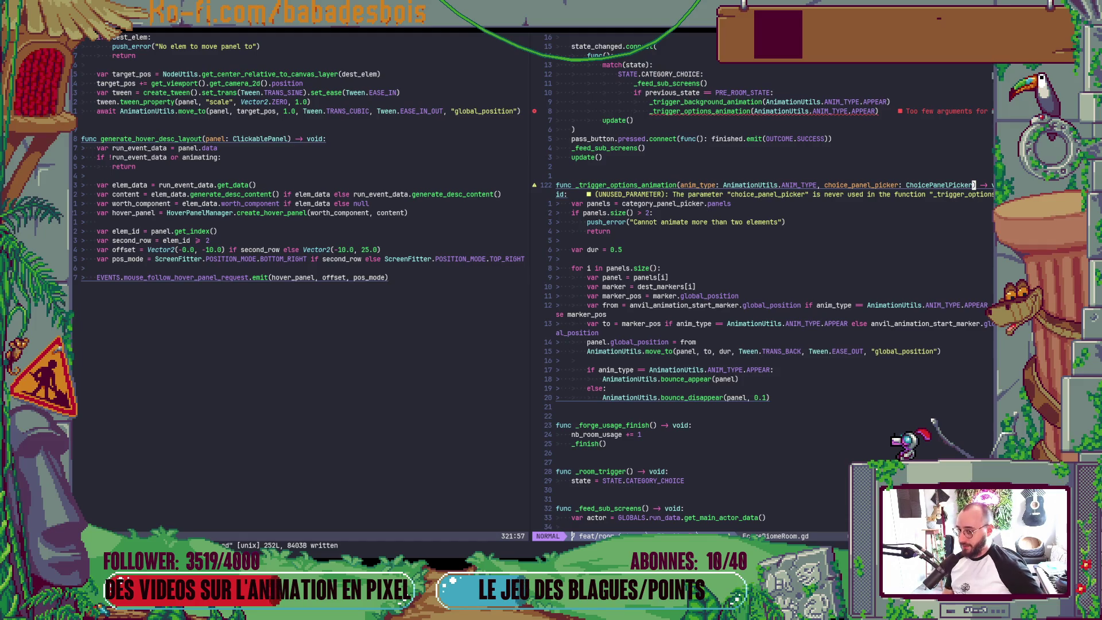
pyautogui.write(':w')
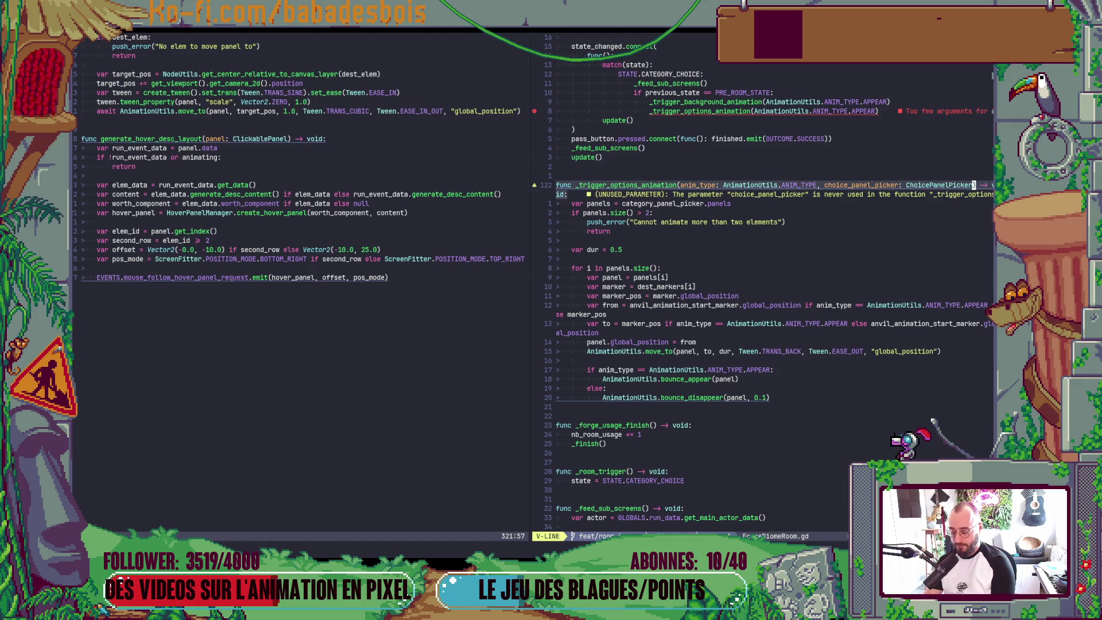
# Indent the choice_panel_picker parameter onto its own line with a trailing comma and save
pyautogui.press('Return')
pyautogui.press('j')
pyautogui.press('j')
pyautogui.press('>')
pyautogui.press('>')
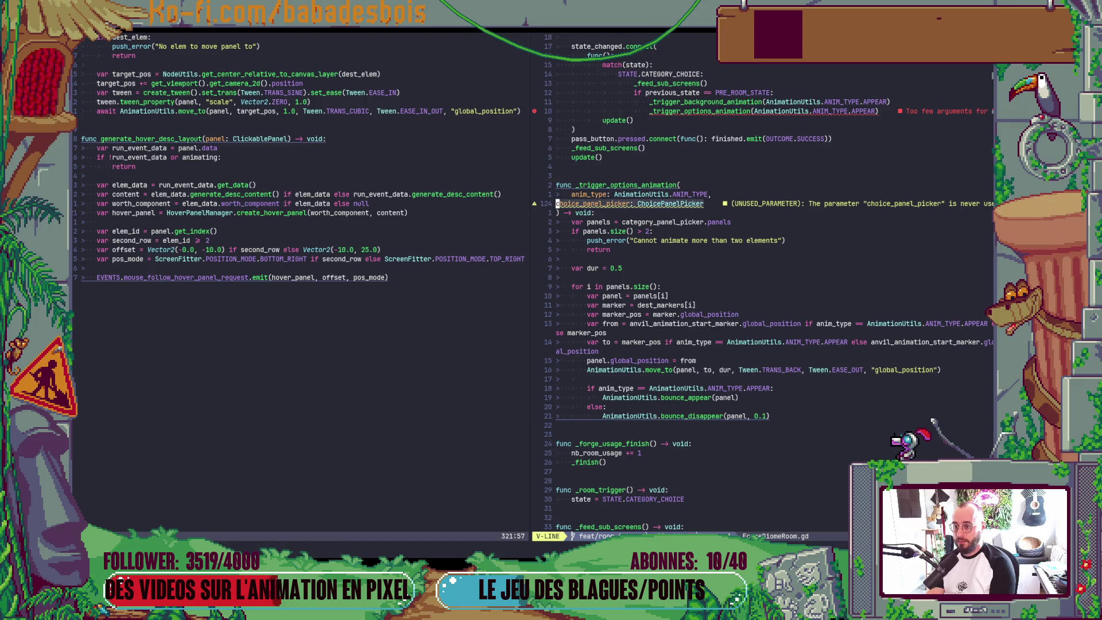
pyautogui.press('j')
pyautogui.press('j')
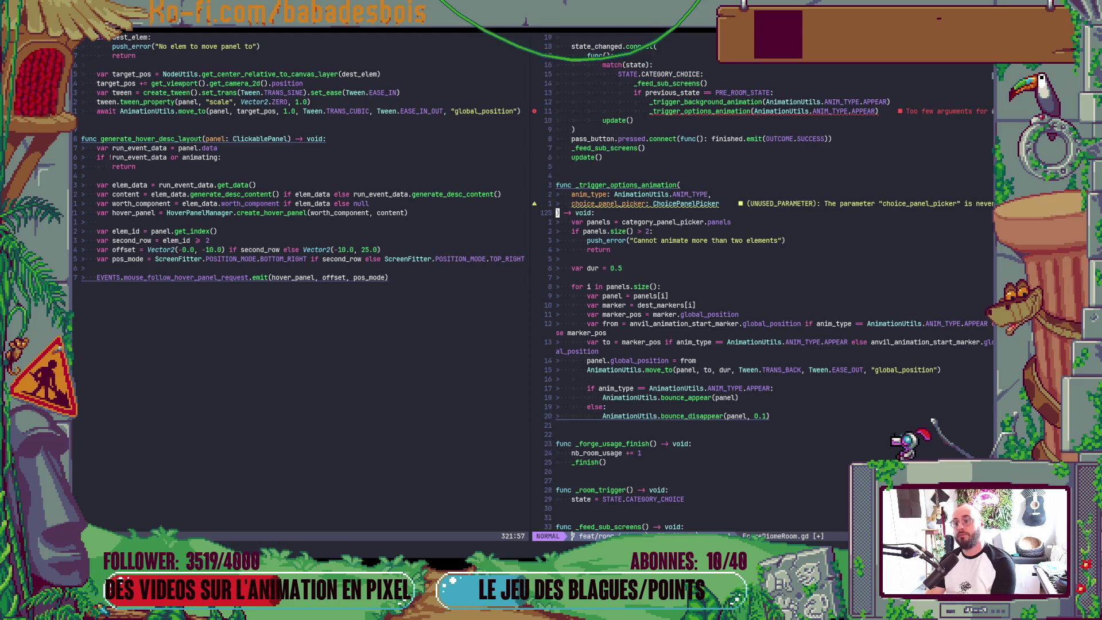
pyautogui.press('k')
pyautogui.press('k')
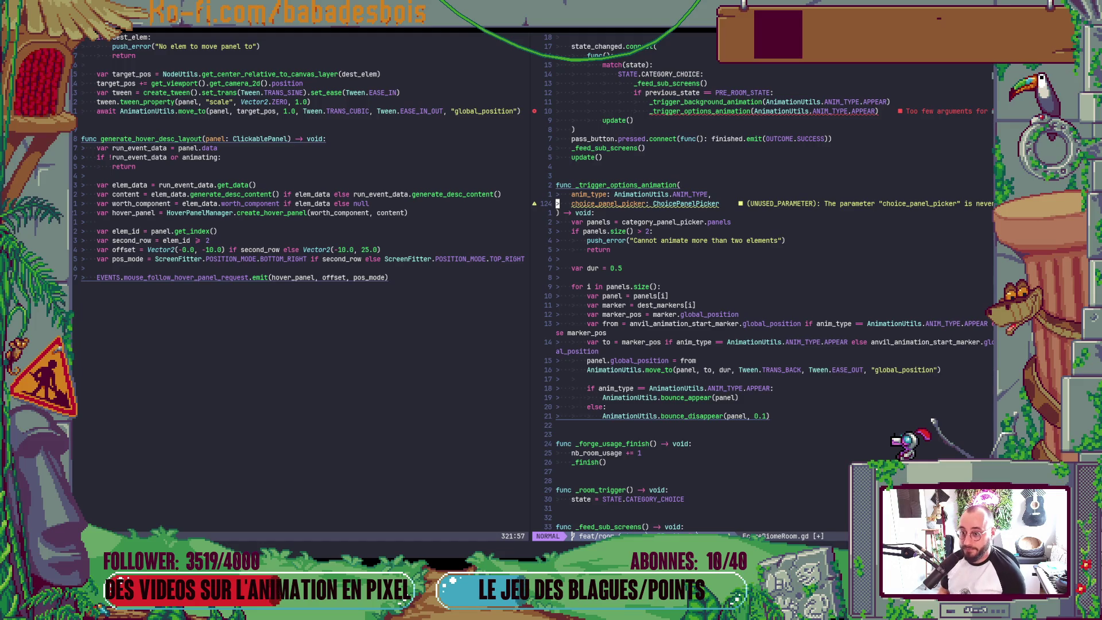
pyautogui.write('2fPa')
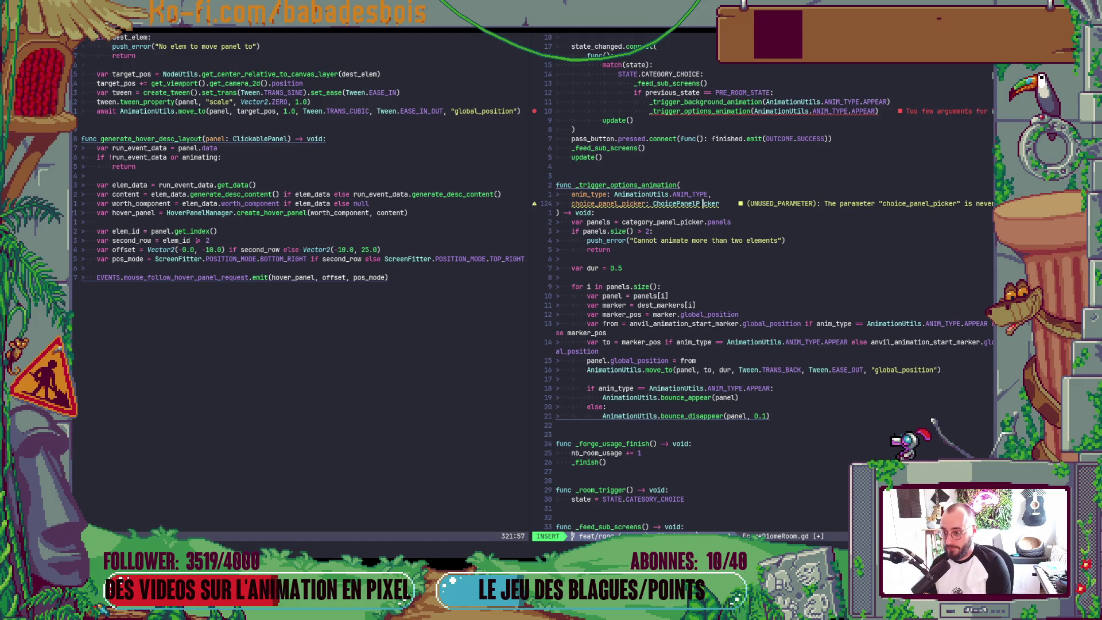
pyautogui.write('i')
pyautogui.press('Escape')
pyautogui.write(':w')
pyautogui.press('Return')
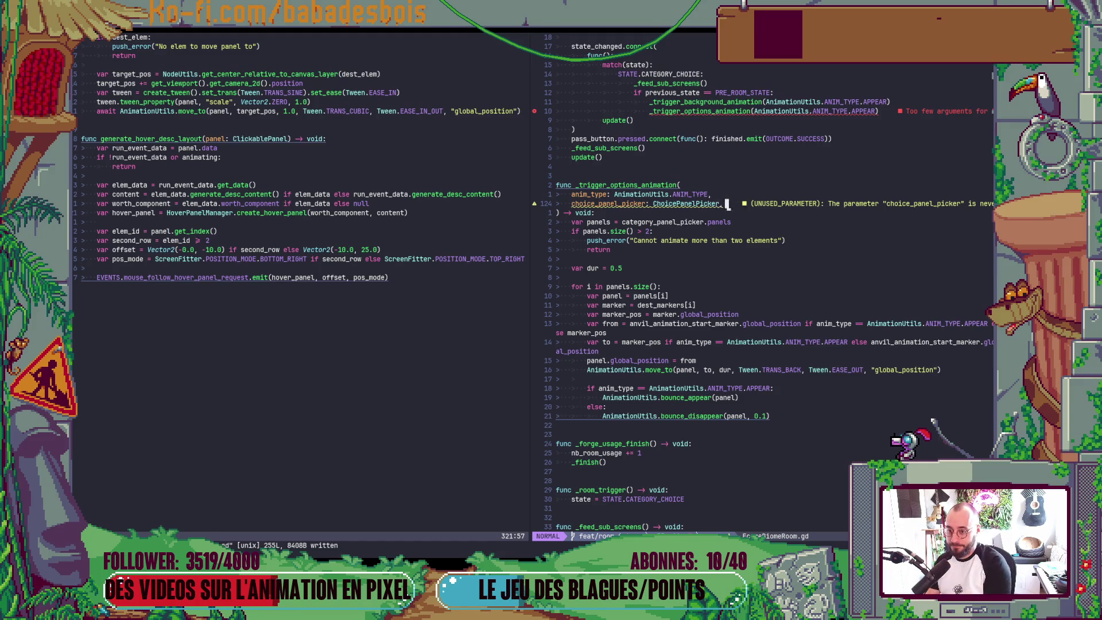
# Rename category_panel_picker to choice_panel_picker on the panels line and save
pyautogui.press('b')
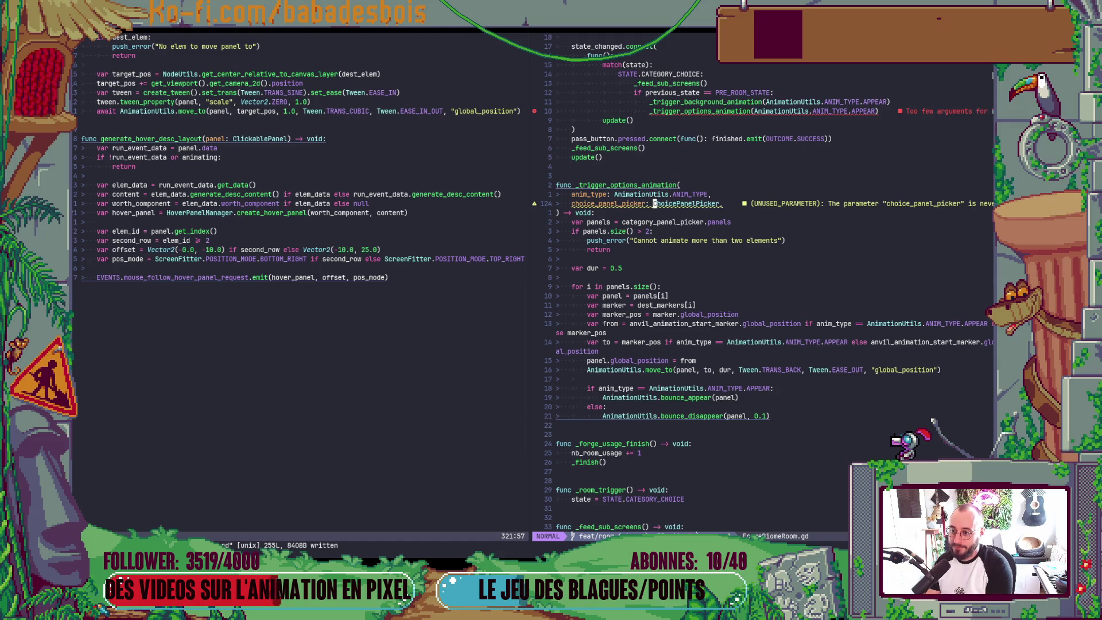
pyautogui.press('j')
pyautogui.press('j')
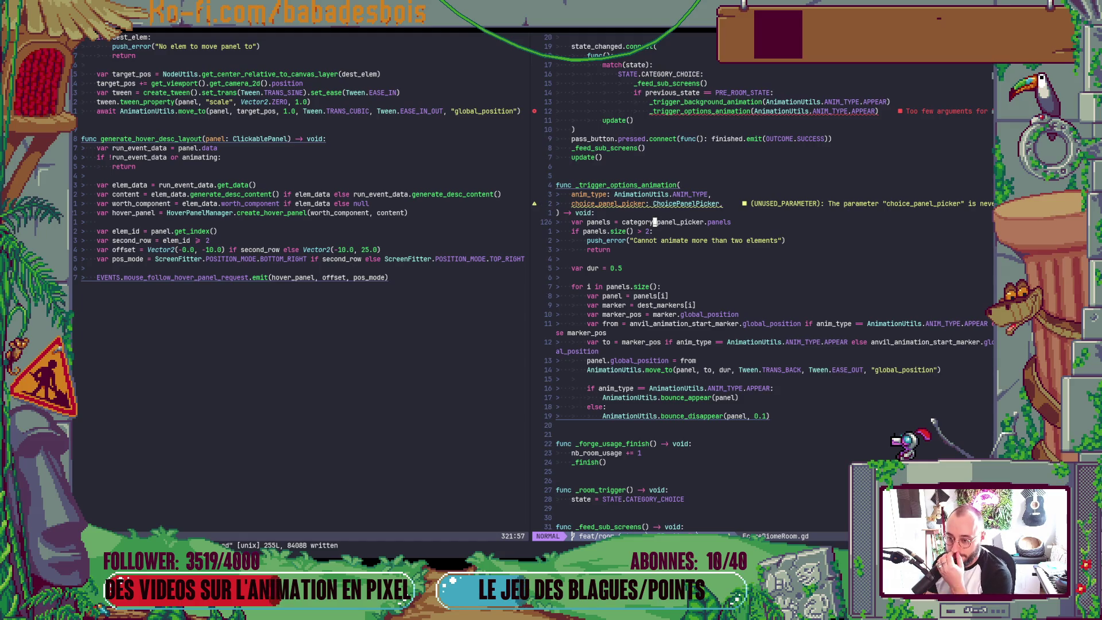
pyautogui.press('$')
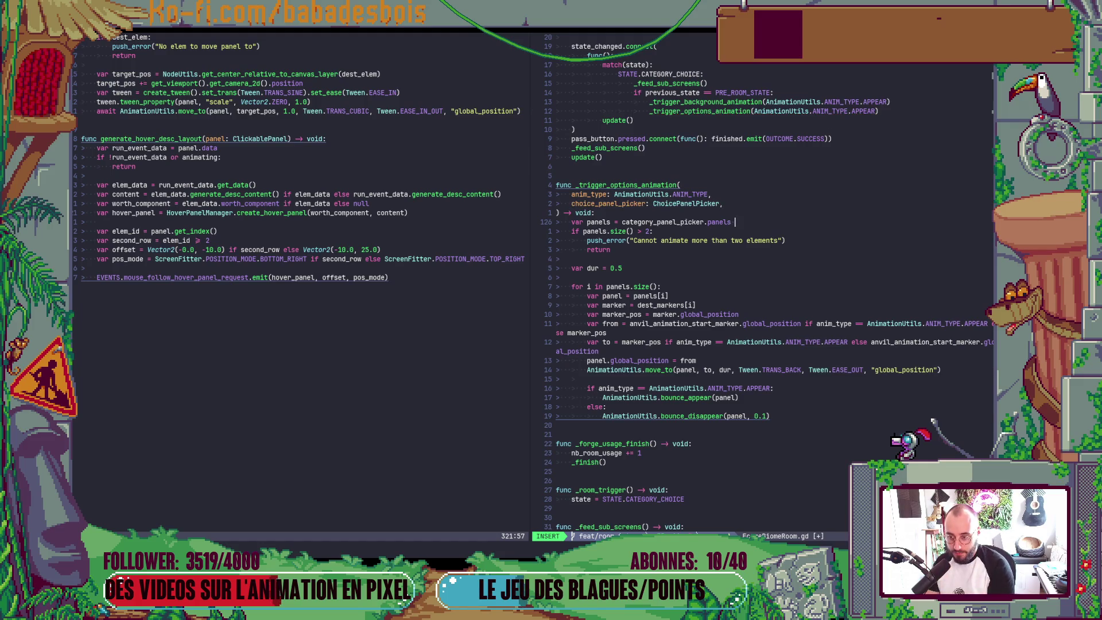
pyautogui.press('Escape')
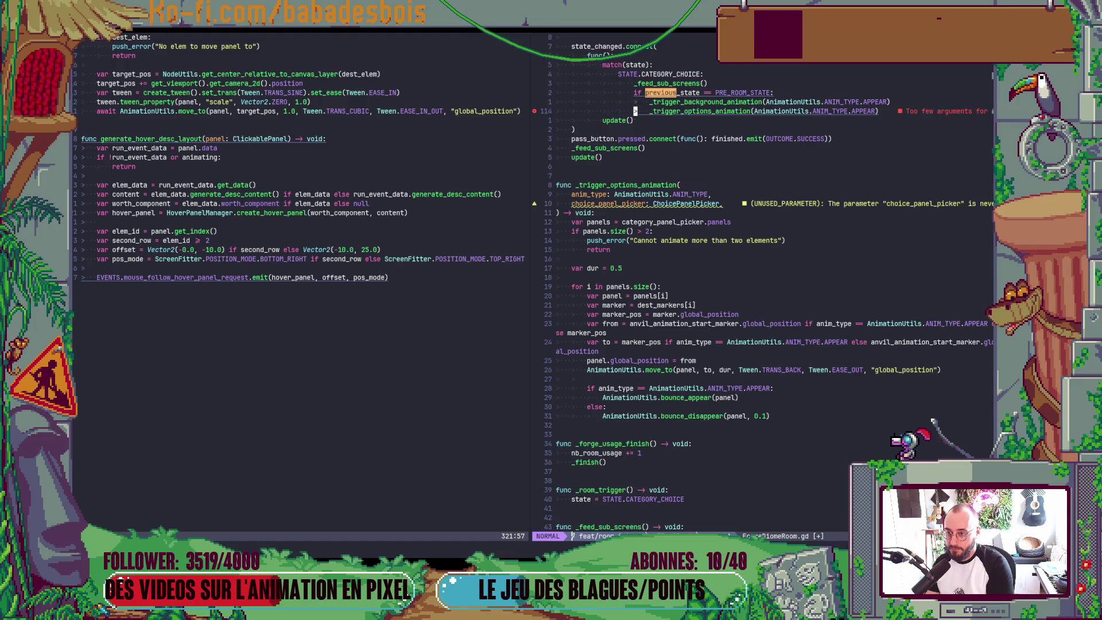
pyautogui.press('j')
pyautogui.press('j')
pyautogui.press('j')
pyautogui.press('j')
pyautogui.press('j')
pyautogui.press('j')
pyautogui.press('j')
pyautogui.press('j')
pyautogui.press('j')
pyautogui.press('j')
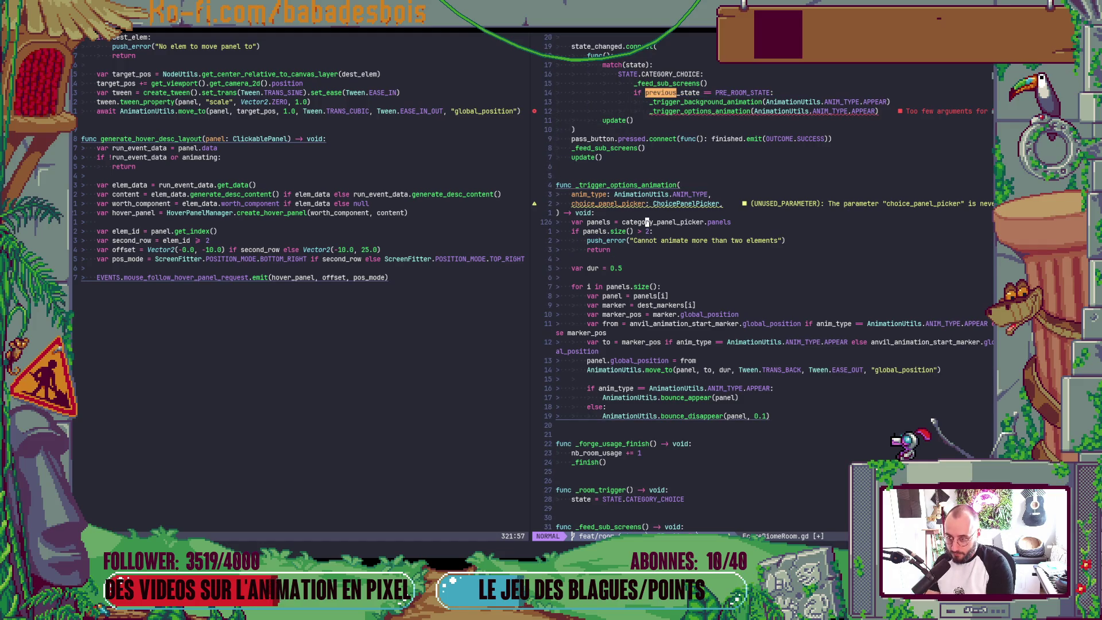
pyautogui.write('ciwchoice')
pyautogui.press('Return')
pyautogui.press('Escape')
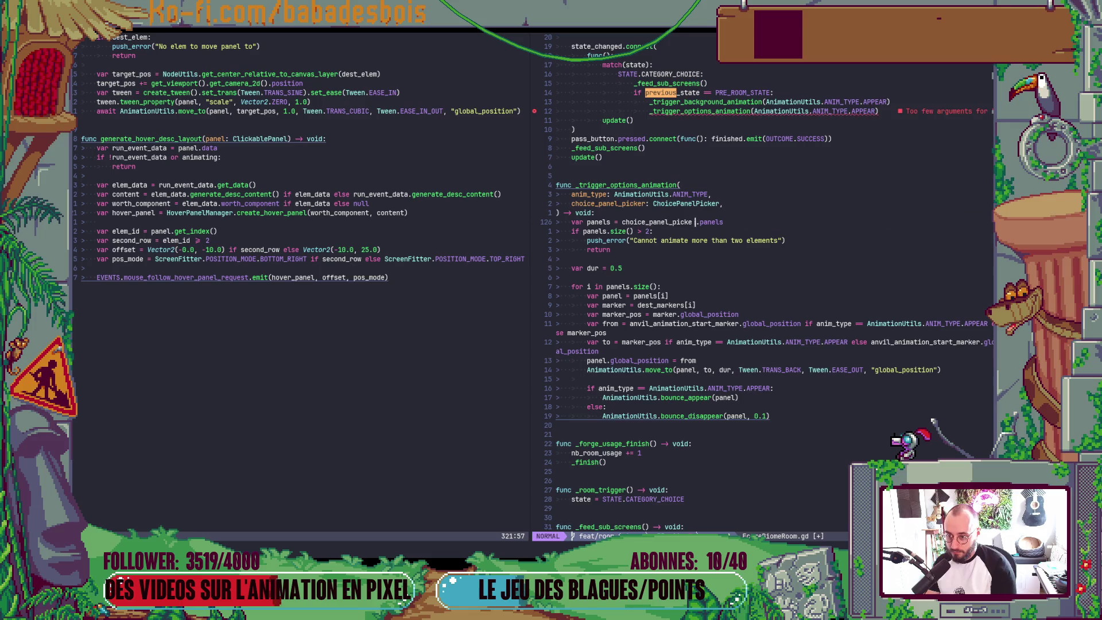
pyautogui.write(':w')
pyautogui.press('Return')
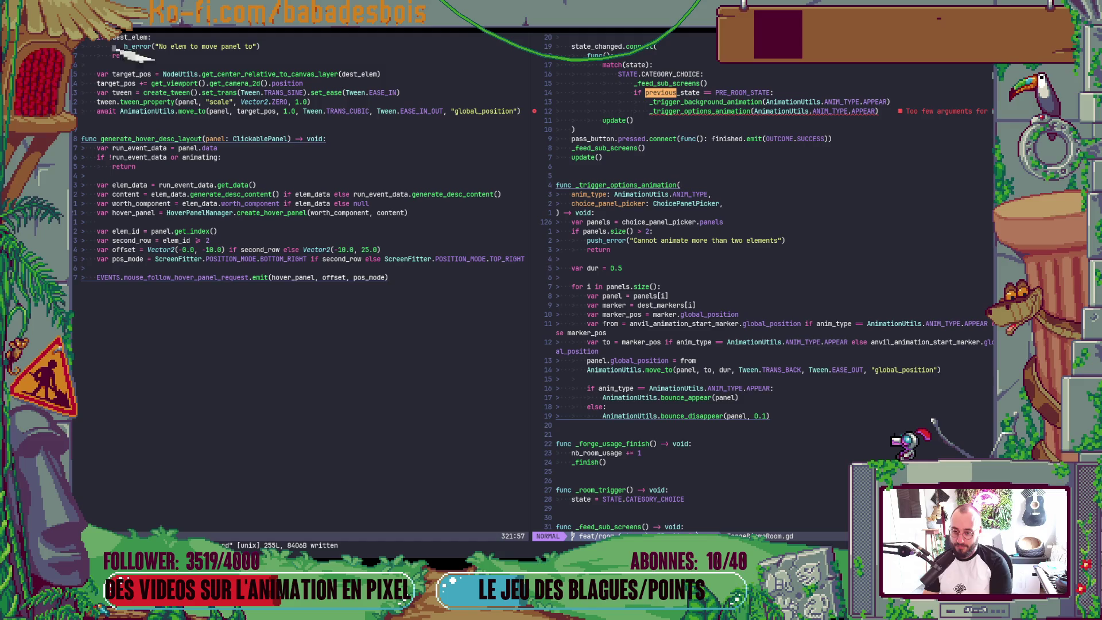
# Move up to the end of the APPEAR _trigger_options_animation call line
pyautogui.hotkey('ctrl', 'w')
pyautogui.press('h')
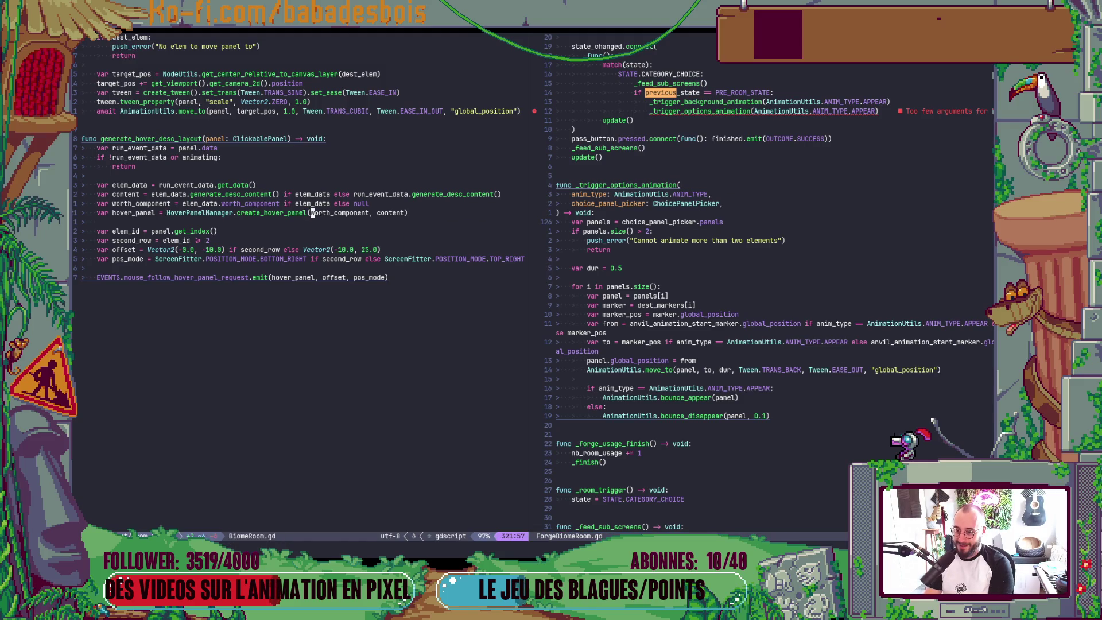
pyautogui.hotkey('ctrl', 'w')
pyautogui.press('l')
pyautogui.press('9')
pyautogui.press('k')
pyautogui.press('6')
pyautogui.press('k')
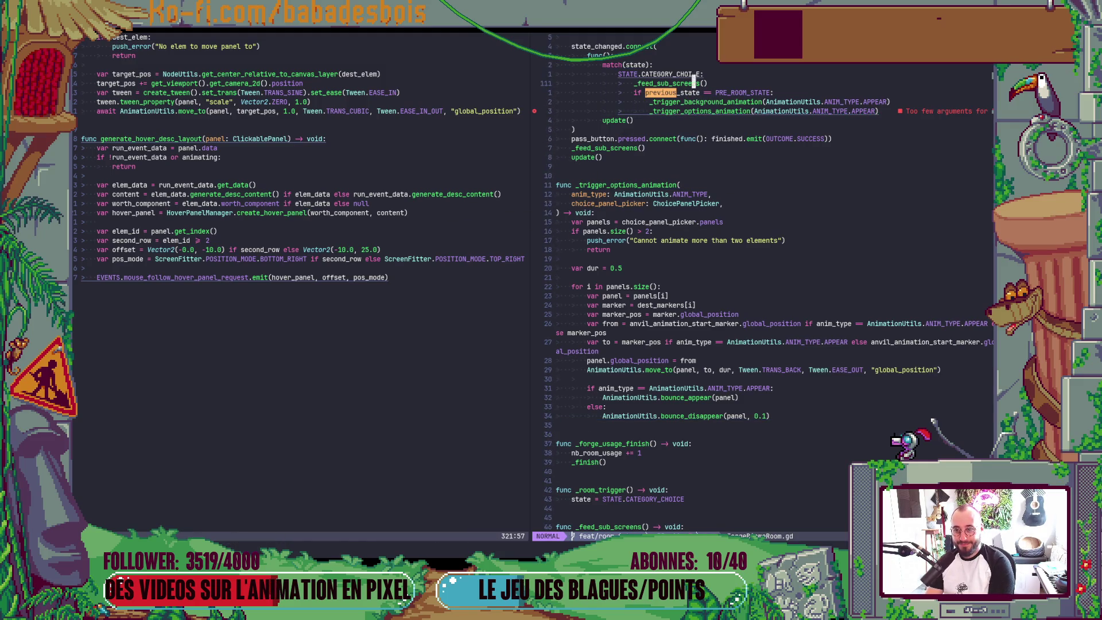
pyautogui.press('j')
pyautogui.press('j')
pyautogui.press('j')
pyautogui.press('$')
pyautogui.write('i')
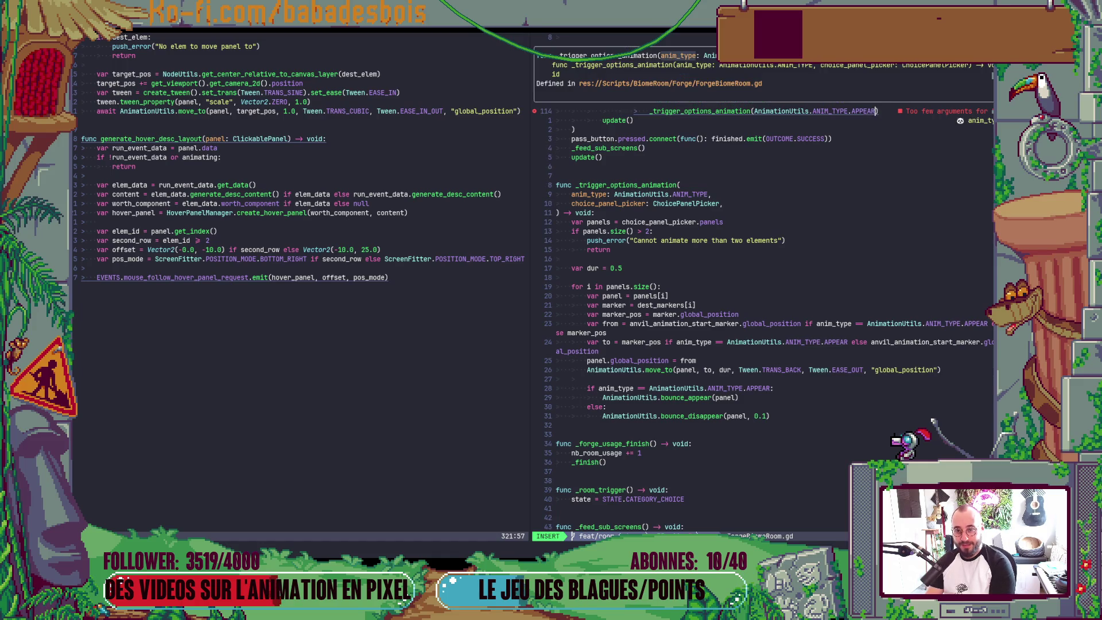
pyautogui.write(', ch')
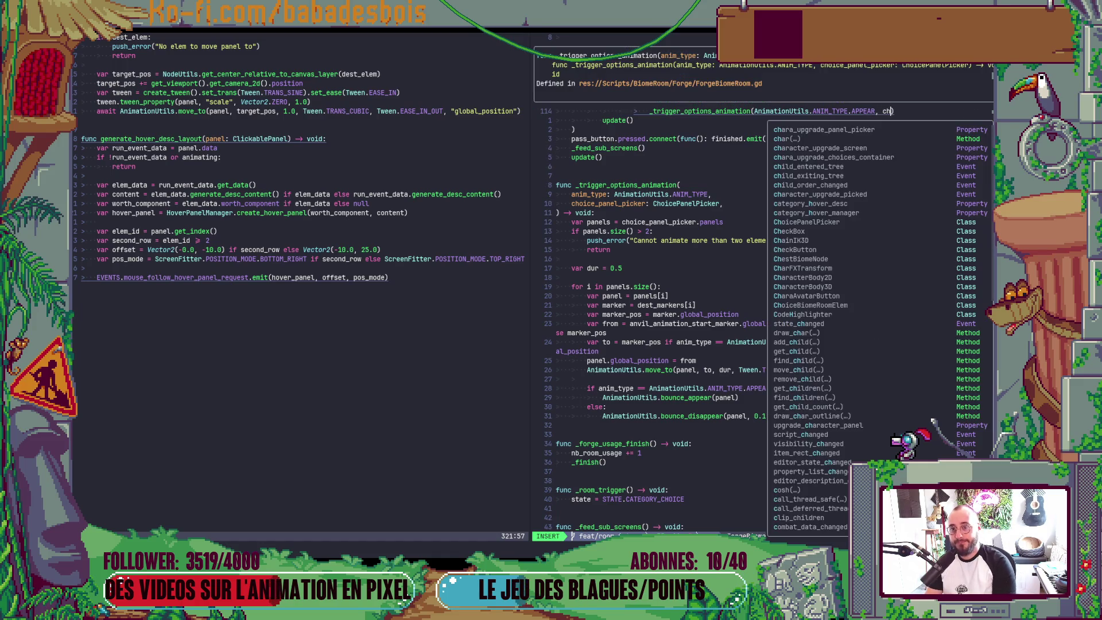
# Pass category_panel_picker as the call's second argument via completion and save
pyautogui.press('BackSpace')
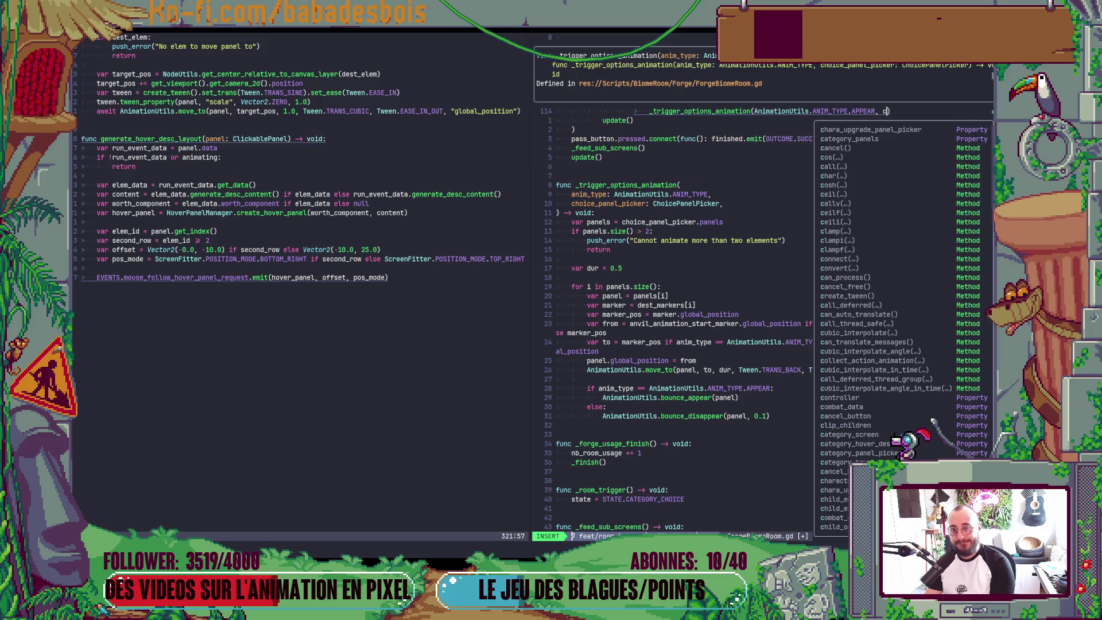
pyautogui.press('Down')
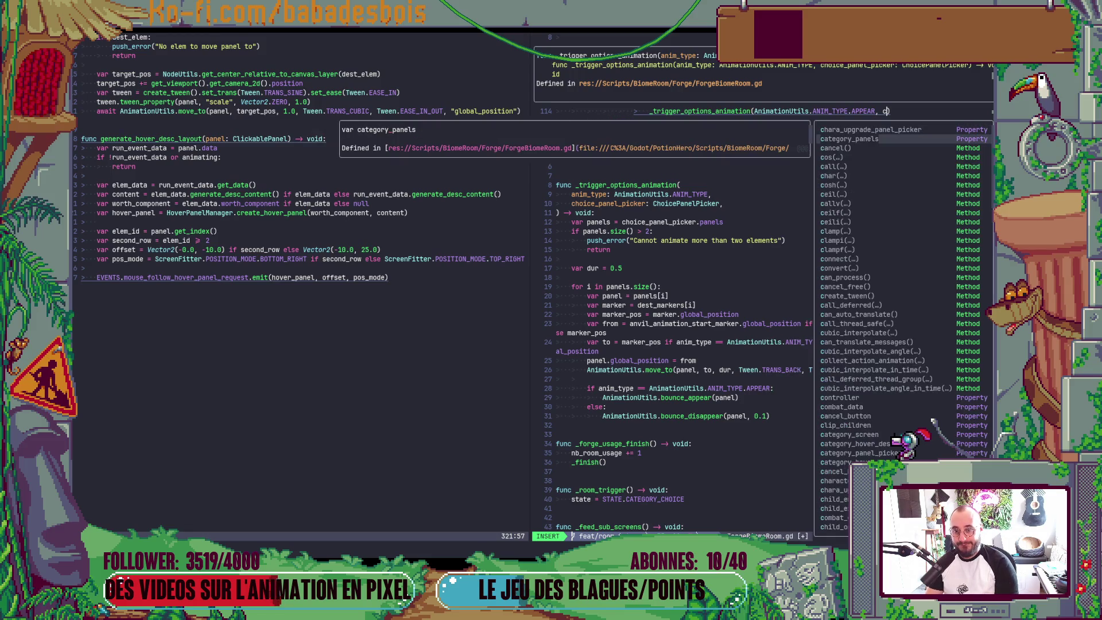
pyautogui.press('Up')
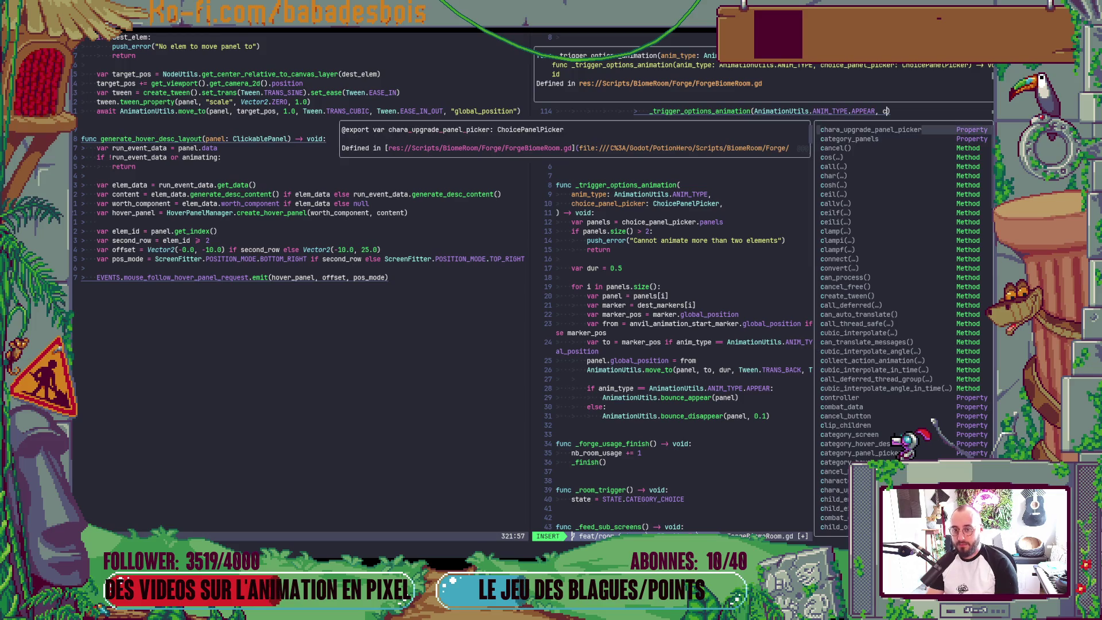
pyautogui.write('atge')
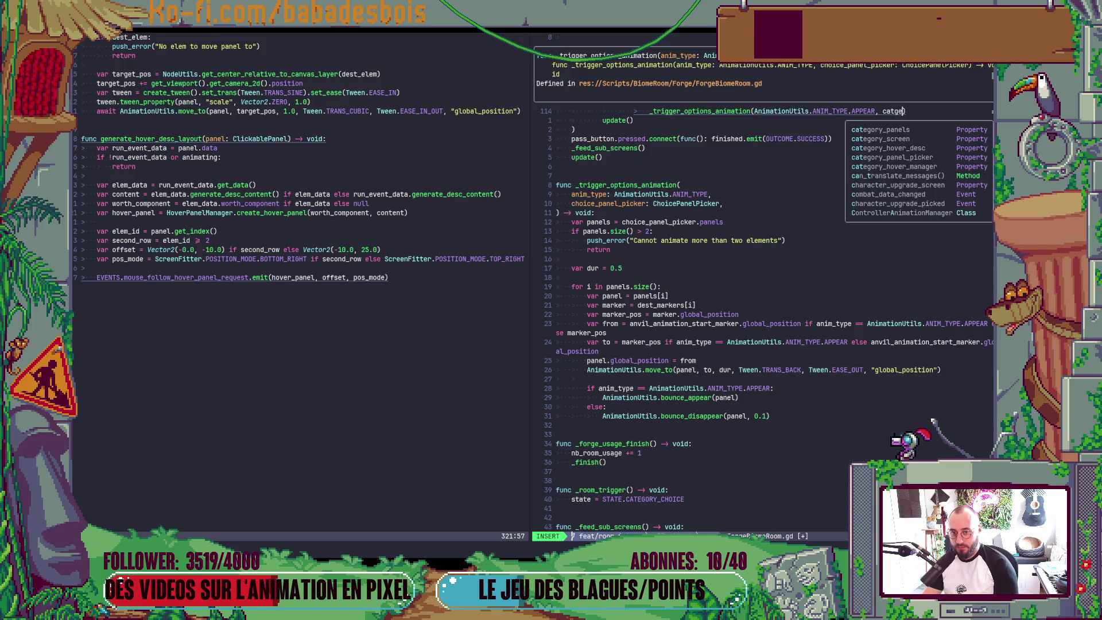
pyautogui.press('Down')
pyautogui.press('Down')
pyautogui.press('Down')
pyautogui.press('Down')
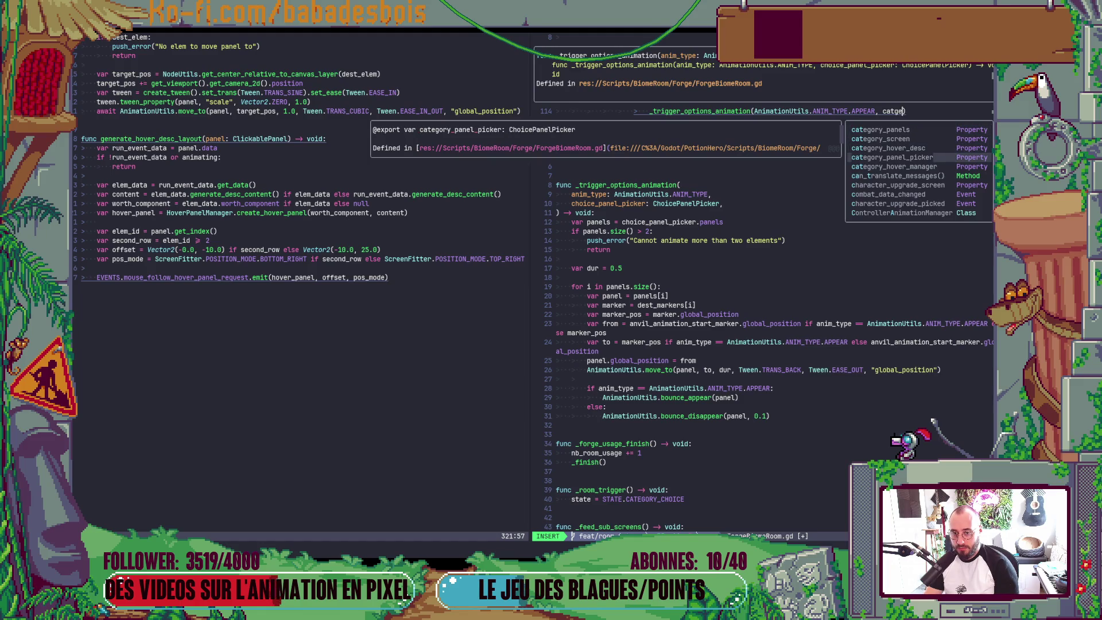
pyautogui.press('Return')
pyautogui.press('Escape')
pyautogui.write(':w')
pyautogui.press('Return')
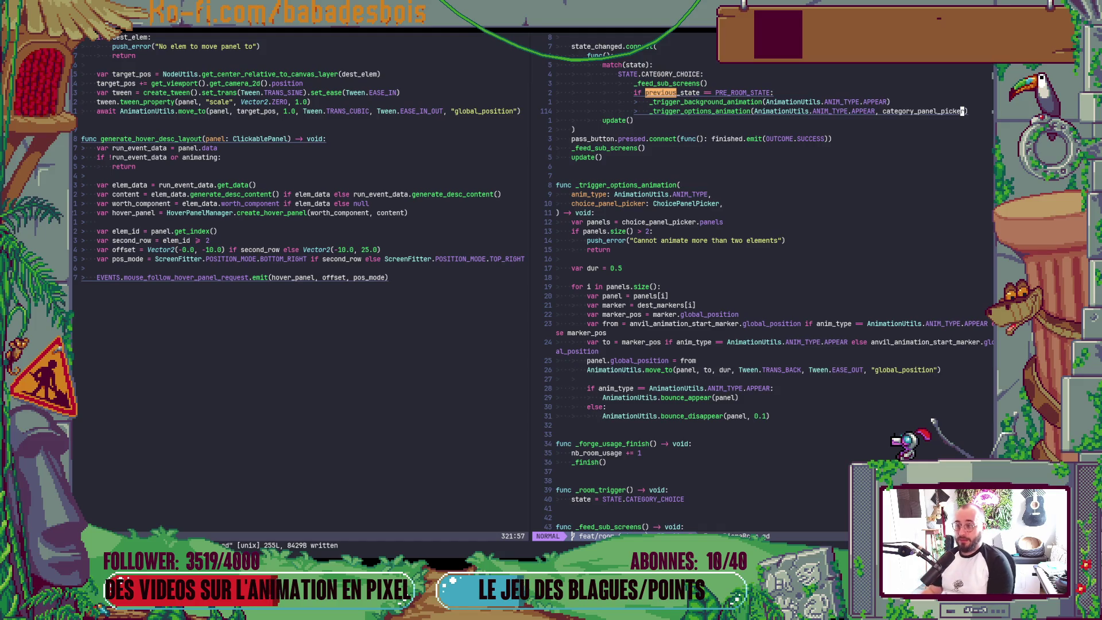
# Add a STATE.UPGRADE_CHARACTER: case line below the category-choice branch
pyautogui.press('o')
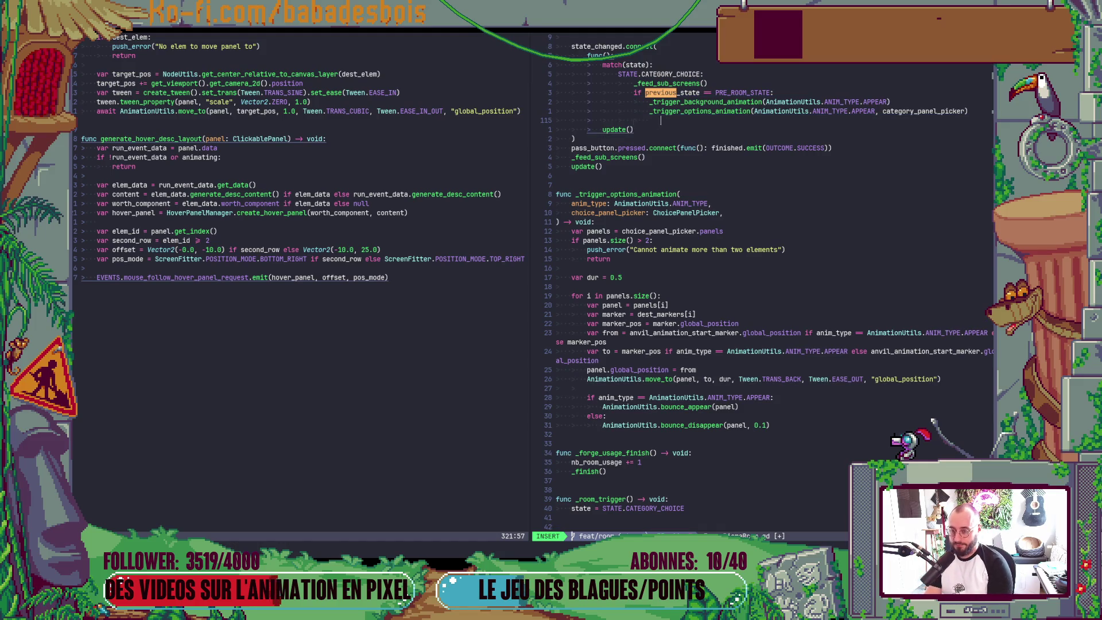
pyautogui.press('BackSpace')
pyautogui.write('ST')
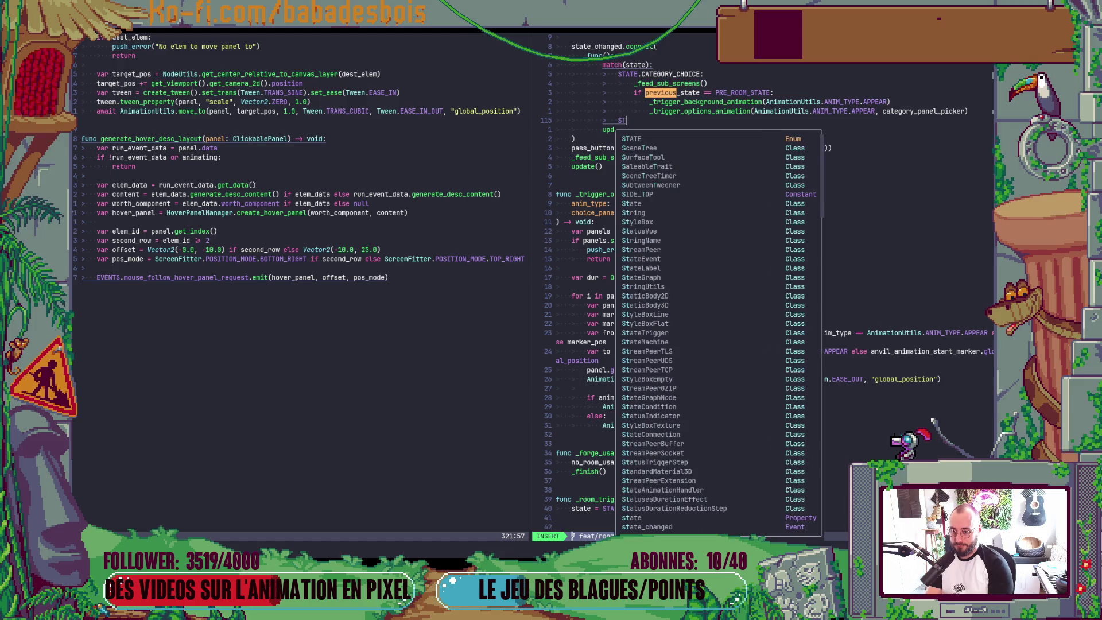
pyautogui.write('ATE.')
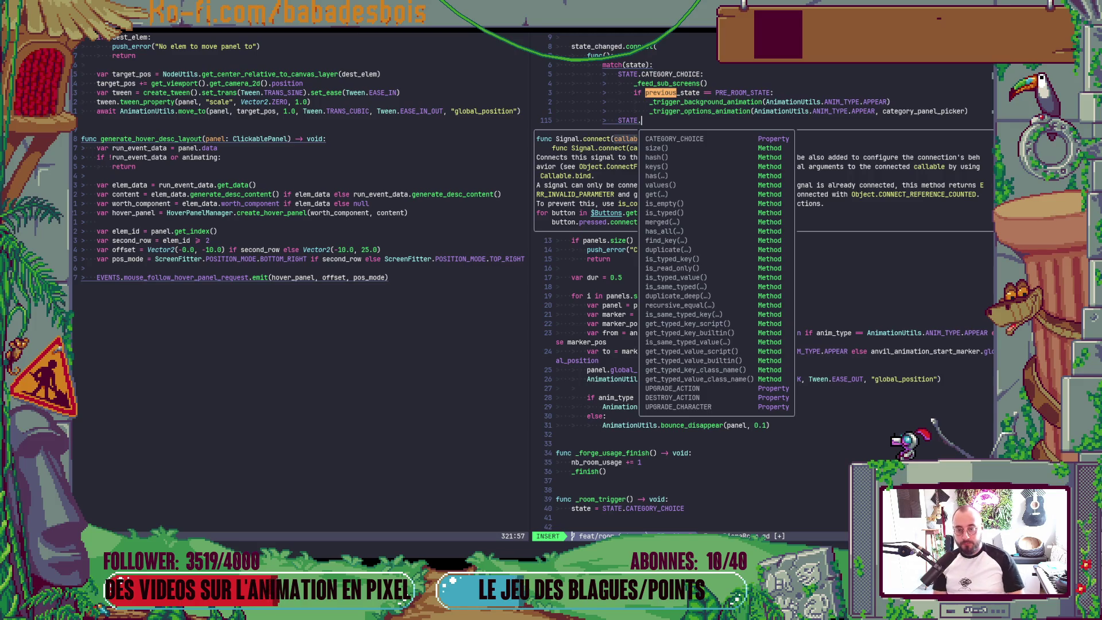
pyautogui.press('Escape')
pyautogui.write('a')
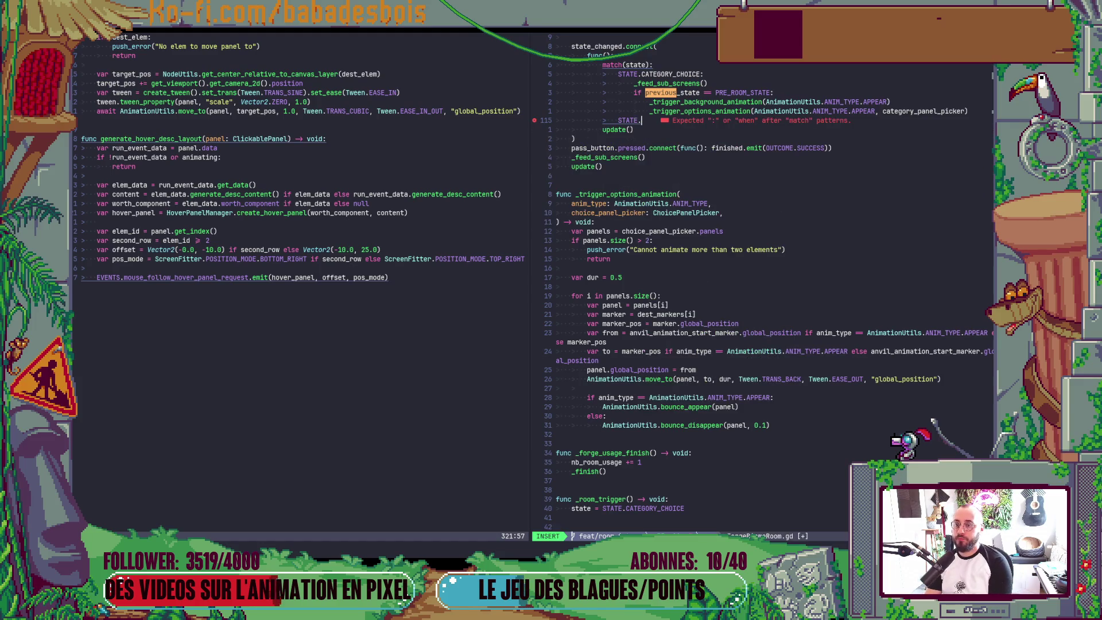
pyautogui.write('C')
pyautogui.press('Down')
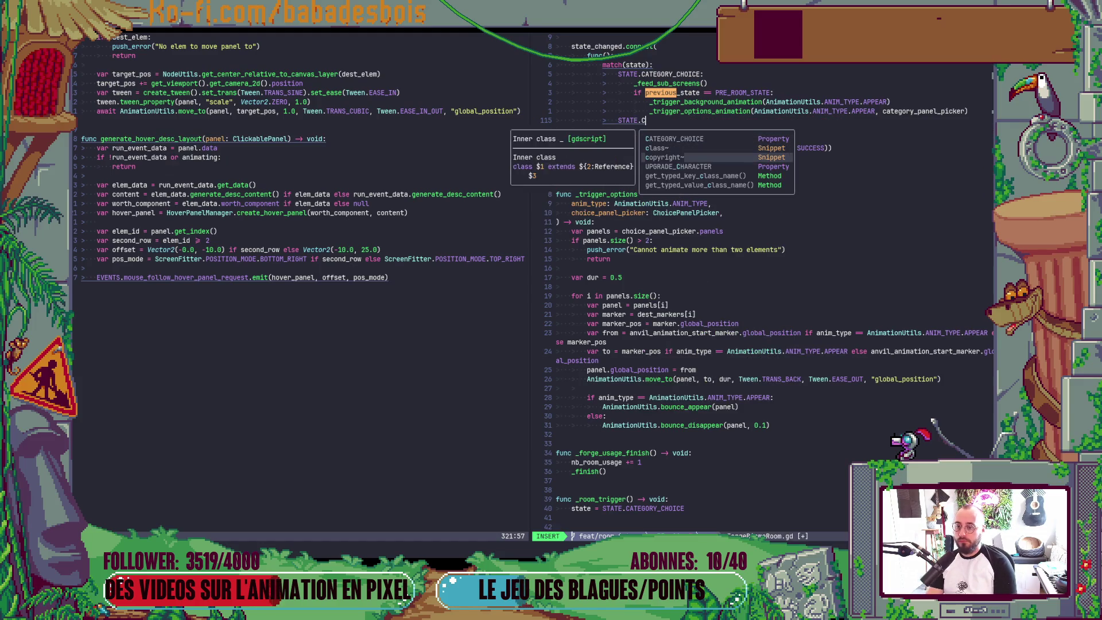
pyautogui.press('Down')
pyautogui.press('Down')
pyautogui.press('Return')
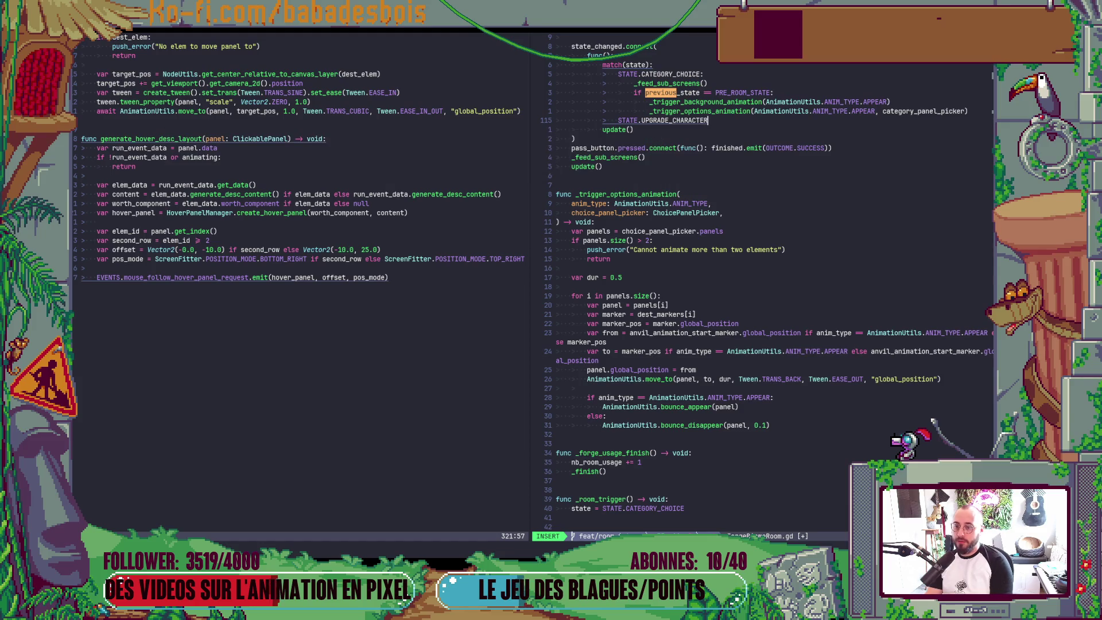
pyautogui.write(':')
pyautogui.press('Escape')
# Browse to the end of the file and down to the _trigger_options_animation line
pyautogui.press('k')
pyautogui.press('k')
pyautogui.press('k')
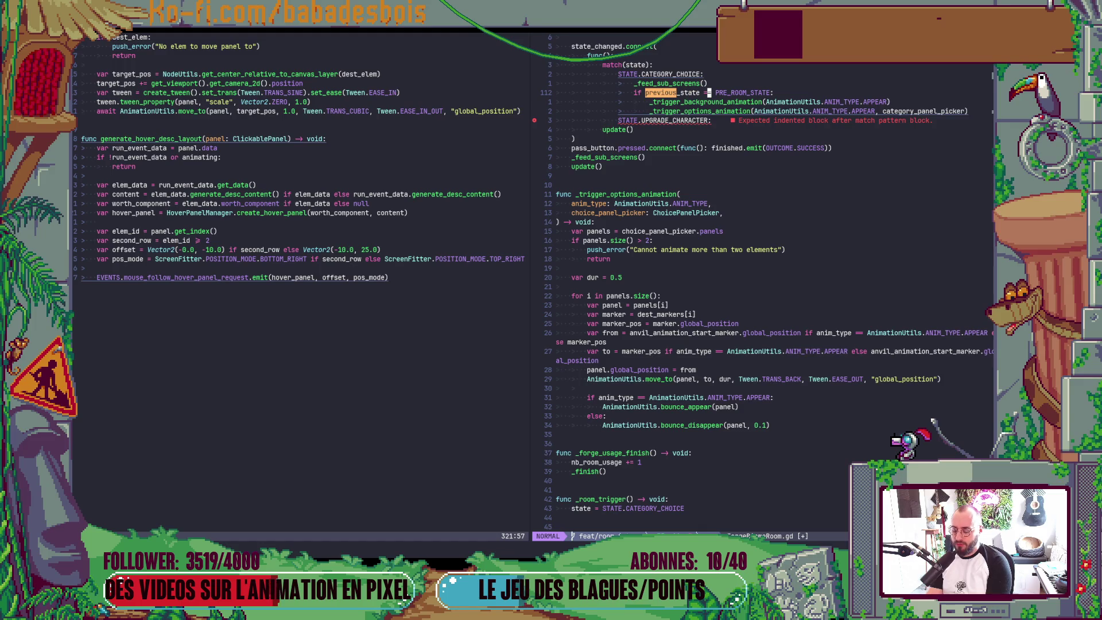
pyautogui.scroll(10, 775, 284)
pyautogui.scroll(10, 774, 284)
pyautogui.scroll(10, 775, 284)
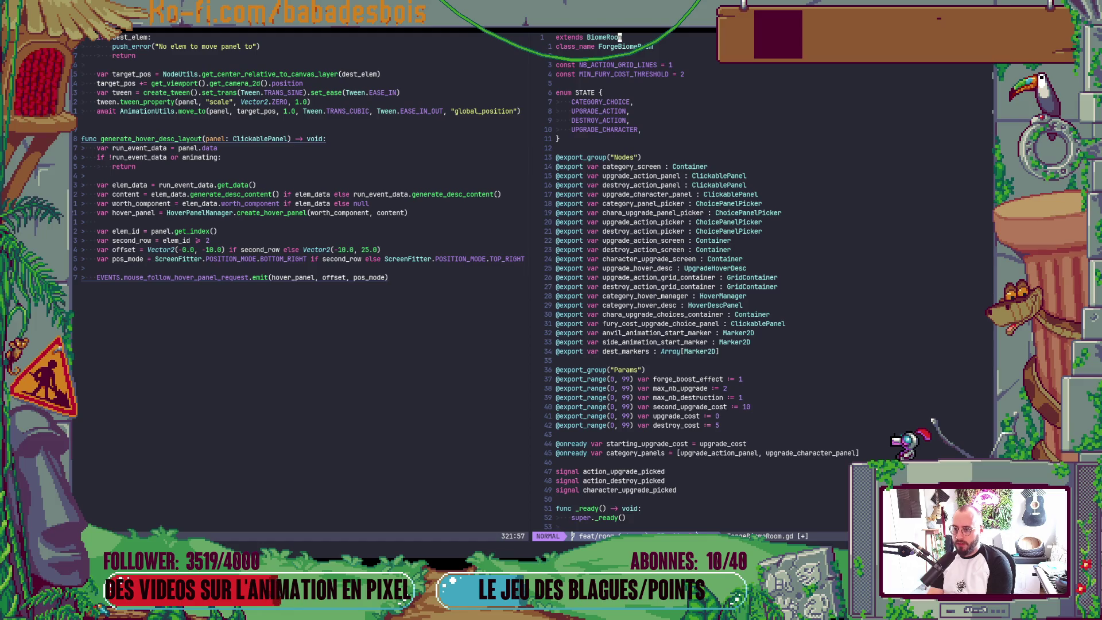
pyautogui.hotkey('shift', 'g')
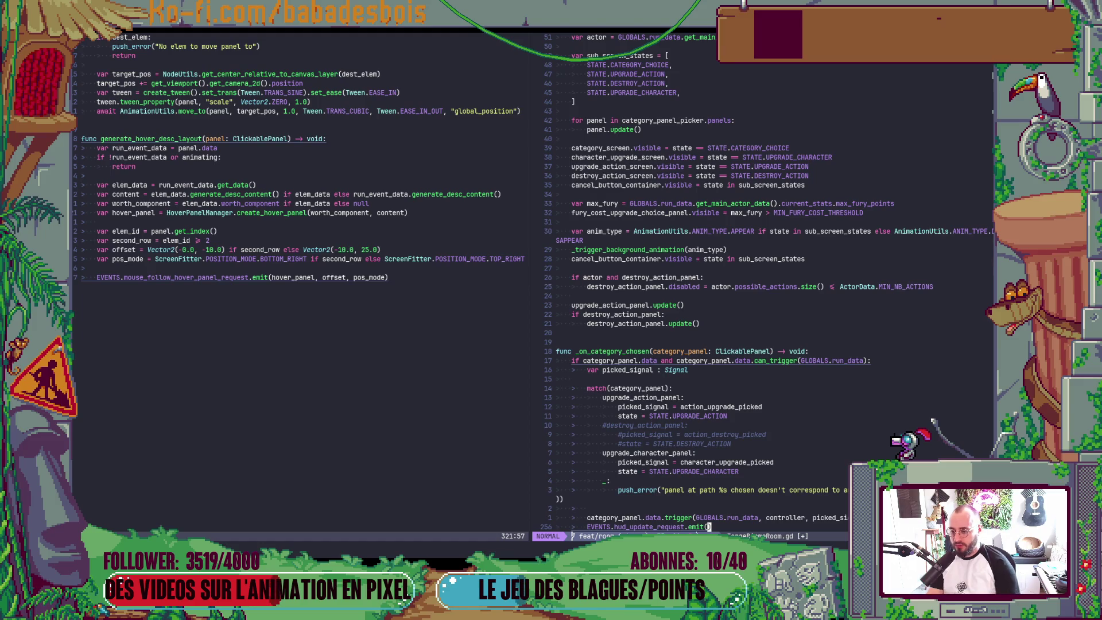
pyautogui.scroll(2, 824, 328)
pyautogui.scroll(3, 827, 328)
pyautogui.scroll(4, 827, 328)
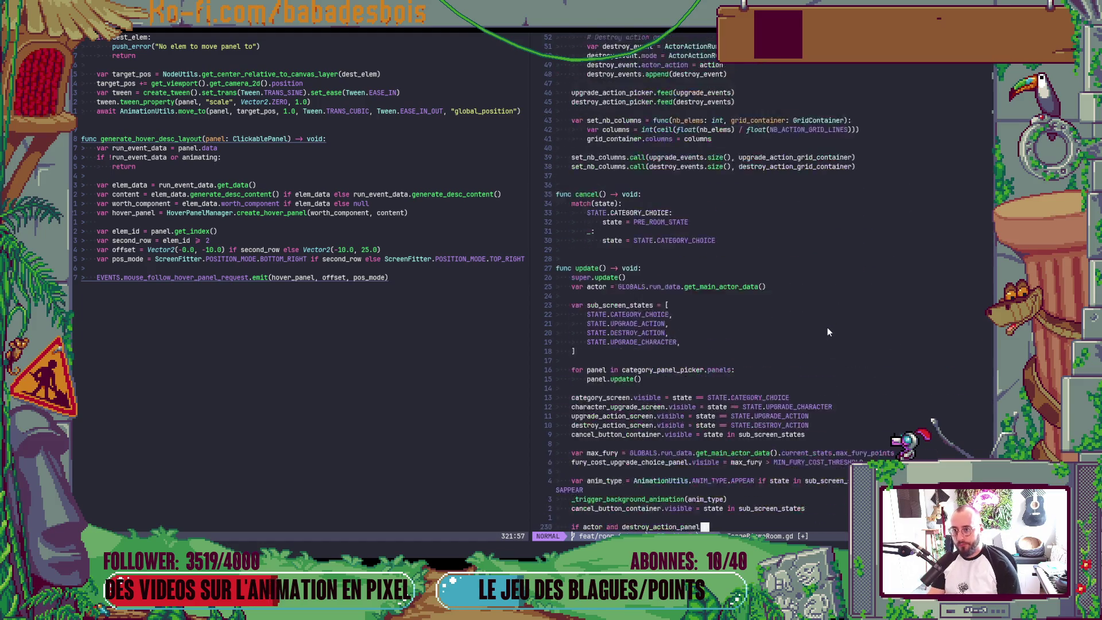
pyautogui.scroll(5, 827, 328)
pyautogui.scroll(5, 828, 327)
pyautogui.scroll(5, 827, 327)
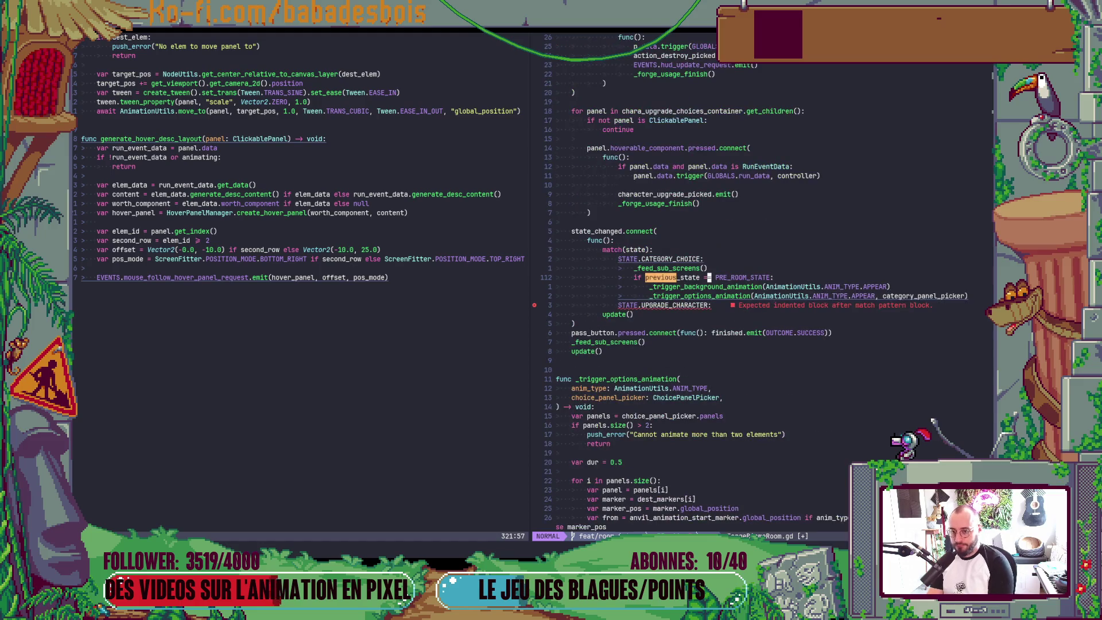
pyautogui.press('j')
pyautogui.press('j')
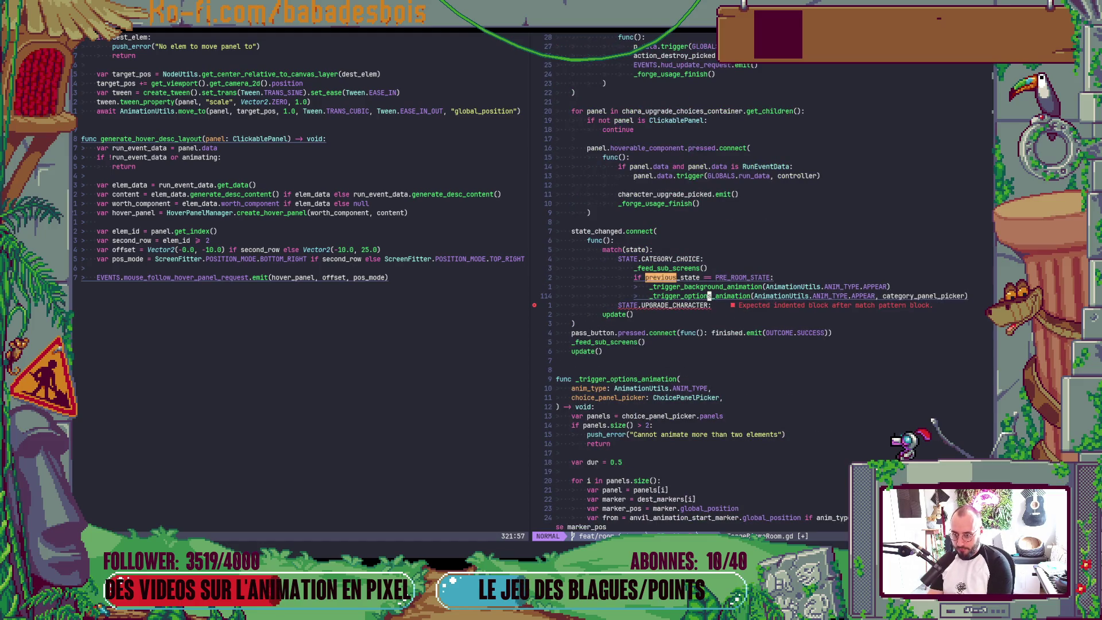
# Duplicate the call under UPGRADE_CHARACTER with chara_upgrade_panel_picker as argument, save, and return to Godot
pyautogui.press('y')
pyautogui.press('y')
pyautogui.press('j')
pyautogui.press('p')
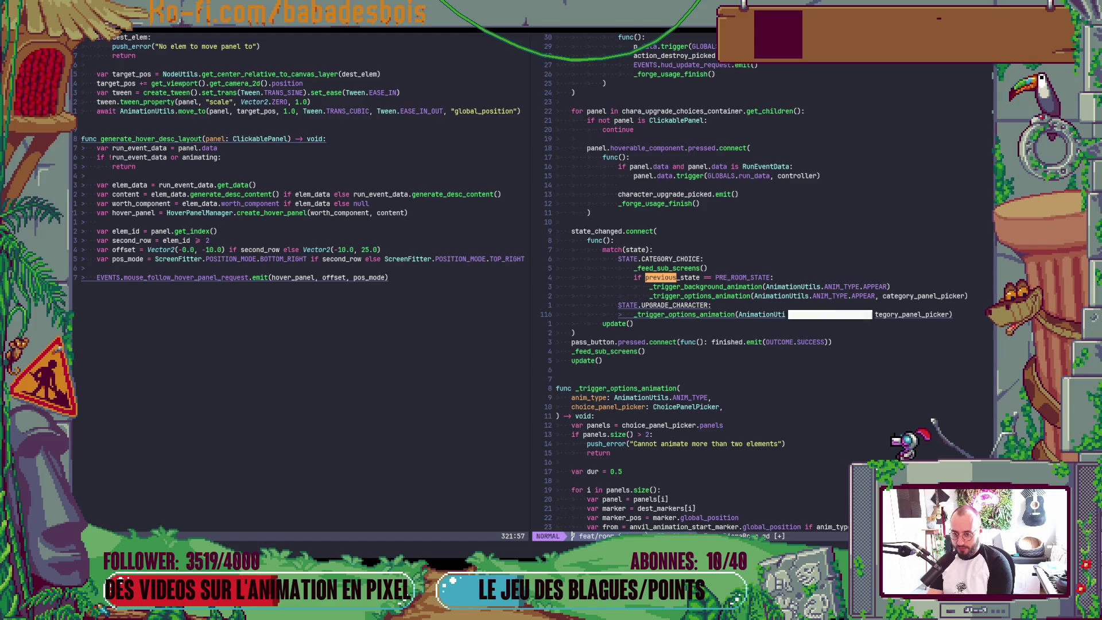
pyautogui.write('fwCch')
pyautogui.press('Tab')
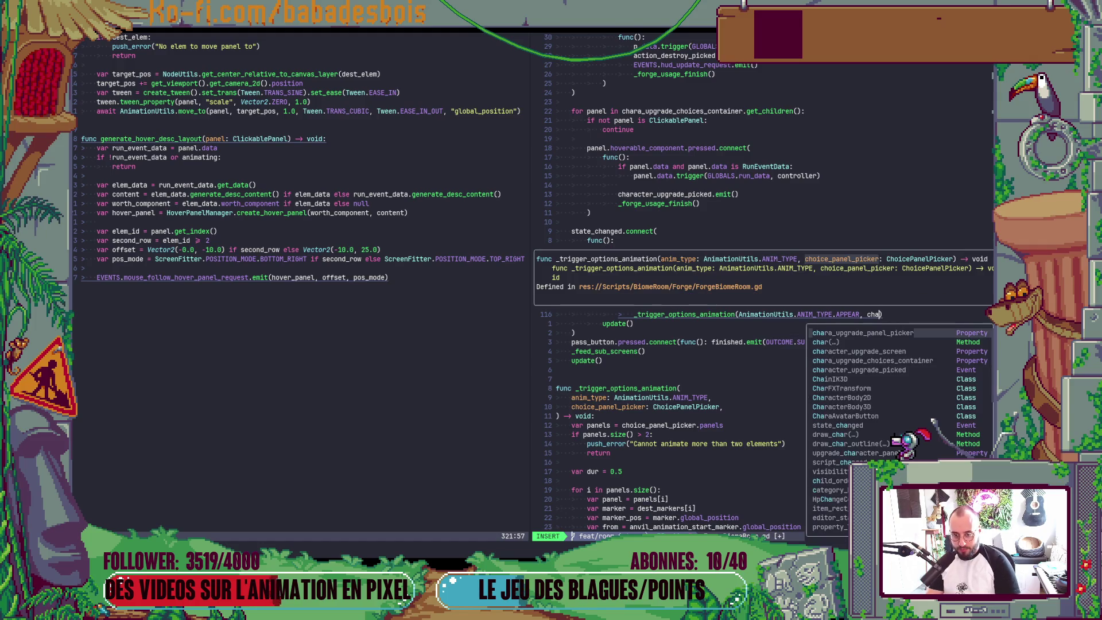
pyautogui.press('Escape')
pyautogui.write(':w')
pyautogui.press('Return')
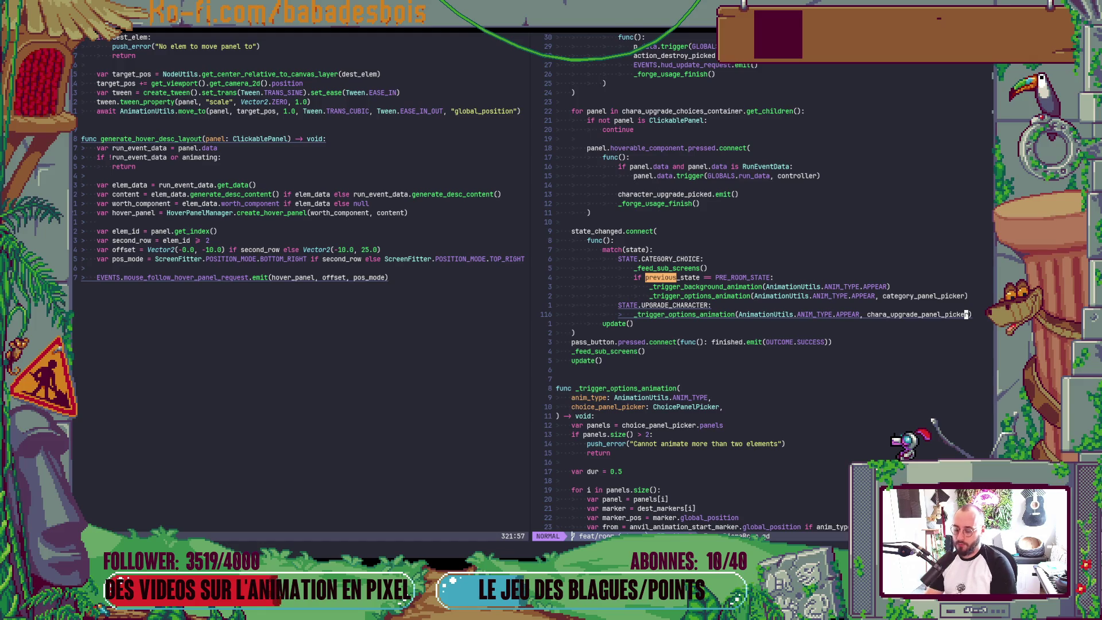
pyautogui.hotkey('alt', 'Tab')
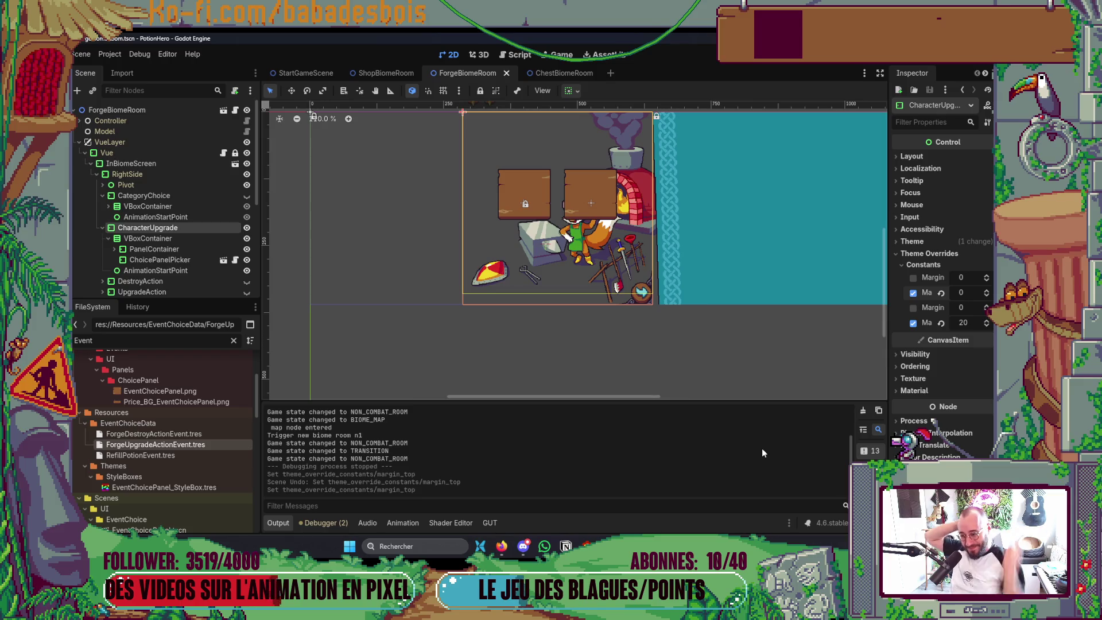
# Run the game, confirm the hero and start the Réveil de l'ours adventure
pyautogui.click(278, 522)
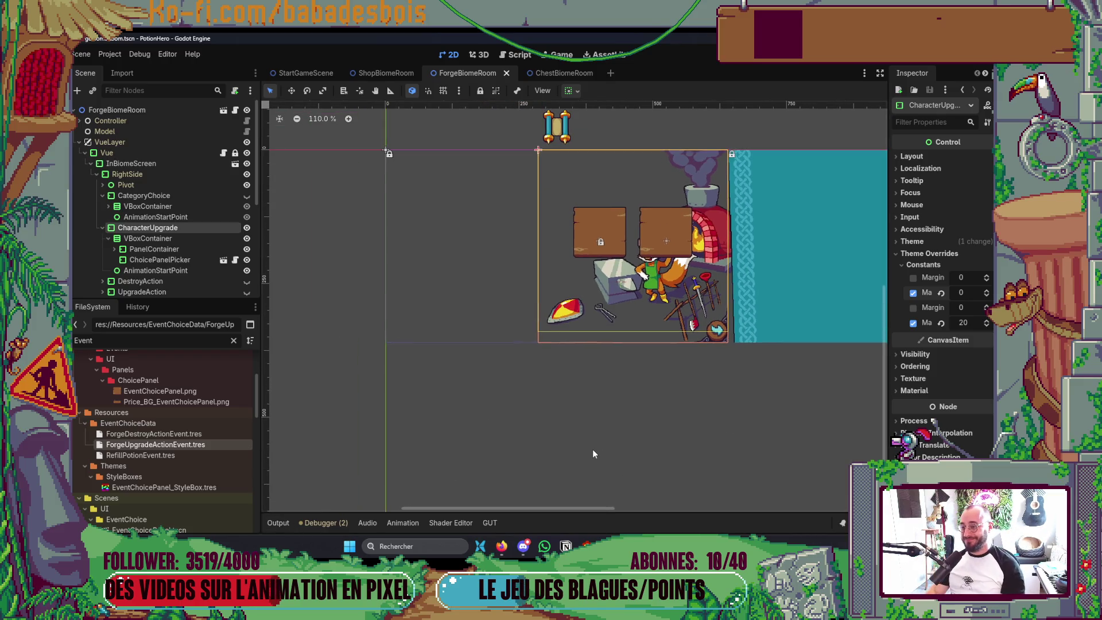
pyautogui.press('F5')
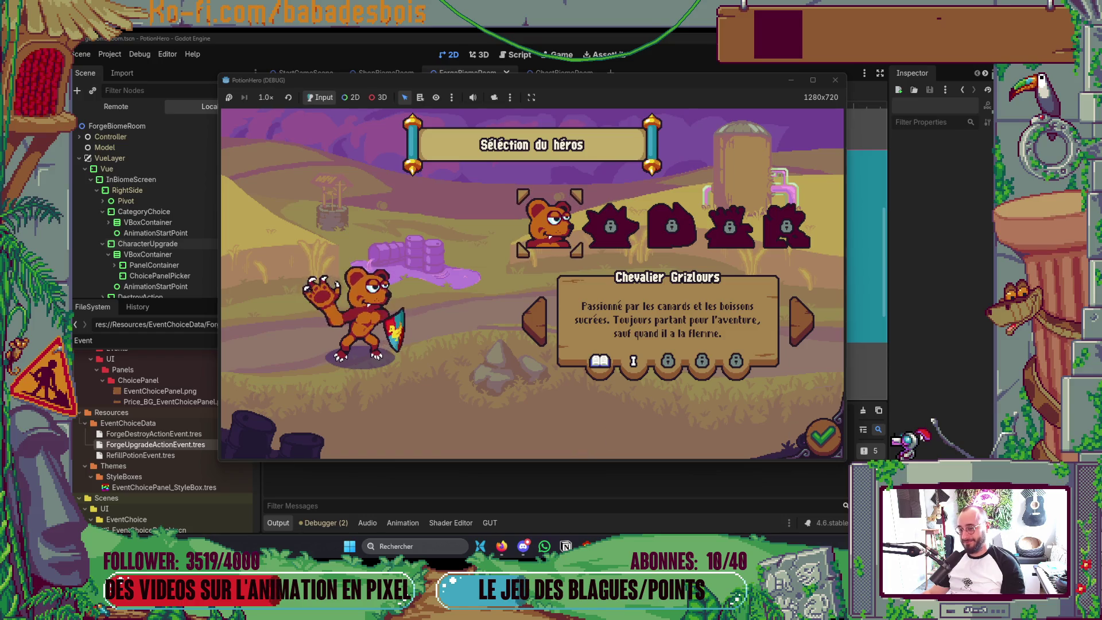
pyautogui.click(822, 437)
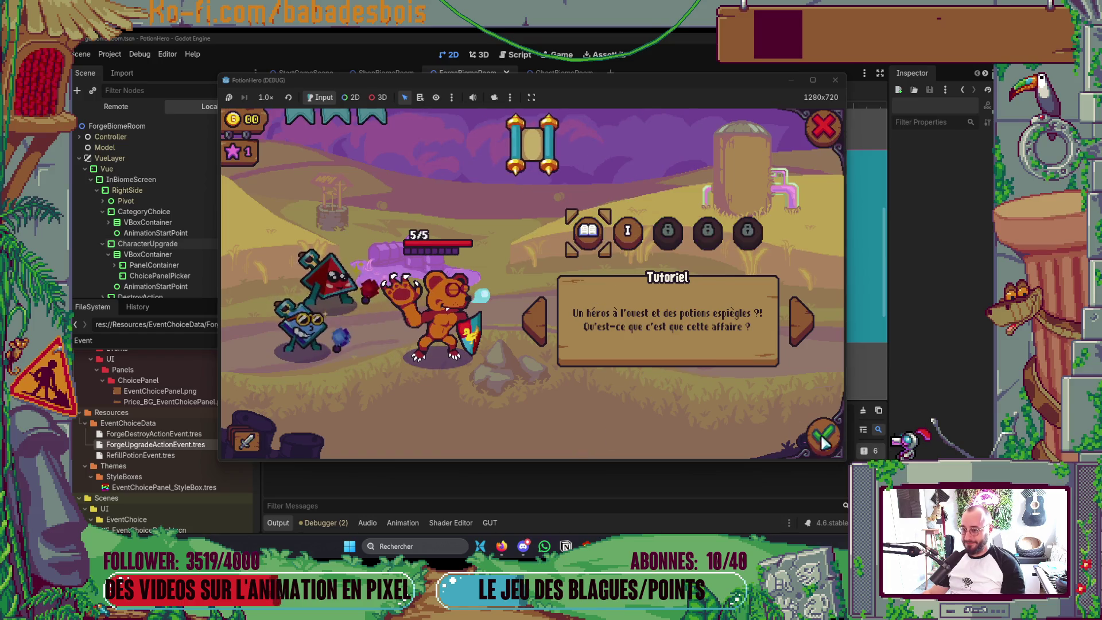
pyautogui.click(629, 241)
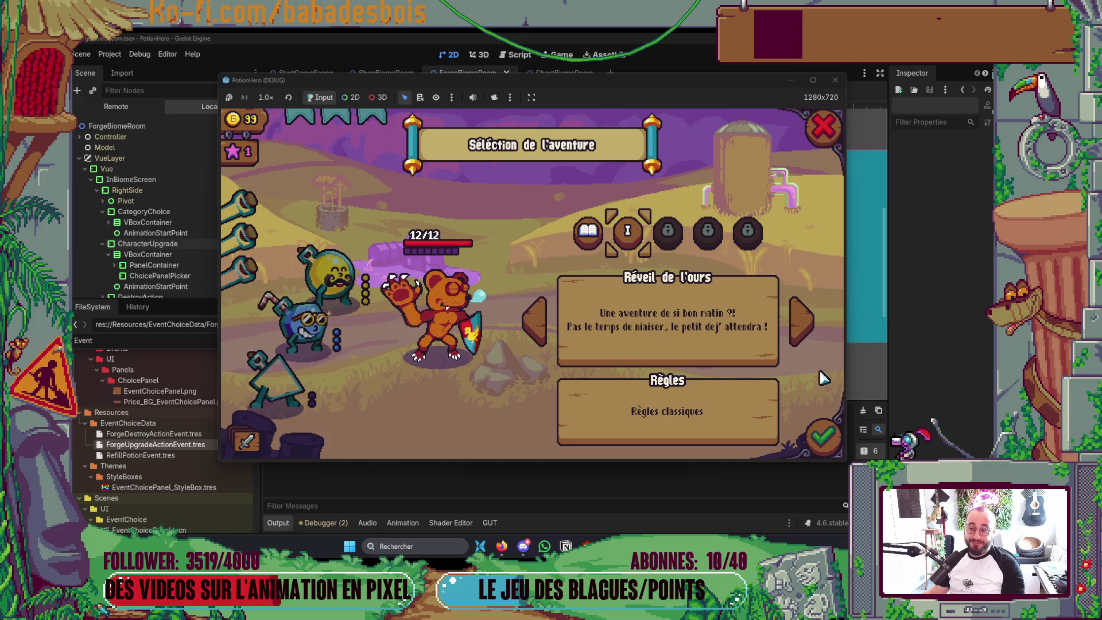
pyautogui.click(833, 447)
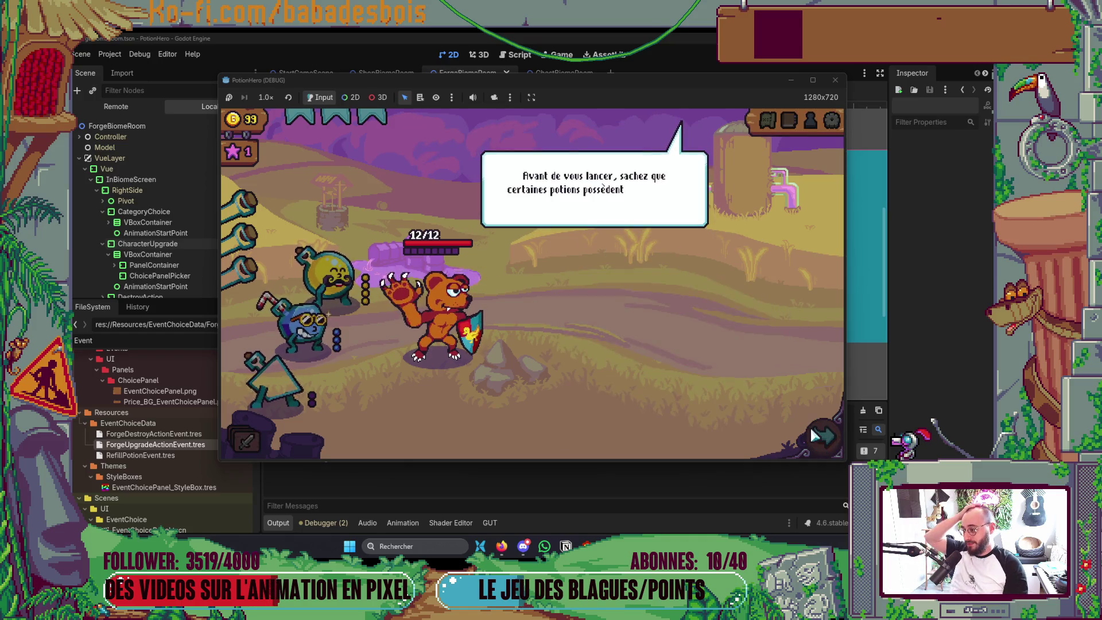
# Advance through the intro dialogue bubbles into the forge room
pyautogui.click(721, 356)
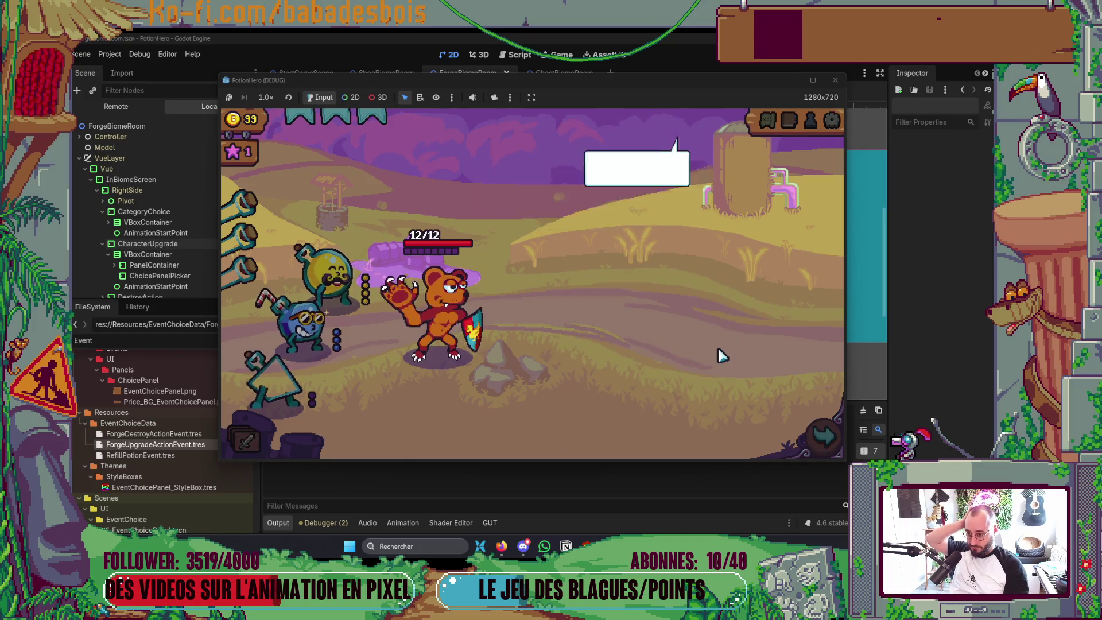
pyautogui.click(721, 357)
pyautogui.click(721, 356)
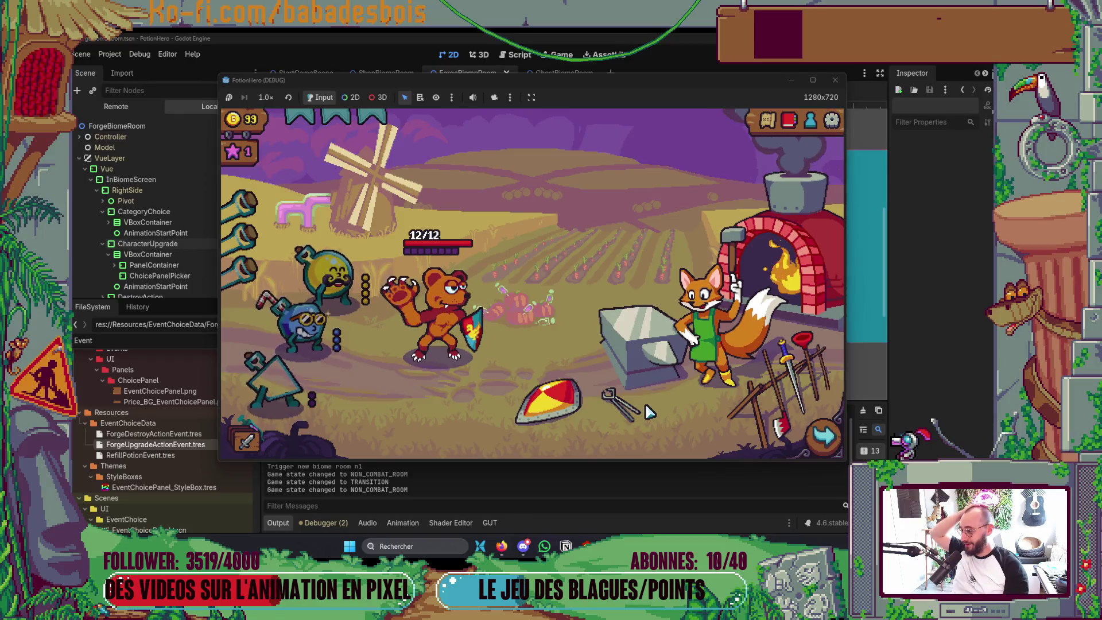
# Open the forge upgrade choices, try the hero, action-value and bear cards with the close X, then stop the game
pyautogui.click(663, 374)
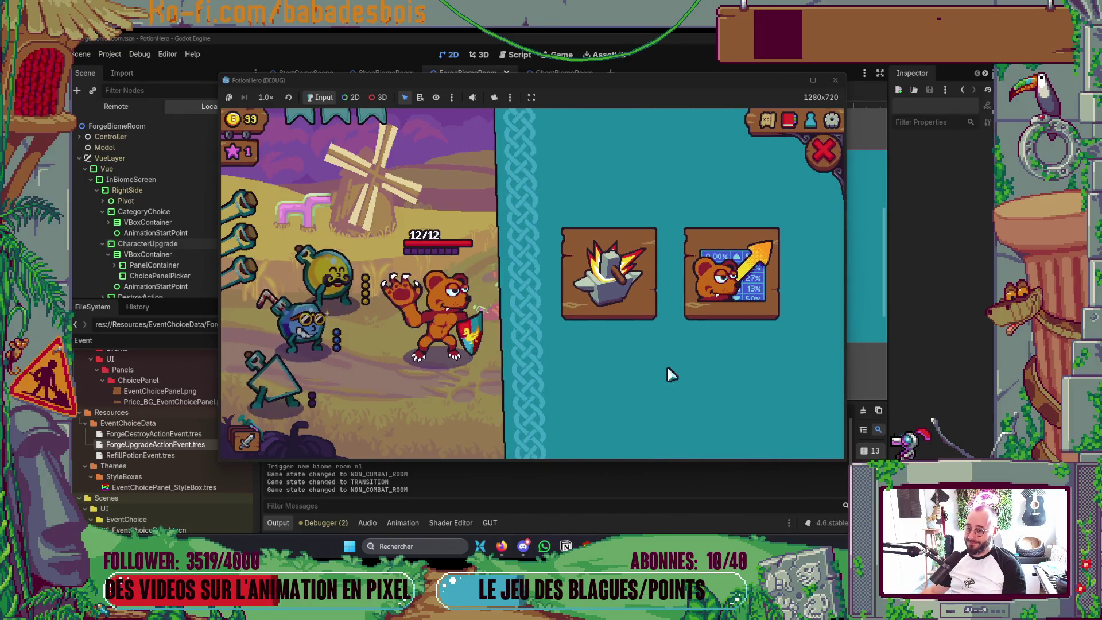
pyautogui.click(607, 275)
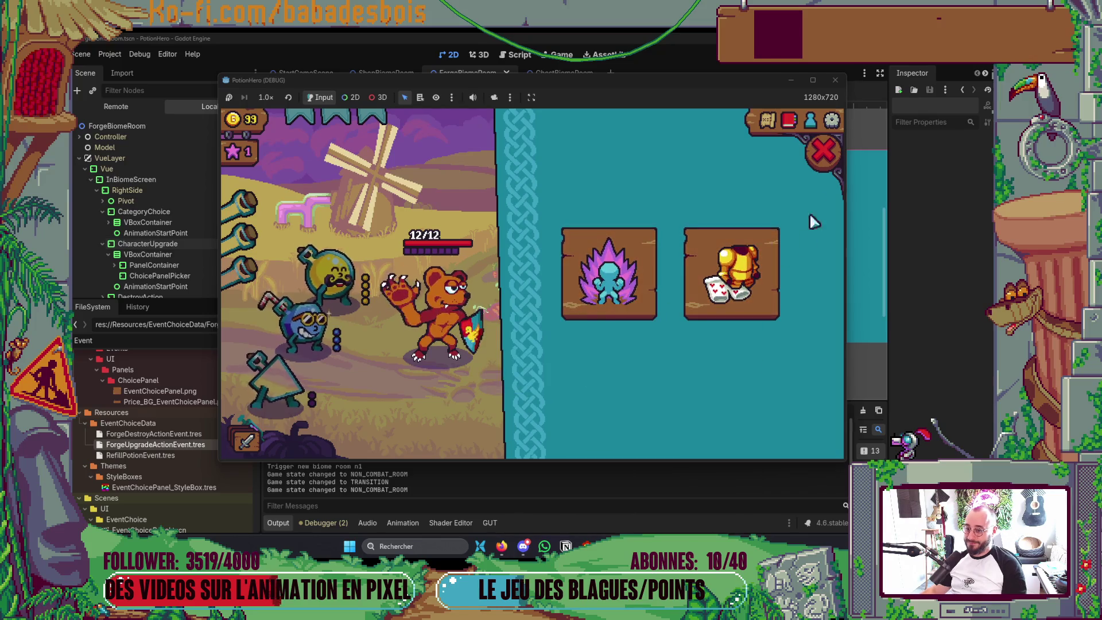
pyautogui.click(823, 152)
pyautogui.click(609, 290)
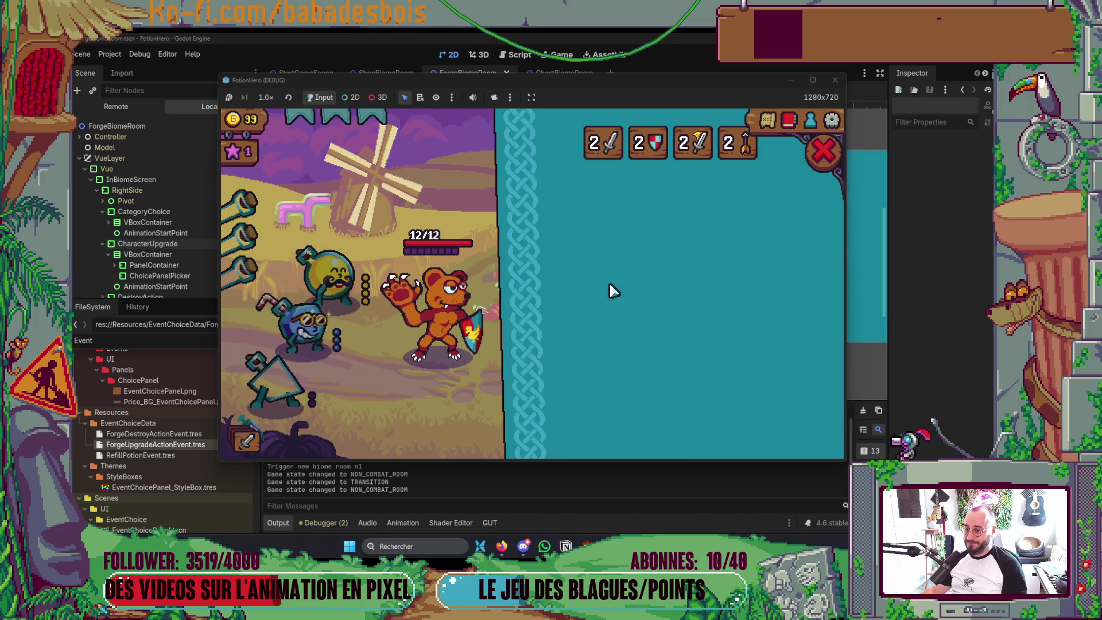
pyautogui.click(823, 151)
pyautogui.click(729, 284)
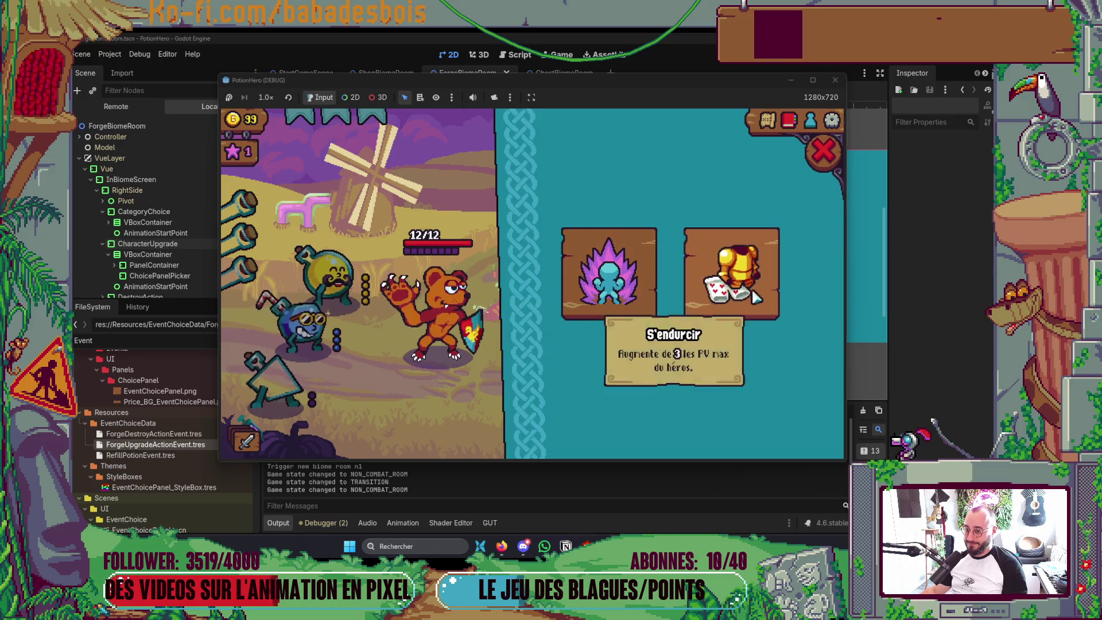
pyautogui.click(824, 154)
pyautogui.click(717, 297)
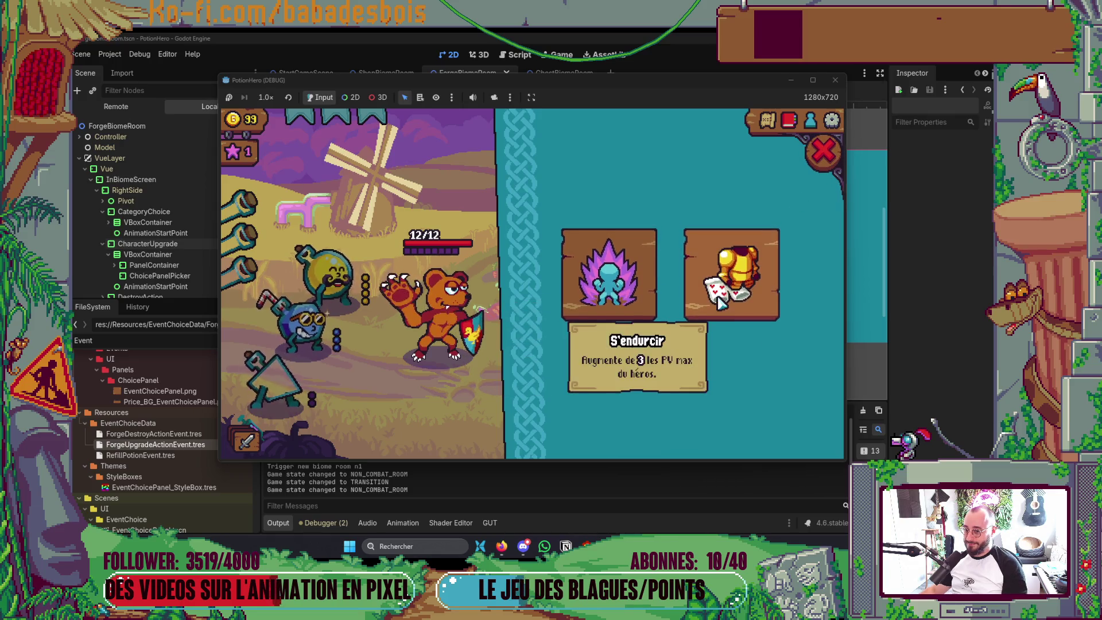
pyautogui.click(829, 154)
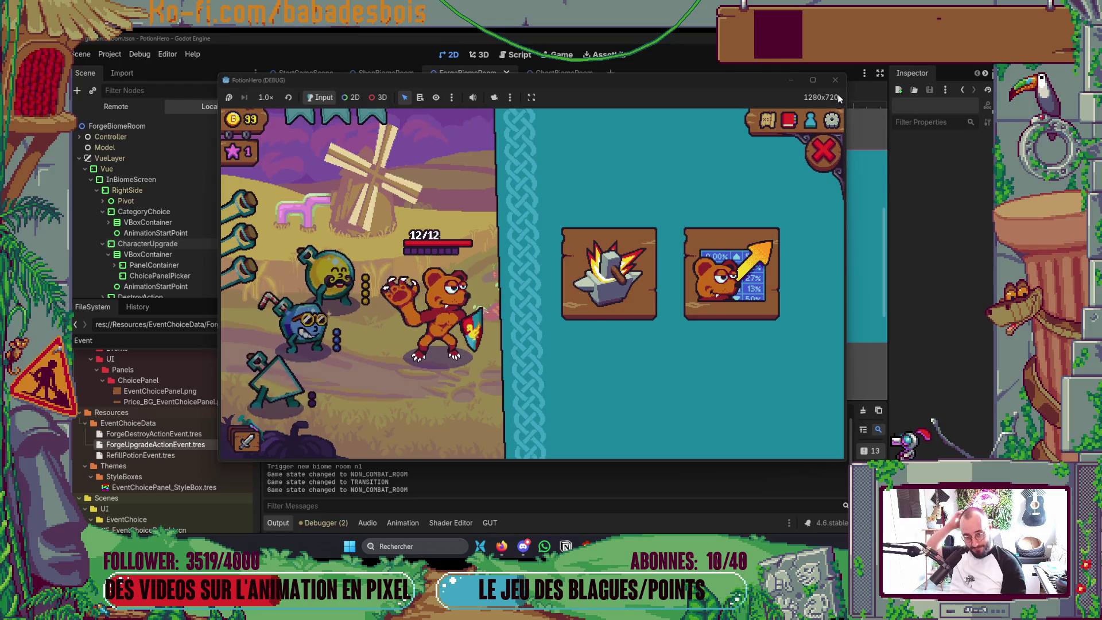
pyautogui.press('F8')
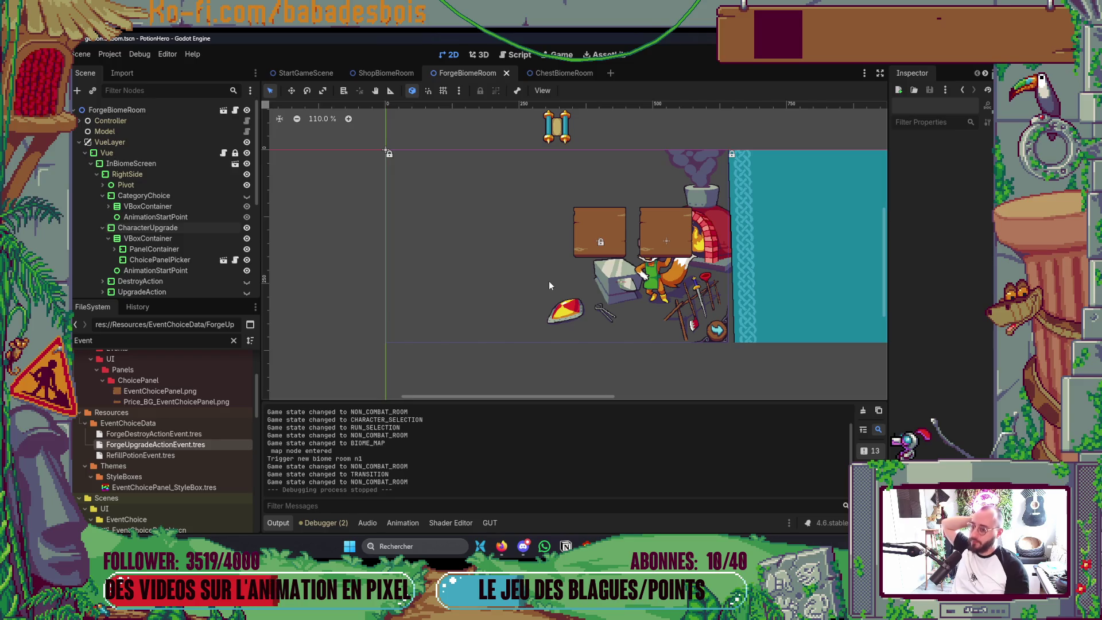
# Collapse the Output panel, pan the 2D view and relaunch the game to the hero selection screen
pyautogui.click(277, 522)
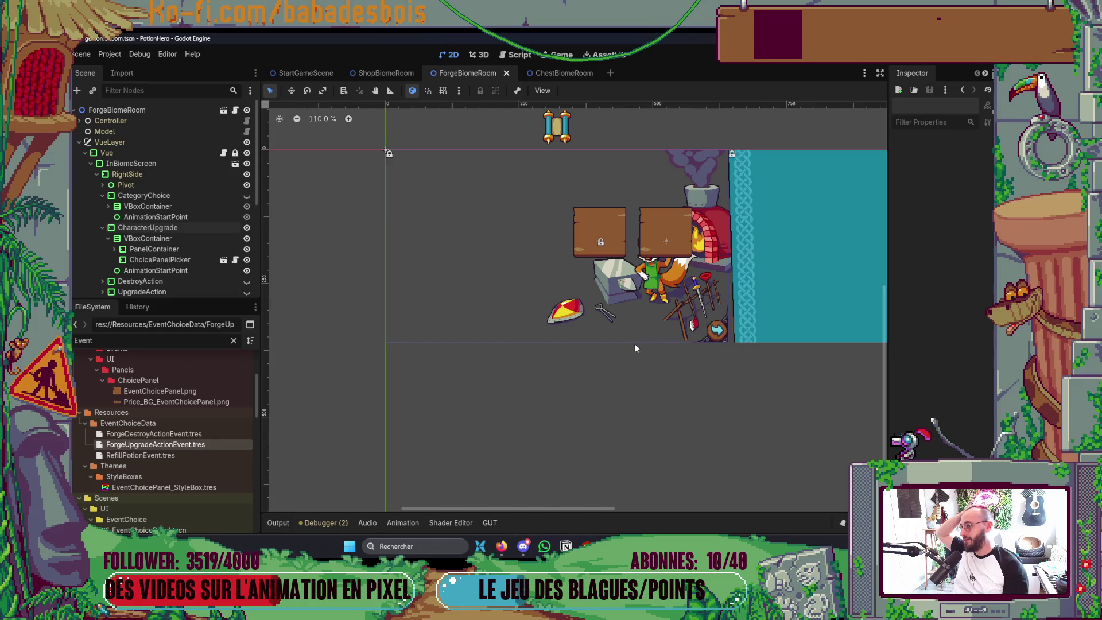
pyautogui.moveTo(634, 348); pyautogui.dragTo(630, 391)
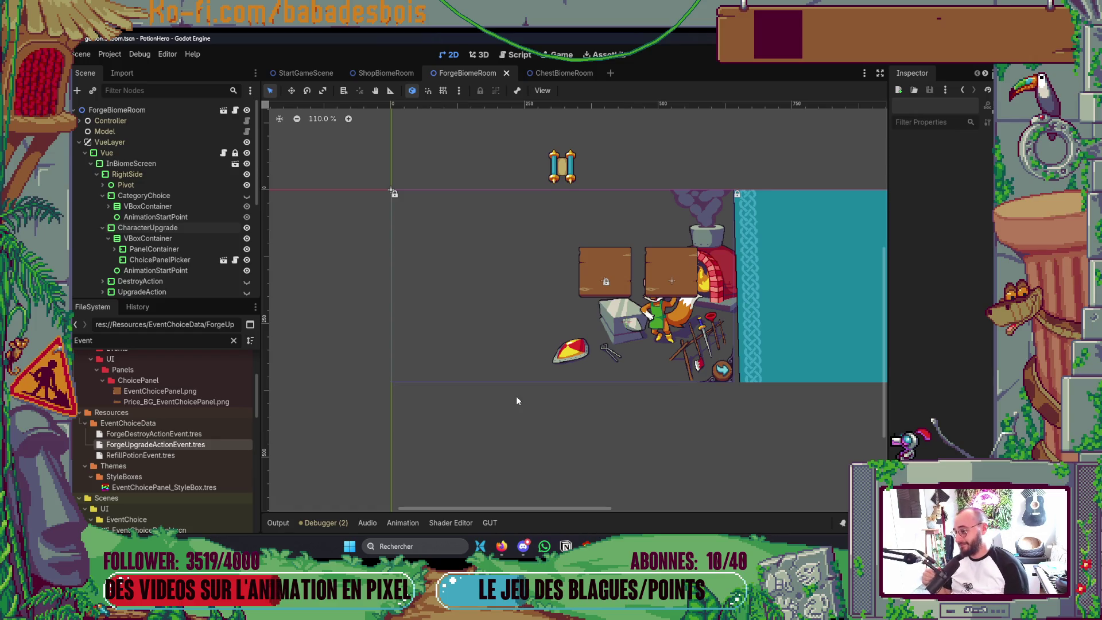
pyautogui.scroll(-3, 652, 465)
pyautogui.scroll(1, 684, 383)
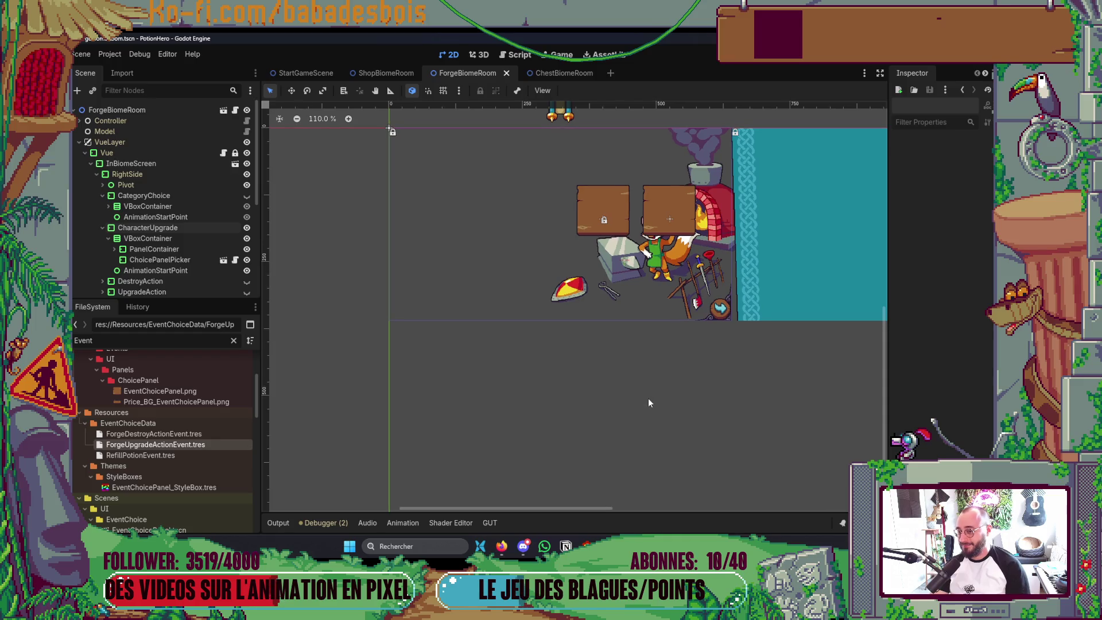
pyautogui.scroll(1, 648, 406)
pyautogui.press('F5')
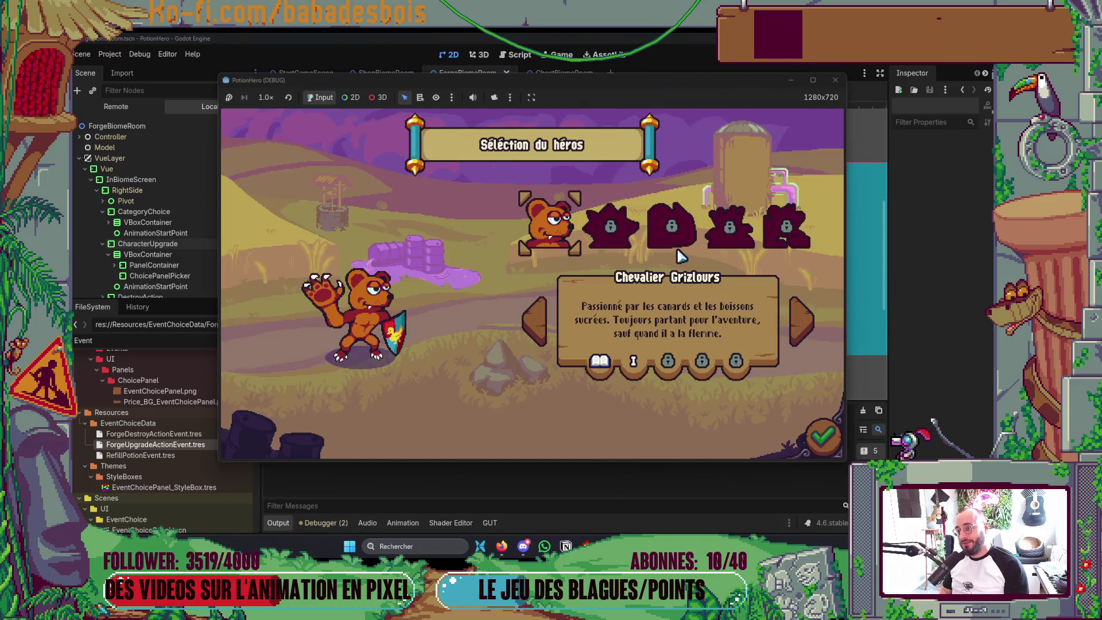
# Confirm hero and Réveil de l'ours adventure, finish the intro dialogue and travel to the Forge node on the biome map
pyautogui.click(822, 437)
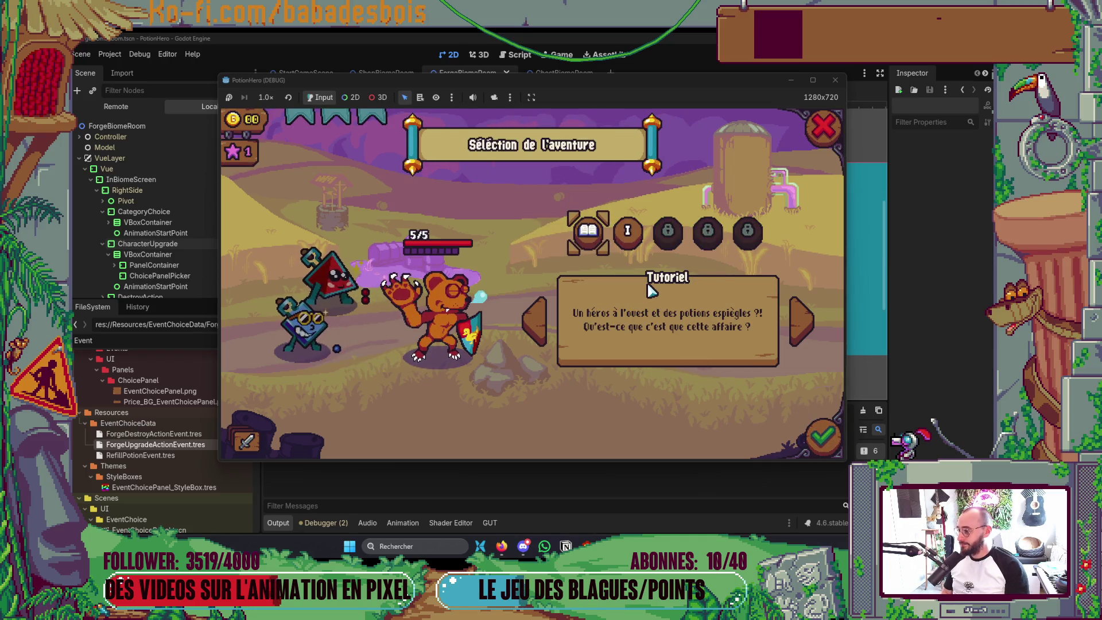
pyautogui.click(626, 231)
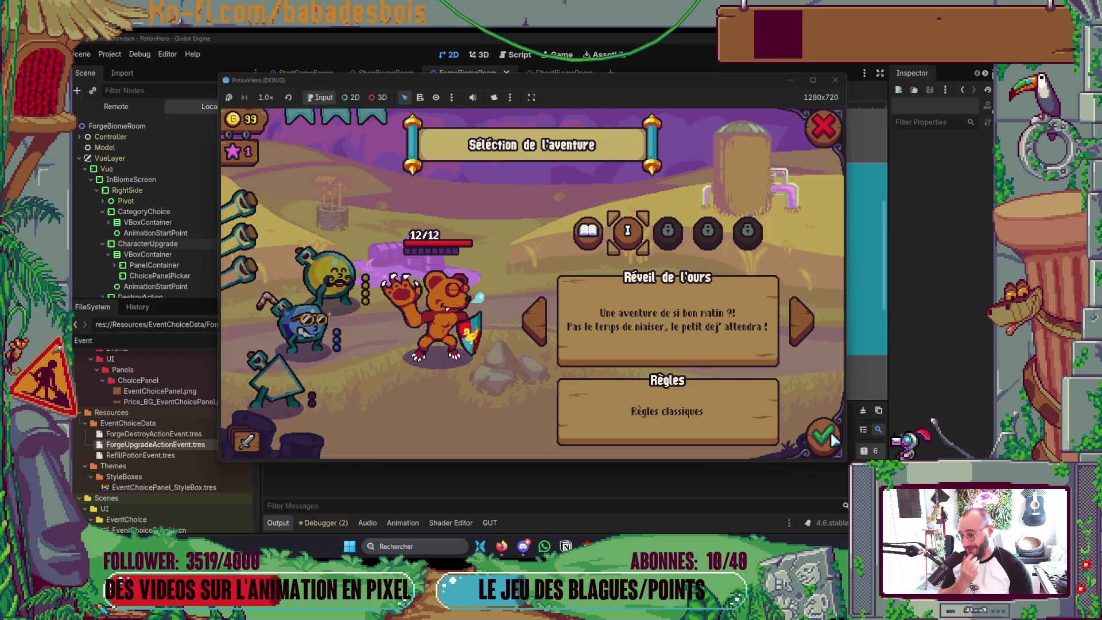
pyautogui.click(825, 438)
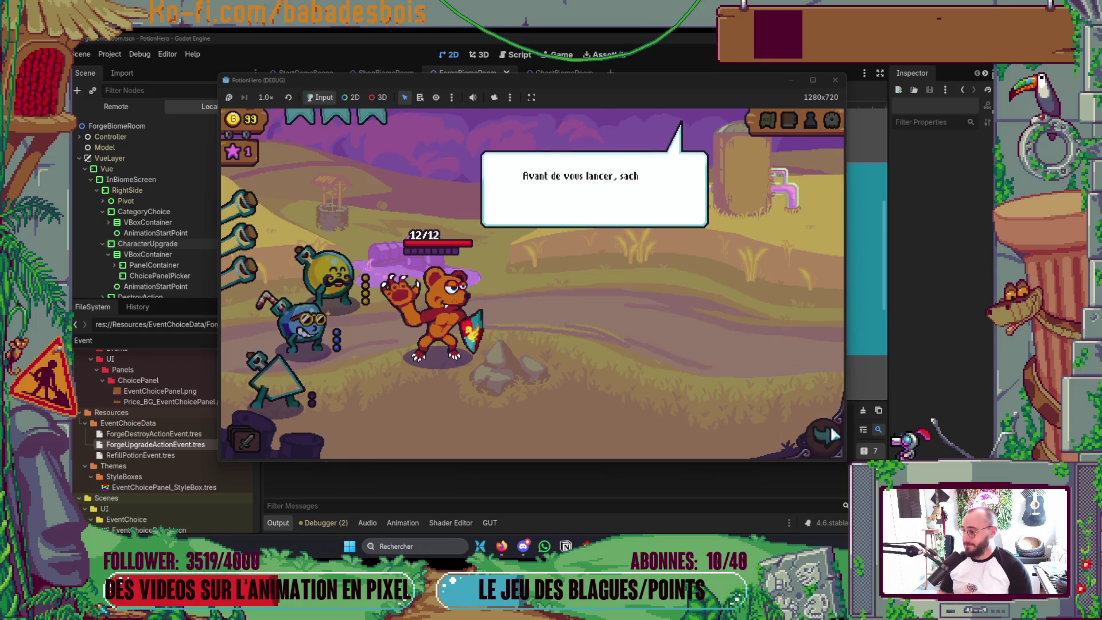
pyautogui.click(734, 380)
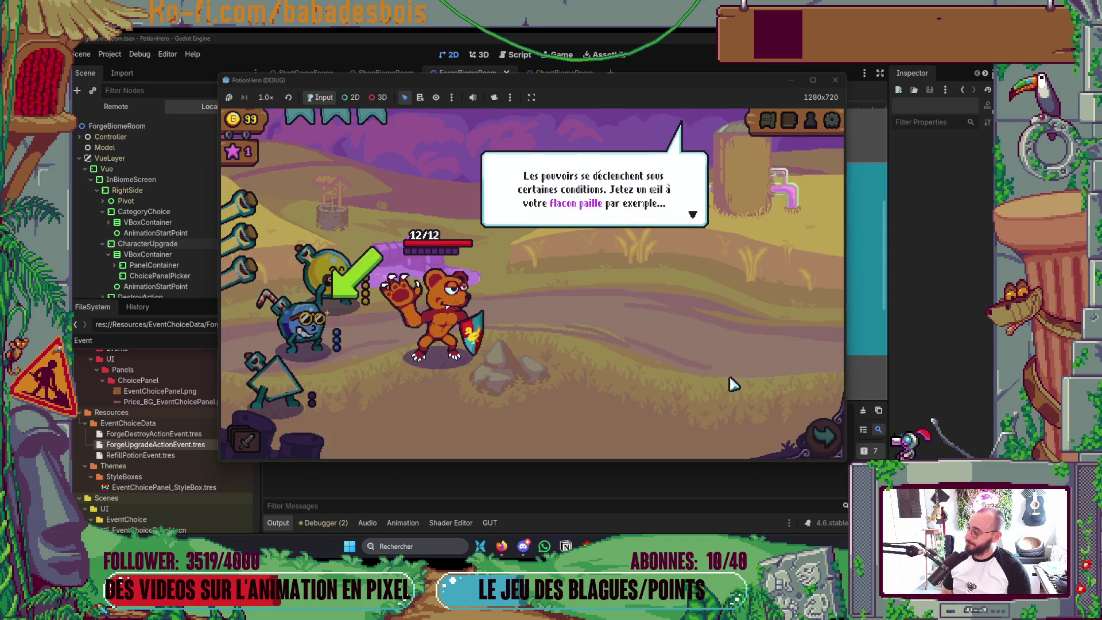
pyautogui.click(730, 384)
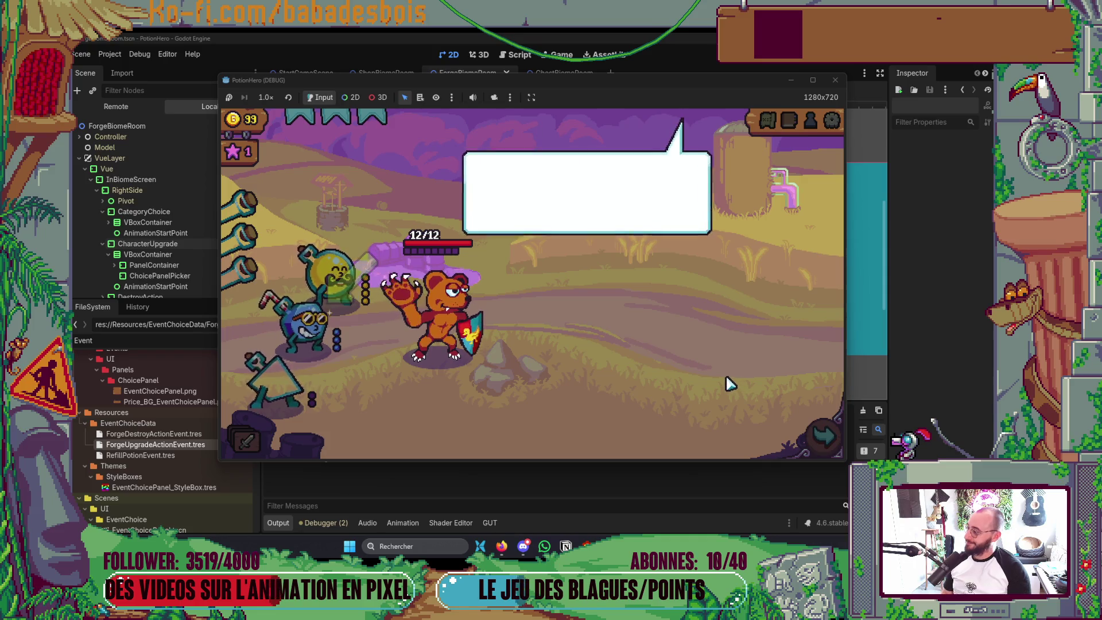
pyautogui.click(824, 435)
pyautogui.click(331, 326)
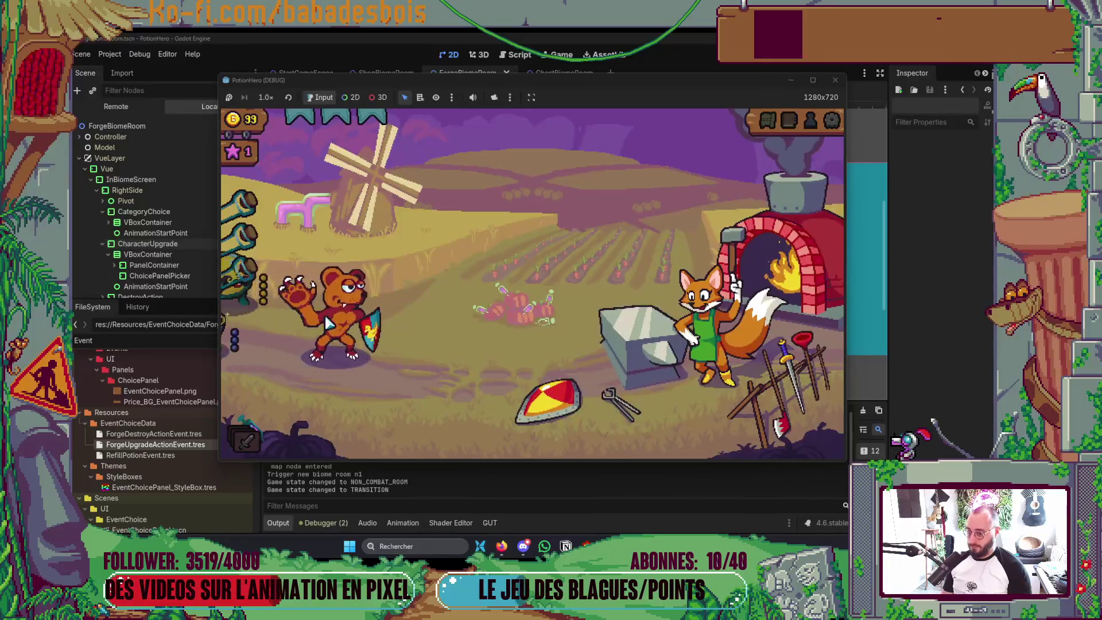
# Open the forge upgrade choices, test the hero and action-value cards again, then stop the game
pyautogui.click(642, 339)
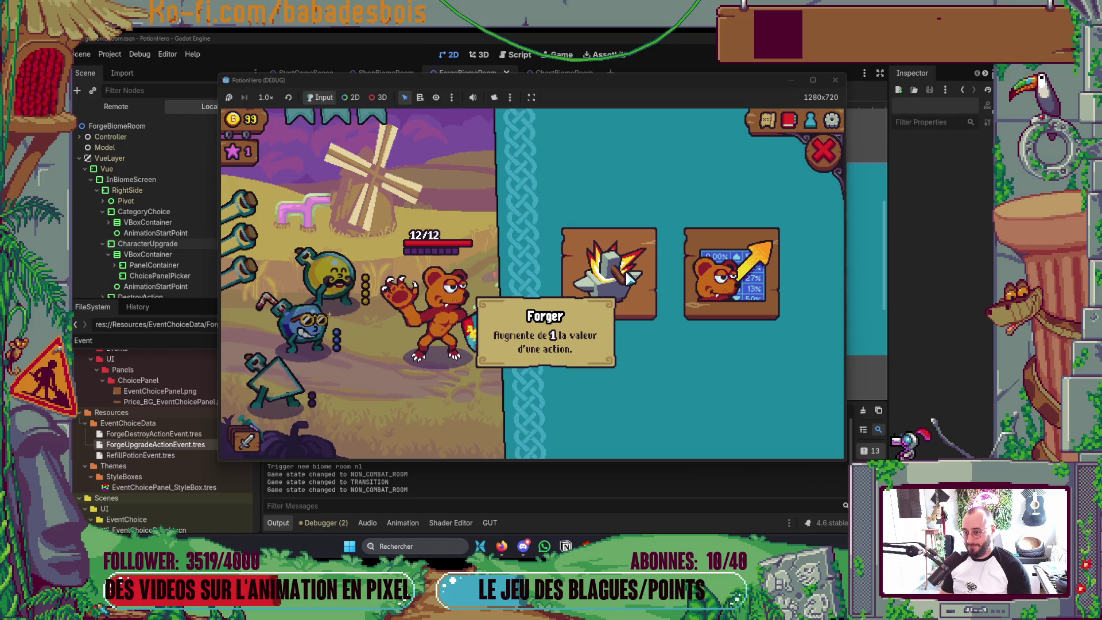
pyautogui.click(616, 271)
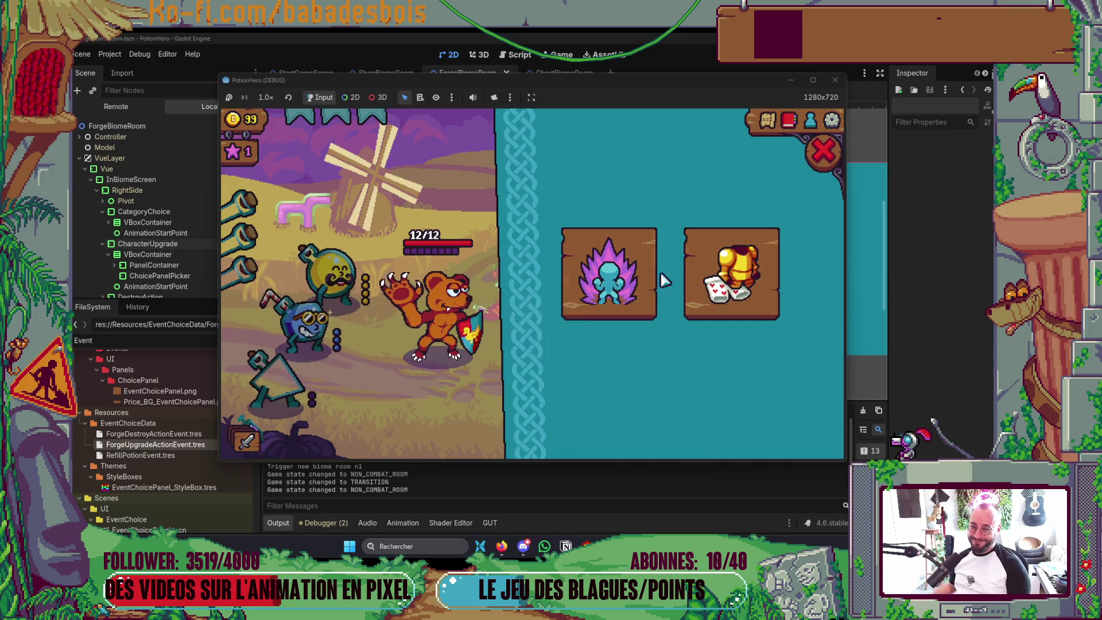
pyautogui.click(823, 151)
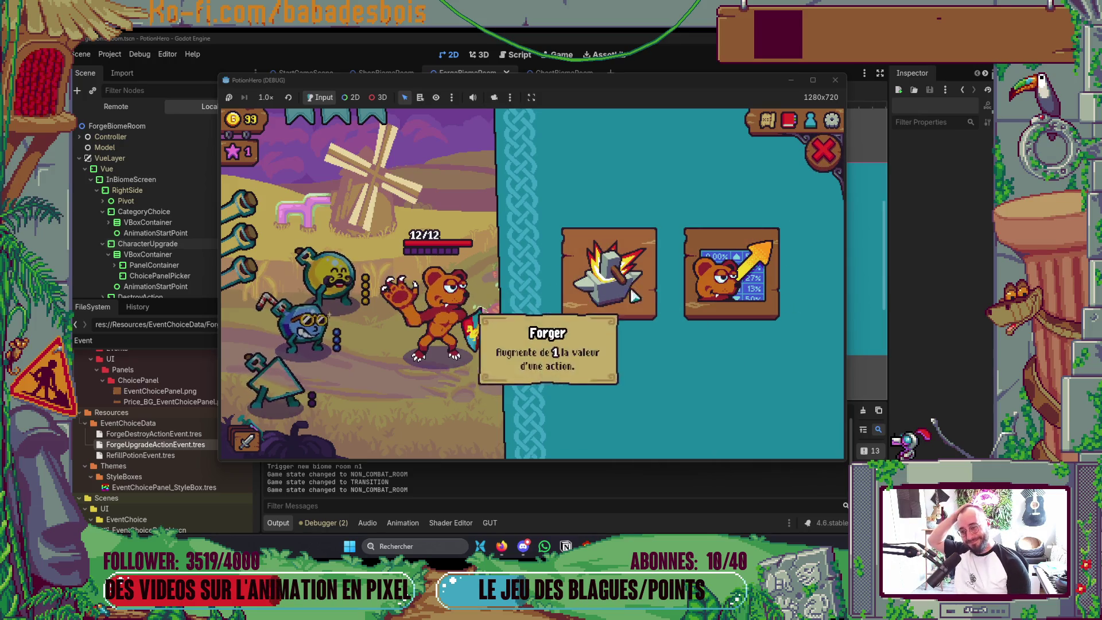
pyautogui.click(611, 276)
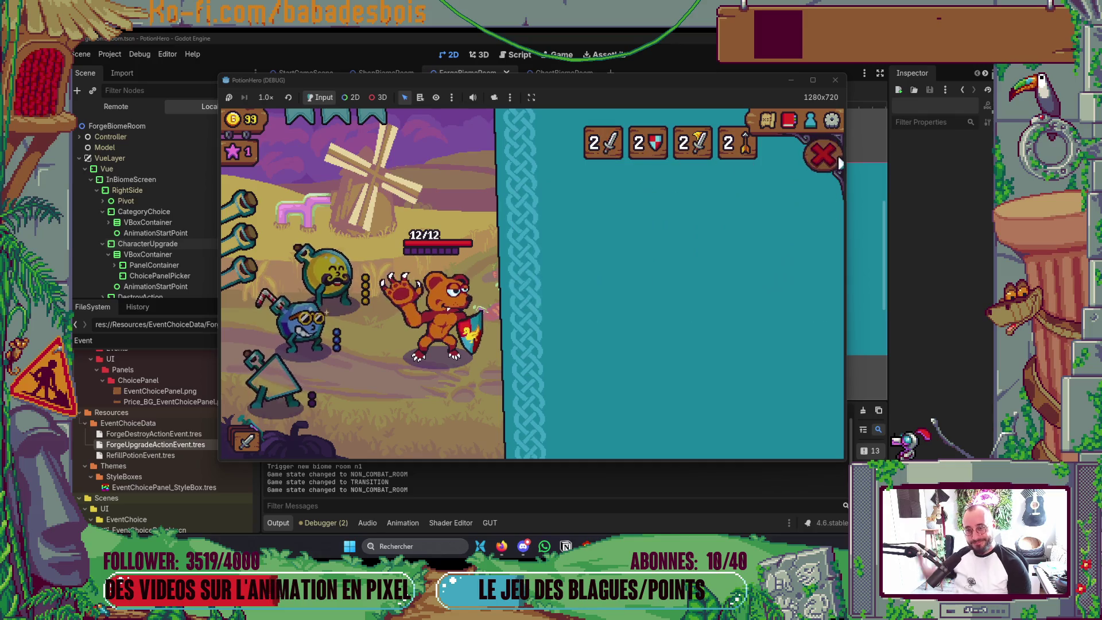
pyautogui.click(822, 151)
pyautogui.click(749, 275)
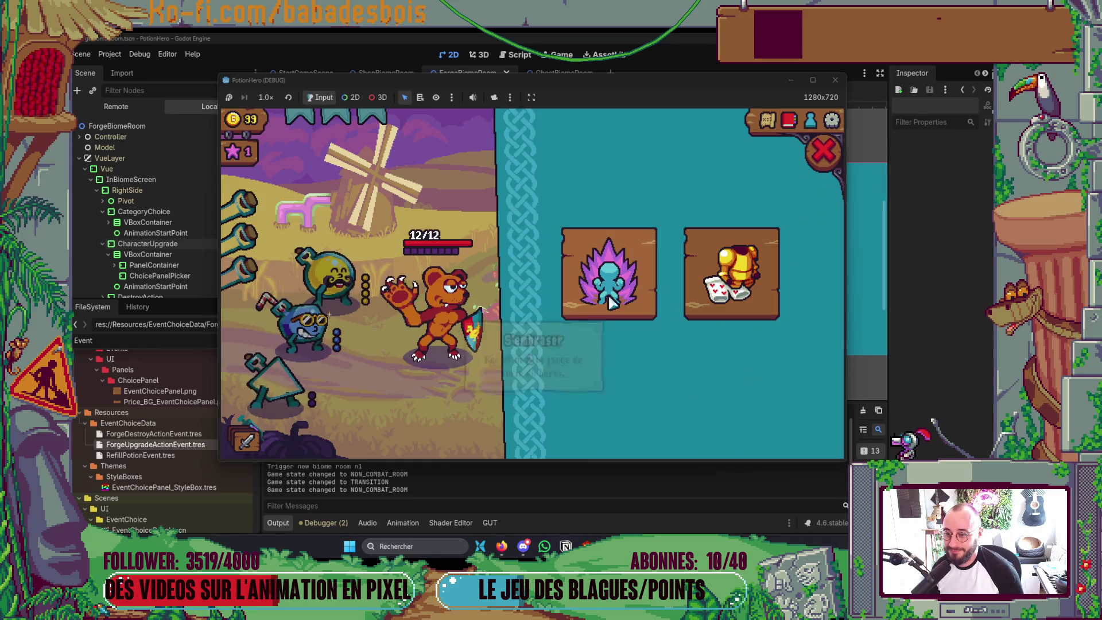
pyautogui.click(836, 80)
pyautogui.hotkey('alt', 'Tab')
# Collapse the output log, glance at the if previous_state line in Neovim, then come back to Godot
pyautogui.click(240, 261)
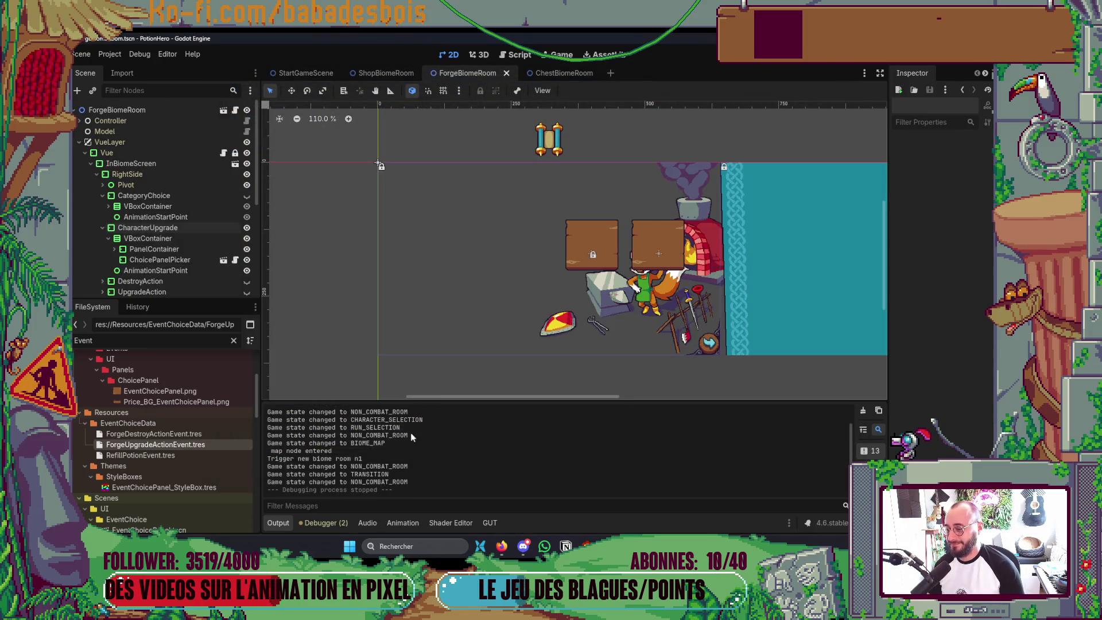
pyautogui.click(278, 521)
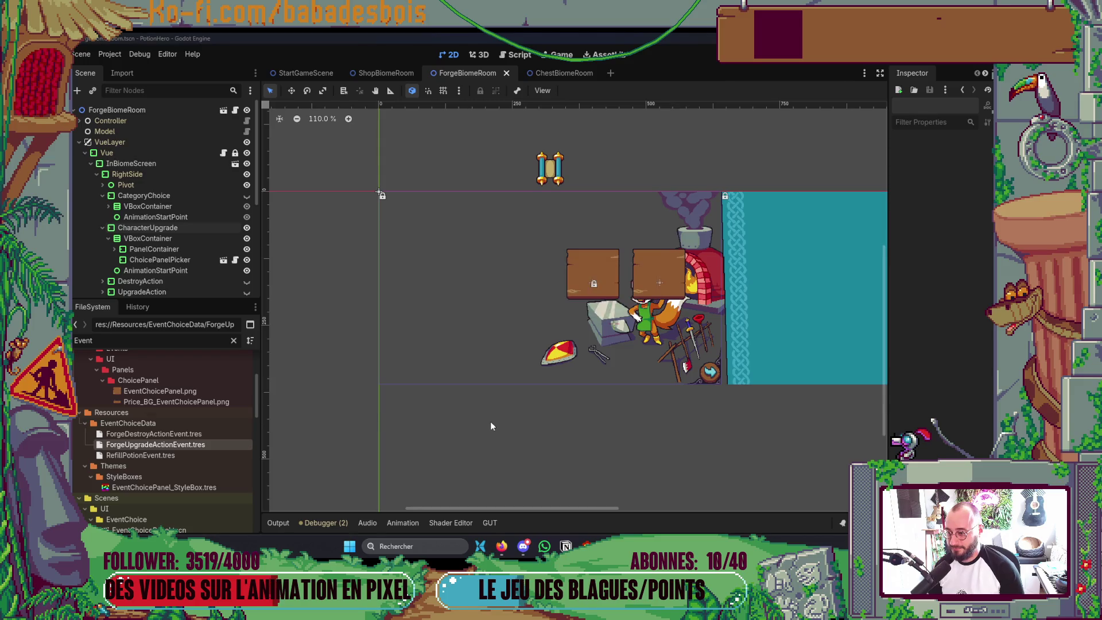
pyautogui.hotkey('alt', 'Tab')
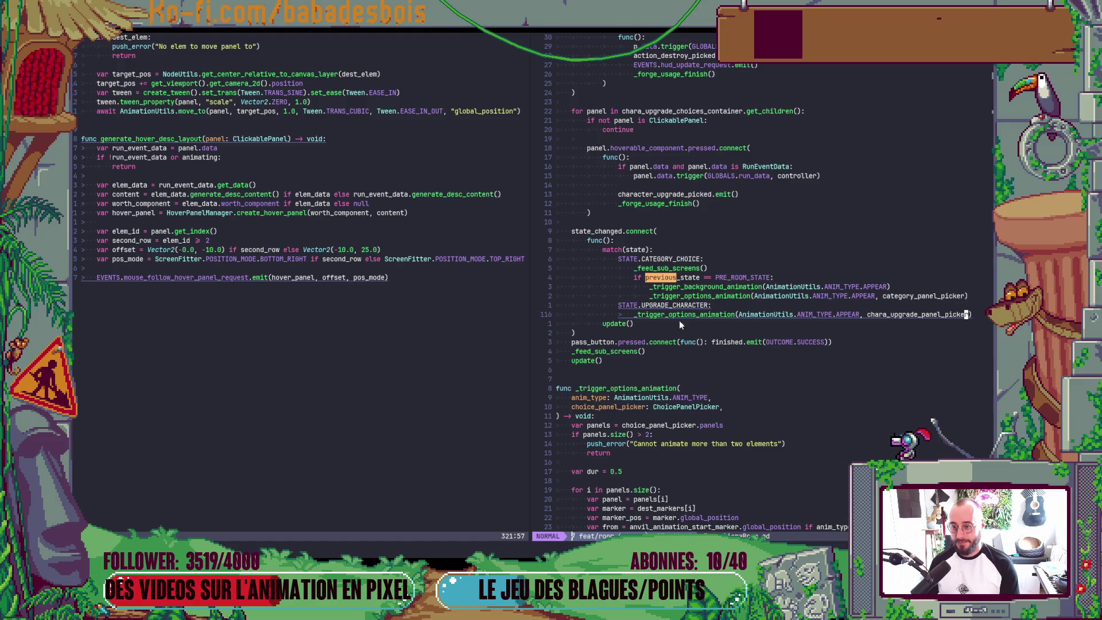
pyautogui.click(703, 280)
pyautogui.write(':noh')
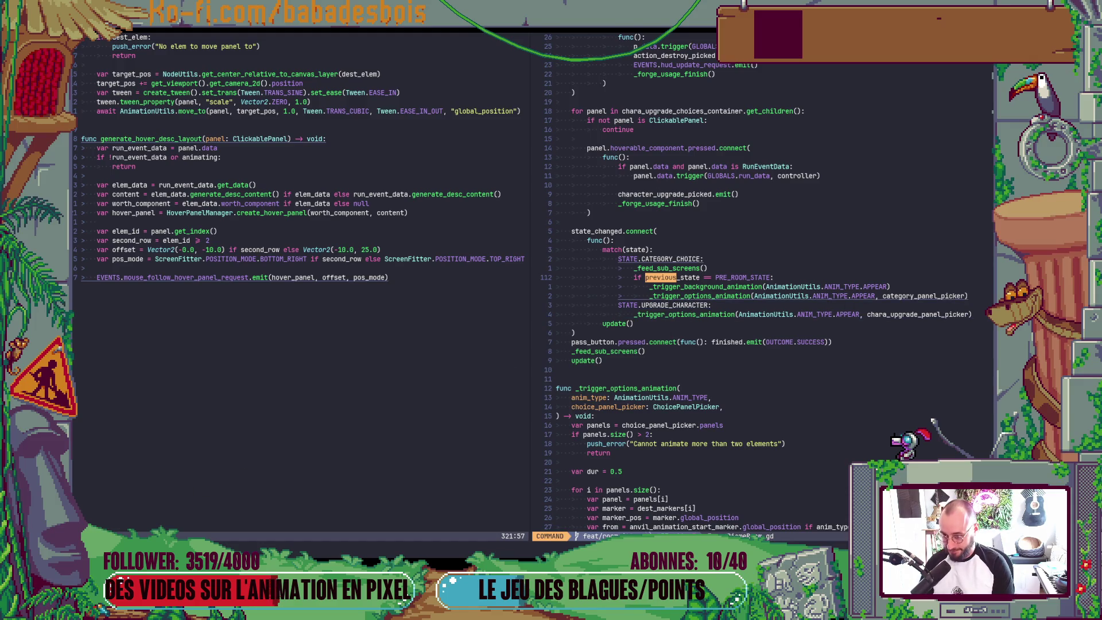
pyautogui.press('Return')
pyautogui.write(':')
pyautogui.hotkey('alt', 'Tab')
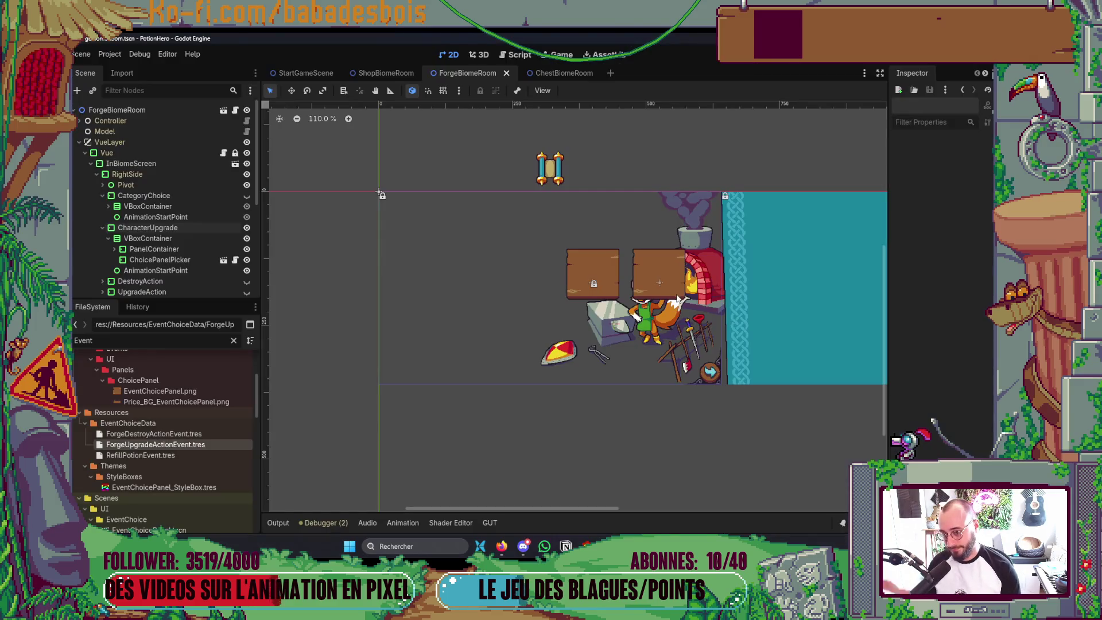
pyautogui.scroll(-1, 611, 295)
# Inspect the fox Character's animation frames, hide the SpriteFrames panel, deselect it and switch to Neovim
pyautogui.click(591, 280)
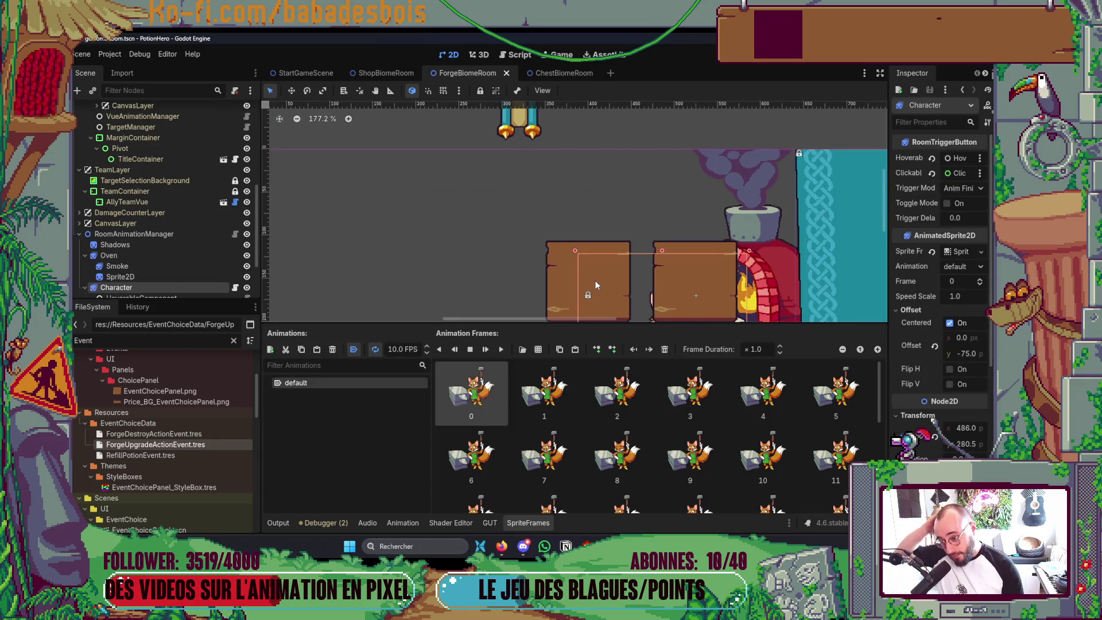
pyautogui.click(548, 522)
pyautogui.scroll(1, 645, 407)
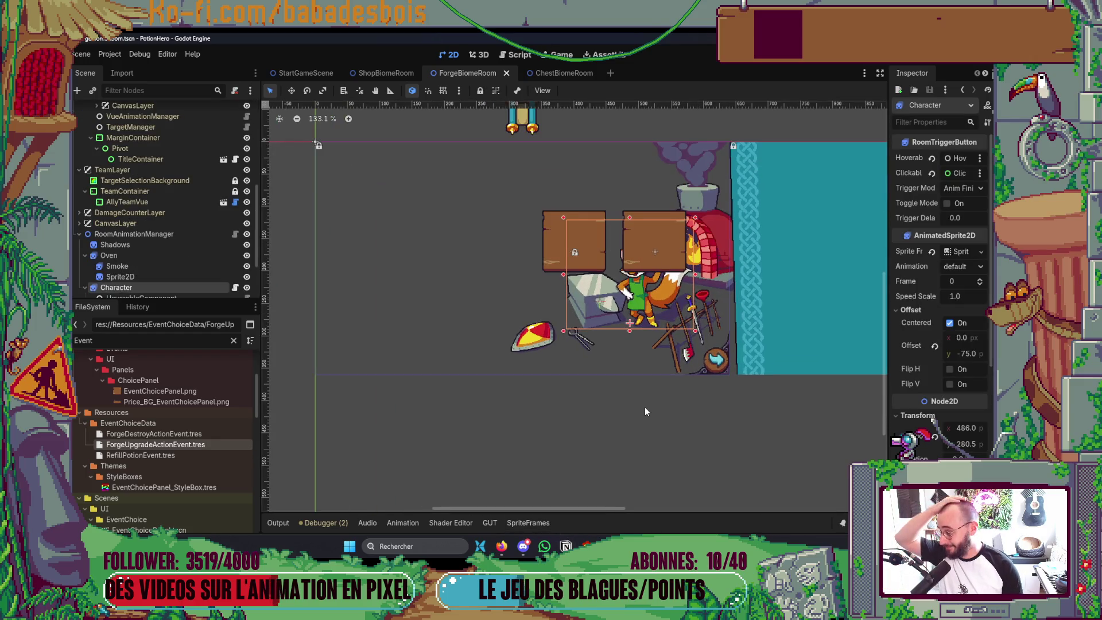
pyautogui.scroll(2, 677, 391)
pyautogui.click(624, 443)
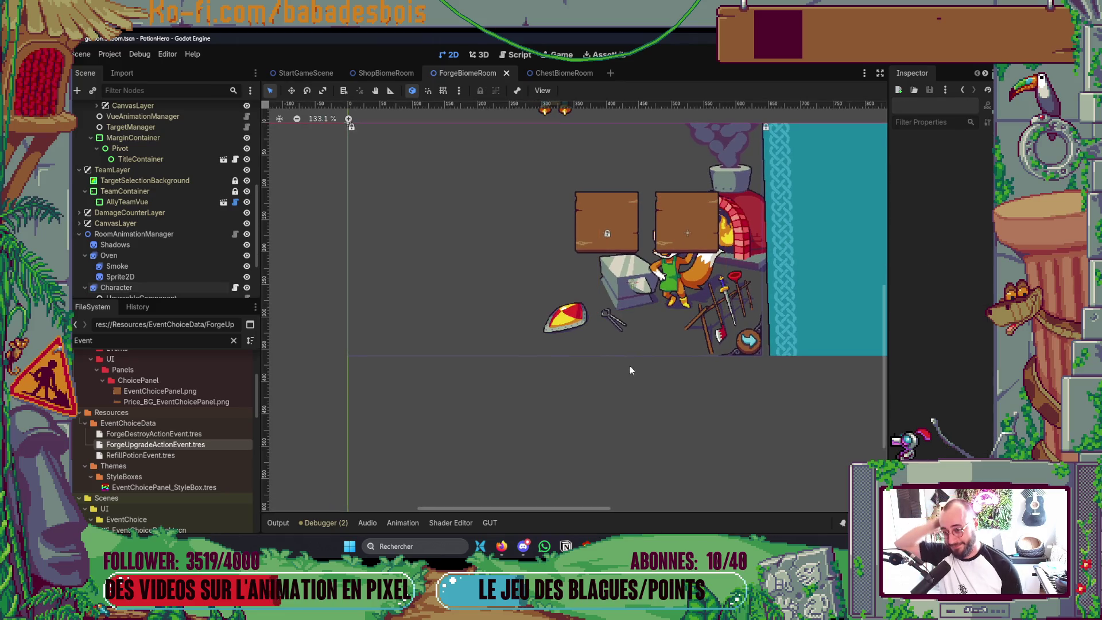
pyautogui.rightClick(583, 215)
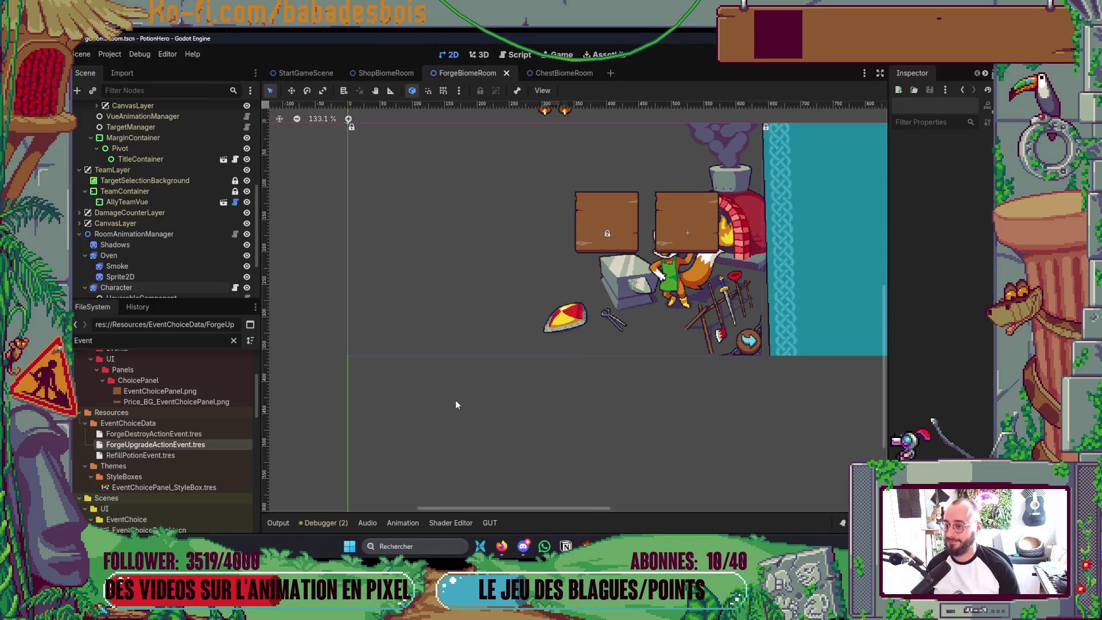
pyautogui.hotkey('alt', 'Tab')
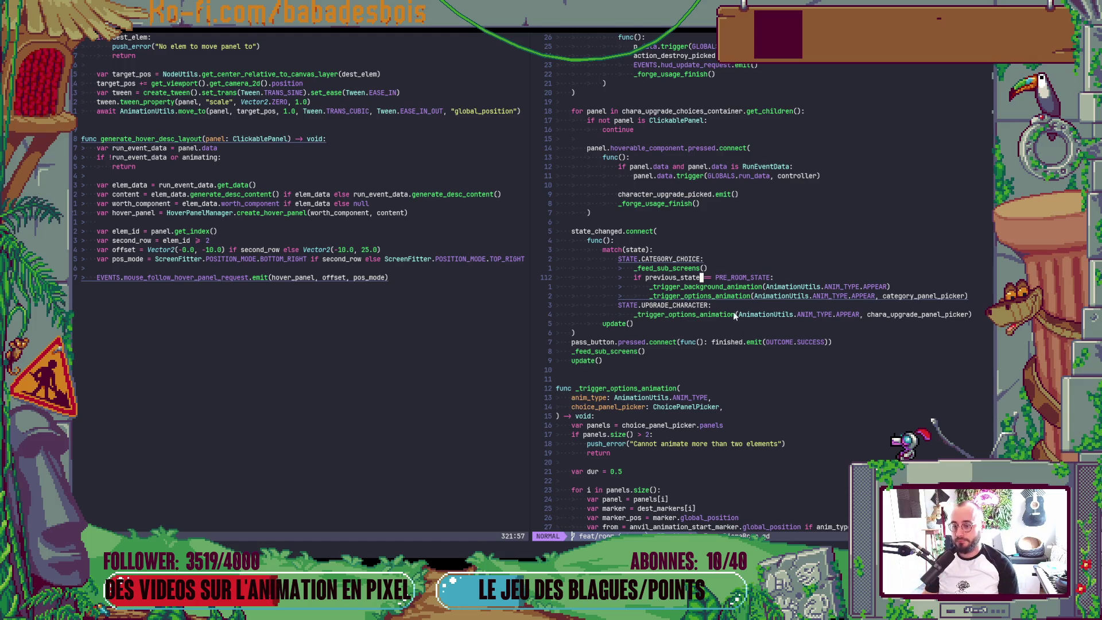
# Jump to _trigger_options_animation, inspect anvil_animation_start_marker and move up to the end of its parameter list
pyautogui.press('}')
pyautogui.press('z')
pyautogui.press('z')
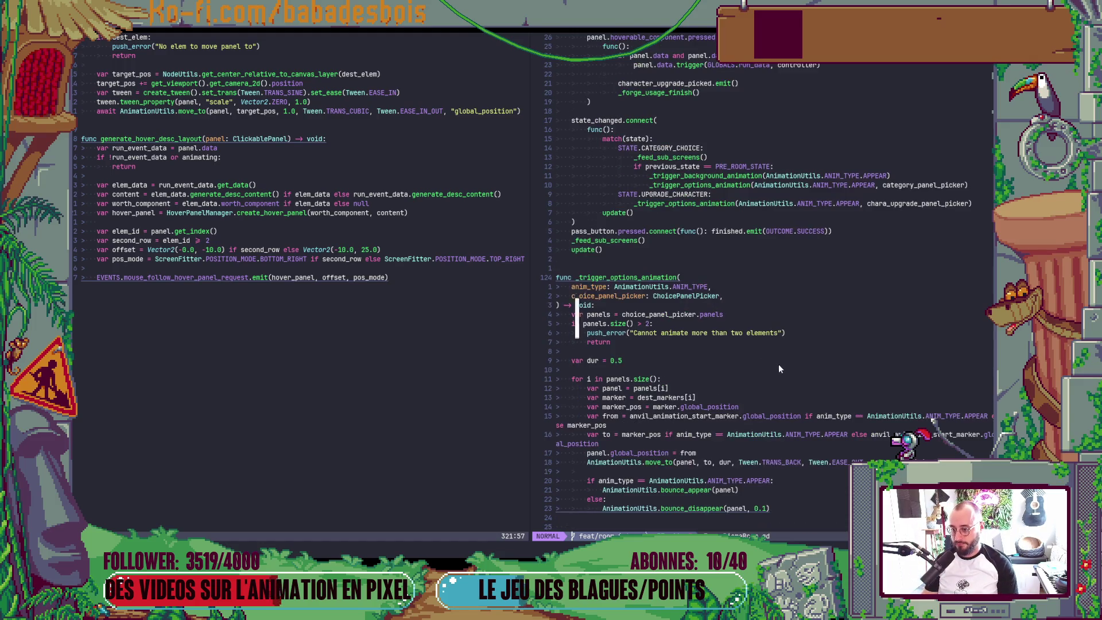
pyautogui.press('k')
pyautogui.press('k')
pyautogui.press('k')
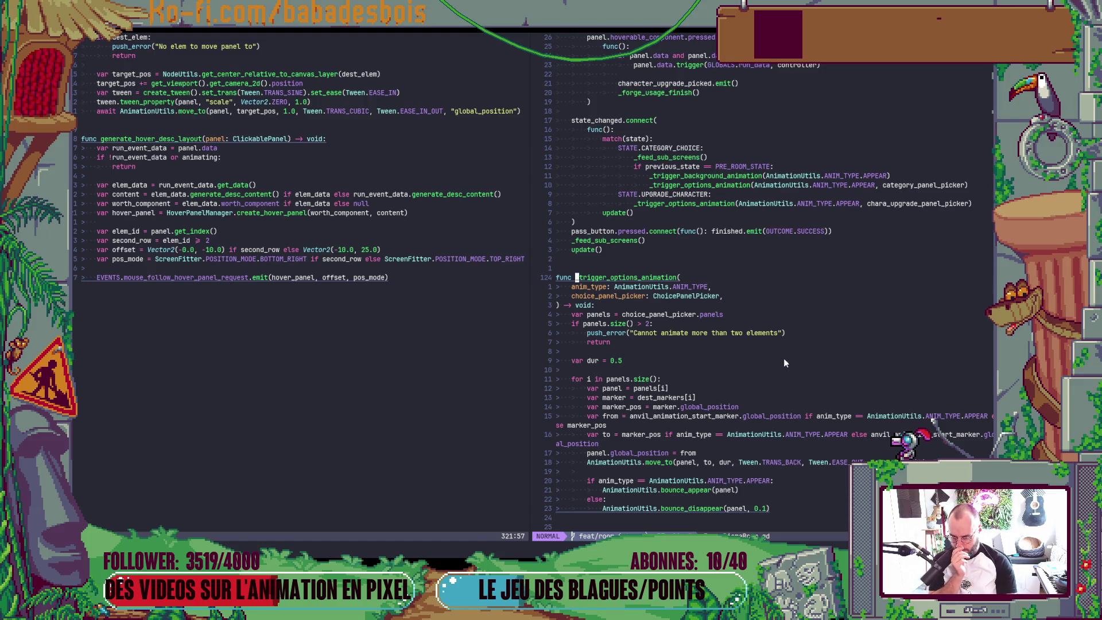
pyautogui.scroll(-3, 784, 359)
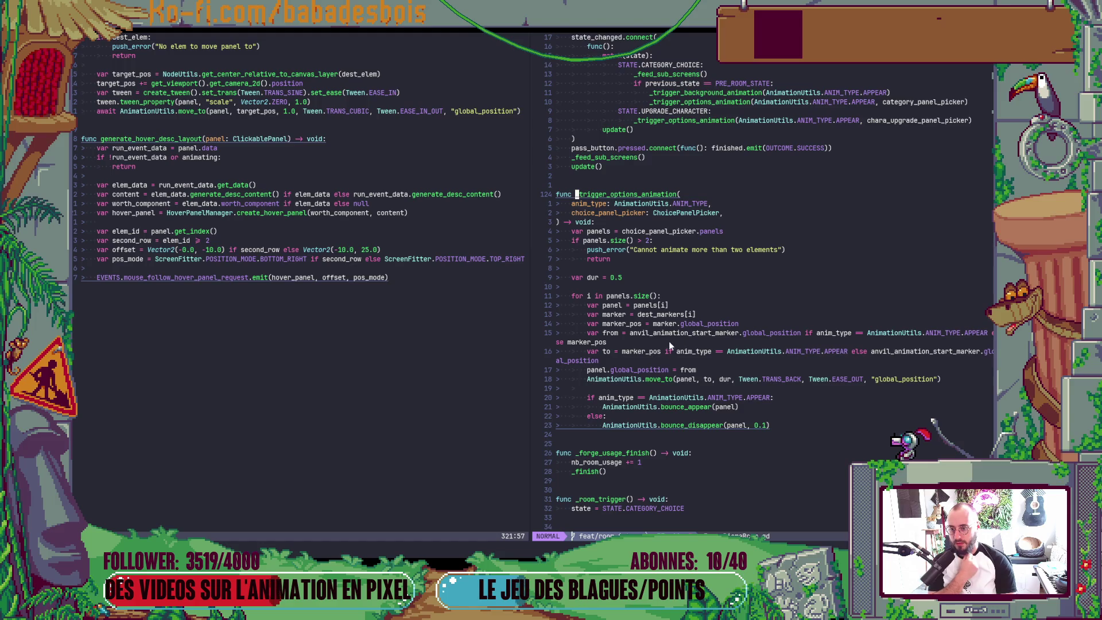
pyautogui.doubleClick(715, 335)
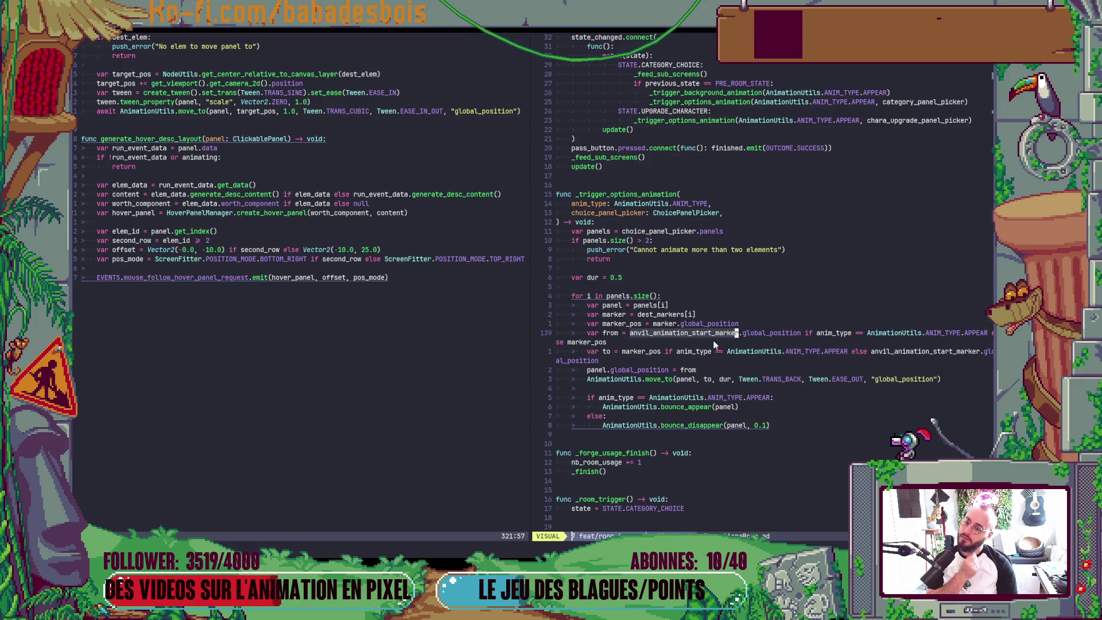
pyautogui.click(705, 288)
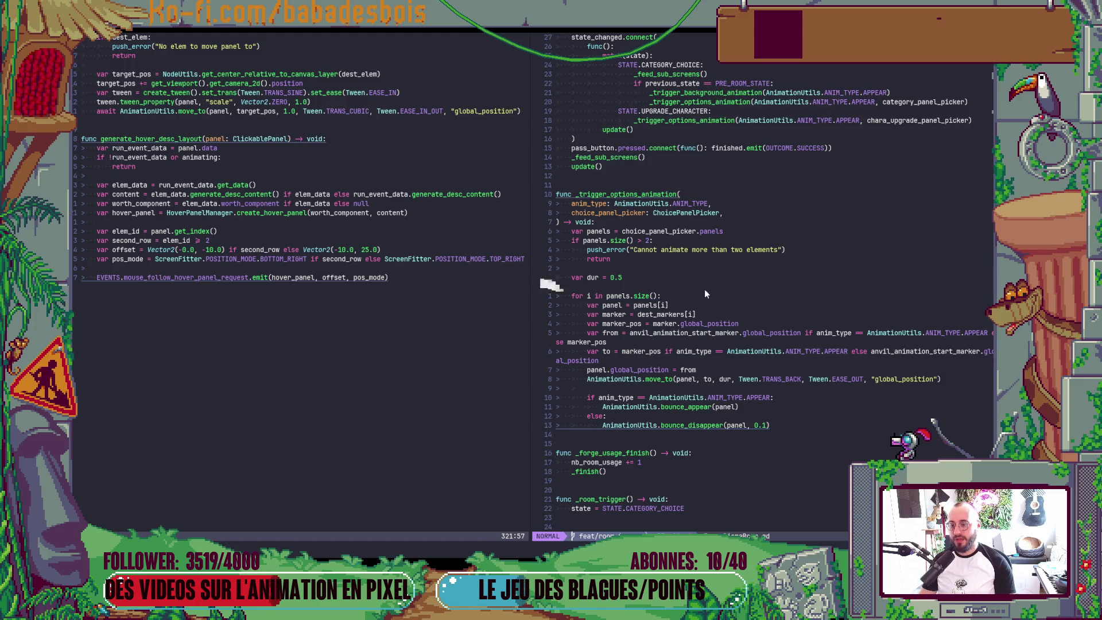
pyautogui.press('k')
pyautogui.press('k')
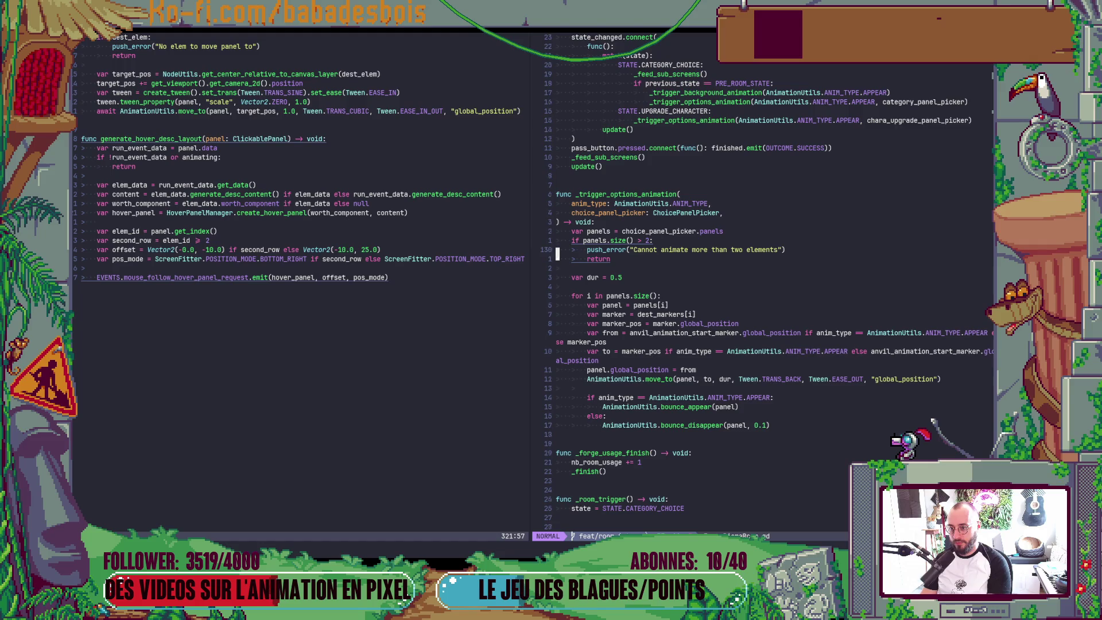
pyautogui.press('k')
pyautogui.press('k')
pyautogui.press('k')
pyautogui.press('k')
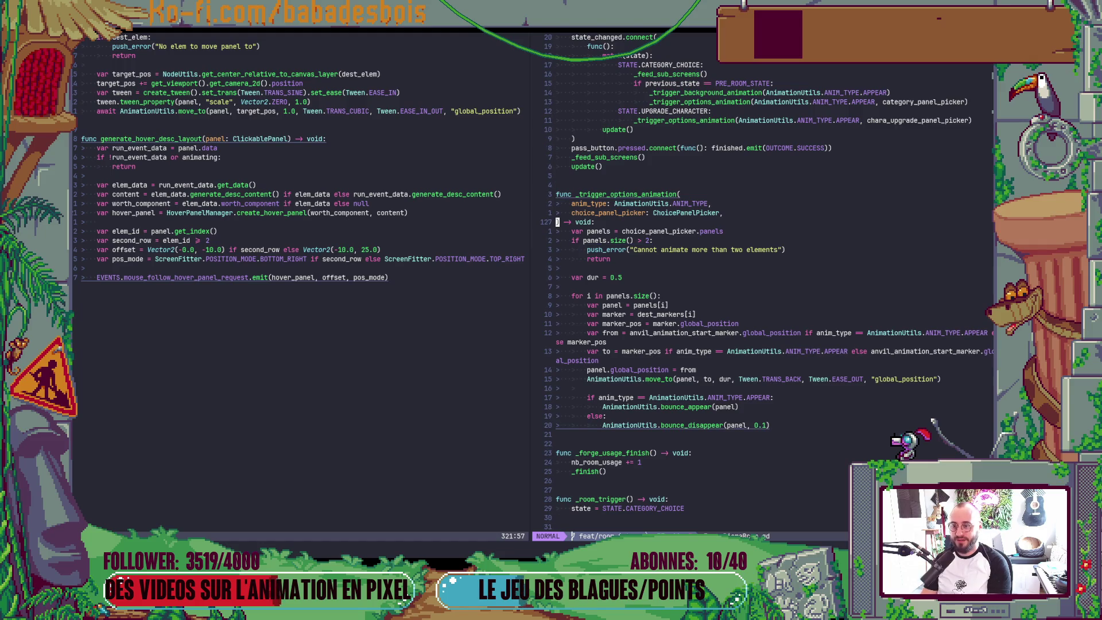
pyautogui.write('O')
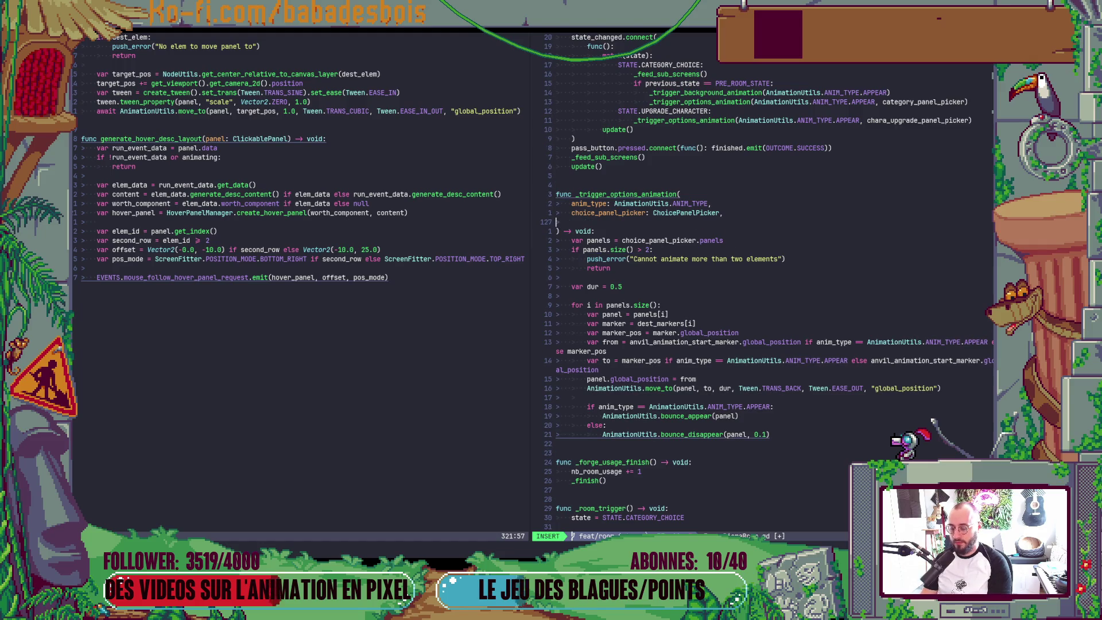
pyautogui.write('star')
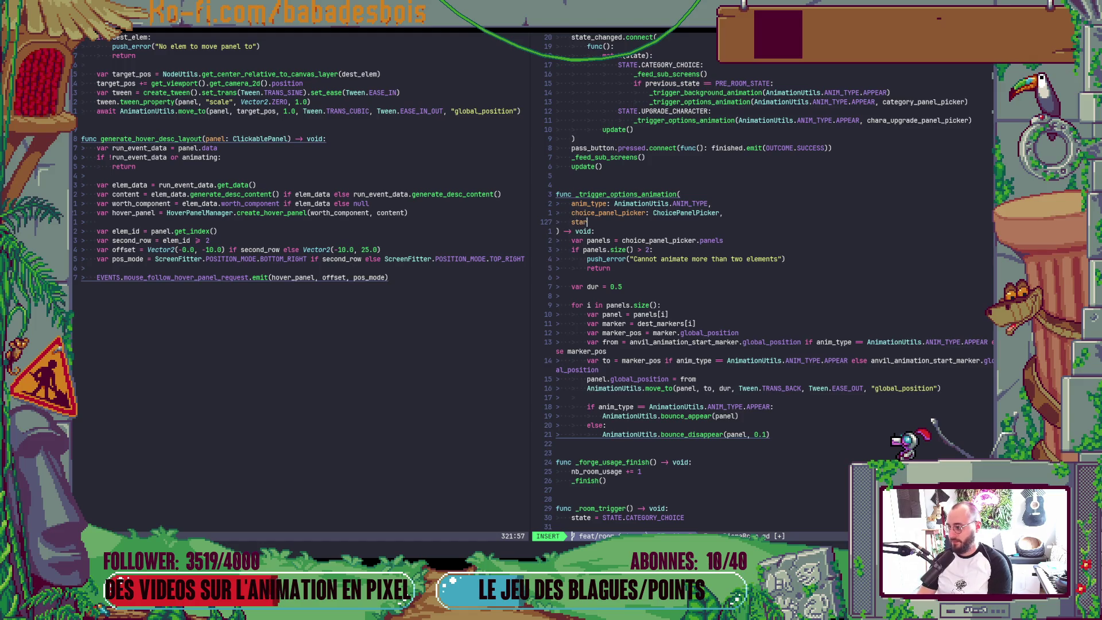
pyautogui.write('t_mar')
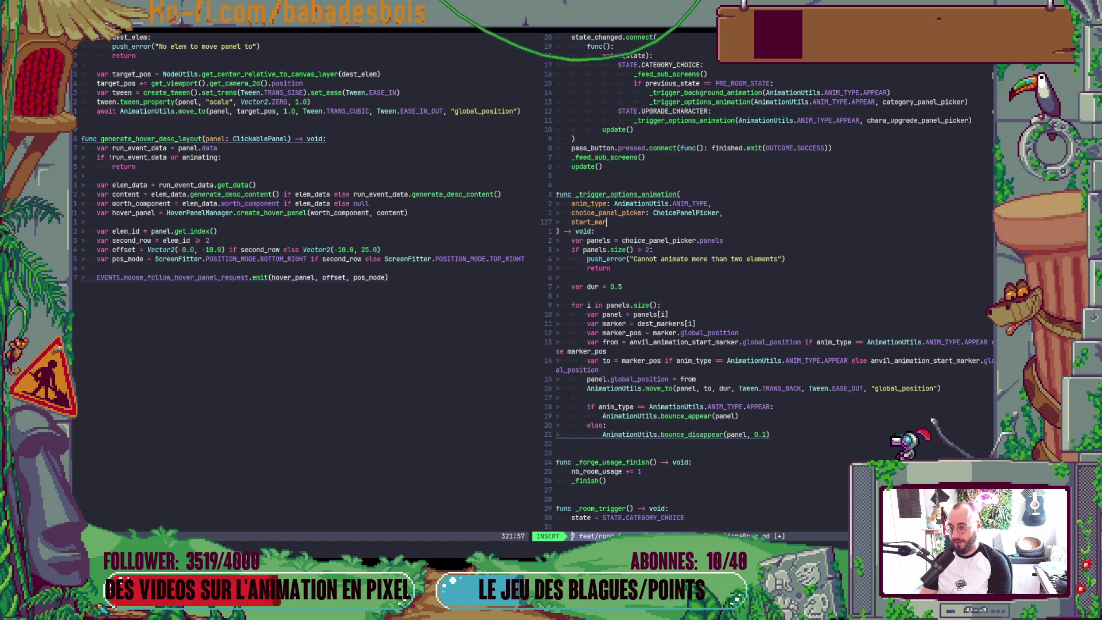
pyautogui.write('k')
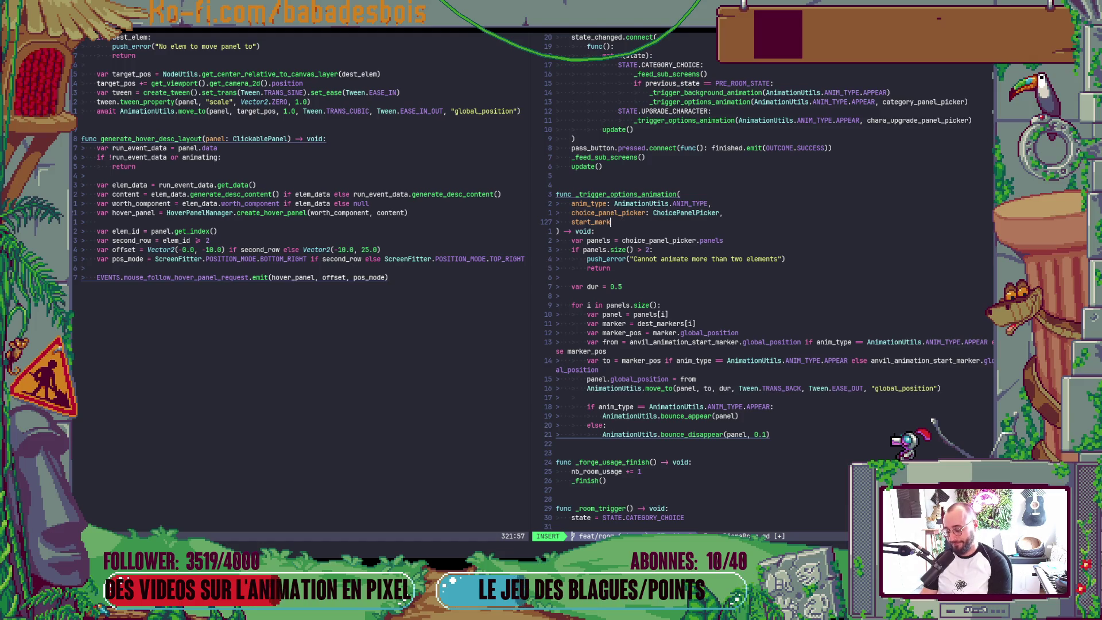
pyautogui.write('keer')
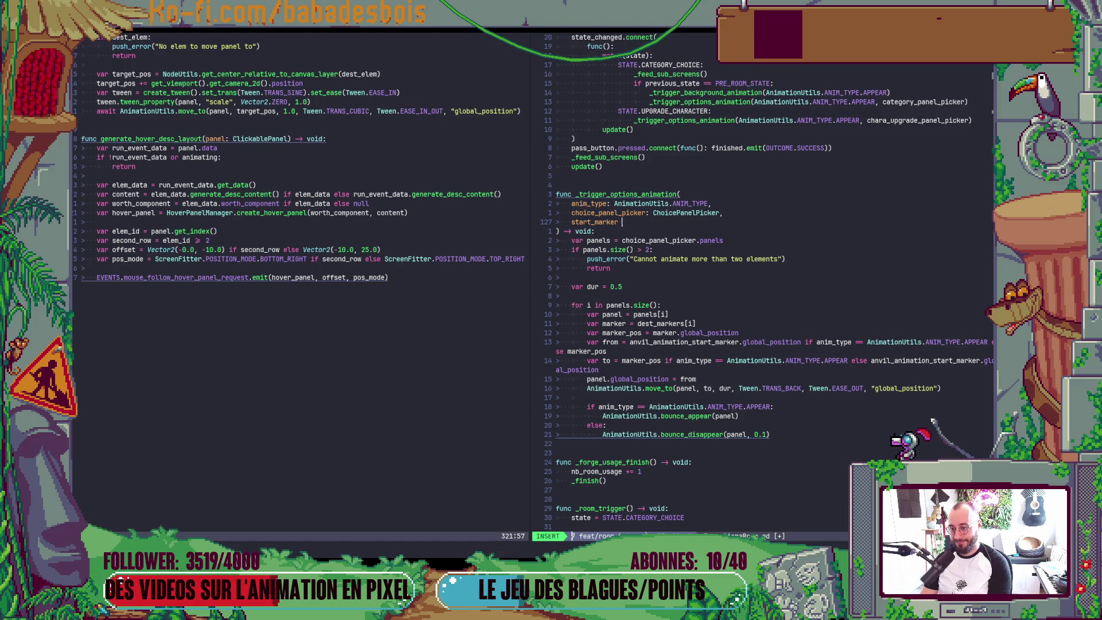
pyautogui.write('Mark')
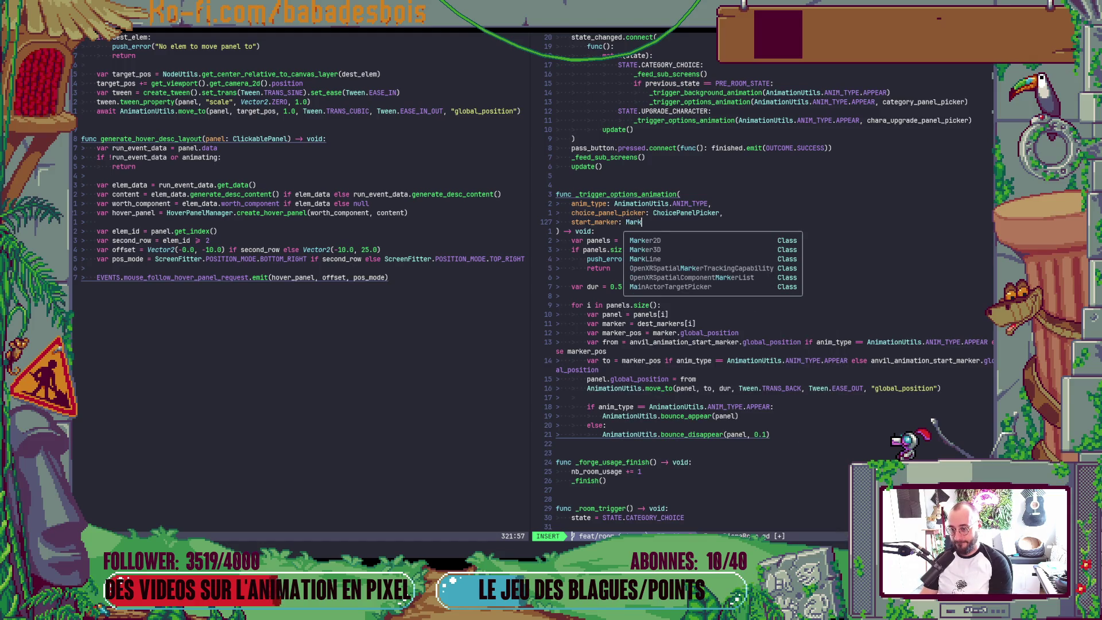
# Add the 'start_marker: Marker2D,' parameter to the signature and save the script
pyautogui.press('Return')
pyautogui.press('Escape')
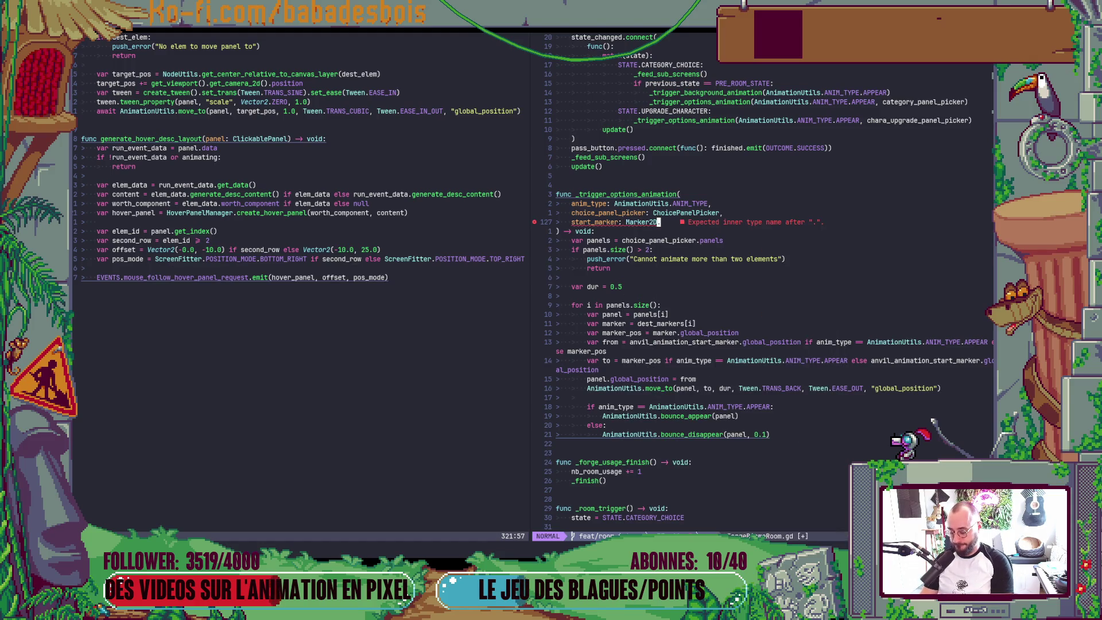
pyautogui.write(':w')
pyautogui.press('Return')
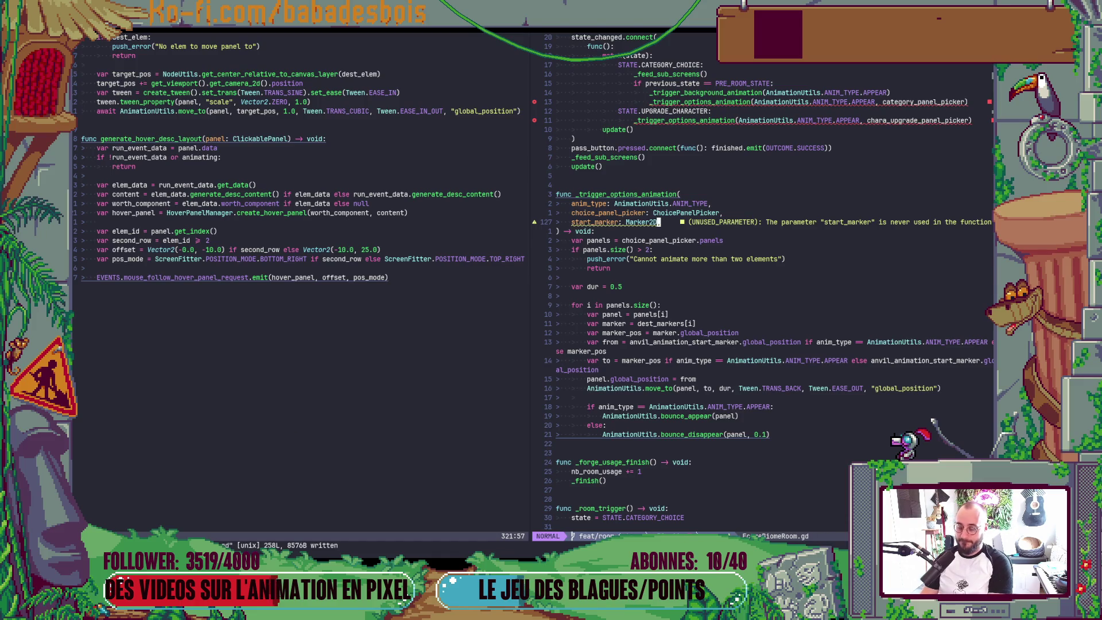
# Replace anvil_animation_start_marker with start_marker on the tween from and to lines, then save
pyautogui.press('j')
pyautogui.press('j')
pyautogui.press('j')
pyautogui.press('j')
pyautogui.press('j')
pyautogui.press('j')
pyautogui.press('j')
pyautogui.press('j')
pyautogui.press('j')
pyautogui.press('j')
pyautogui.press('j')
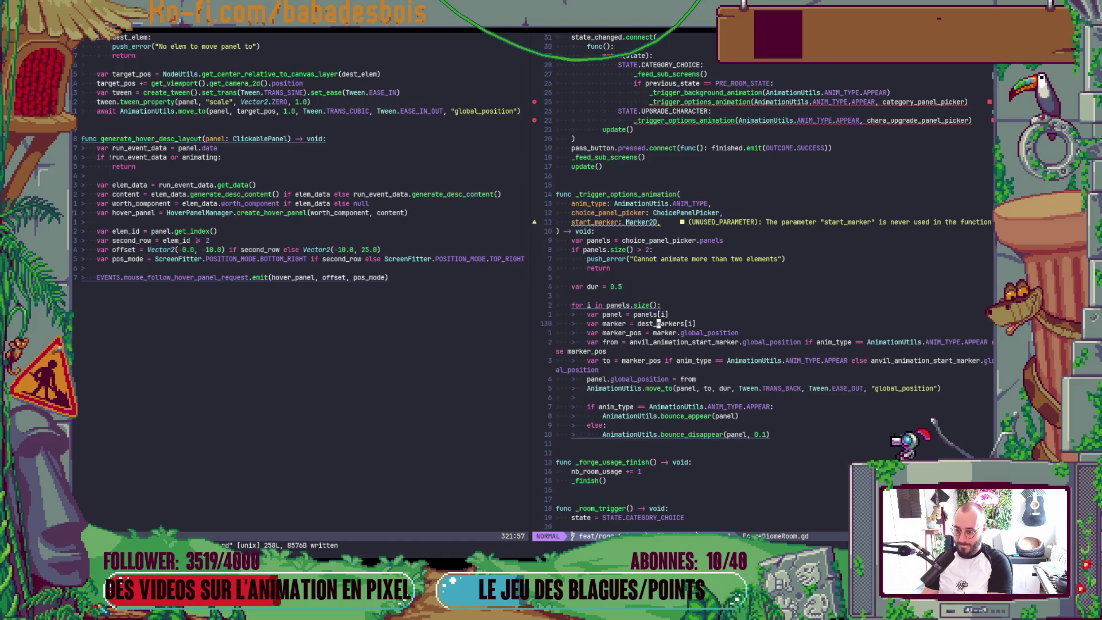
pyautogui.write('jbcwstar')
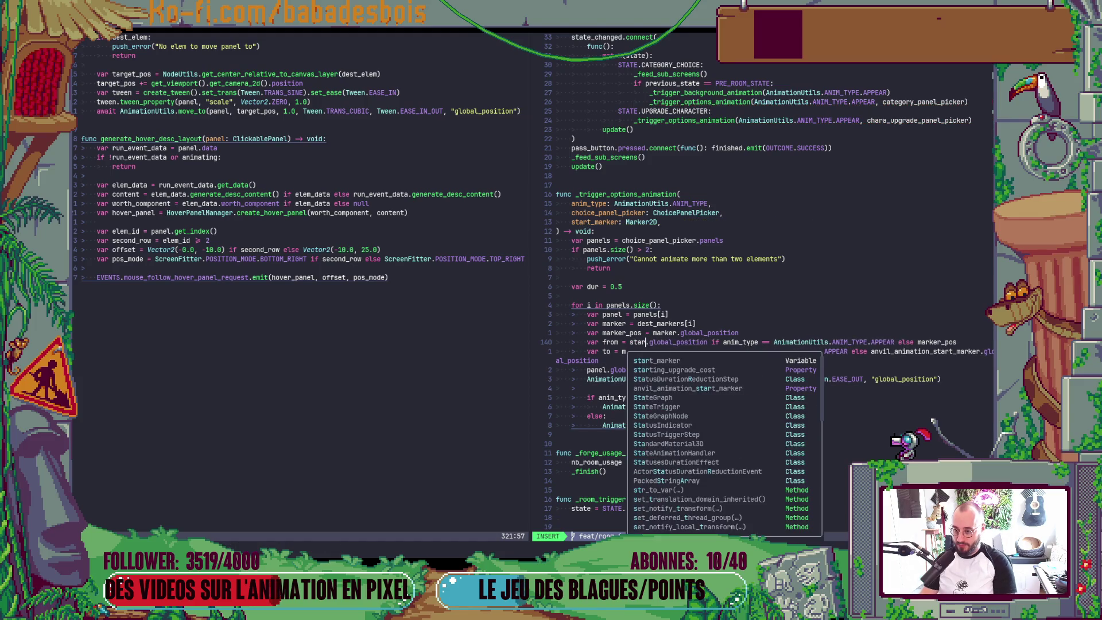
pyautogui.press('Return')
pyautogui.press('Escape')
pyautogui.press('$')
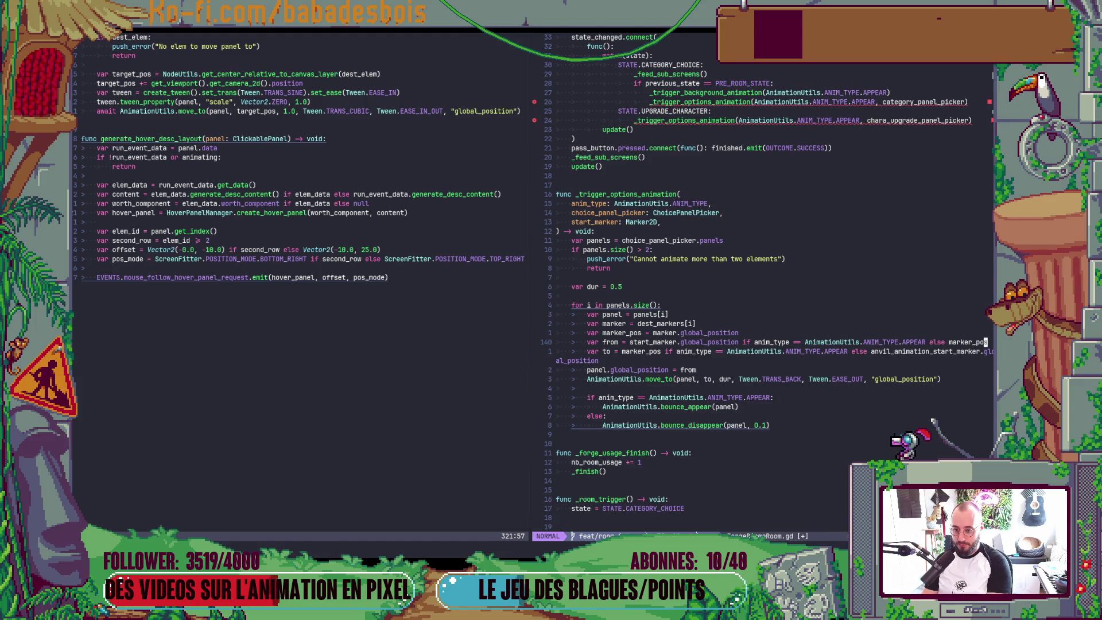
pyautogui.press('j')
pyautogui.press('b')
pyautogui.press('b')
pyautogui.write('cwset')
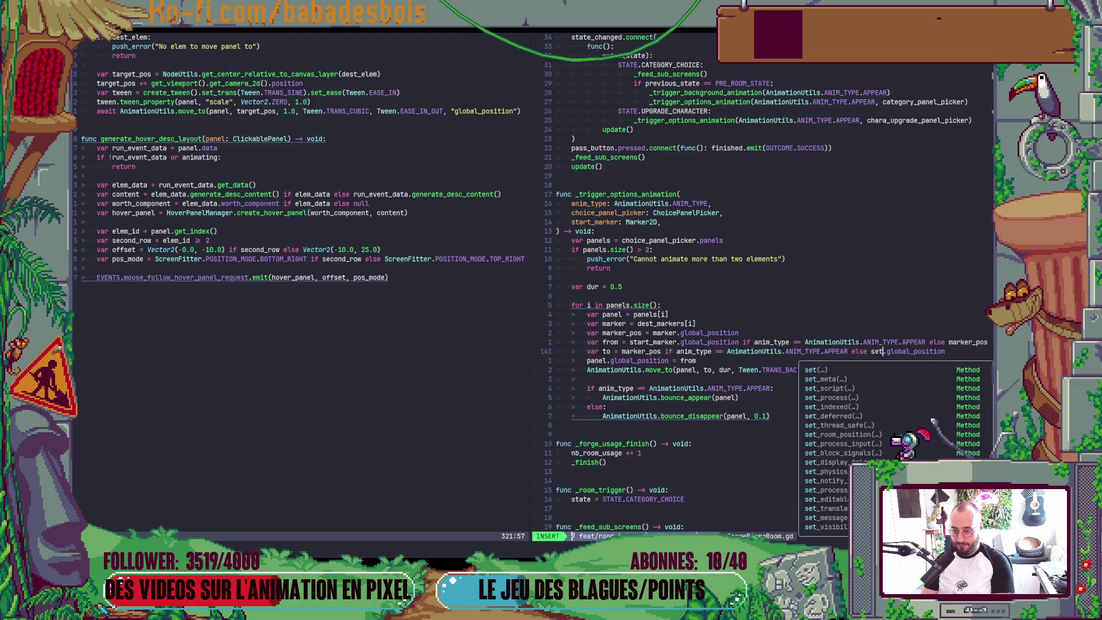
pyautogui.press('BackSpace')
pyautogui.press('BackSpace')
pyautogui.write('tart_m')
pyautogui.press('Return')
pyautogui.press('Escape')
pyautogui.write(':w')
pyautogui.press('Return')
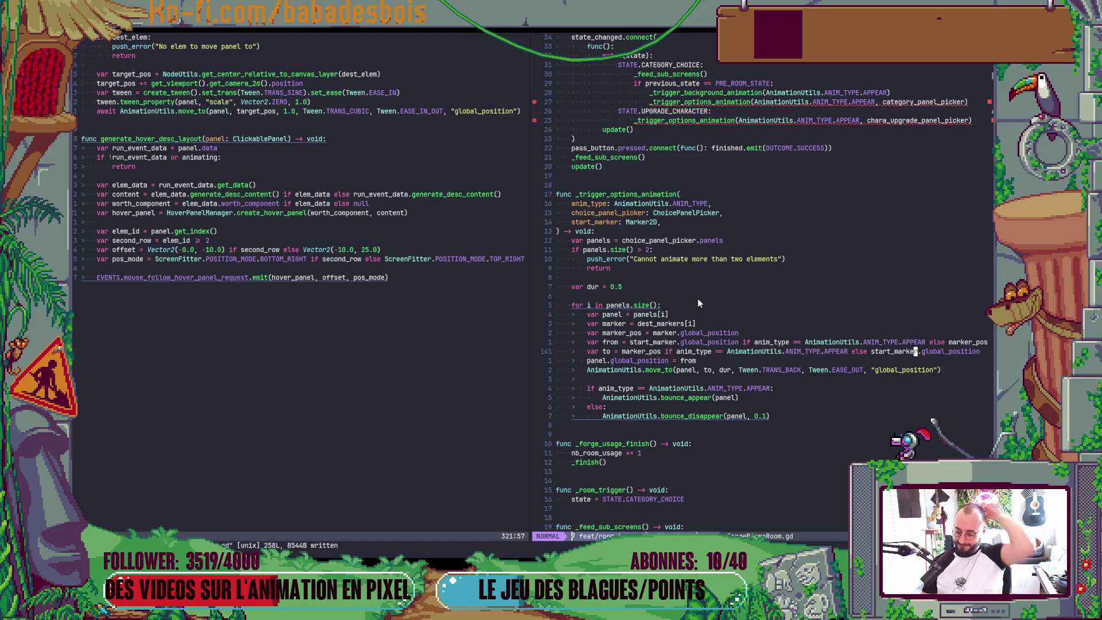
# Review the category-choice and upgrade-character animation calls, adding and removing a blank line
pyautogui.click(747, 121)
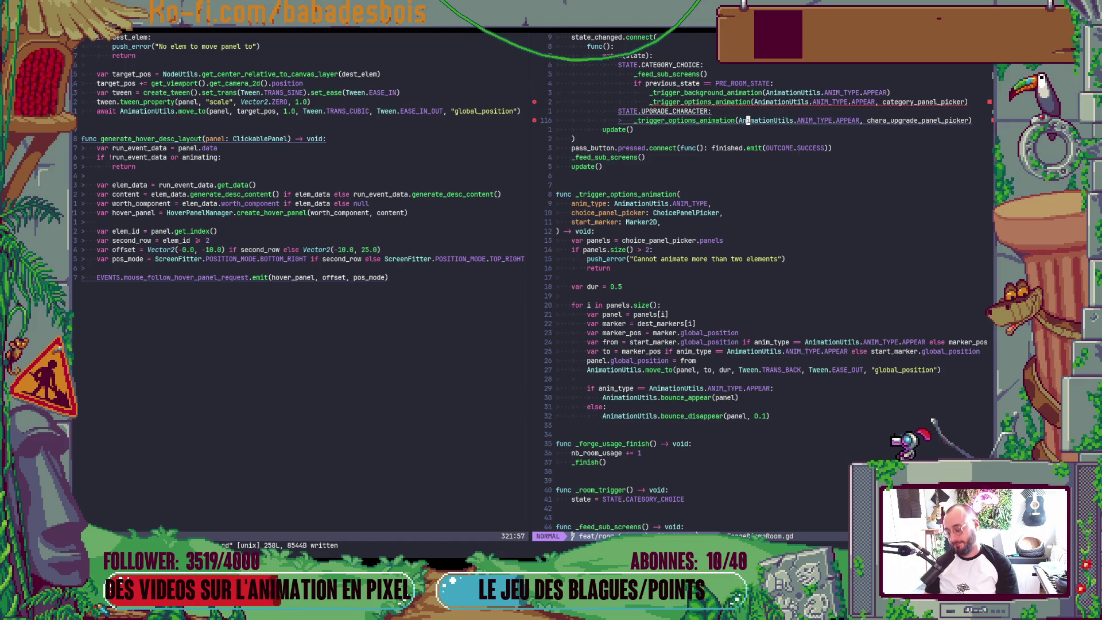
pyautogui.press('k')
pyautogui.press('k')
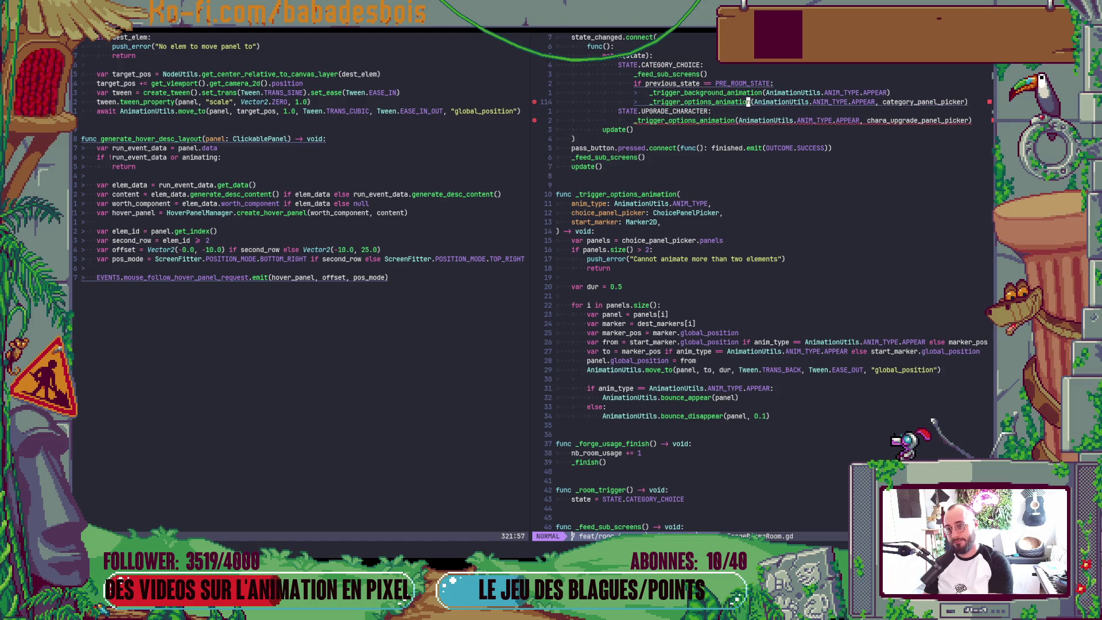
pyautogui.press(']')
pyautogui.press('space')
pyautogui.press('j')
pyautogui.press('d')
pyautogui.press('d')
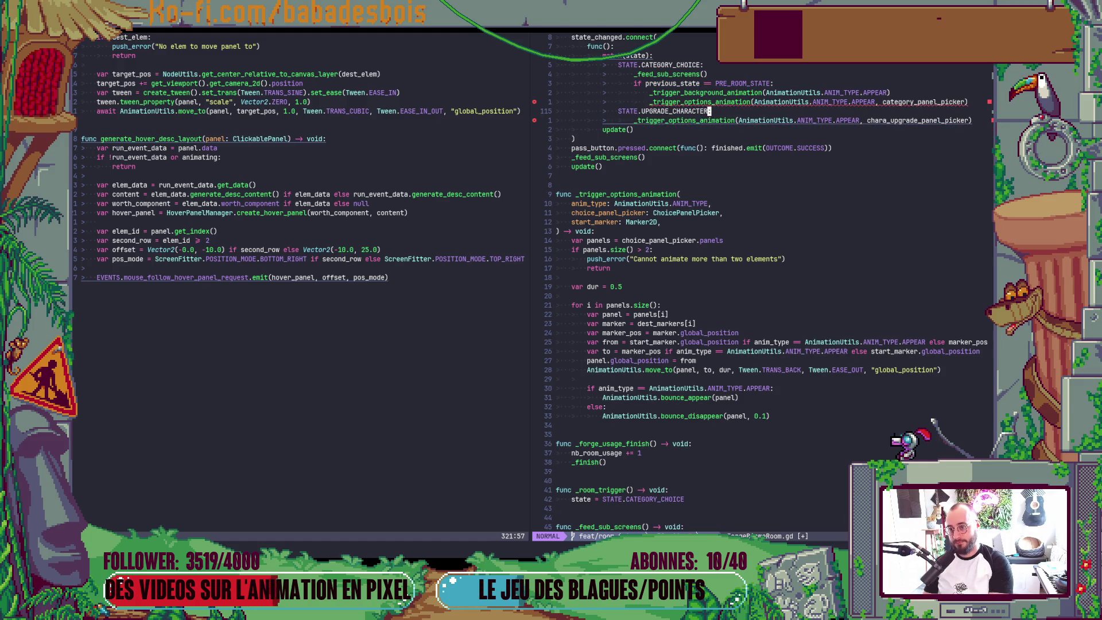
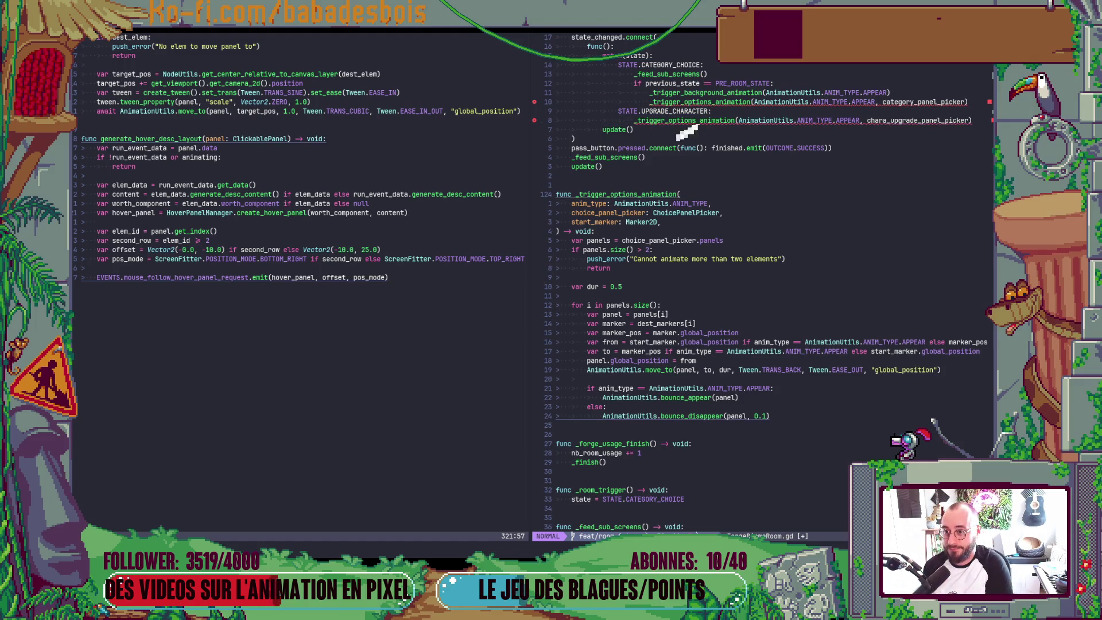
# Save the forge room script after moving toward the _trigger_options_animation definition
pyautogui.press('}')
pyautogui.press('w')
pyautogui.press('w')
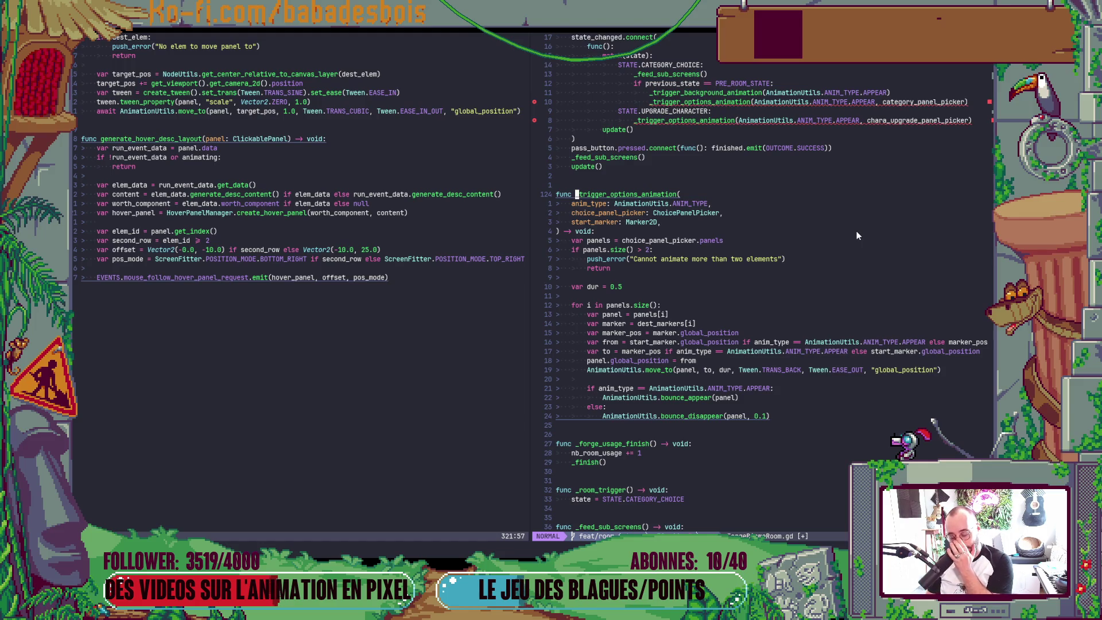
pyautogui.write(':w')
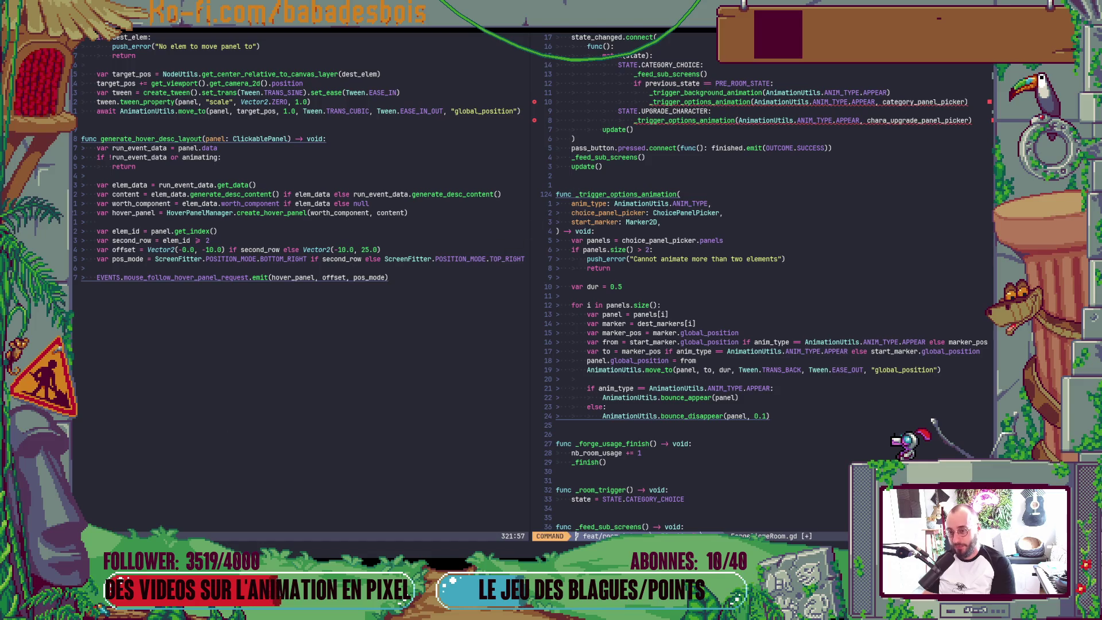
pyautogui.press('Return')
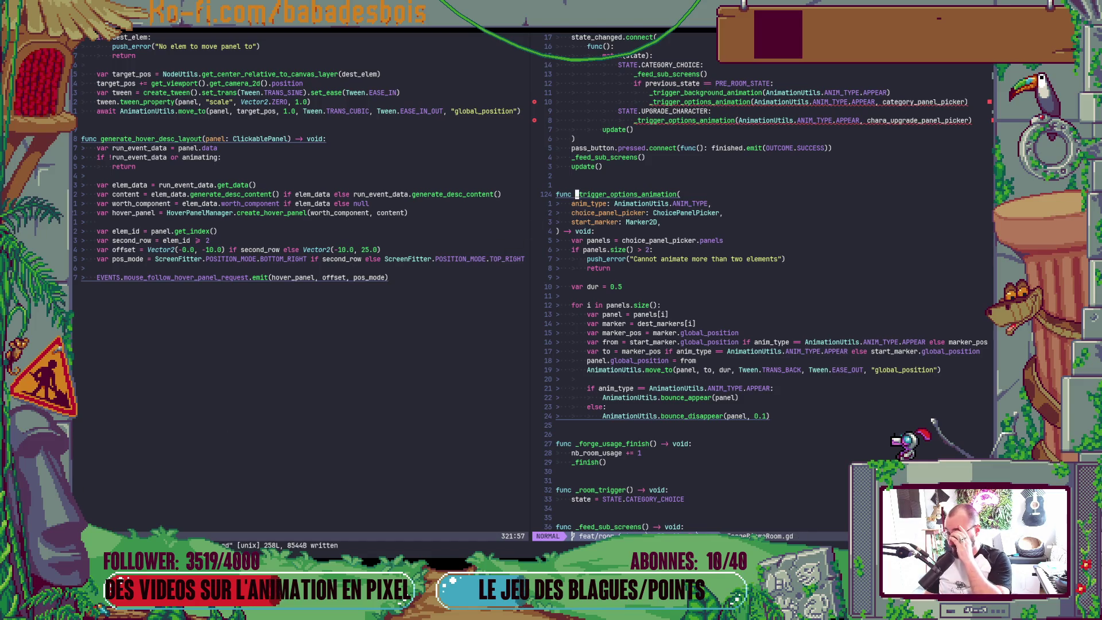
# Return to the call lines, then jump back to the _trigger_options_animation definition to review it
pyautogui.press('k')
pyautogui.press('k')
pyautogui.press('k')
pyautogui.press('k')
pyautogui.press('k')
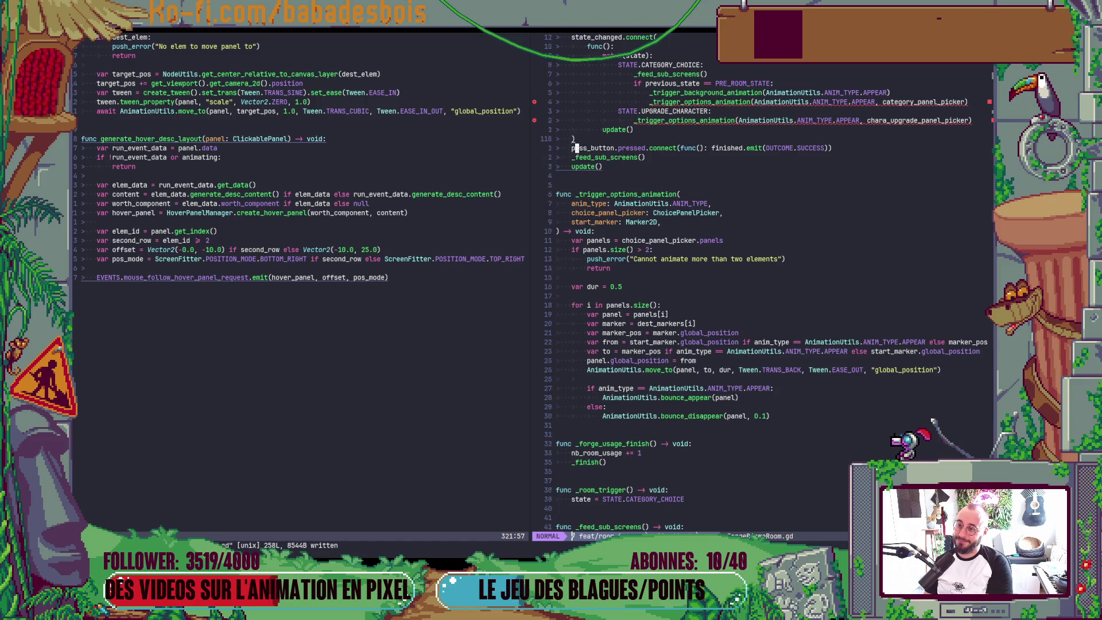
pyautogui.press('k')
pyautogui.press('k')
pyautogui.press('k')
pyautogui.press('$')
pyautogui.press('k')
pyautogui.press('^')
pyautogui.press('j')
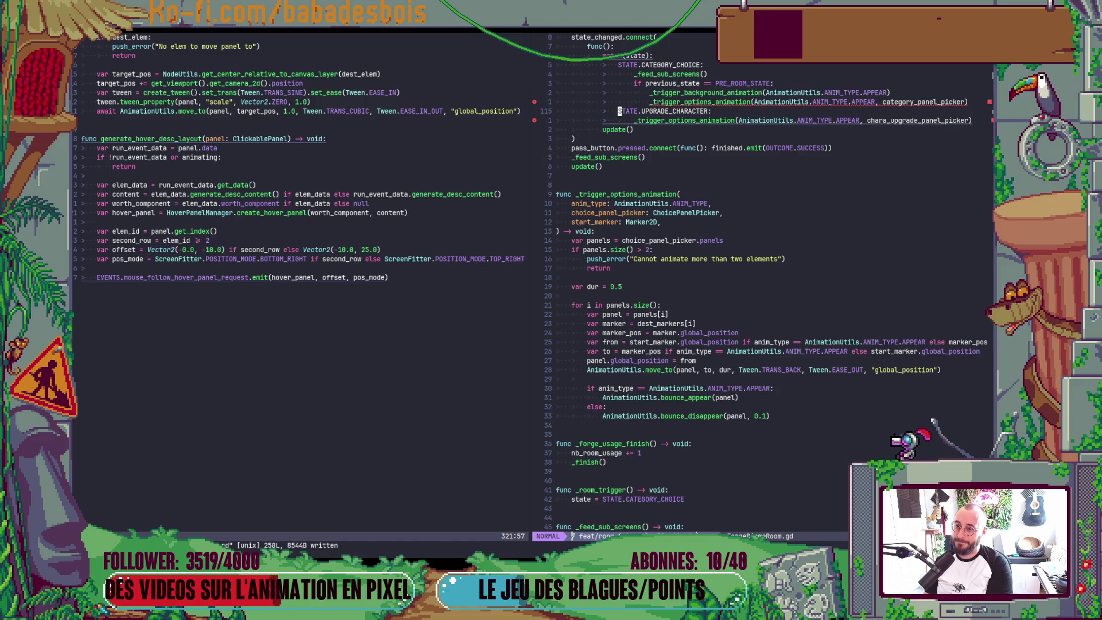
pyautogui.press('*')
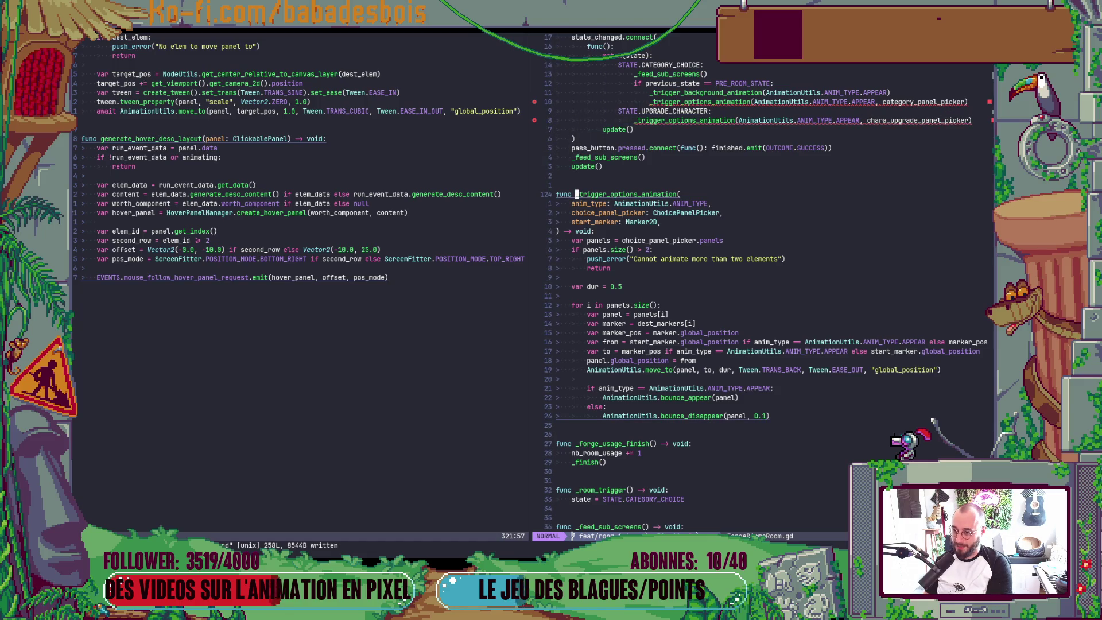
pyautogui.scroll(3, 948, 247)
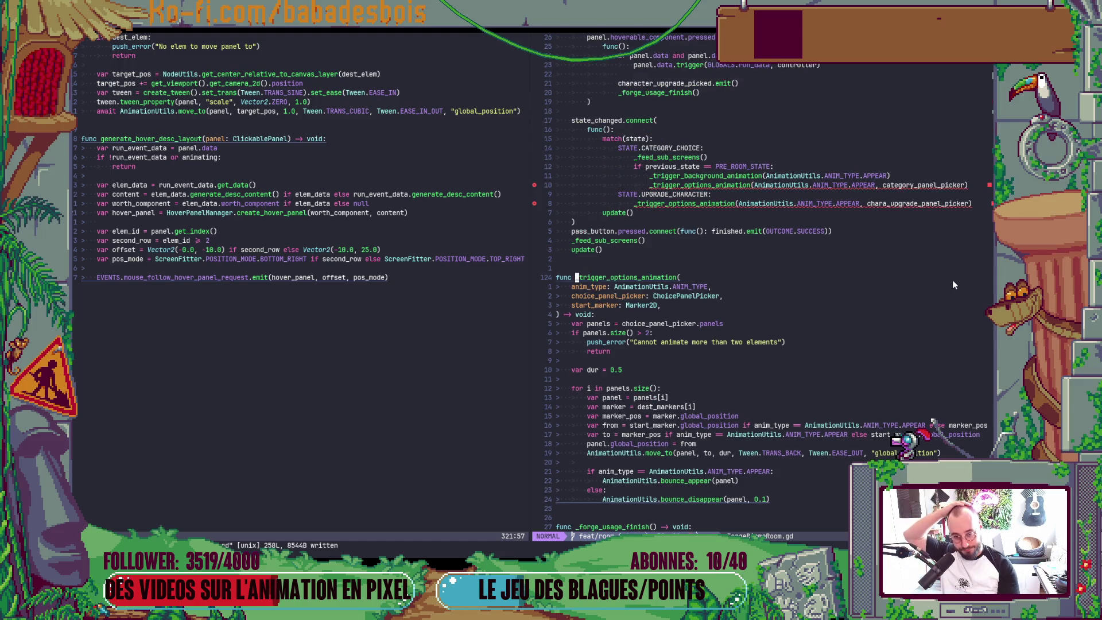
# Split the category-choice _trigger_options_animation call across lines and indent its arguments
pyautogui.click(888, 203)
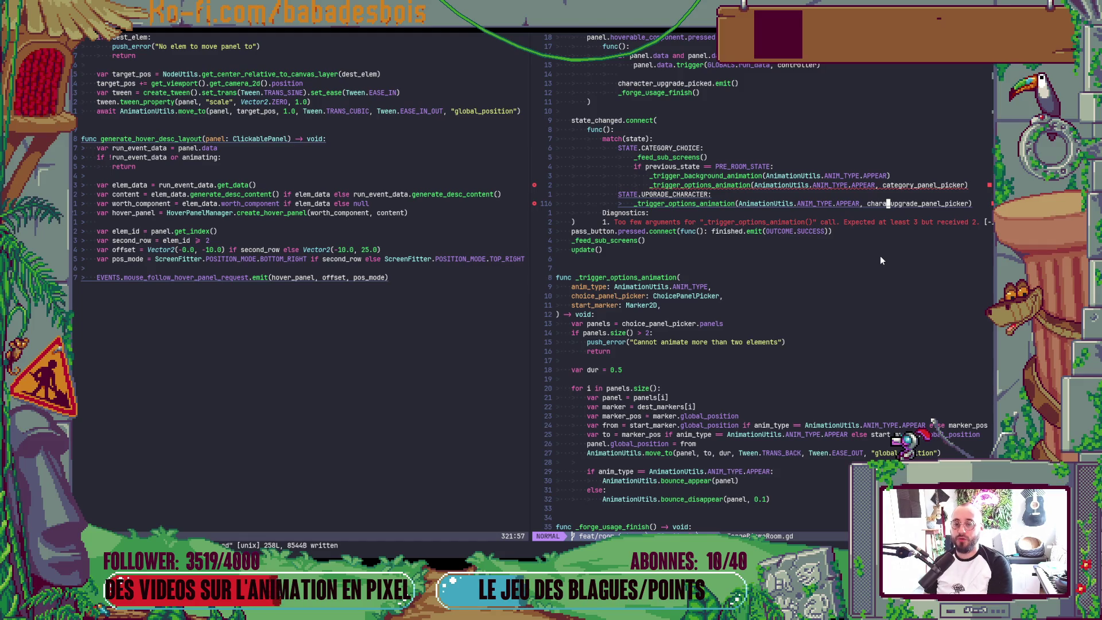
pyautogui.press('k')
pyautogui.press('k')
pyautogui.press('$')
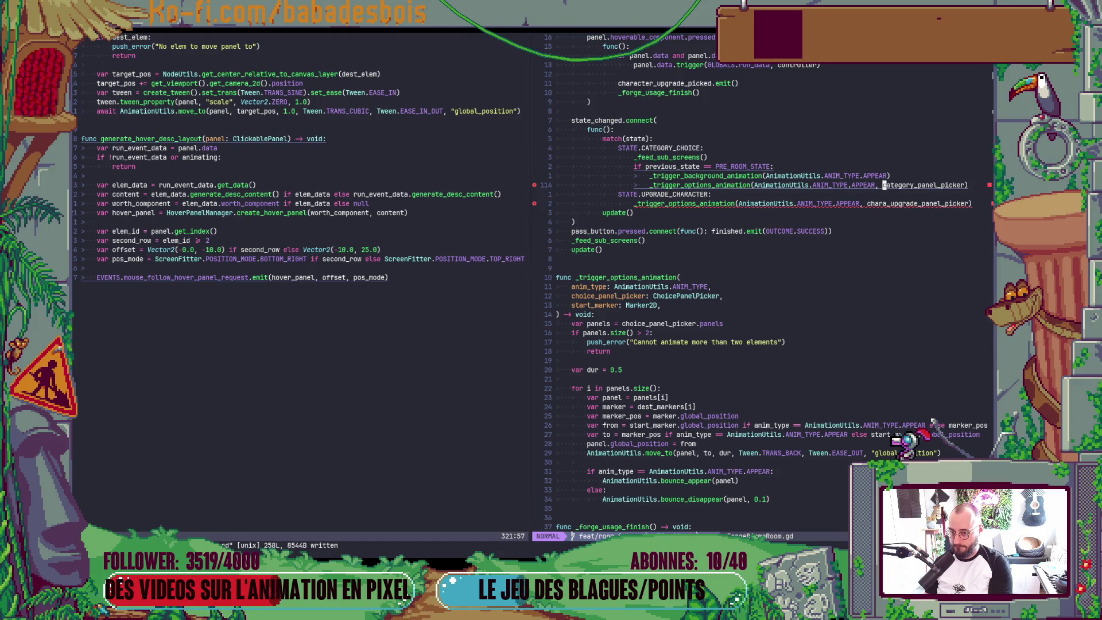
pyautogui.hotkey('shift', 'v')
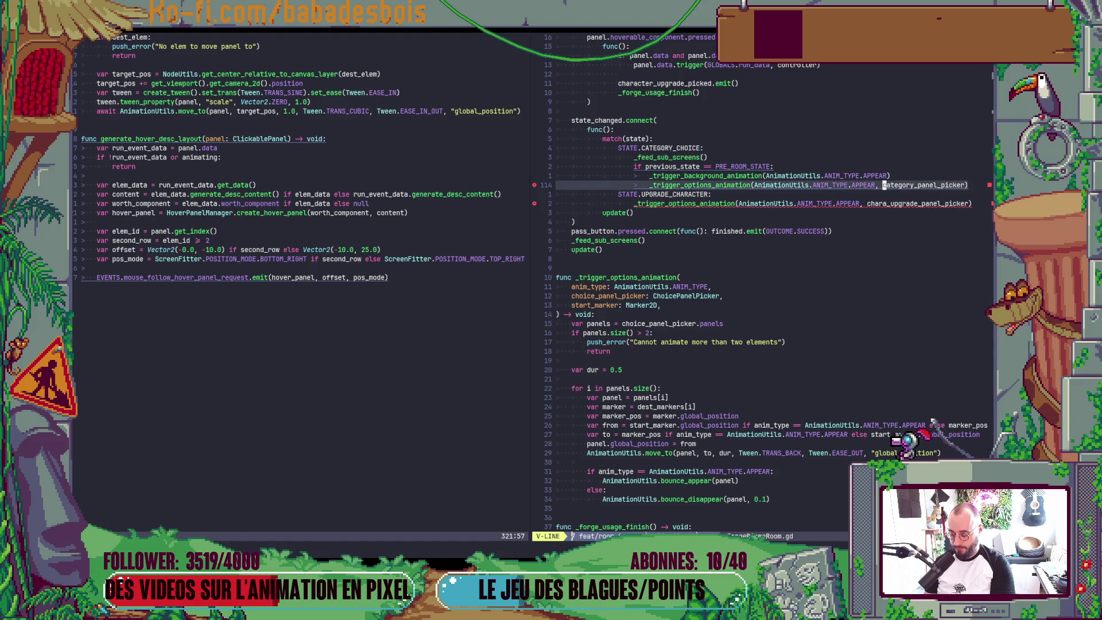
pyautogui.press('Return')
pyautogui.press('Return')
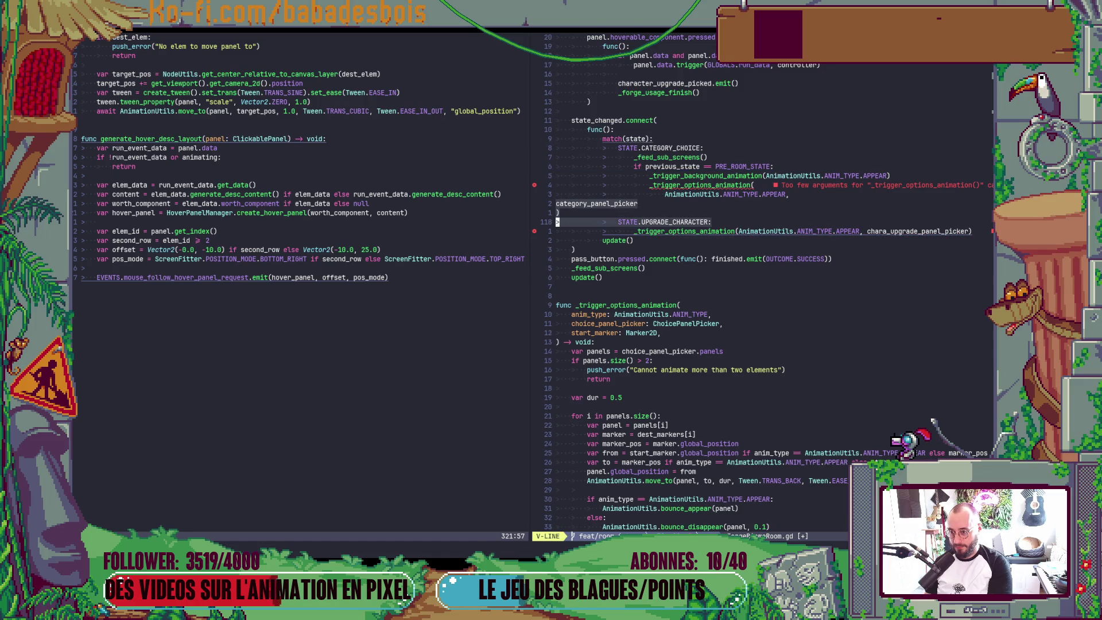
pyautogui.press('>')
pyautogui.press('>')
pyautogui.press('>')
pyautogui.press('>')
pyautogui.press('>')
pyautogui.press('>')
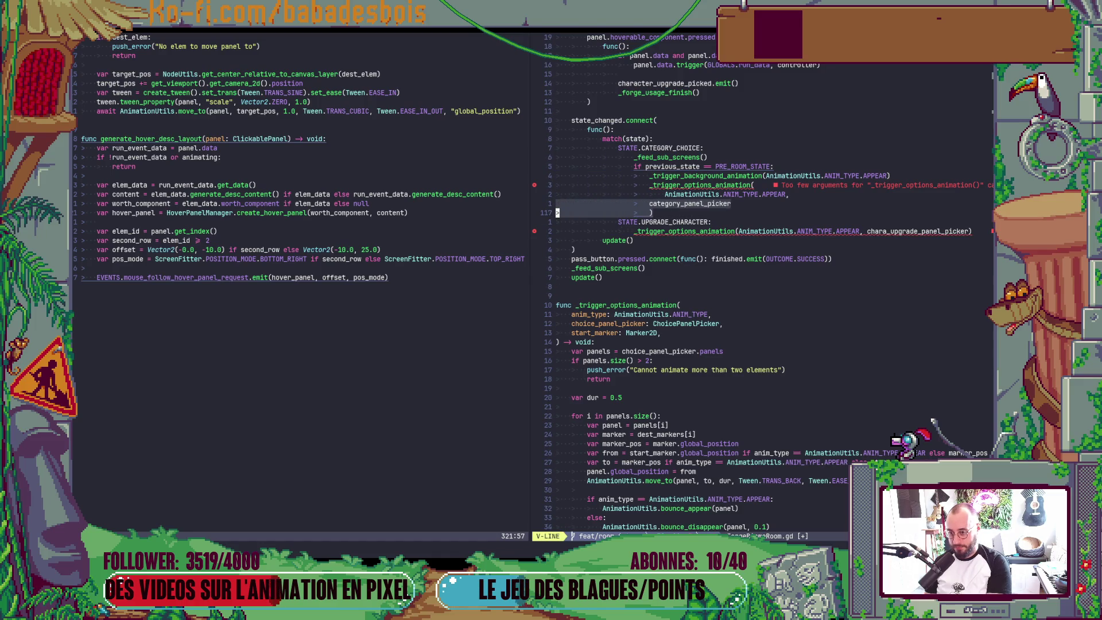
pyautogui.press('>')
pyautogui.hotkey('shift', 'v')
pyautogui.press('less')
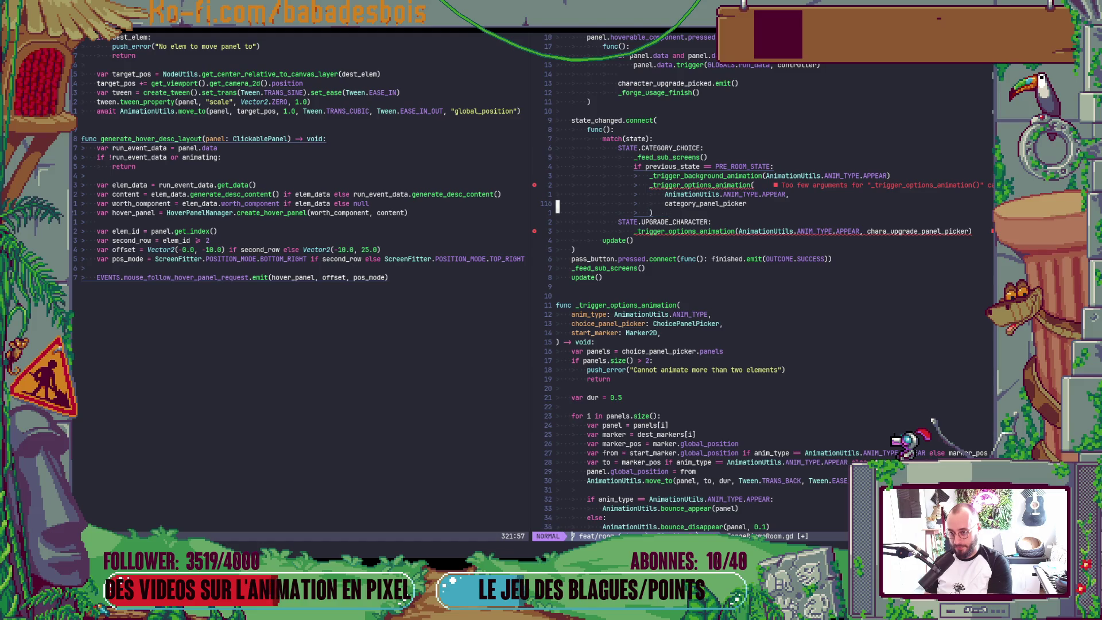
pyautogui.press('k')
# Add a comma after category_panel_picker and a blank argument line, checking the expected parameters
pyautogui.press('i')
pyautogui.press('End')
pyautogui.write('m')
pyautogui.press('Return')
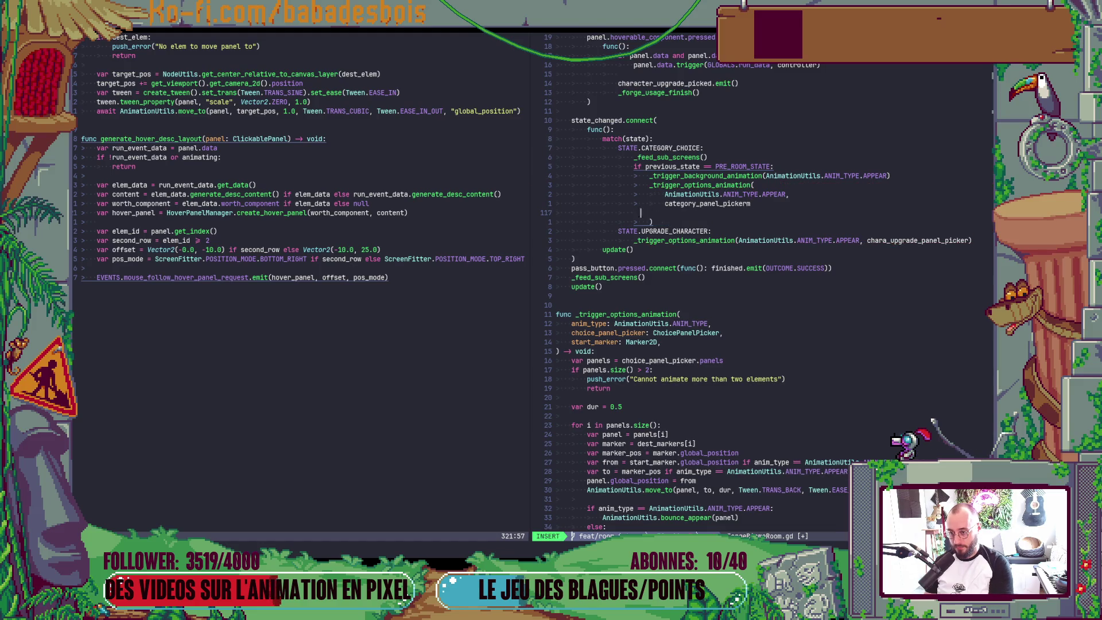
pyautogui.press('BackSpace')
pyautogui.press('BackSpace')
pyautogui.write(',')
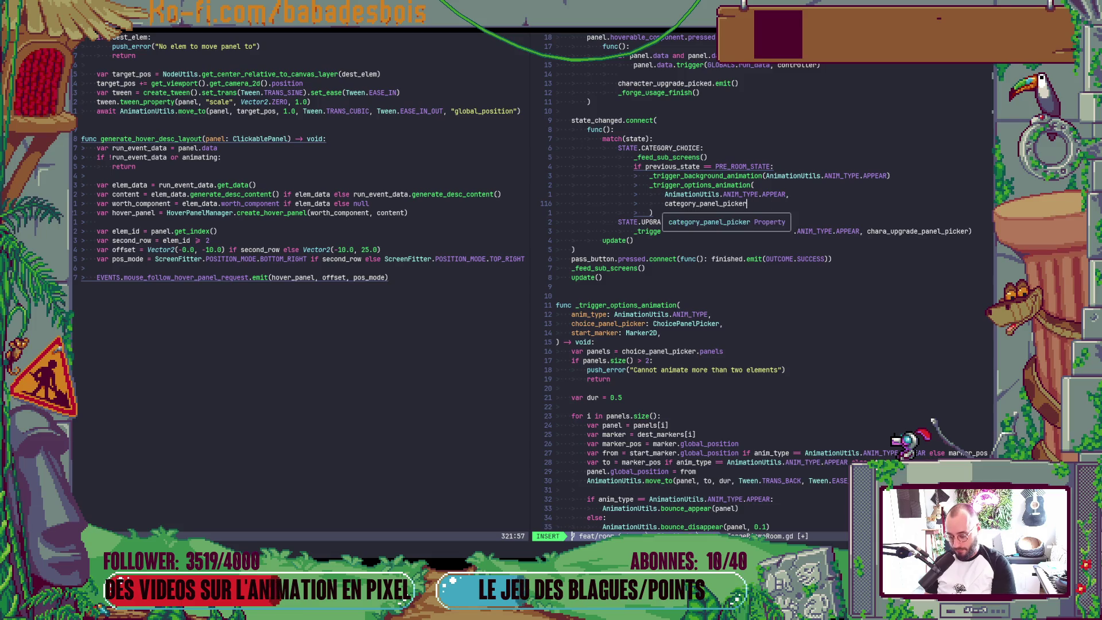
pyautogui.press('Return')
pyautogui.press('Escape')
pyautogui.press('i')
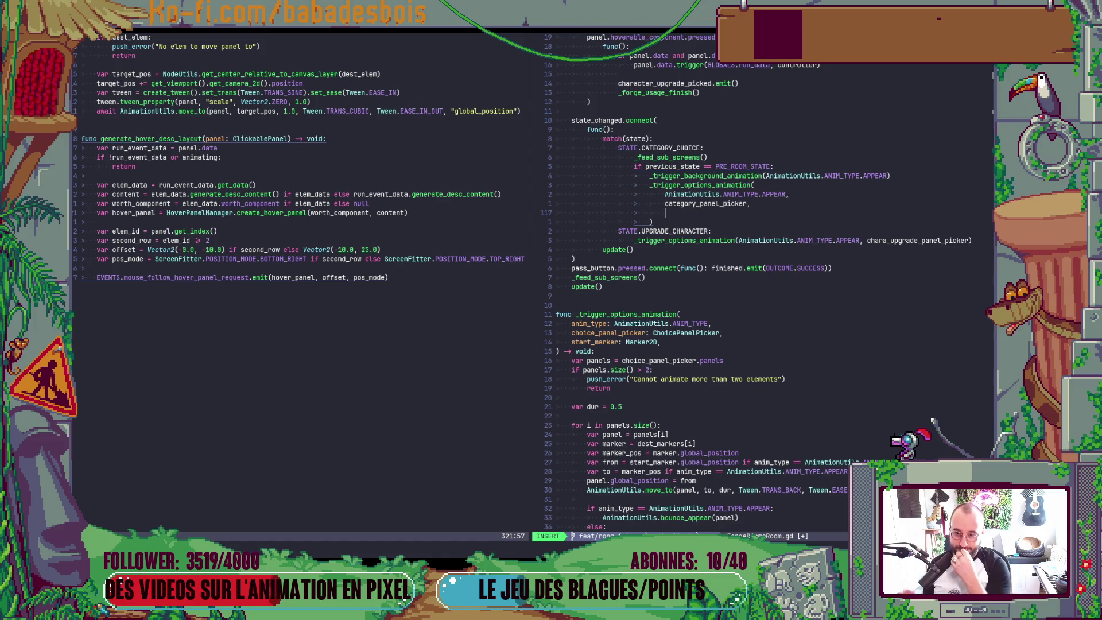
pyautogui.hotkey('ctrl', 'k')
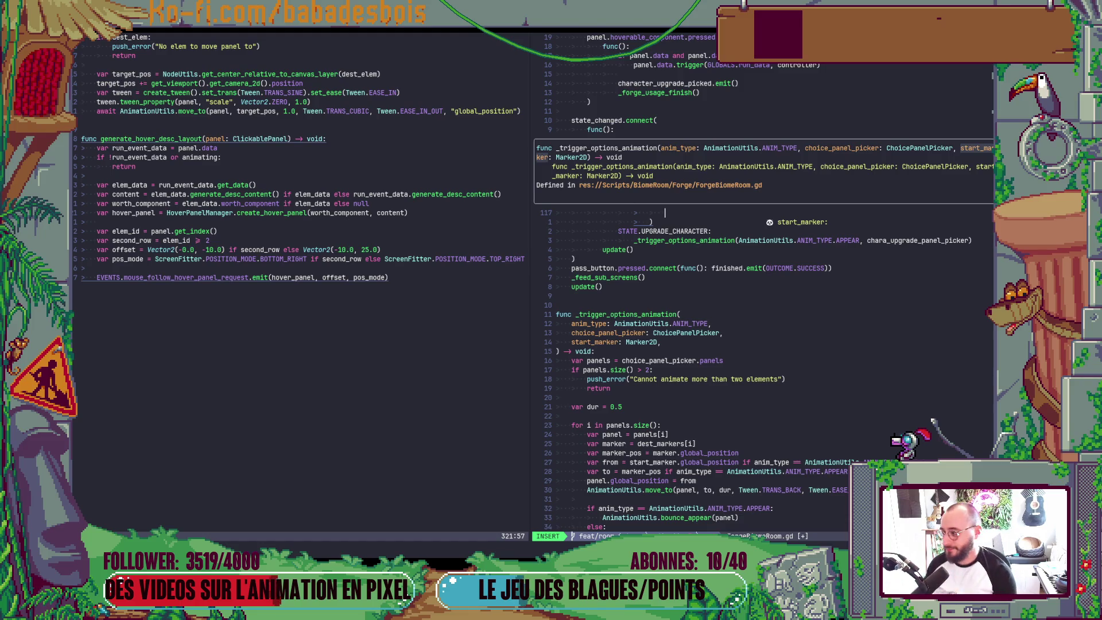
pyautogui.press('Escape')
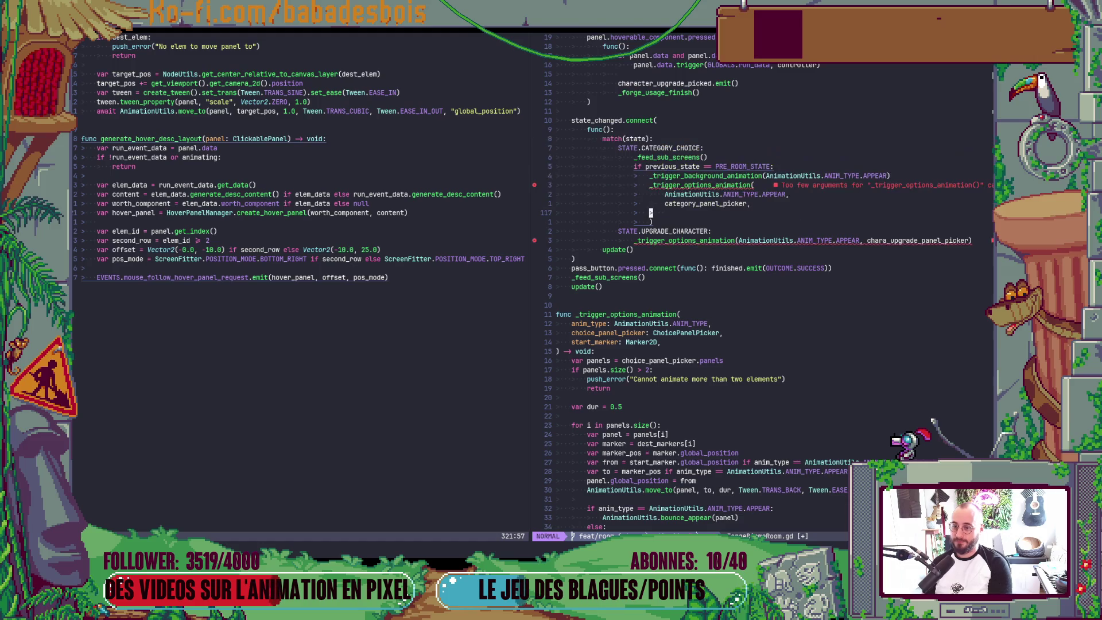
pyautogui.press('a')
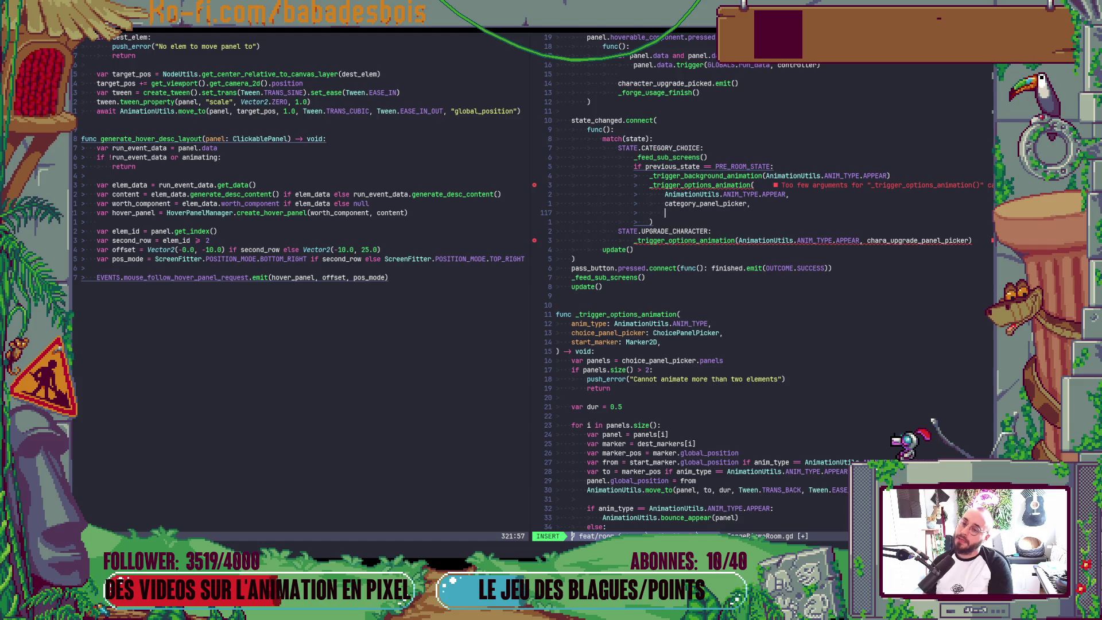
pyautogui.write('m')
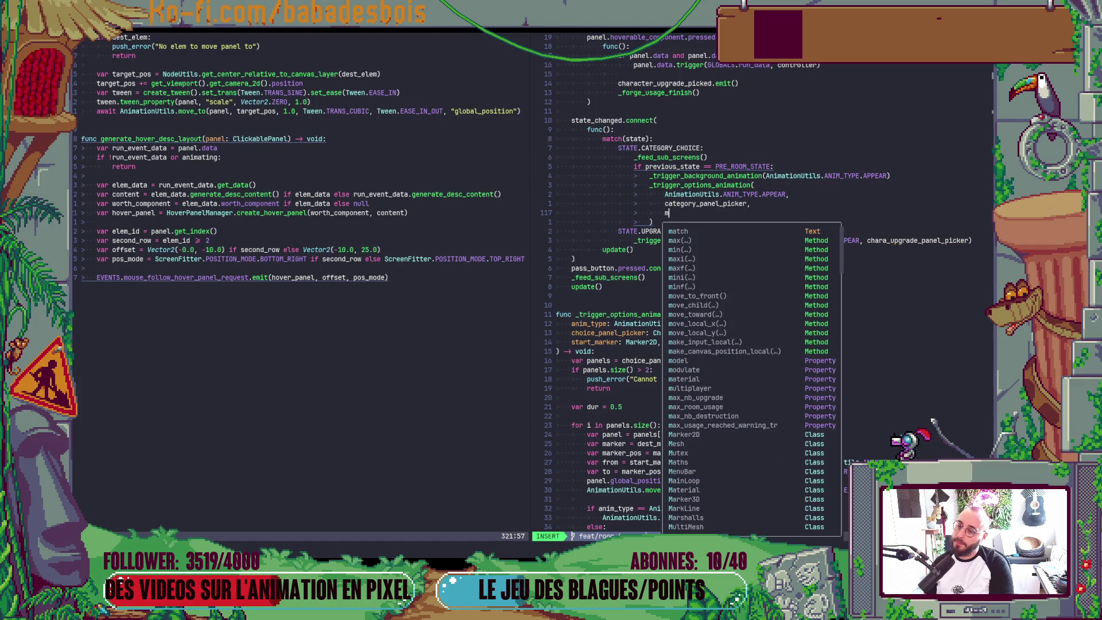
# Complete the category call's start marker argument with anvil_animation_start_marker
pyautogui.press('BackSpace')
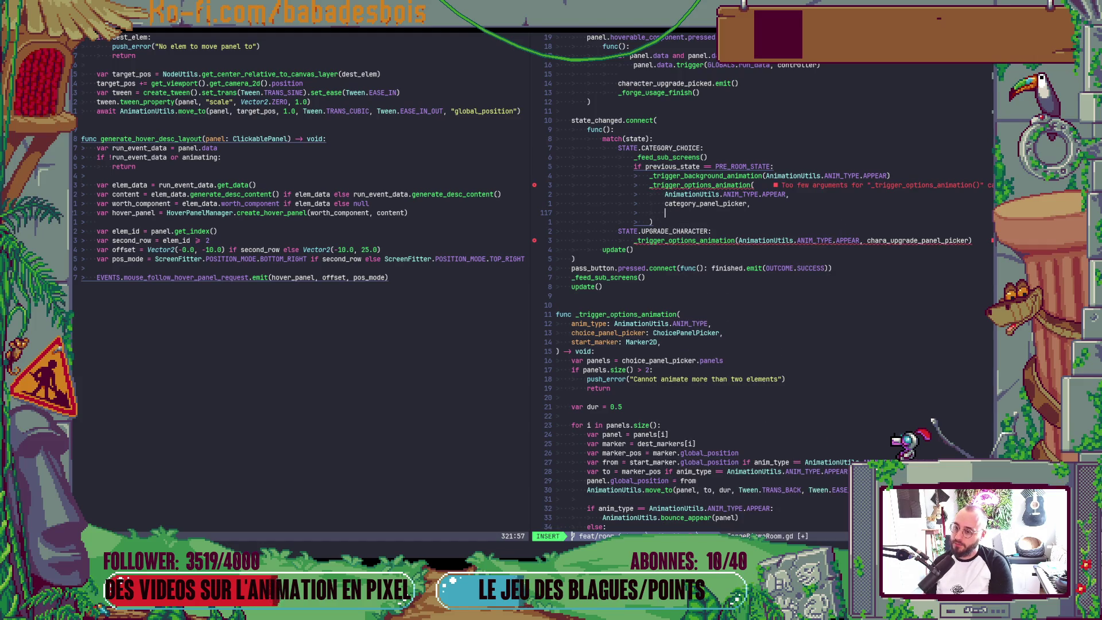
pyautogui.write('anvi')
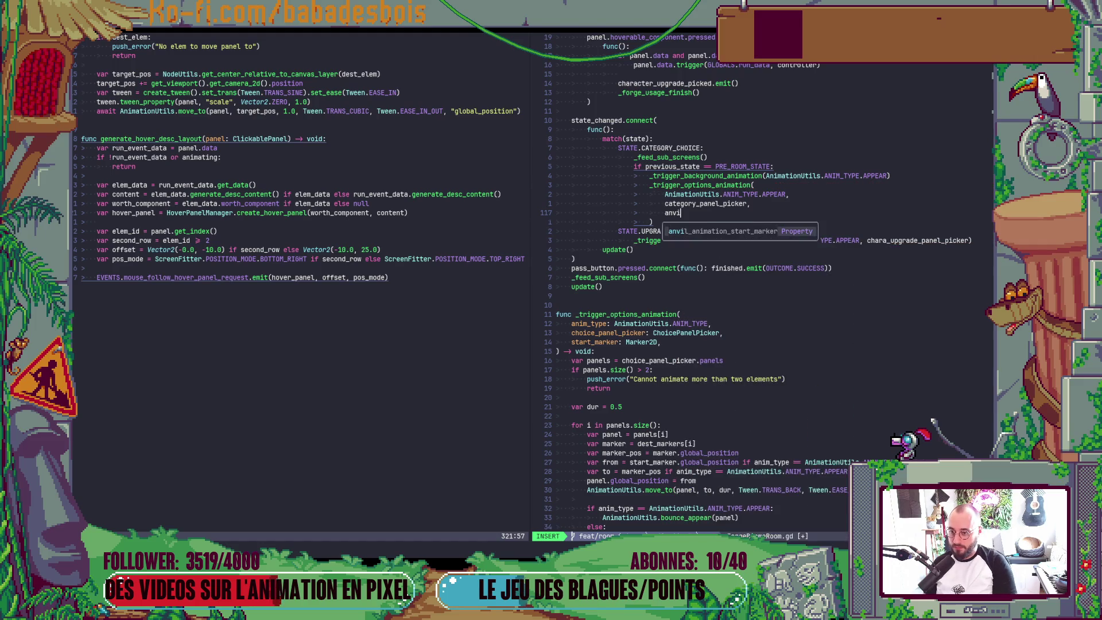
pyautogui.press('Return')
pyautogui.write(',')
pyautogui.press('Escape')
# Split the upgrade-character call across lines and indent its arguments
pyautogui.press('j')
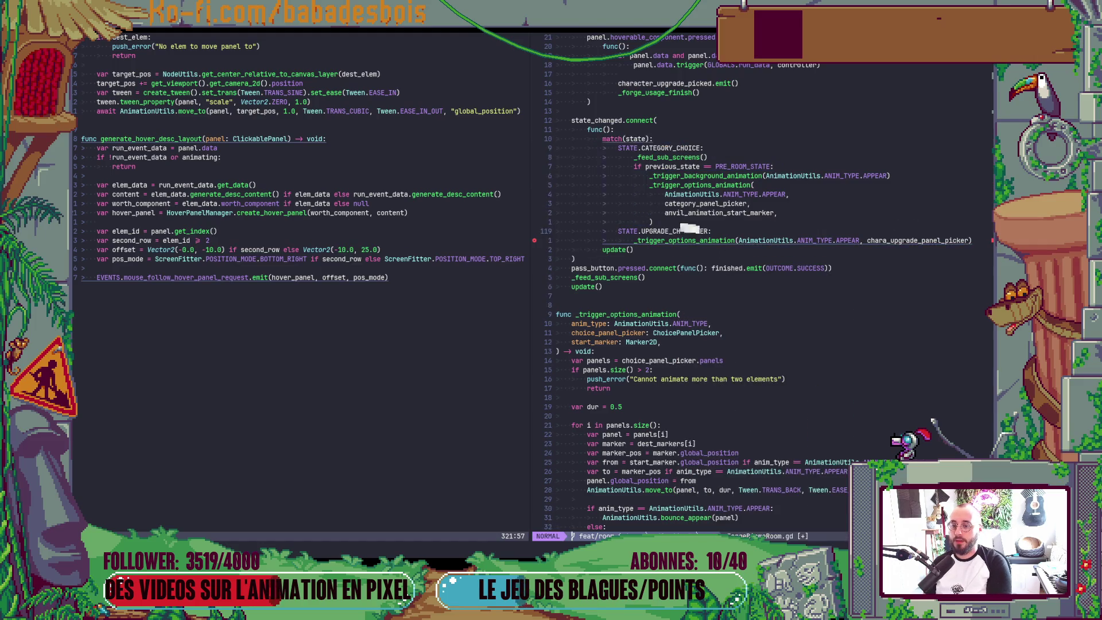
pyautogui.press('j')
pyautogui.press('j')
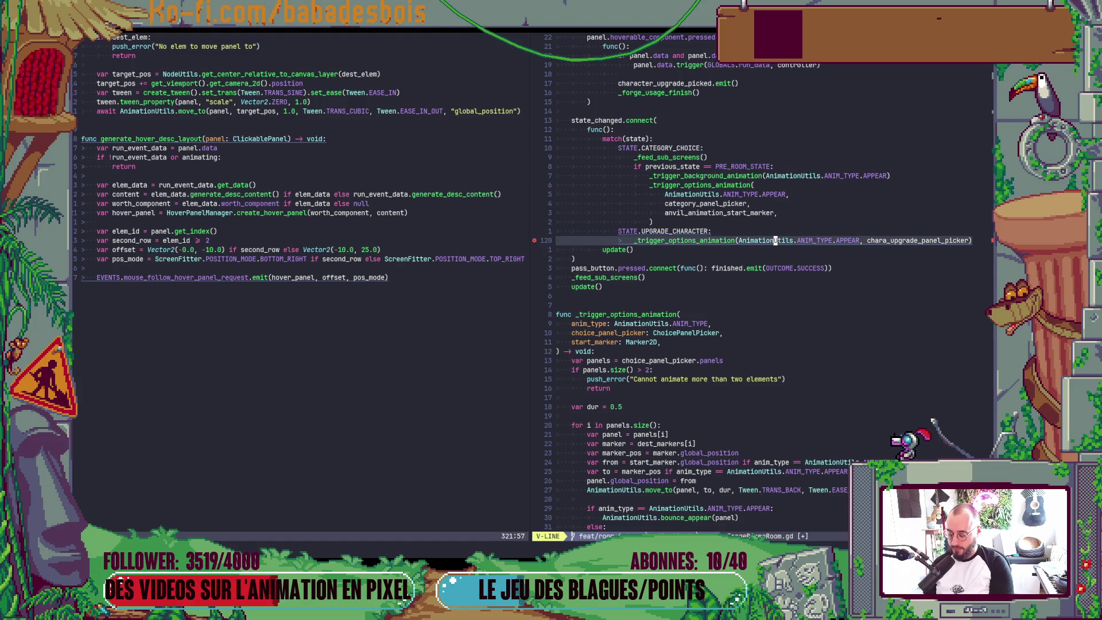
pyautogui.press('g')
pyautogui.press('S')
pyautogui.press('V')
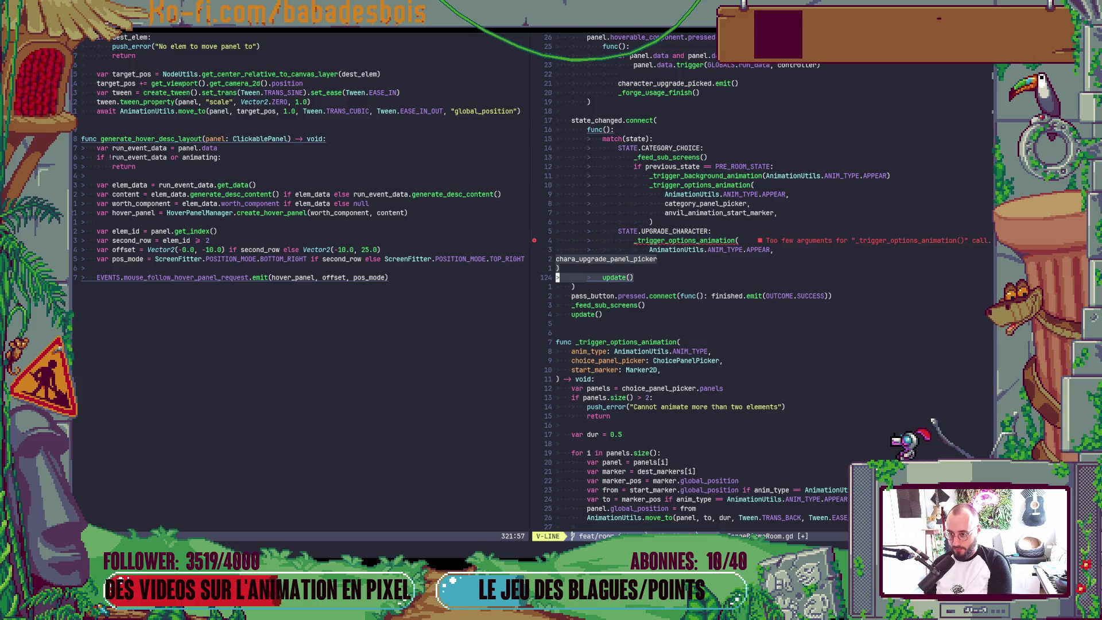
pyautogui.press('j')
pyautogui.press('>')
pyautogui.press('>')
pyautogui.press('>')
pyautogui.press('>')
pyautogui.press('>')
pyautogui.press('>')
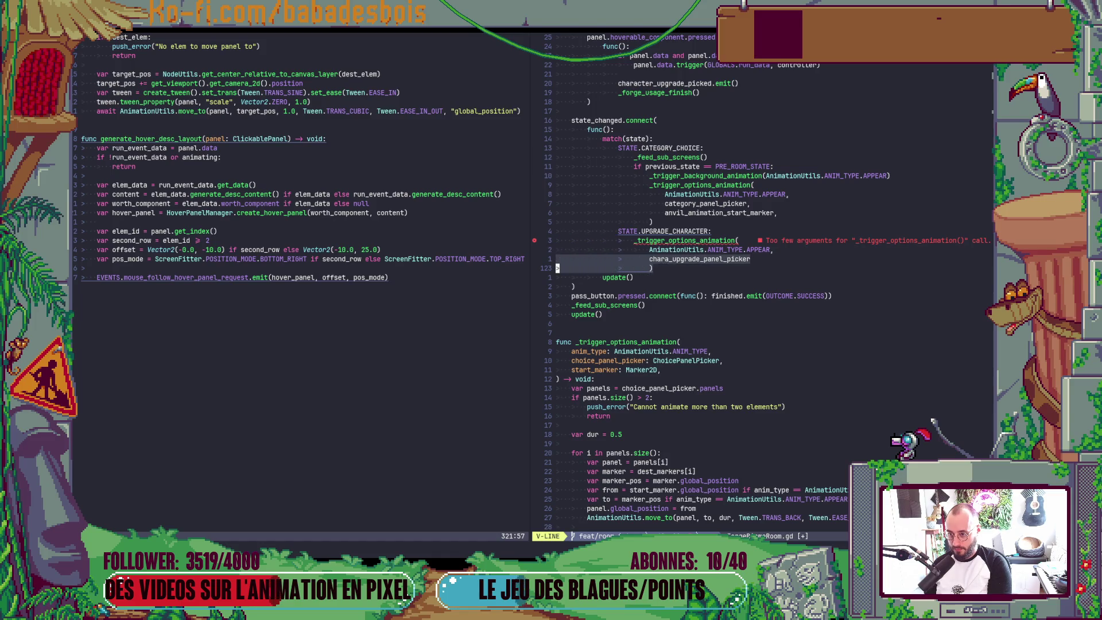
pyautogui.press('j')
pyautogui.press('less')
pyautogui.press('less')
pyautogui.write('kA')
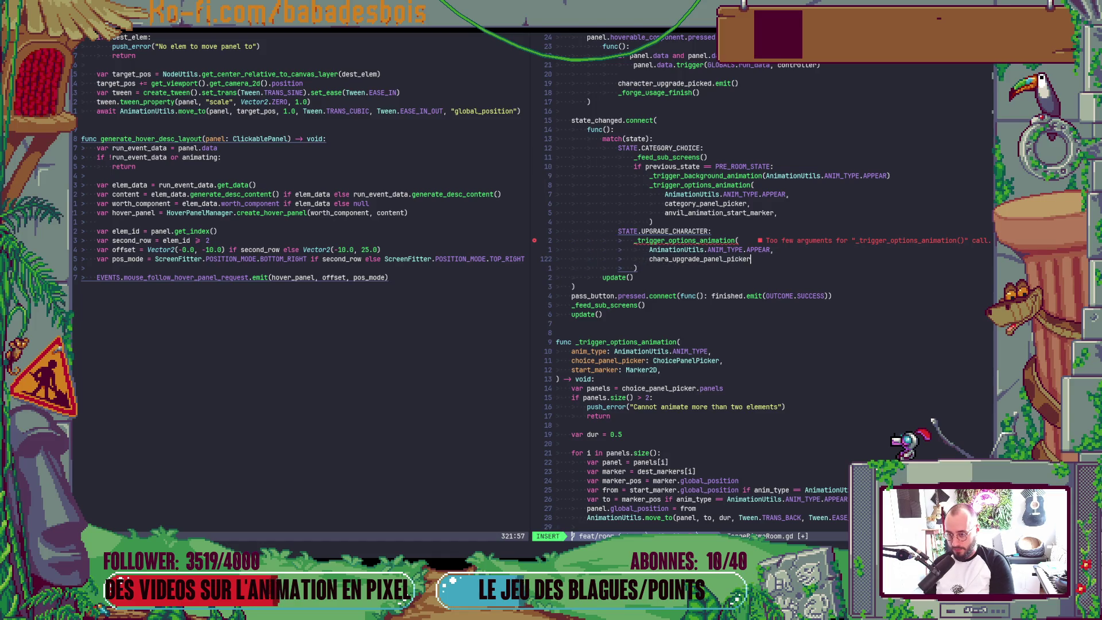
pyautogui.write(',')
# Pass side_animation_start_marker after chara_upgrade_panel_picker, save, and return to Godot
pyautogui.press('Return')
pyautogui.write('si')
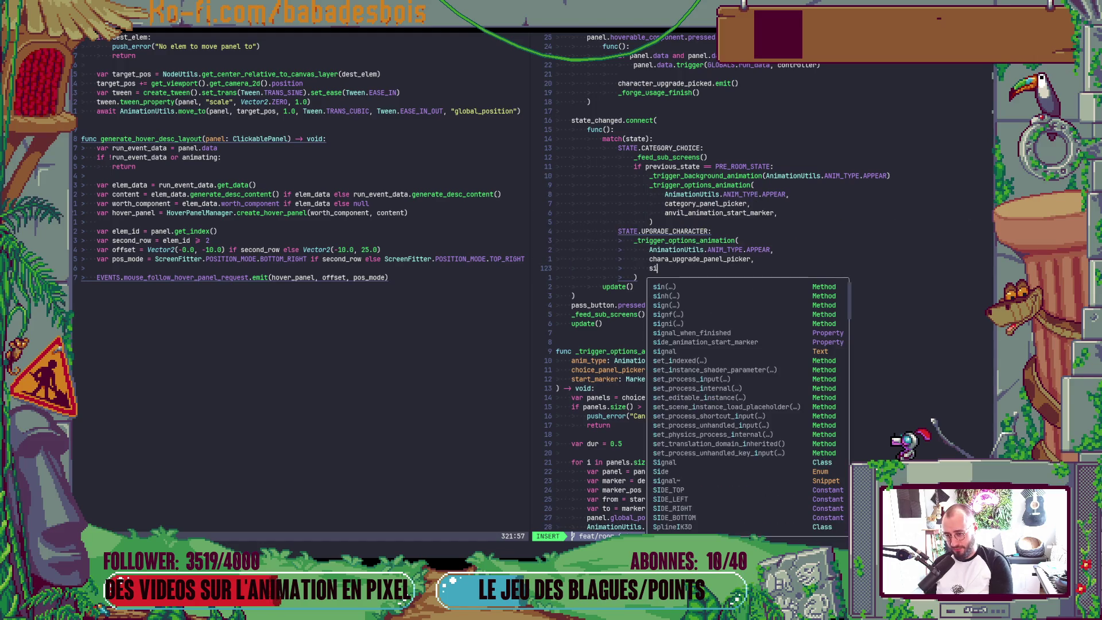
pyautogui.write('de')
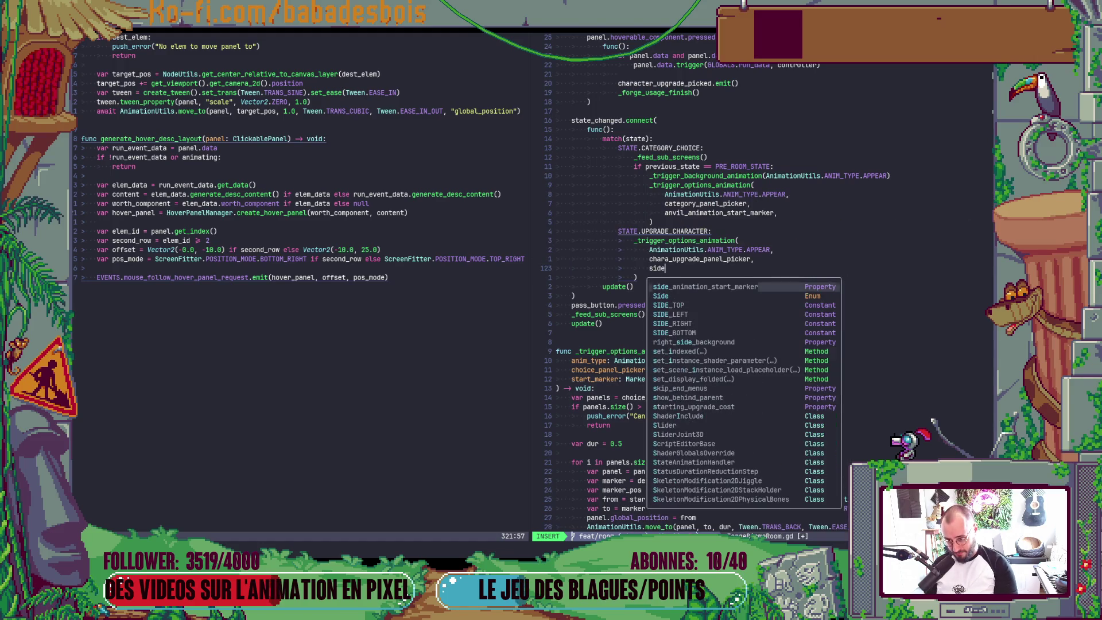
pyautogui.press('Tab')
pyautogui.press('Escape')
pyautogui.write(':w')
pyautogui.press('Return')
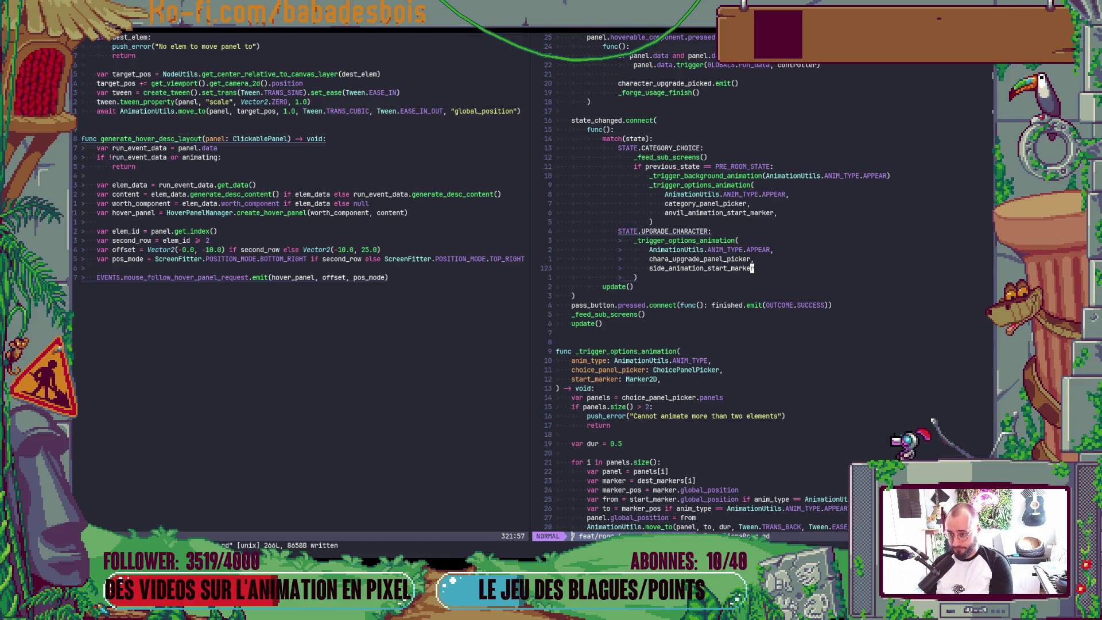
pyautogui.hotkey('alt', 'Tab')
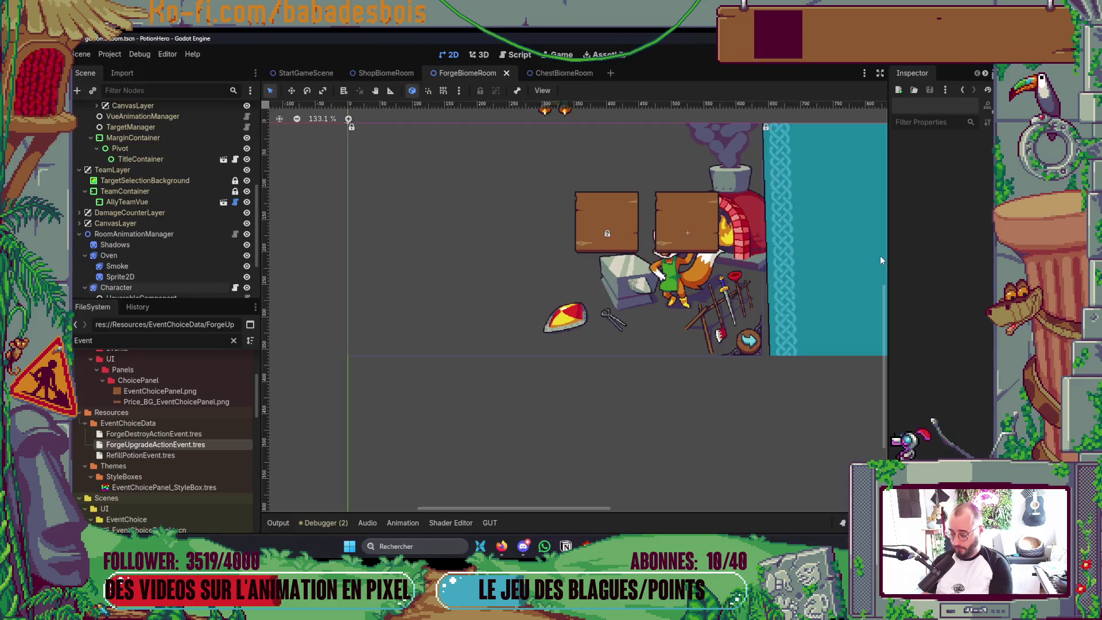
# Run and stop a quick game test, then select ForgeBiomeRoom and widen the Inspector
pyautogui.press('F5')
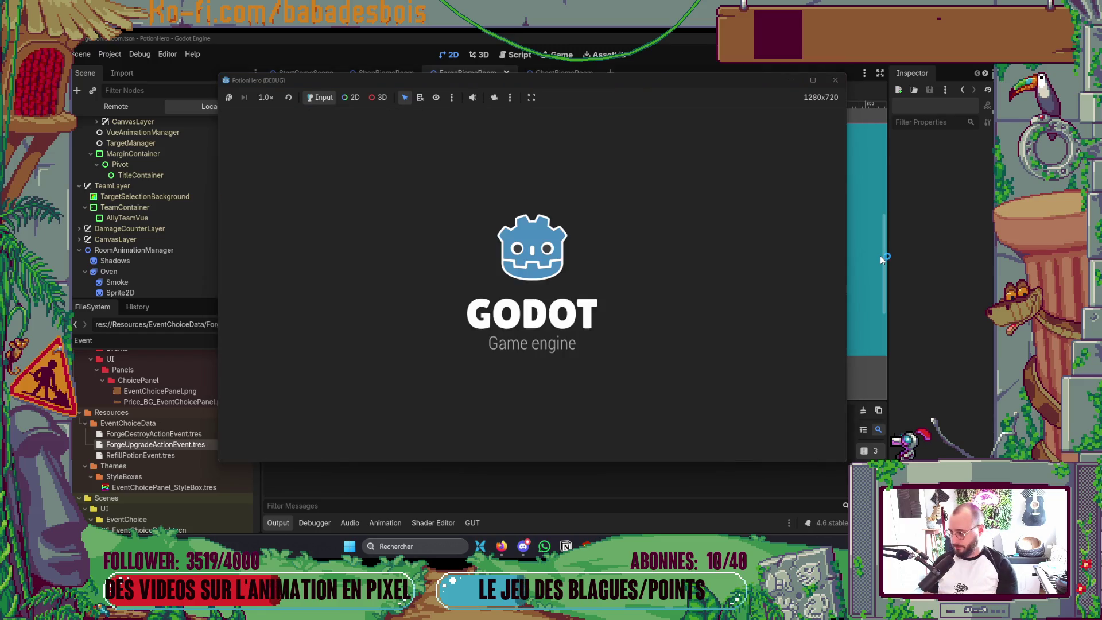
pyautogui.press('F8')
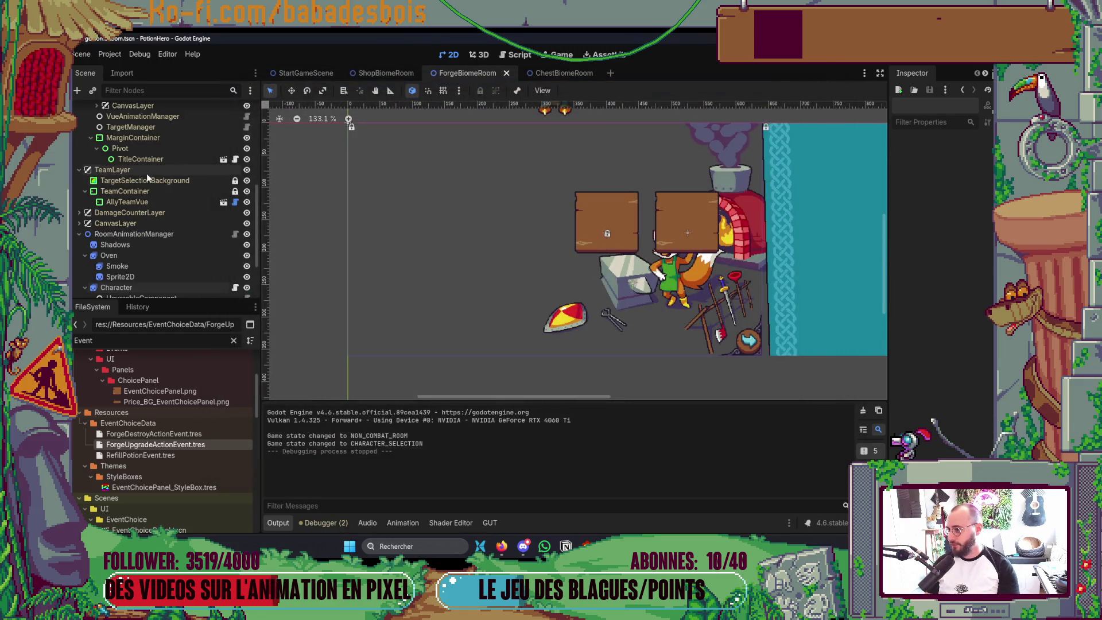
pyautogui.scroll(5, 148, 172)
pyautogui.scroll(3, 152, 166)
pyautogui.click(155, 112)
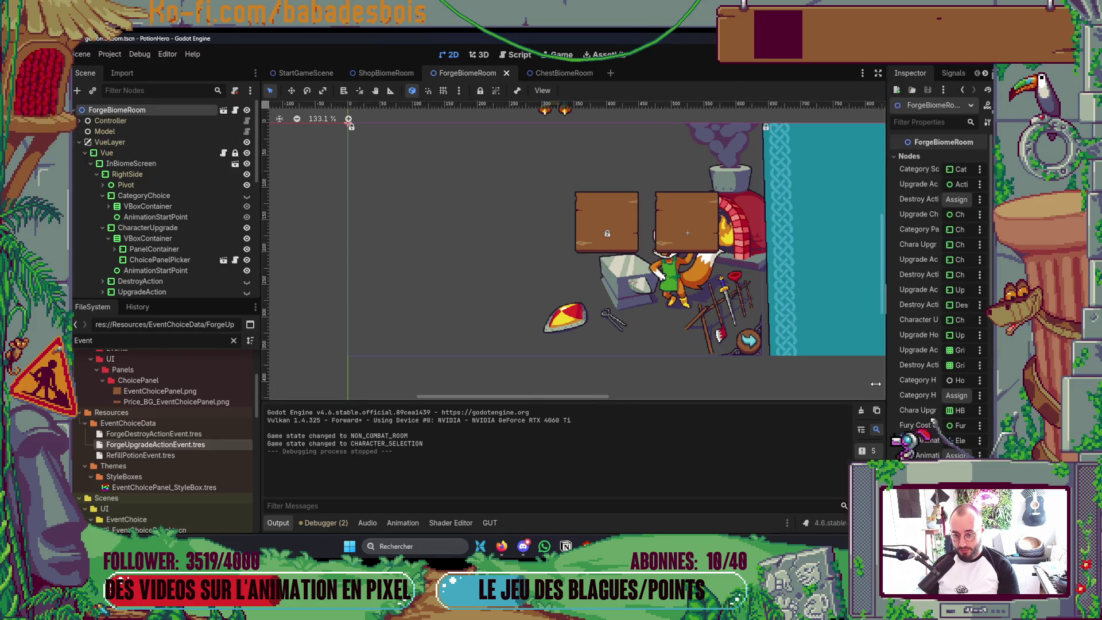
pyautogui.moveTo(891, 381); pyautogui.dragTo(742, 381)
pyautogui.scroll(-4, 497, 295)
pyautogui.scroll(-3, 225, 254)
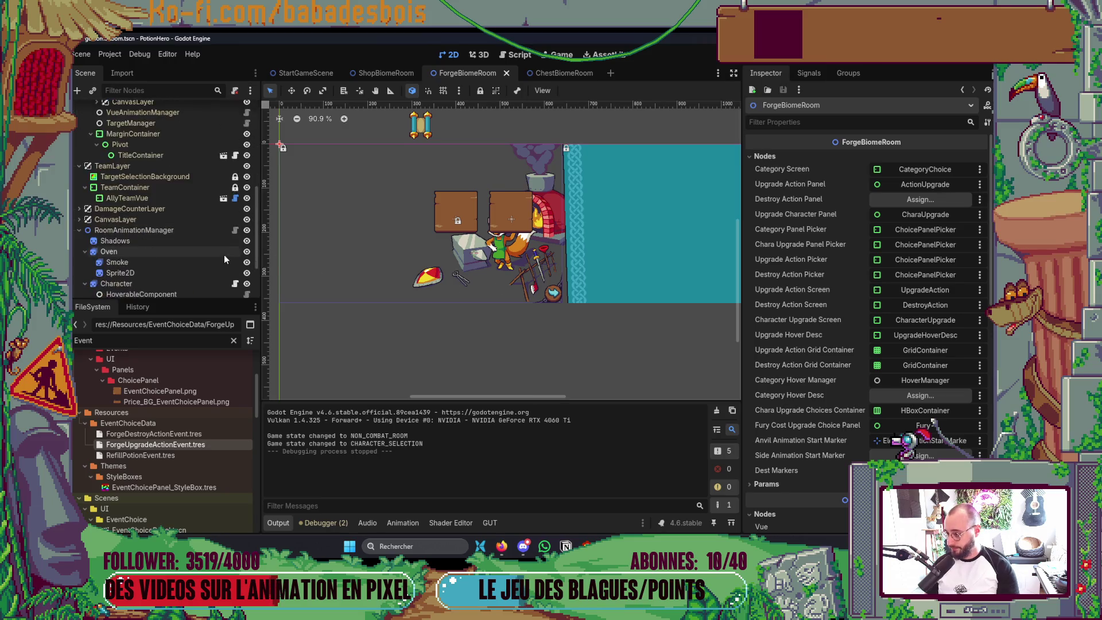
pyautogui.scroll(-2, 224, 253)
# Duplicate ElemAnimationStartMarker, nudge the copy up-right, save, and rename it SideMarker
pyautogui.click(136, 288)
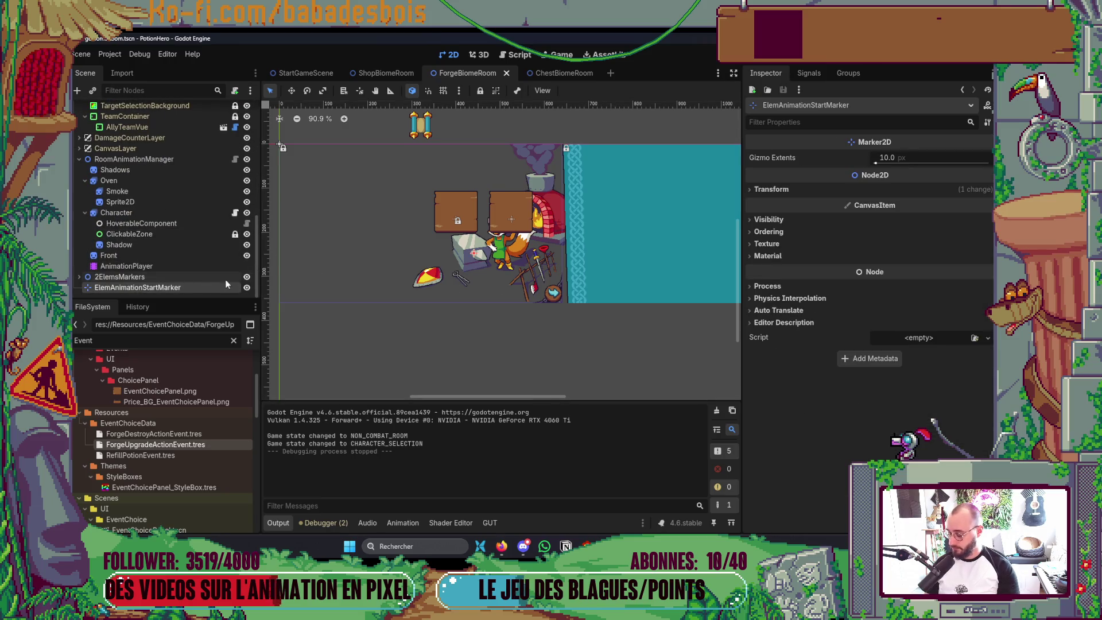
pyautogui.hotkey('ctrl', 'd')
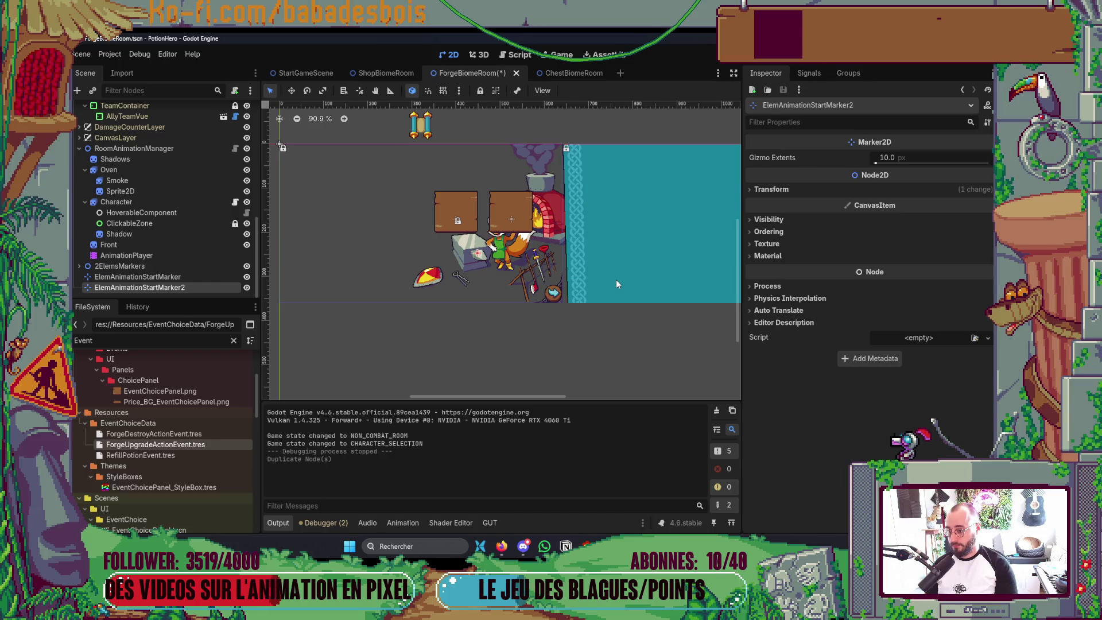
pyautogui.press('Right')
pyautogui.press('Right')
pyautogui.press('Right')
pyautogui.press('Right')
pyautogui.press('Right')
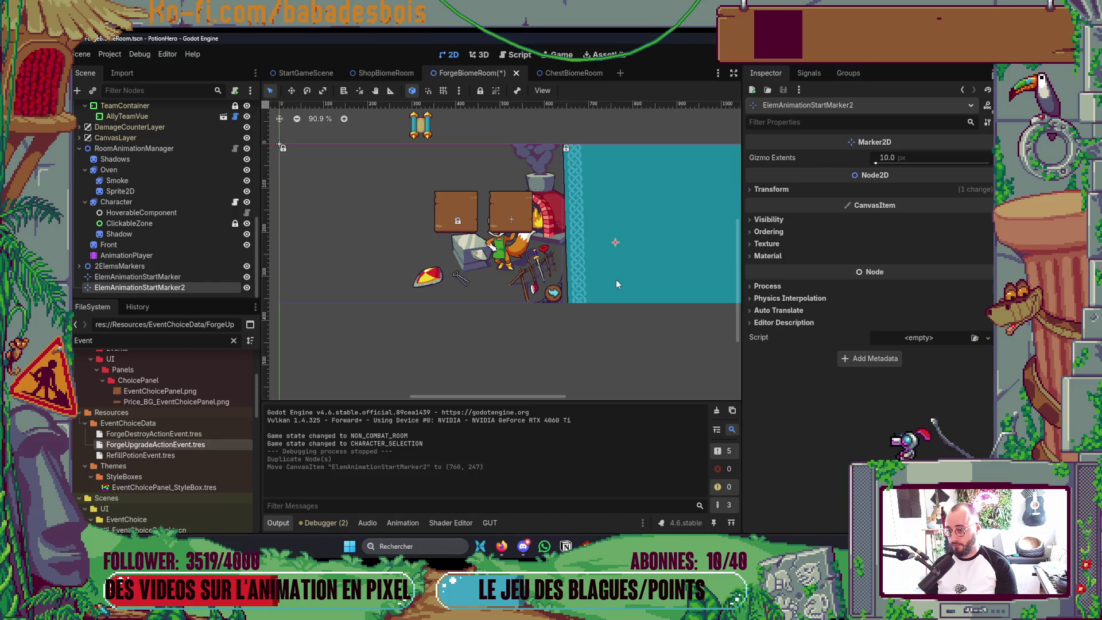
pyautogui.press('Up')
pyautogui.hotkey('ctrl', 's')
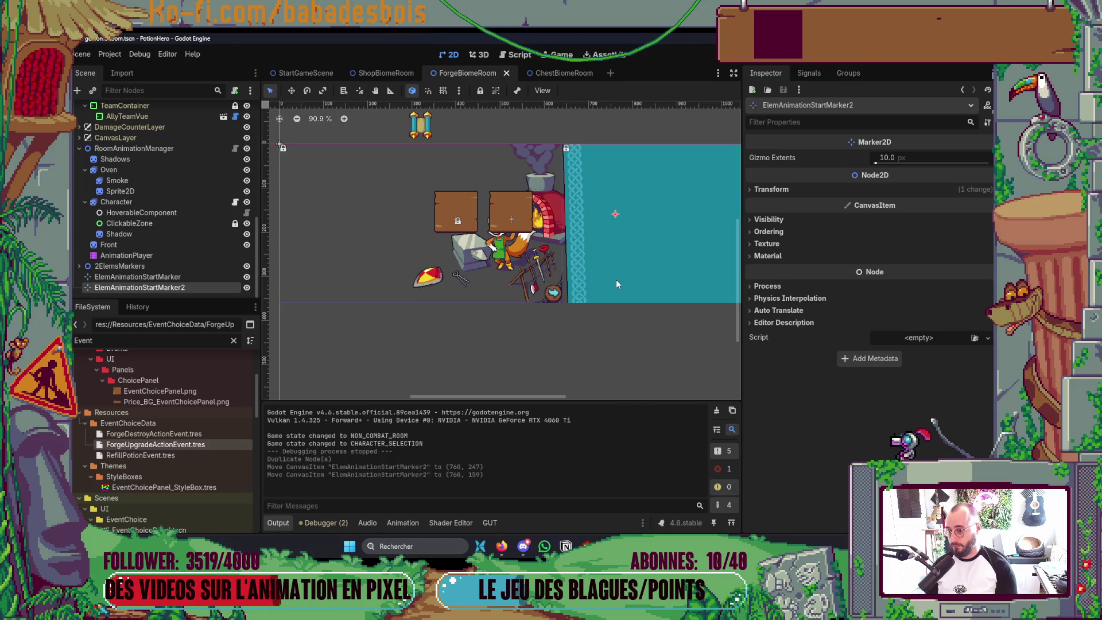
pyautogui.doubleClick(195, 287)
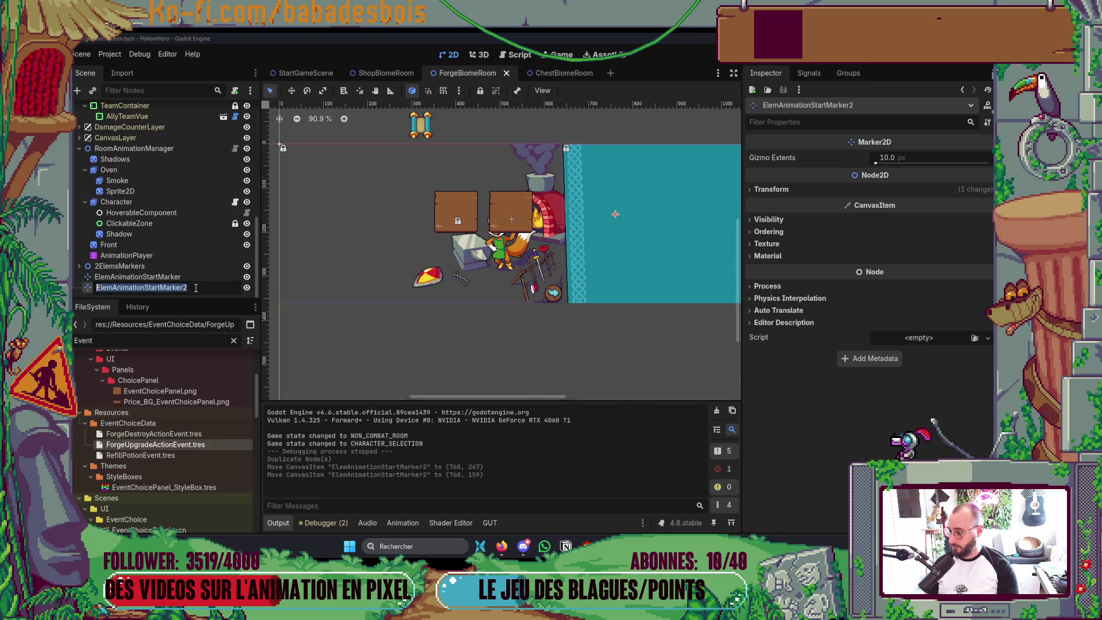
pyautogui.write('DS')
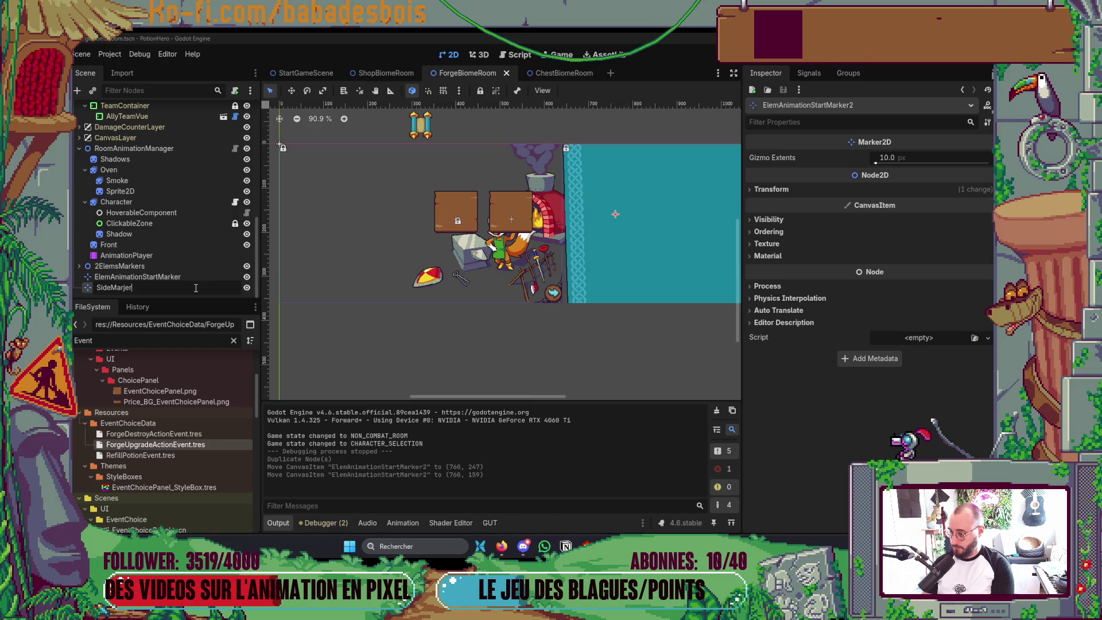
pyautogui.write('ker')
pyautogui.press('Return')
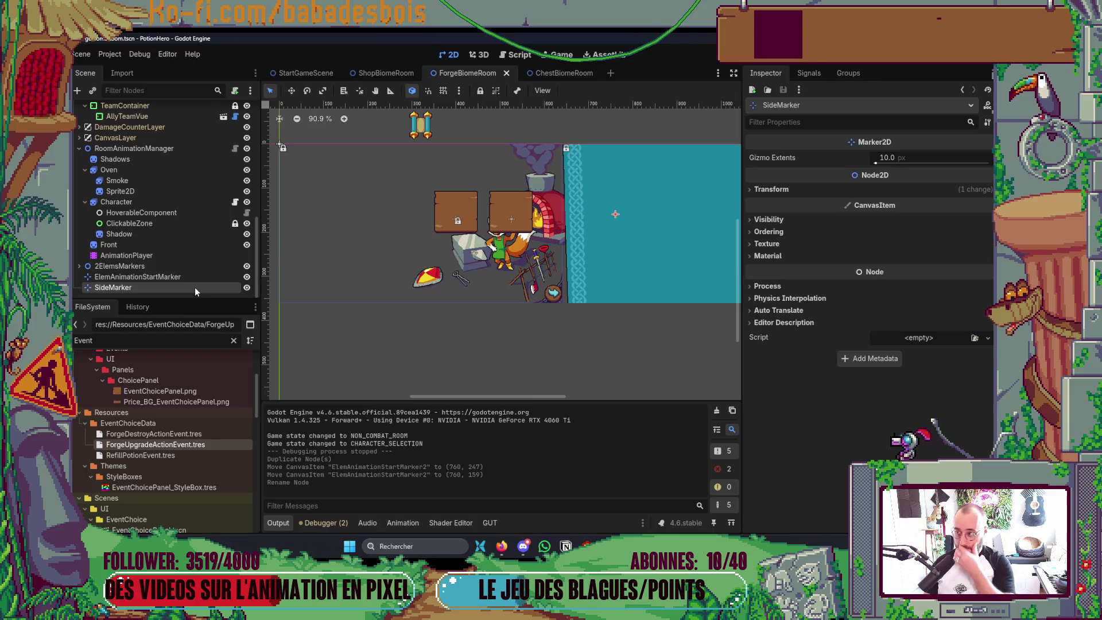
pyautogui.scroll(10, 195, 287)
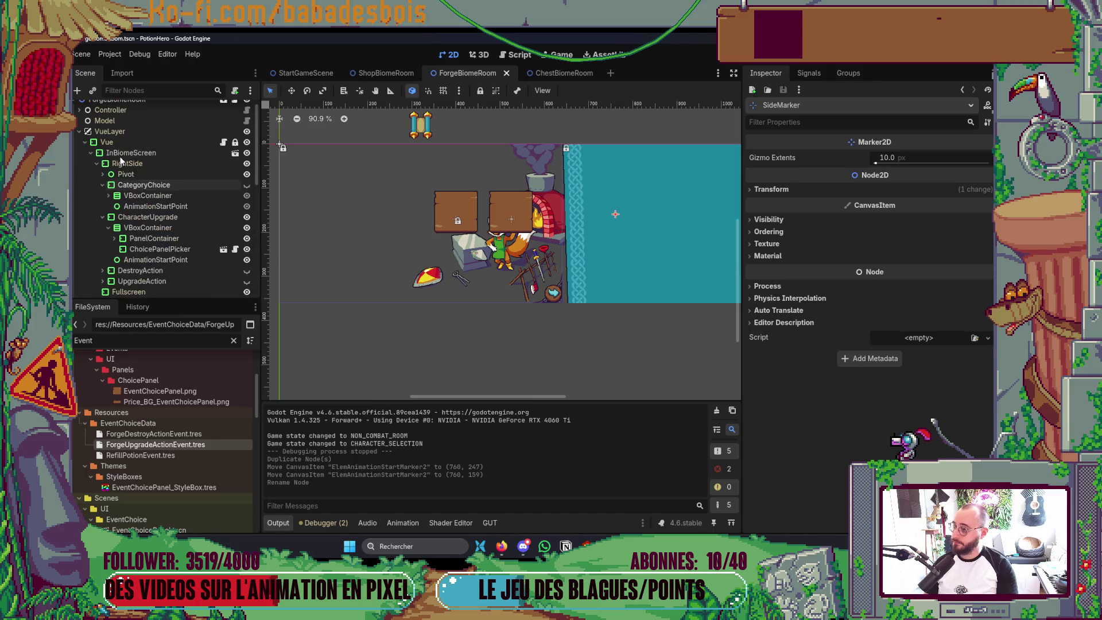
# Collapse the Vue, VueLayer and RoomAnimationManager branches and select the ForgeBiomeRoom root
pyautogui.click(89, 153)
pyautogui.click(81, 142)
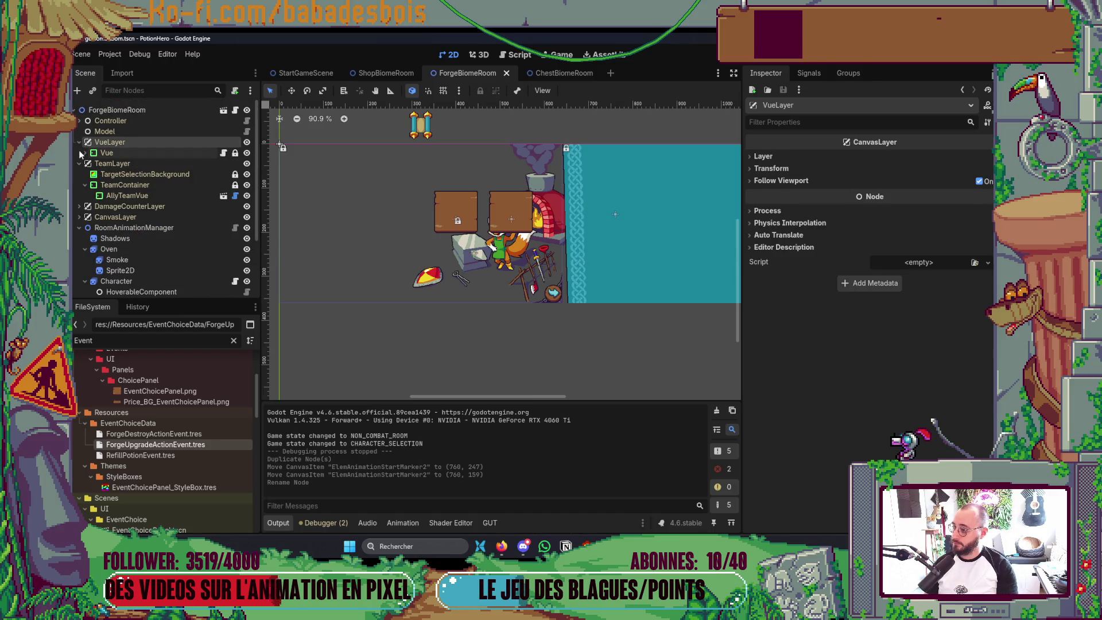
pyautogui.click(82, 142)
pyautogui.click(82, 184)
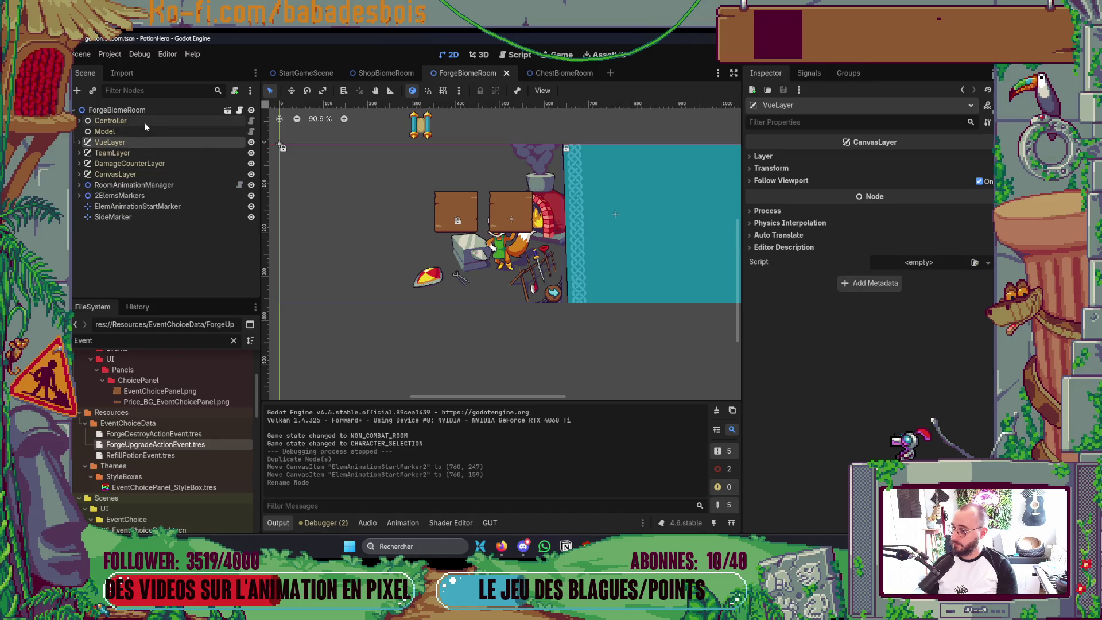
pyautogui.click(121, 110)
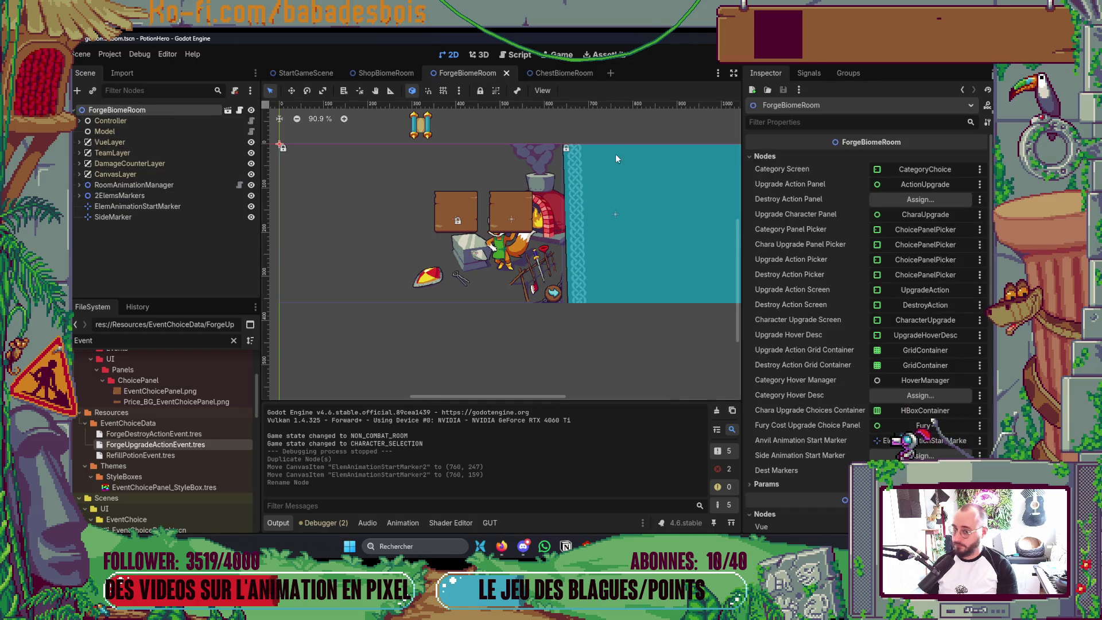
# Assign SideMarker as the Side Animation Start Marker and launch the game
pyautogui.click(918, 455)
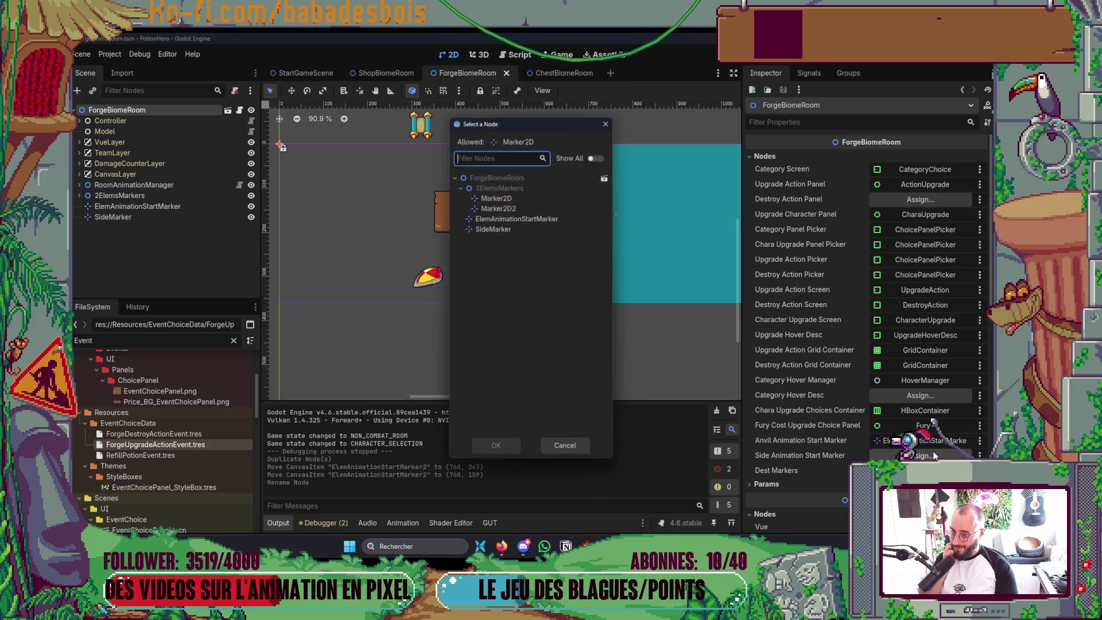
pyautogui.click(526, 232)
pyautogui.doubleClick(531, 229)
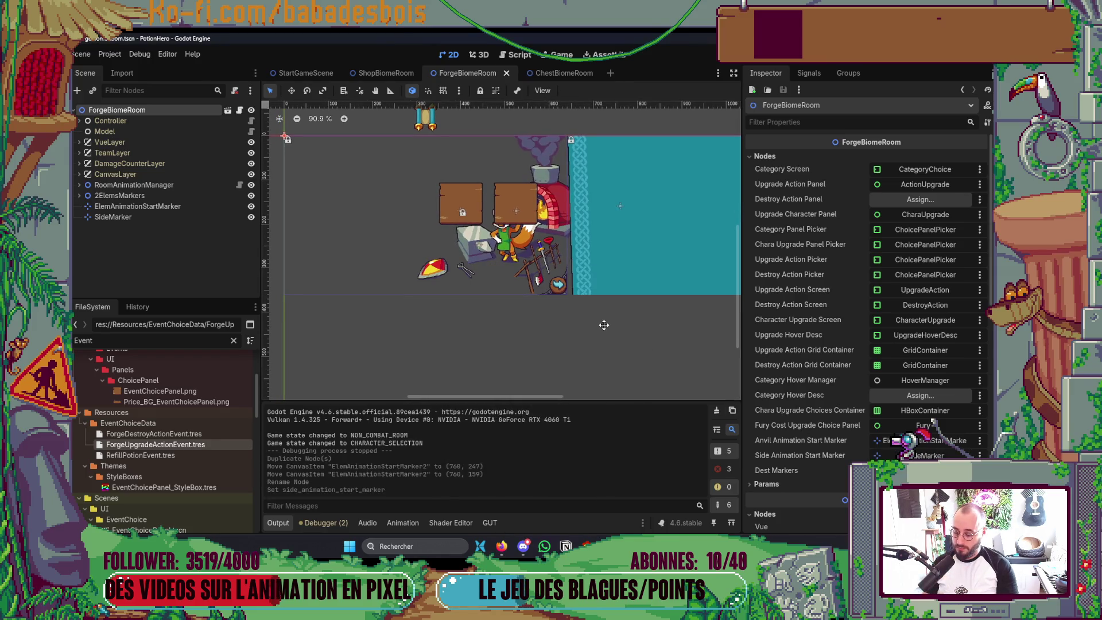
pyautogui.press('F6')
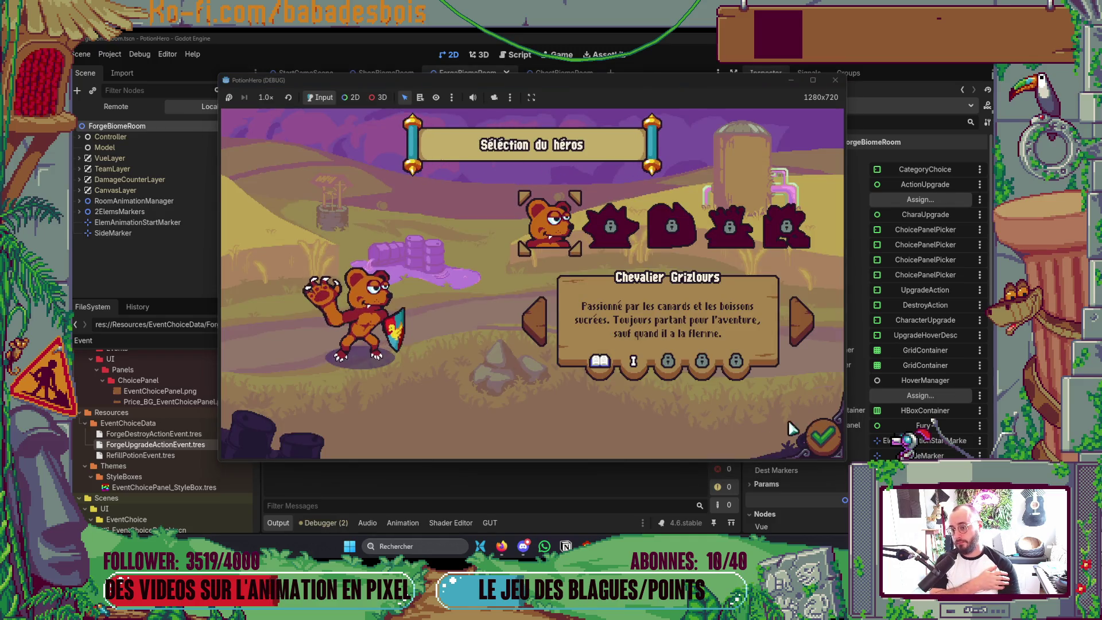
# Start the Réveil de l'ours adventure and enter the Forge room from the biome map
pyautogui.click(823, 444)
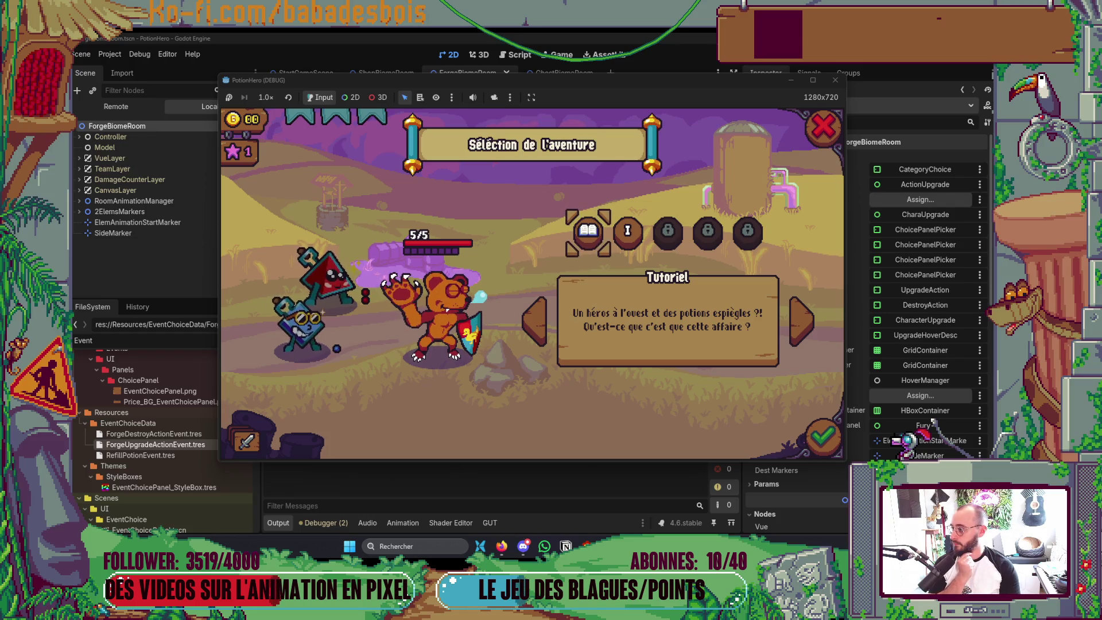
pyautogui.press('Right')
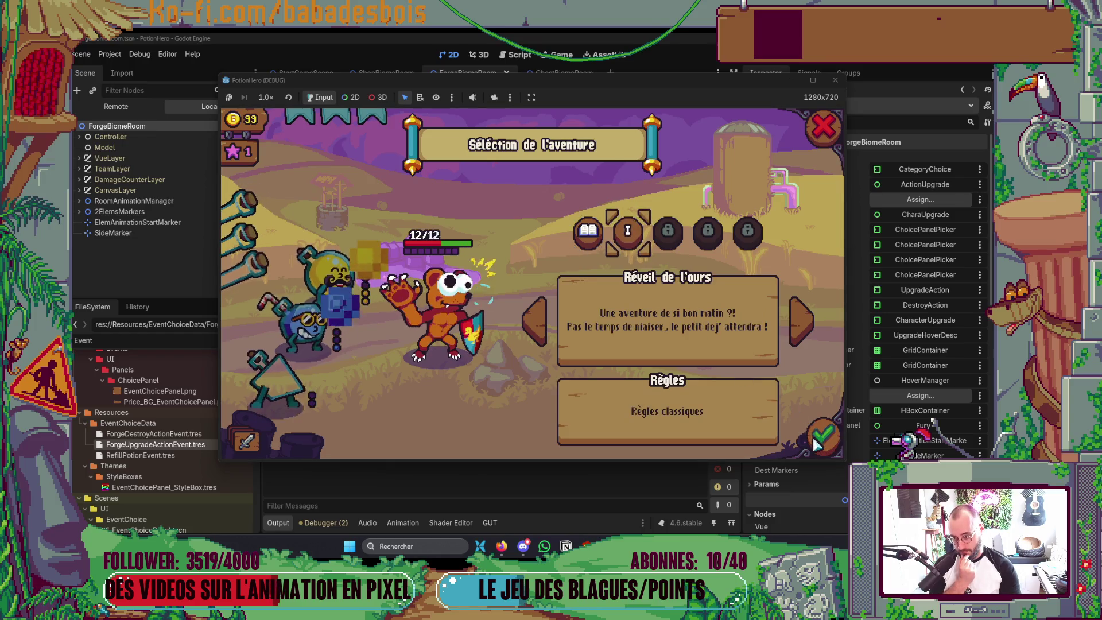
pyautogui.click(818, 441)
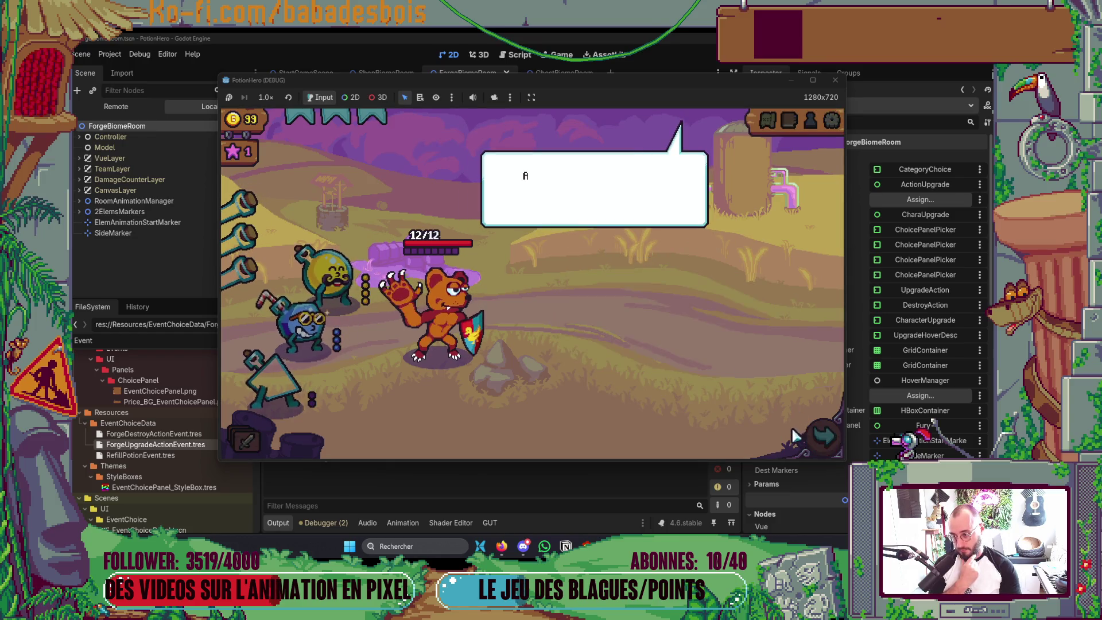
pyautogui.click(634, 358)
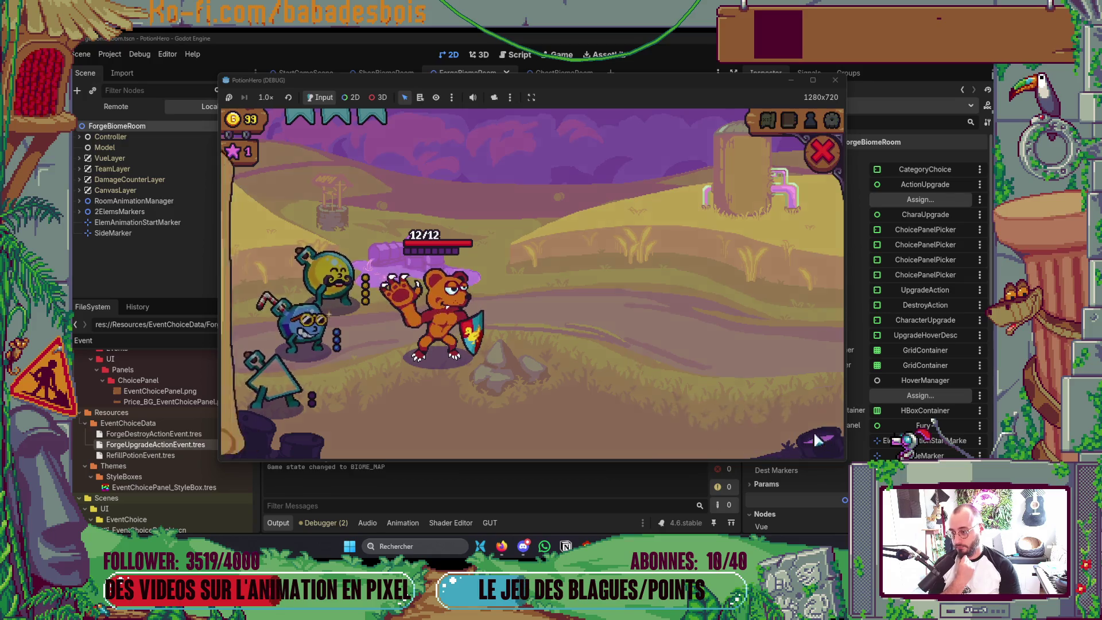
pyautogui.click(326, 312)
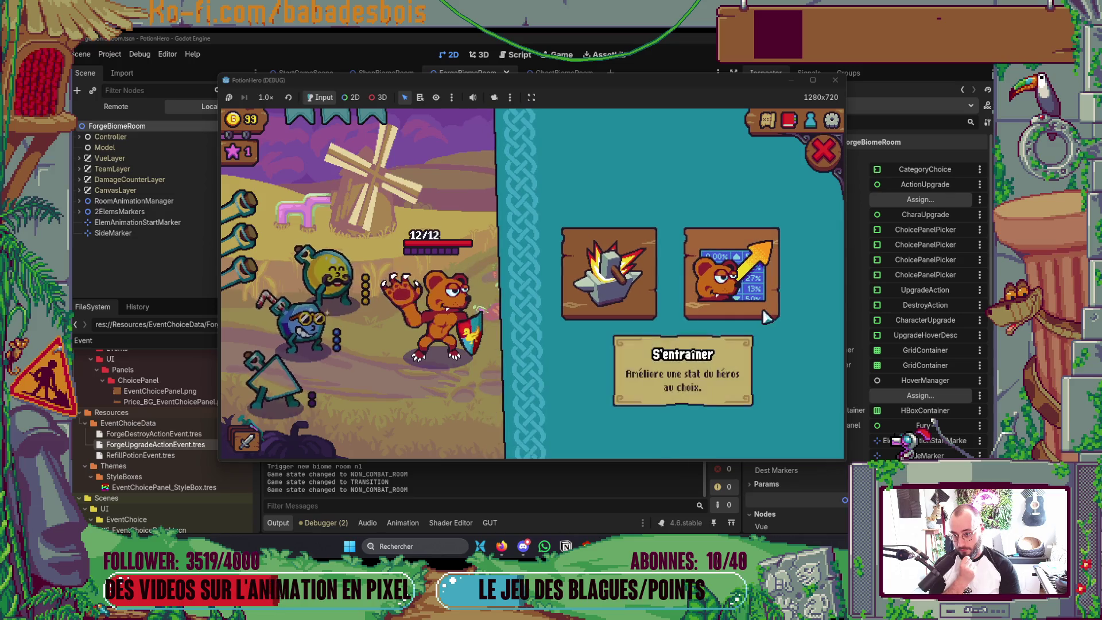
# Pick stat training, close the choices to trigger the disappear animation, and re-enter the forge
pyautogui.click(765, 315)
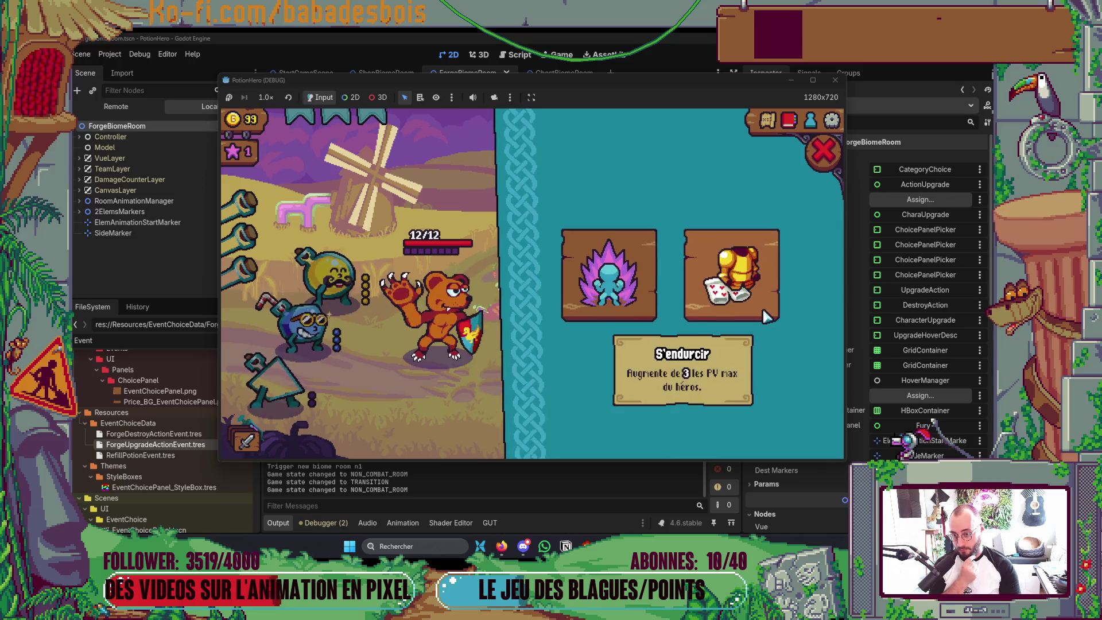
pyautogui.click(824, 158)
pyautogui.click(613, 300)
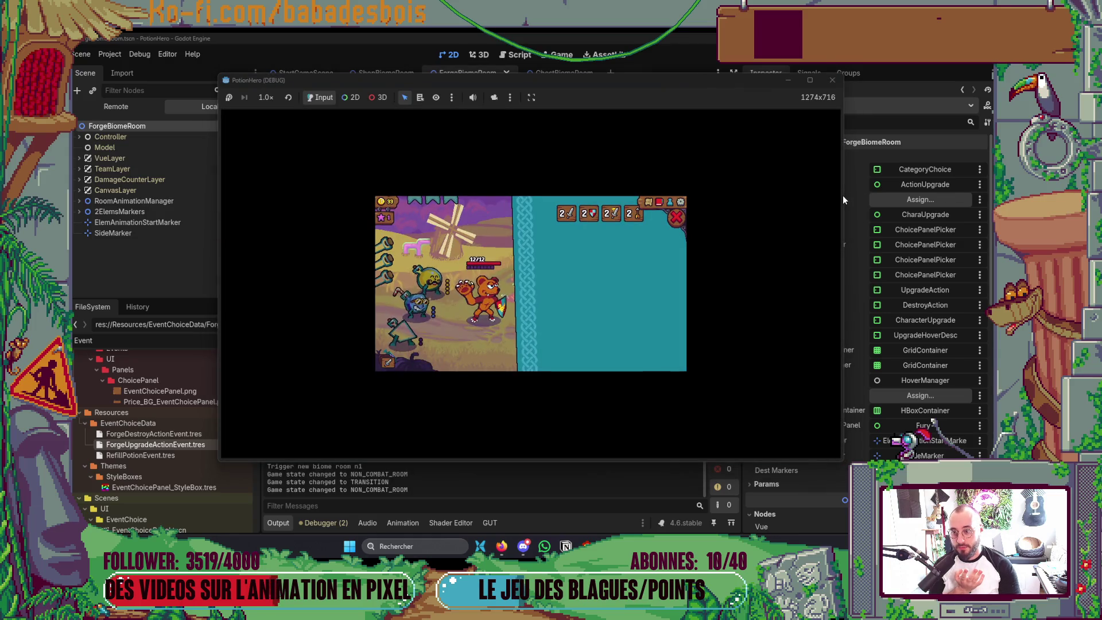
pyautogui.moveTo(843, 196); pyautogui.dragTo(853, 201)
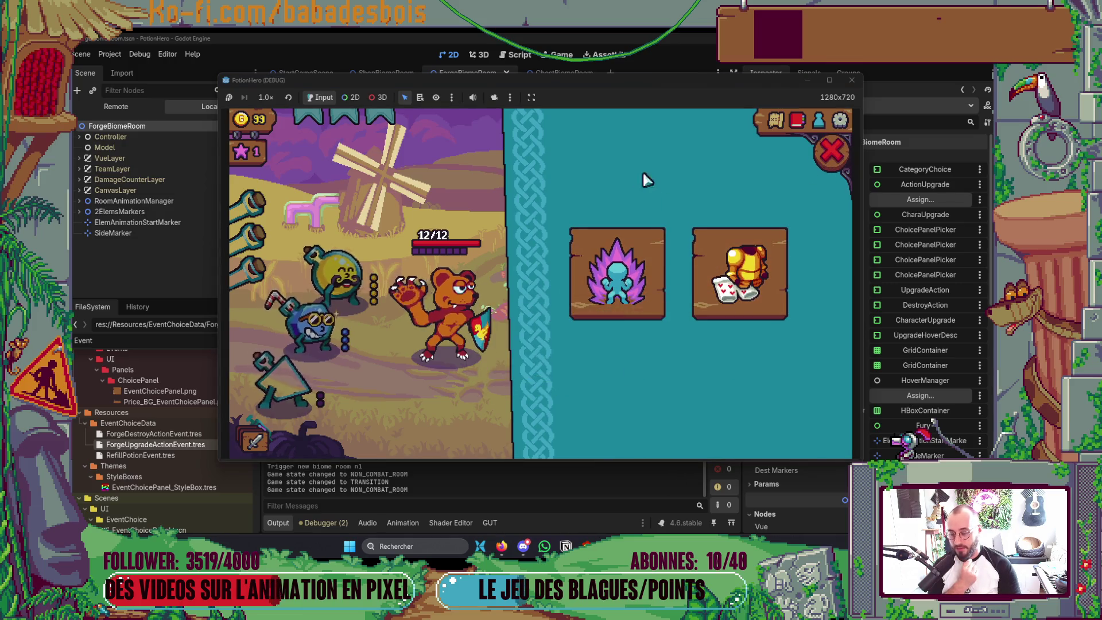
pyautogui.click(766, 281)
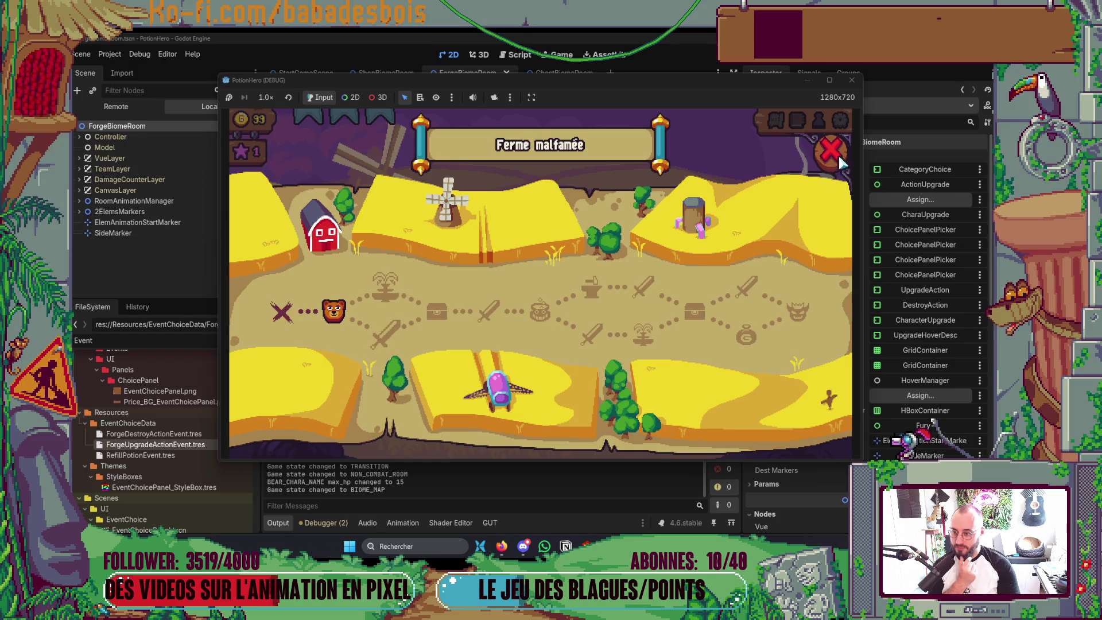
pyautogui.click(840, 160)
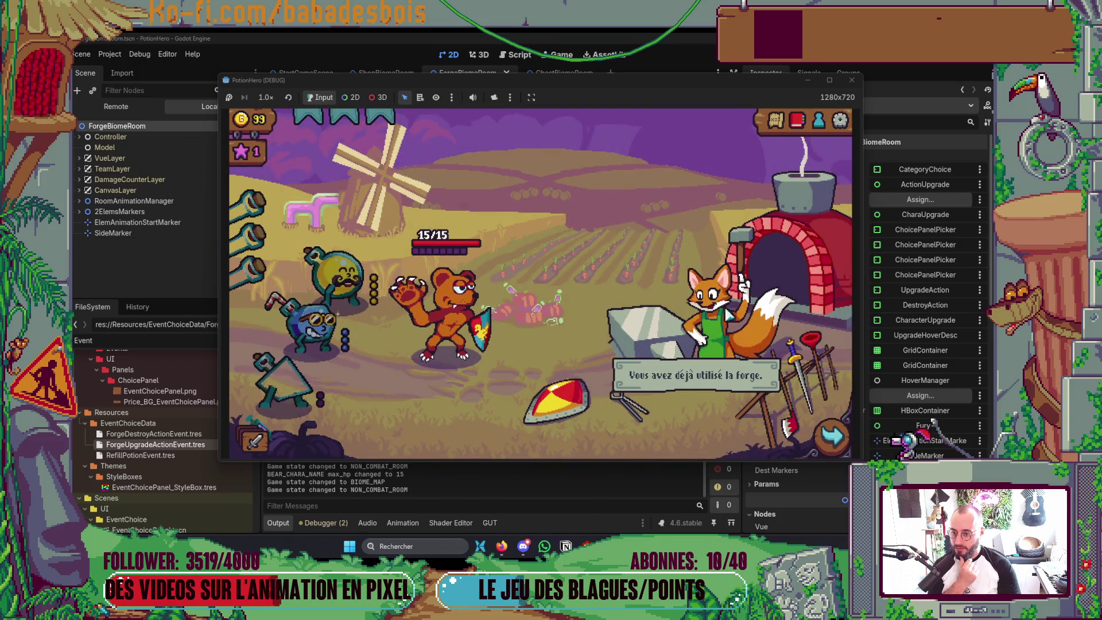
# Close the running game, glance at the code editor, and return to Godot
pyautogui.click(851, 80)
pyautogui.hotkey('alt', 'Tab')
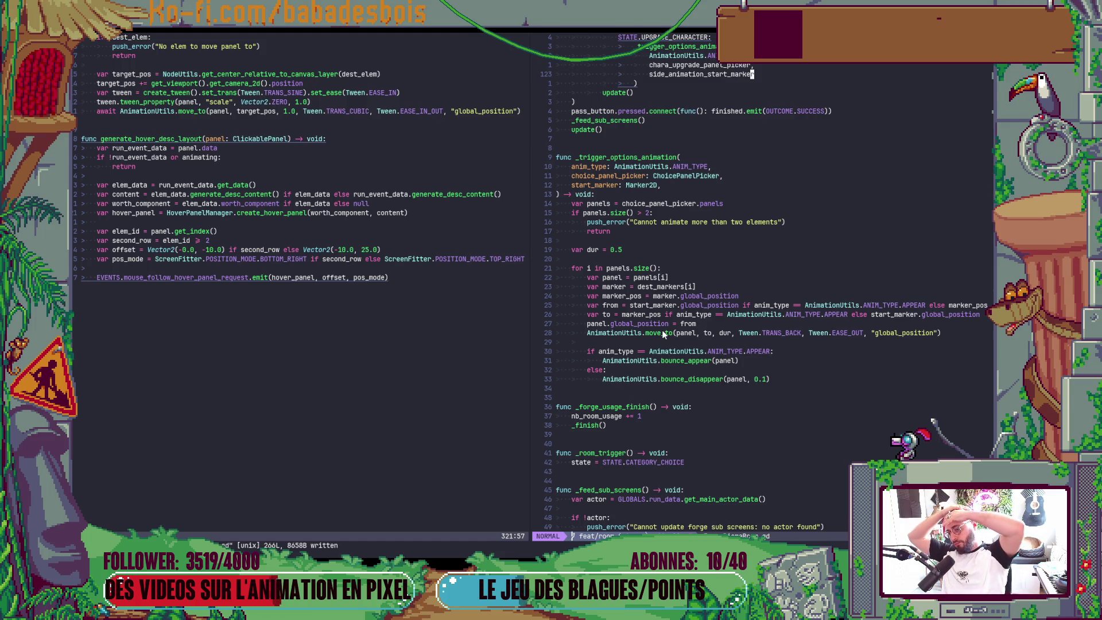
pyautogui.hotkey('alt', 'Tab')
pyautogui.hotkey('alt', 'Tab')
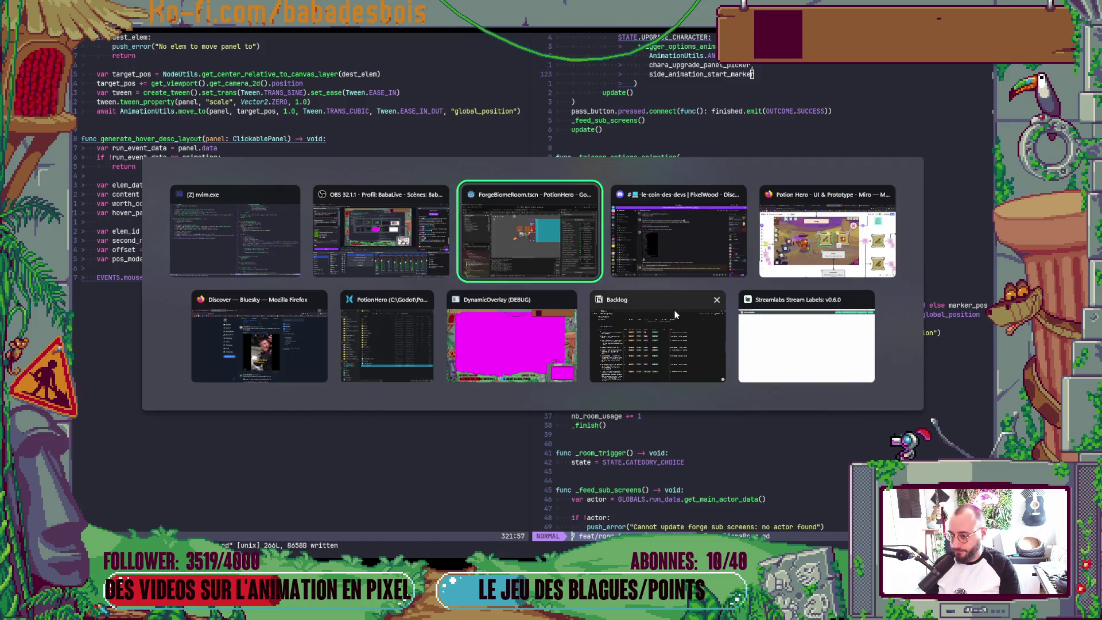
pyautogui.scroll(3, 574, 321)
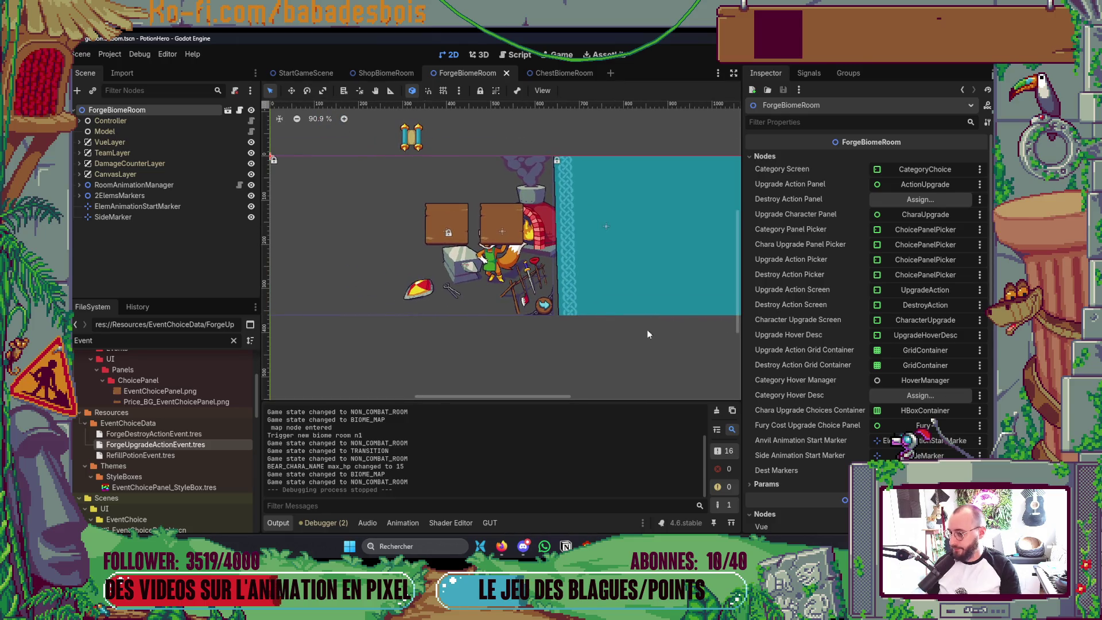
# Undo an accidental nudge of the room in the 2D view and pan to the forge scene
pyautogui.moveTo(458, 203); pyautogui.dragTo(459, 204)
pyautogui.keyDown('alt'); pyautogui.rightClick(445, 208); pyautogui.keyUp('alt')
pyautogui.click(164, 249)
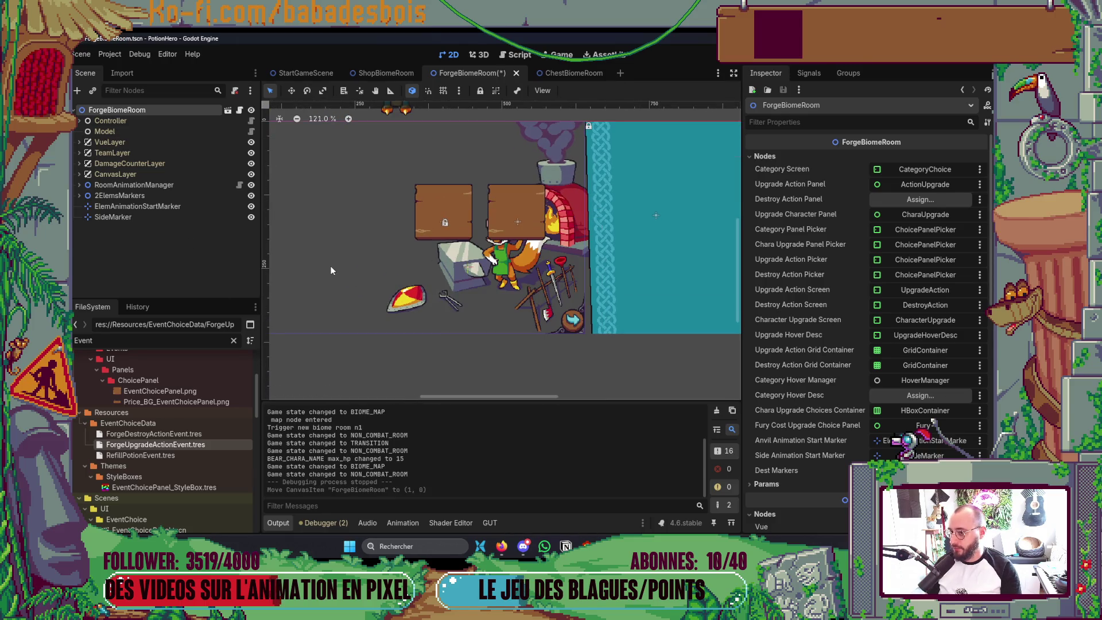
pyautogui.hotkey('ctrl', 's')
pyautogui.moveTo(476, 296); pyautogui.dragTo(554, 314)
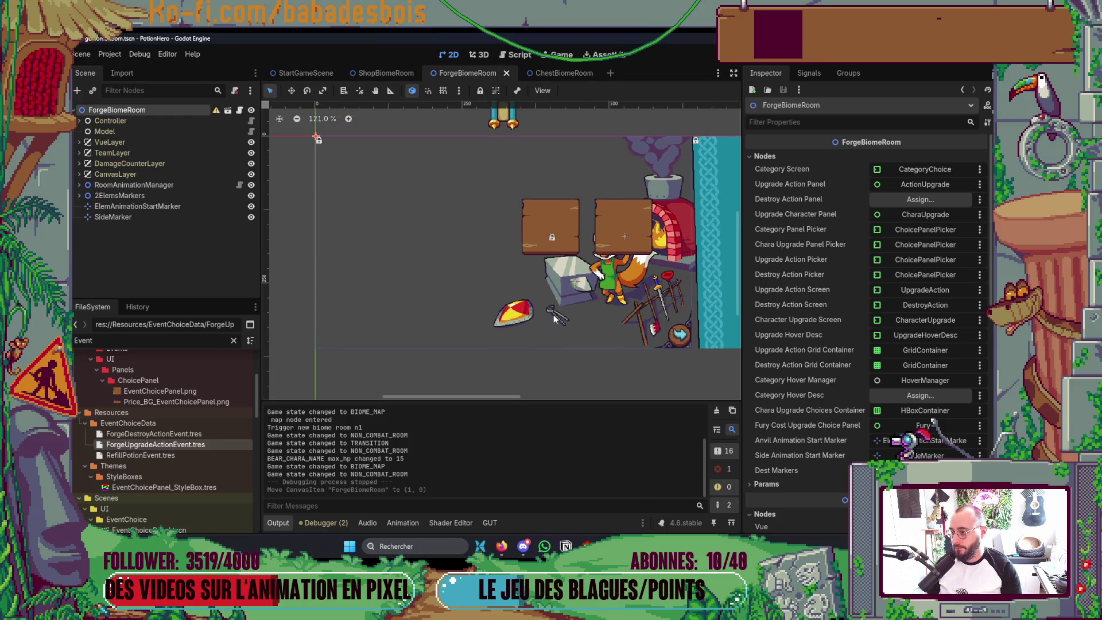
# Expand VueLayer, frame the PanelContainer in view, and select the VBoxContainer
pyautogui.click(79, 141)
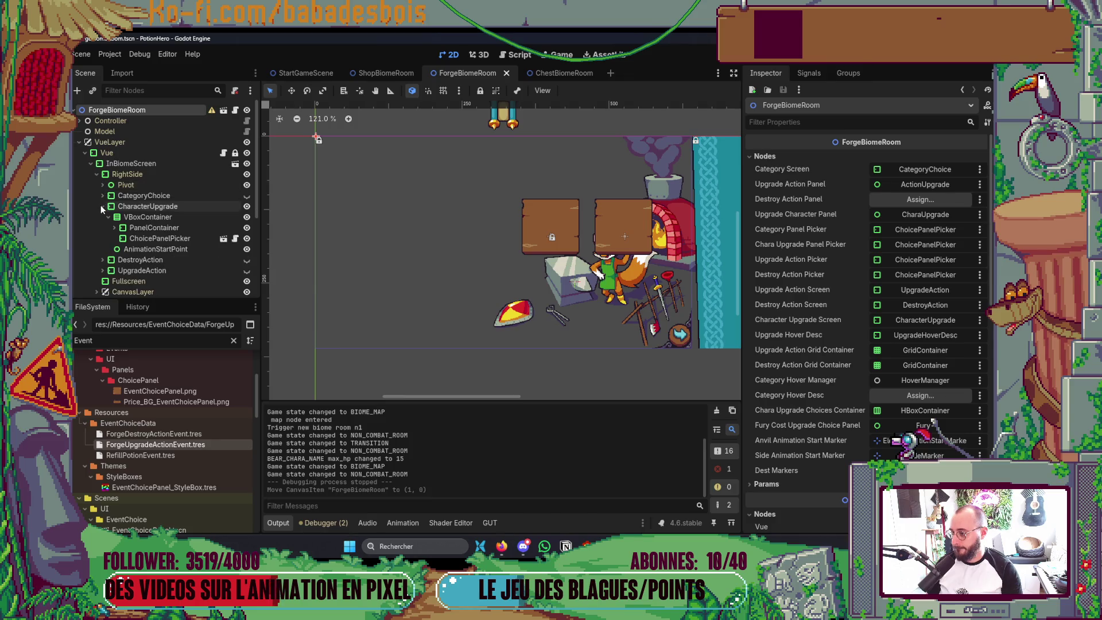
pyautogui.click(147, 228)
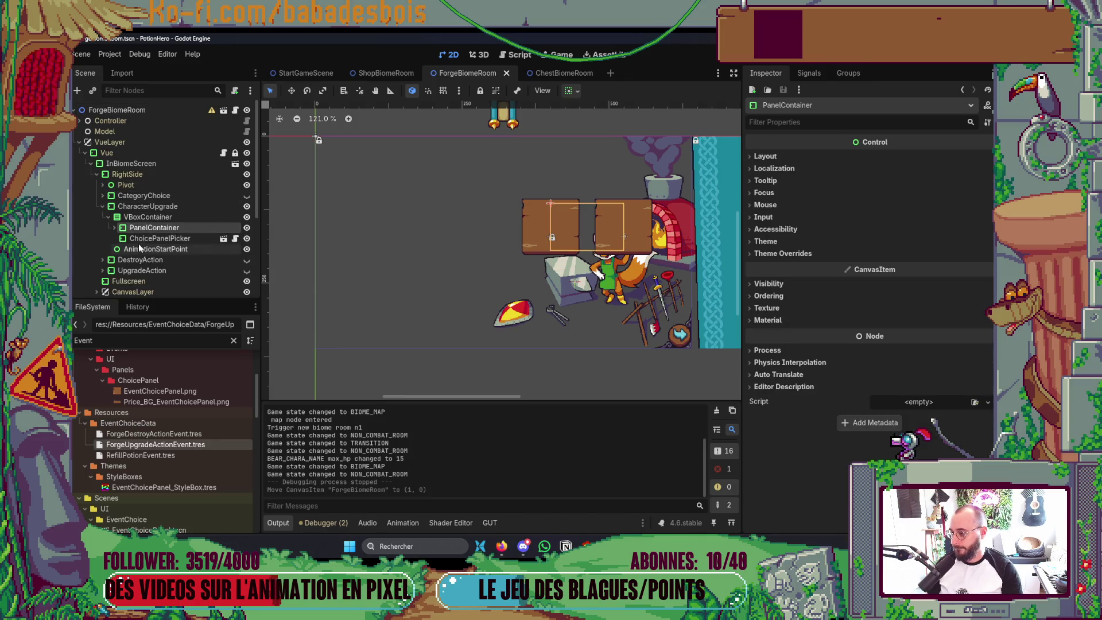
pyautogui.press('f')
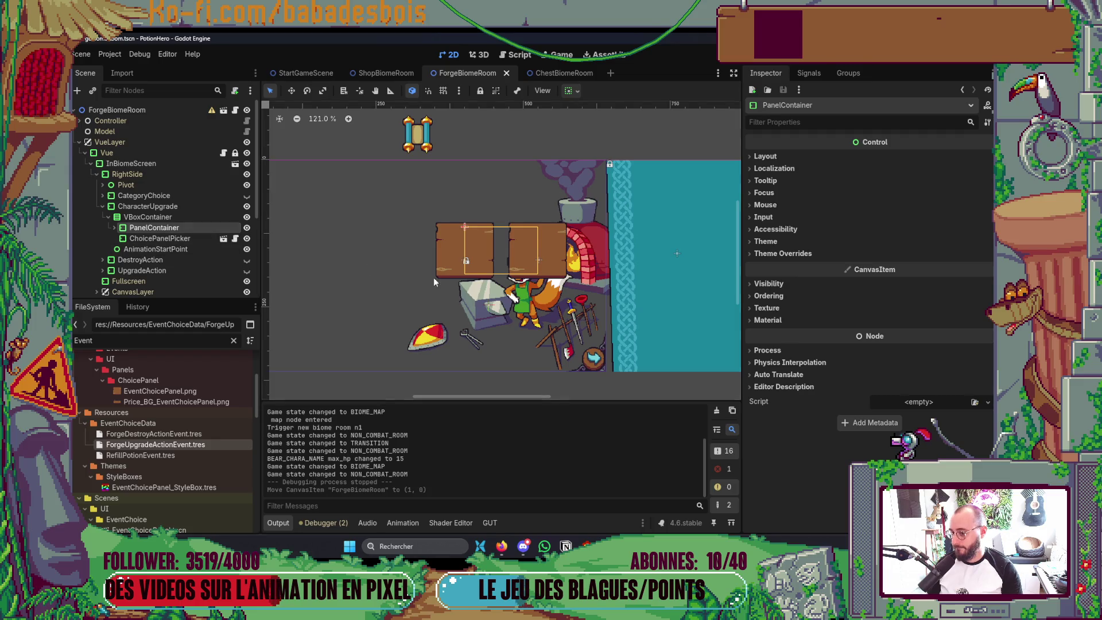
pyautogui.moveTo(433, 278); pyautogui.dragTo(448, 253)
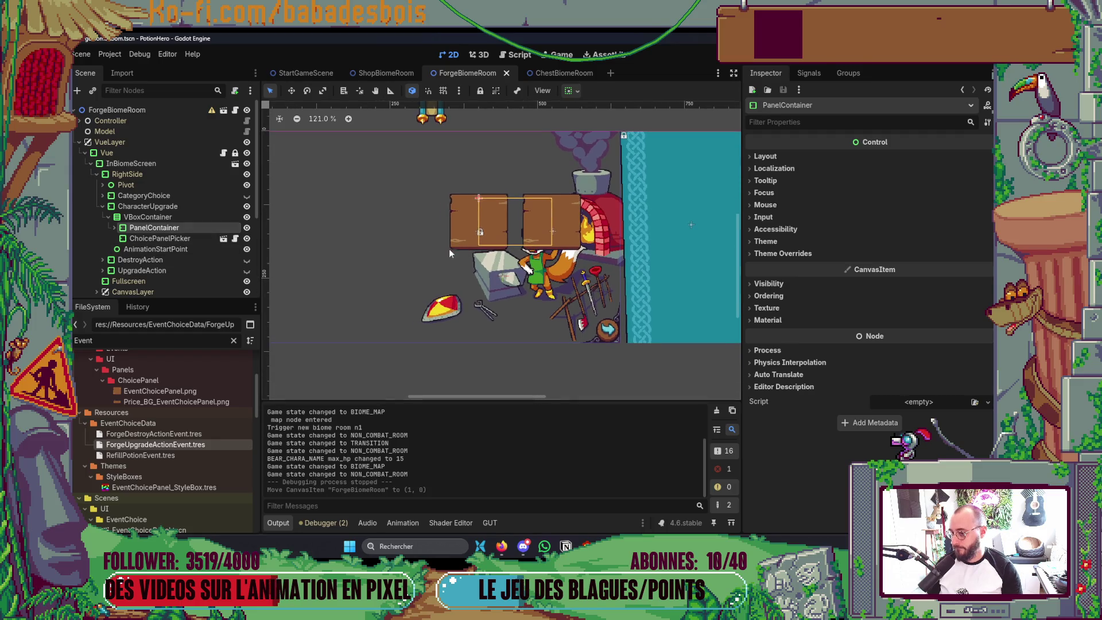
pyautogui.click(151, 216)
# Add a Control child named Pivot under VBoxContainer and move PanelContainer into it
pyautogui.rightClick(157, 217)
pyautogui.click(191, 228)
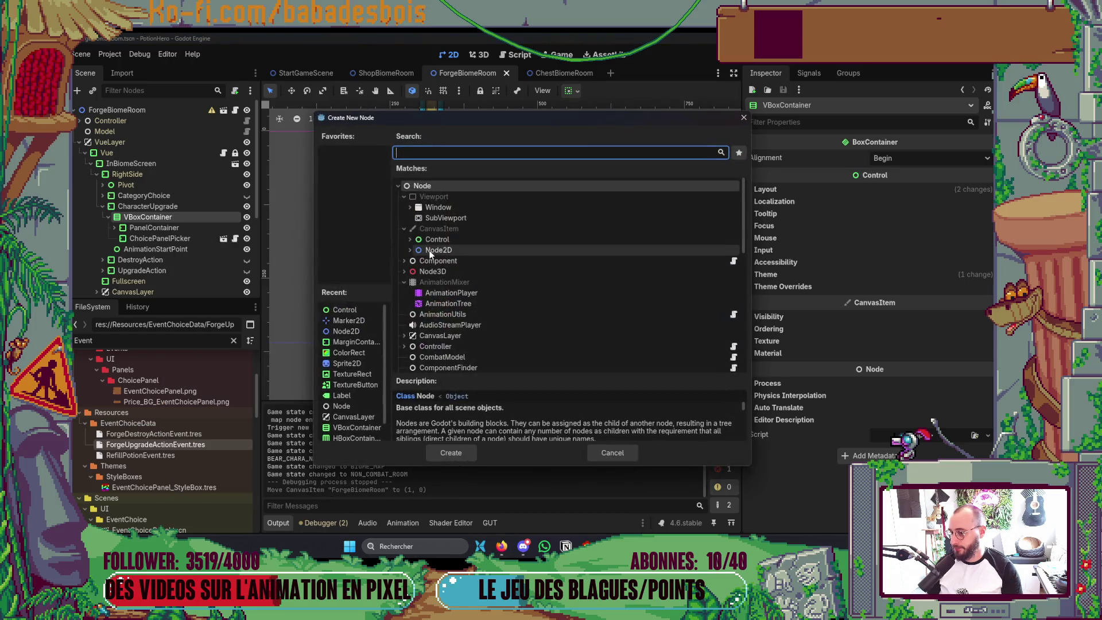
pyautogui.doubleClick(441, 240)
pyautogui.doubleClick(164, 252)
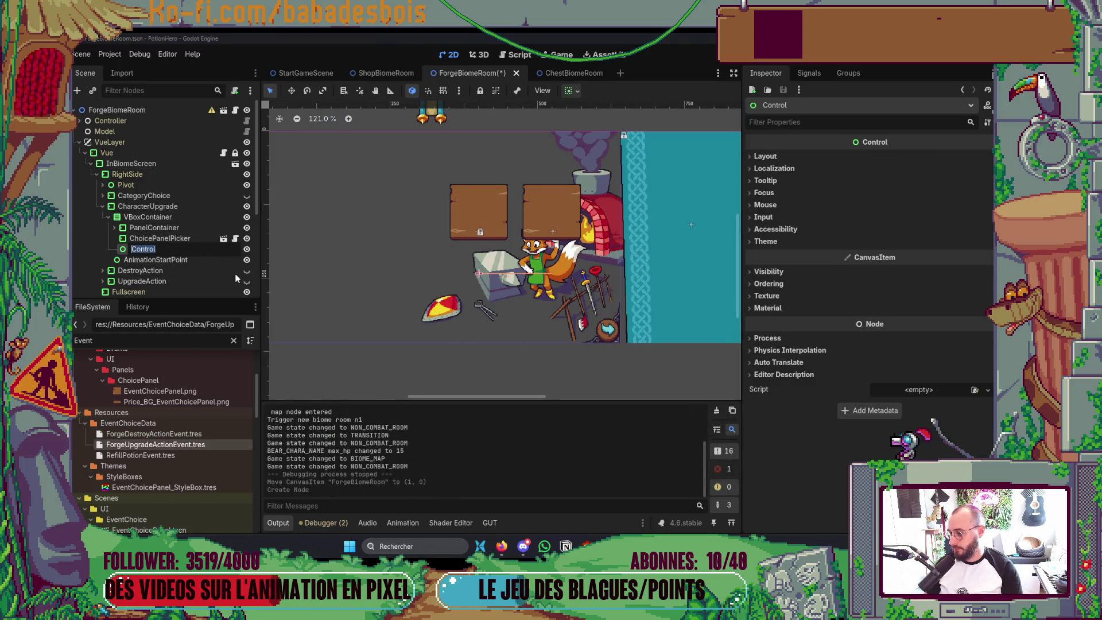
pyautogui.write('Pivot')
pyautogui.press('Return')
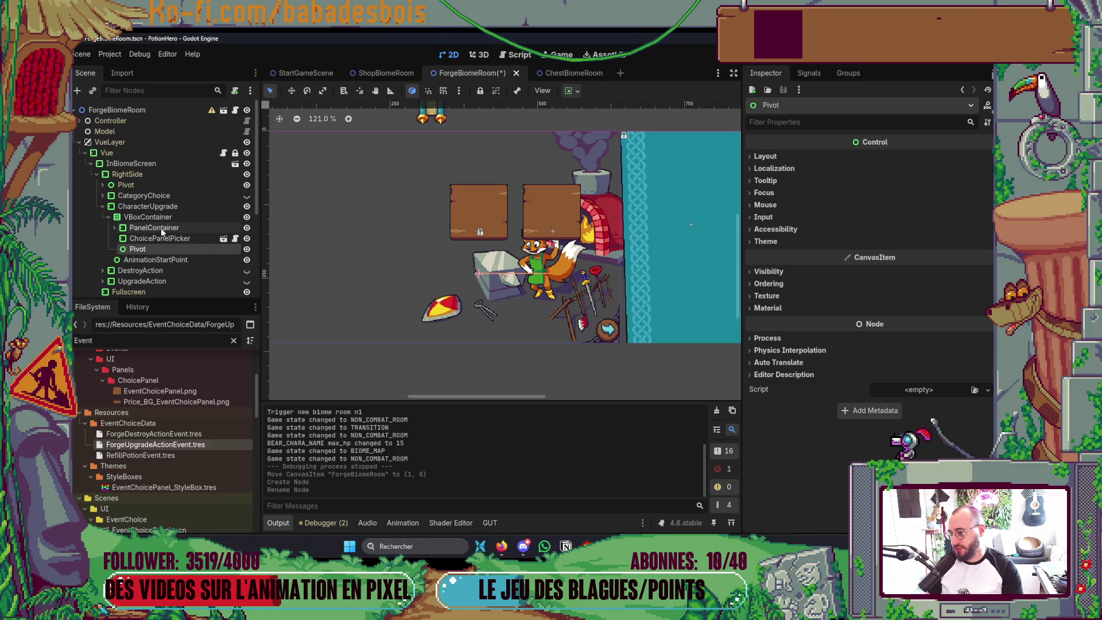
pyautogui.moveTo(159, 228); pyautogui.dragTo(160, 249)
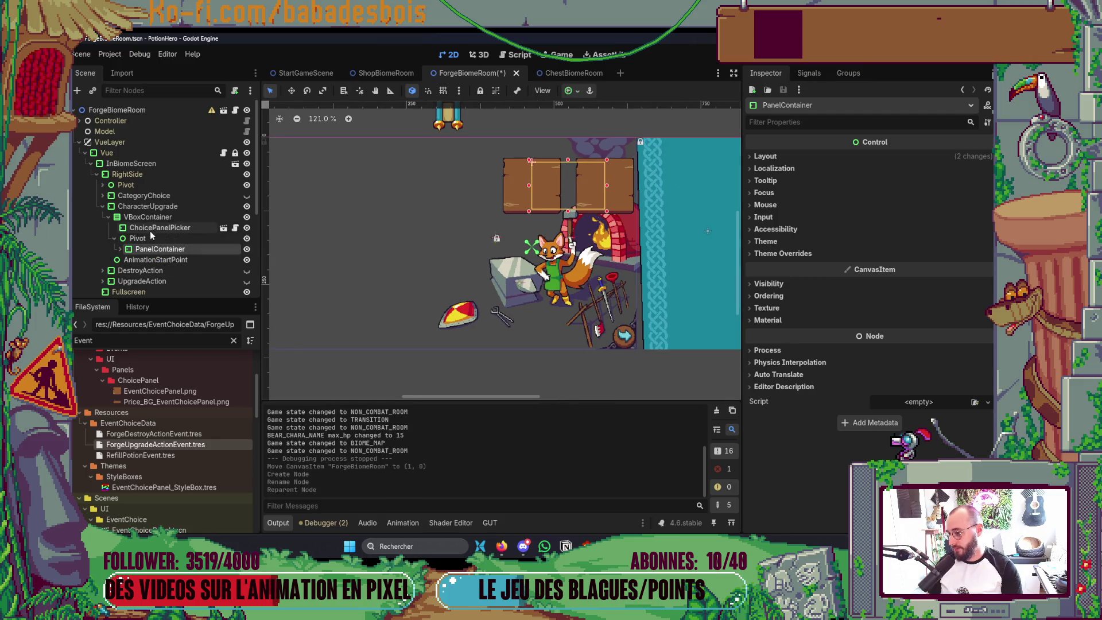
# Add a second Control child named Pivot2 and move ChoicePanelPicker into it
pyautogui.rightClick(183, 217)
pyautogui.click(215, 225)
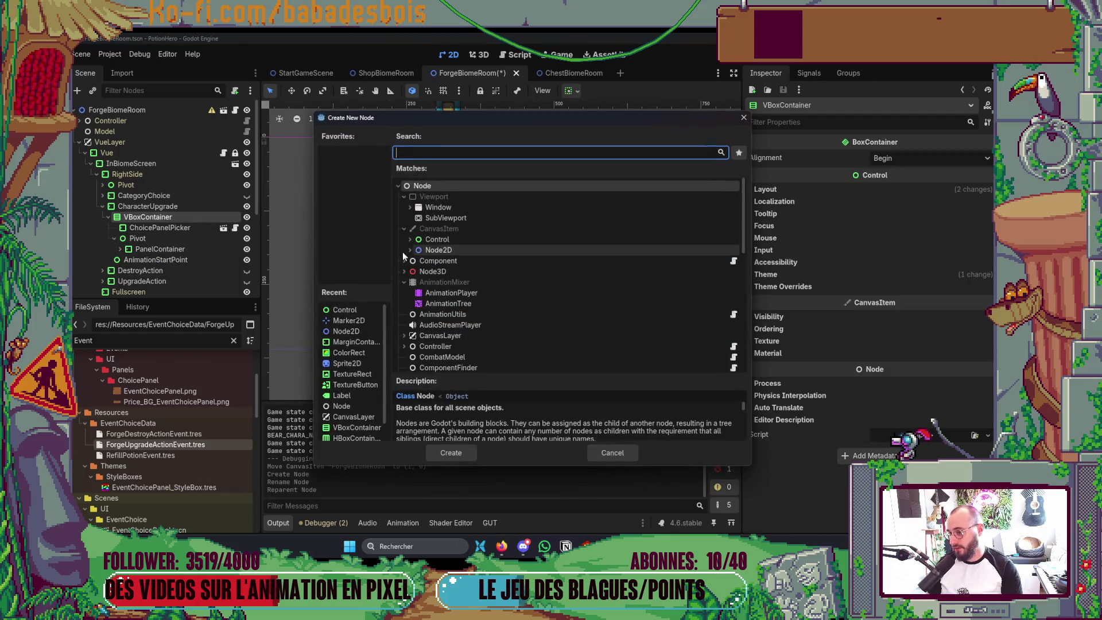
pyautogui.doubleClick(438, 240)
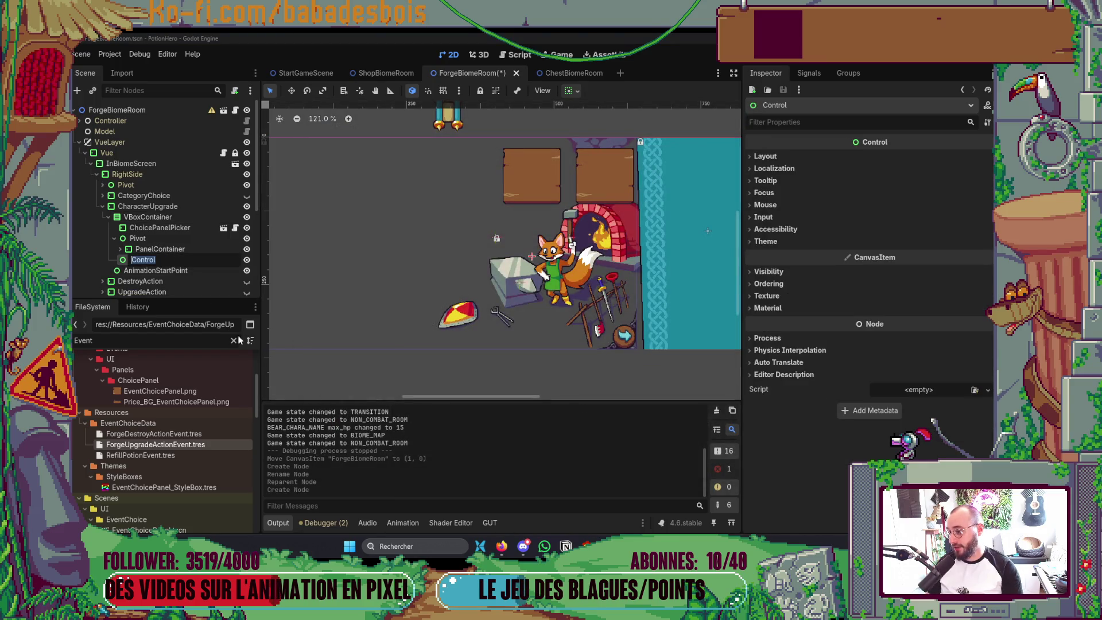
pyautogui.write('Pi')
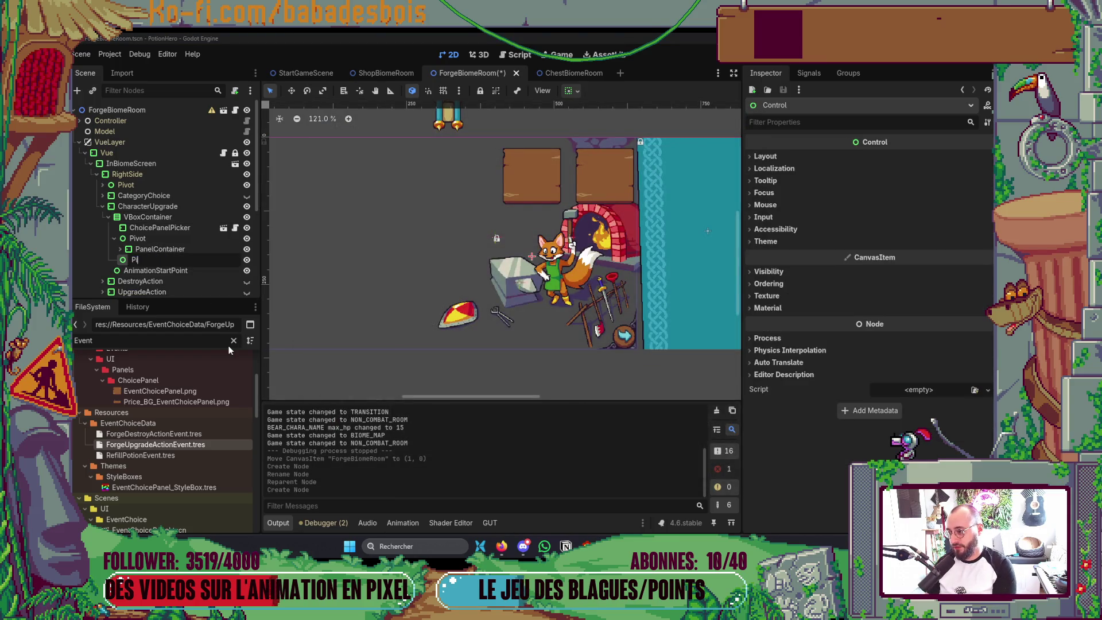
pyautogui.write('vot')
pyautogui.press('Return')
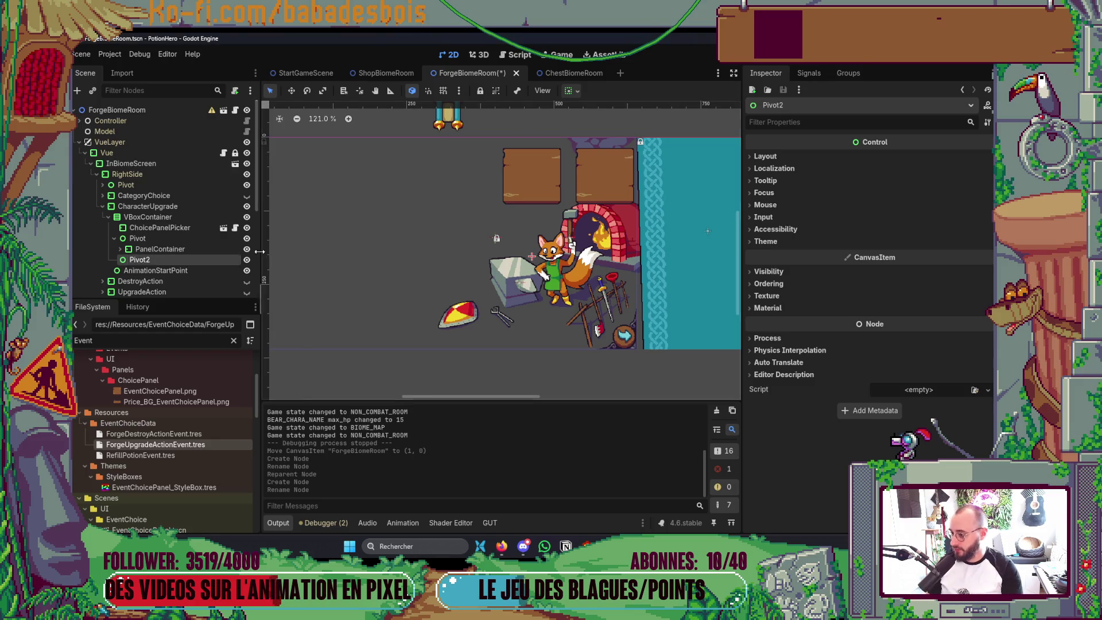
pyautogui.moveTo(159, 227)
pyautogui.mouseDown()
pyautogui.moveTo(199, 258)
pyautogui.moveTo(163, 259)
pyautogui.mouseUp()
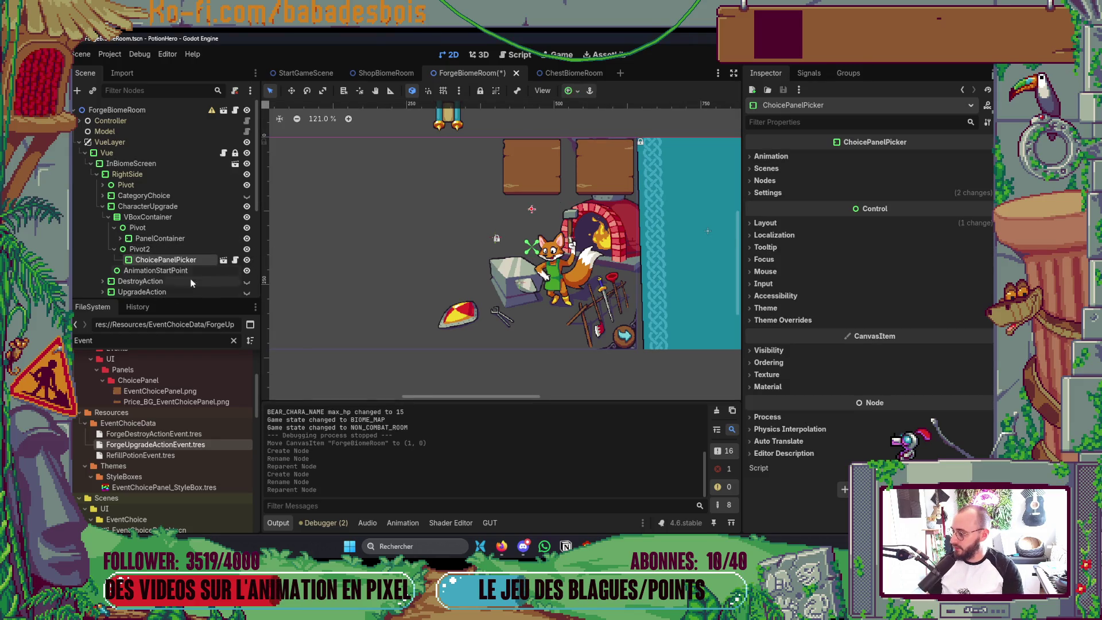
# Reset the PanelContainer's size and position in its Layout Transform properties
pyautogui.click(184, 216)
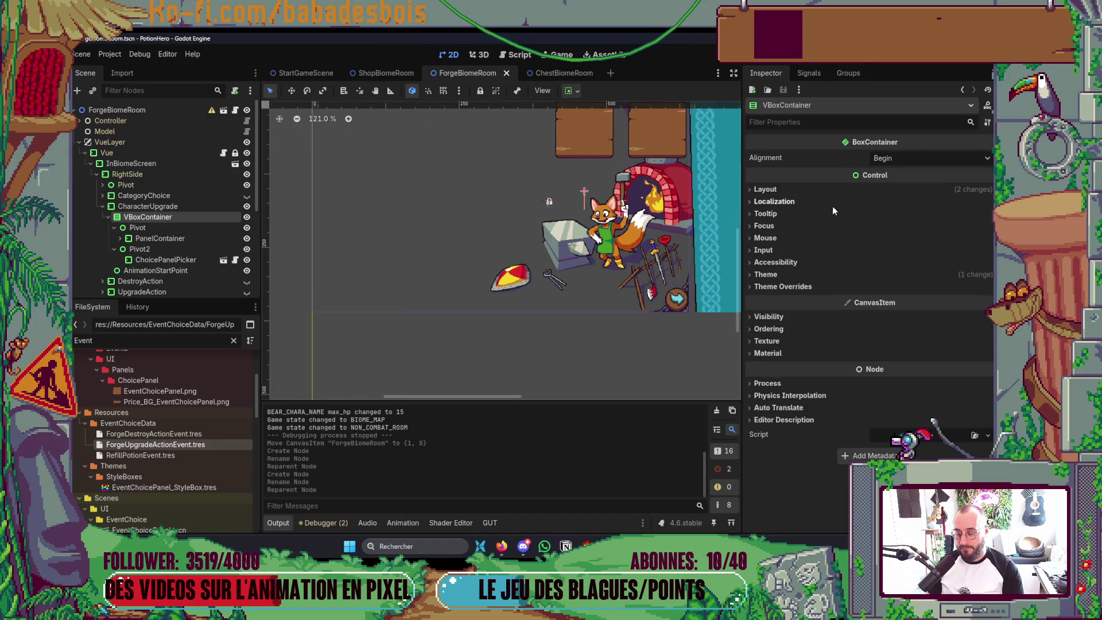
pyautogui.scroll(-3, 556, 202)
pyautogui.scroll(-1, 433, 249)
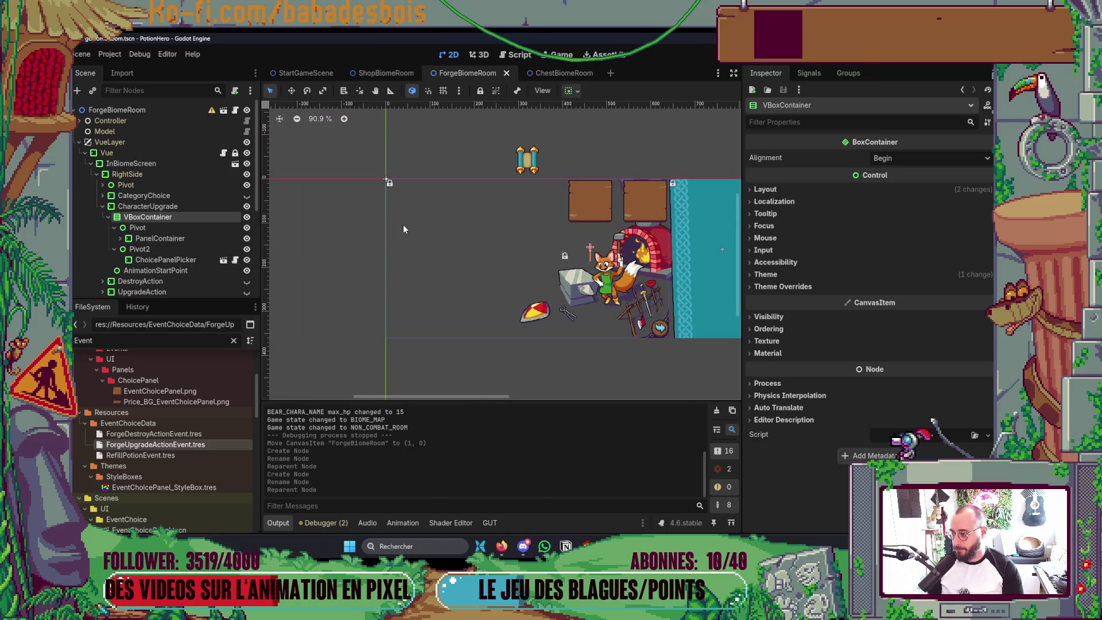
pyautogui.click(198, 238)
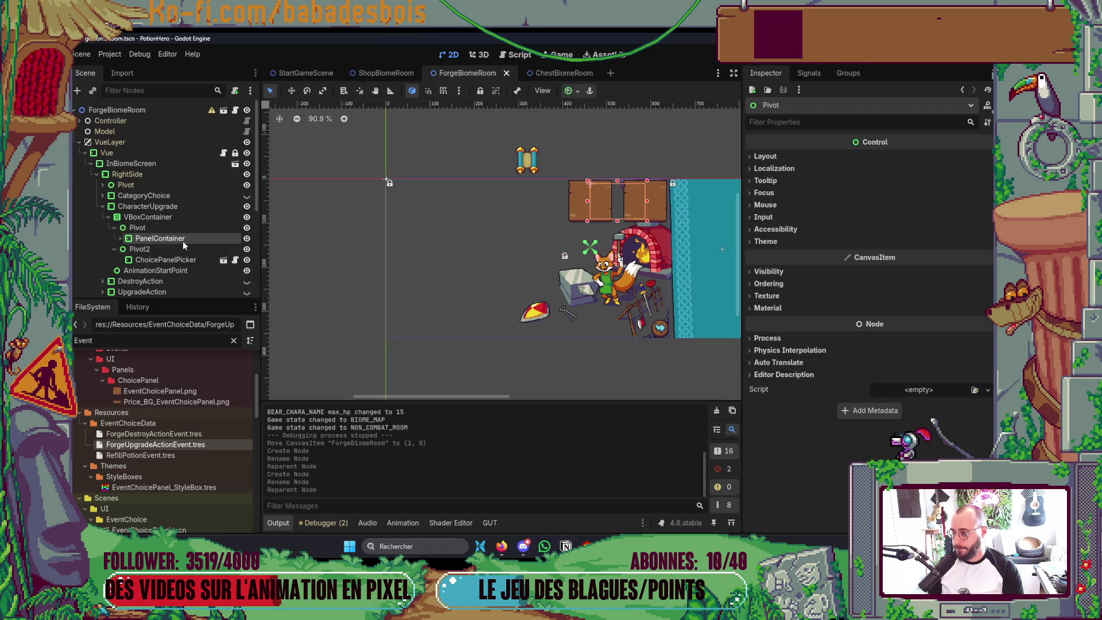
pyautogui.click(765, 156)
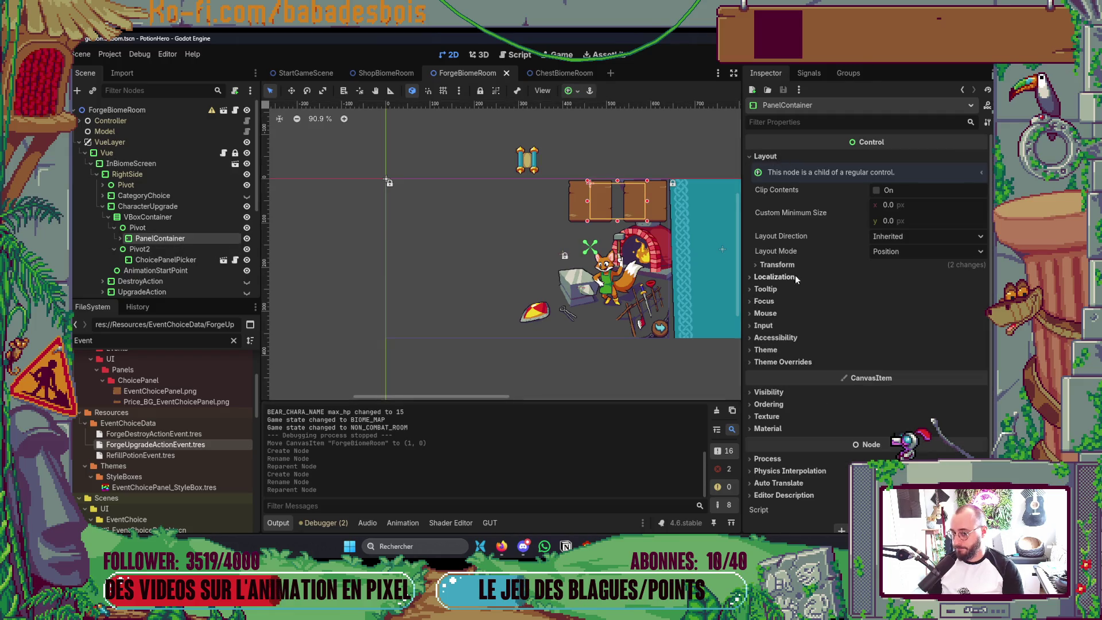
pyautogui.click(778, 264)
pyautogui.click(862, 288)
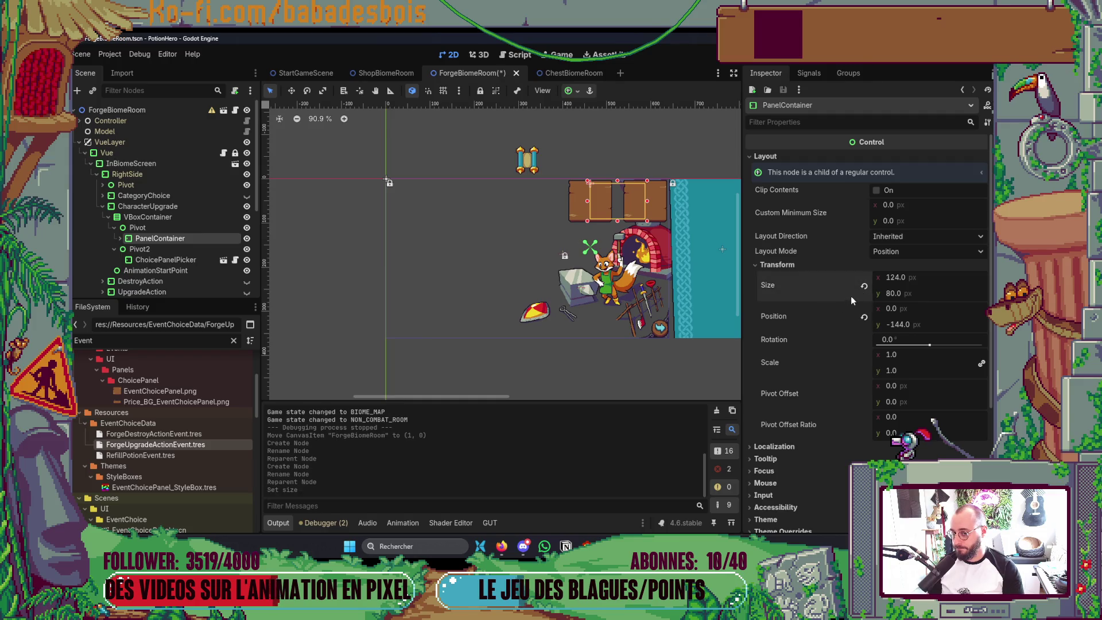
pyautogui.click(863, 318)
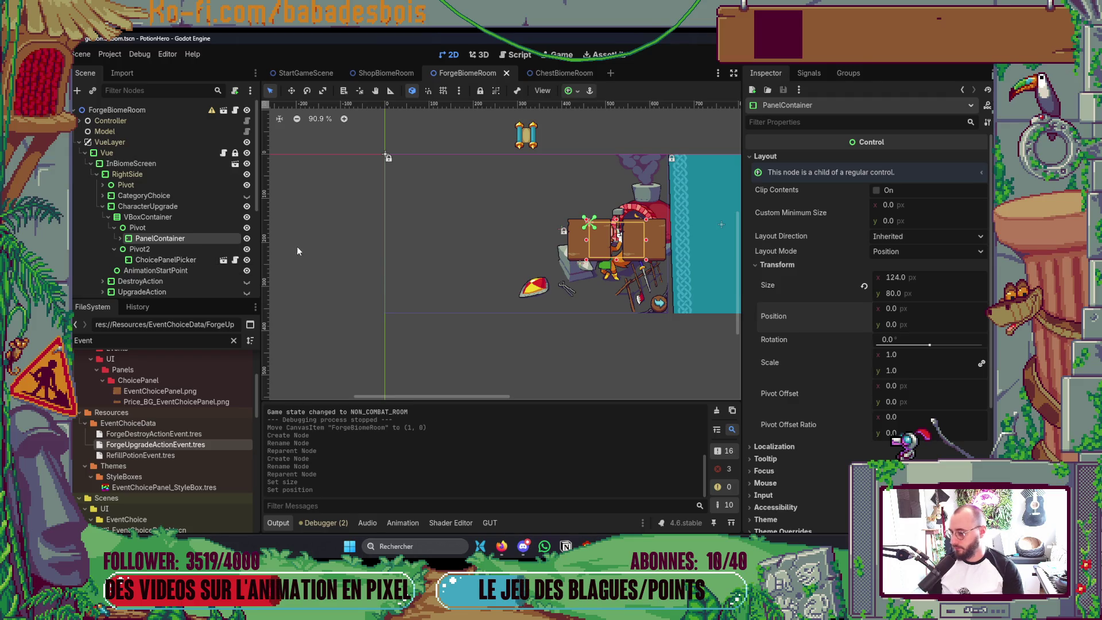
pyautogui.click(119, 239)
pyautogui.scroll(-2, 146, 239)
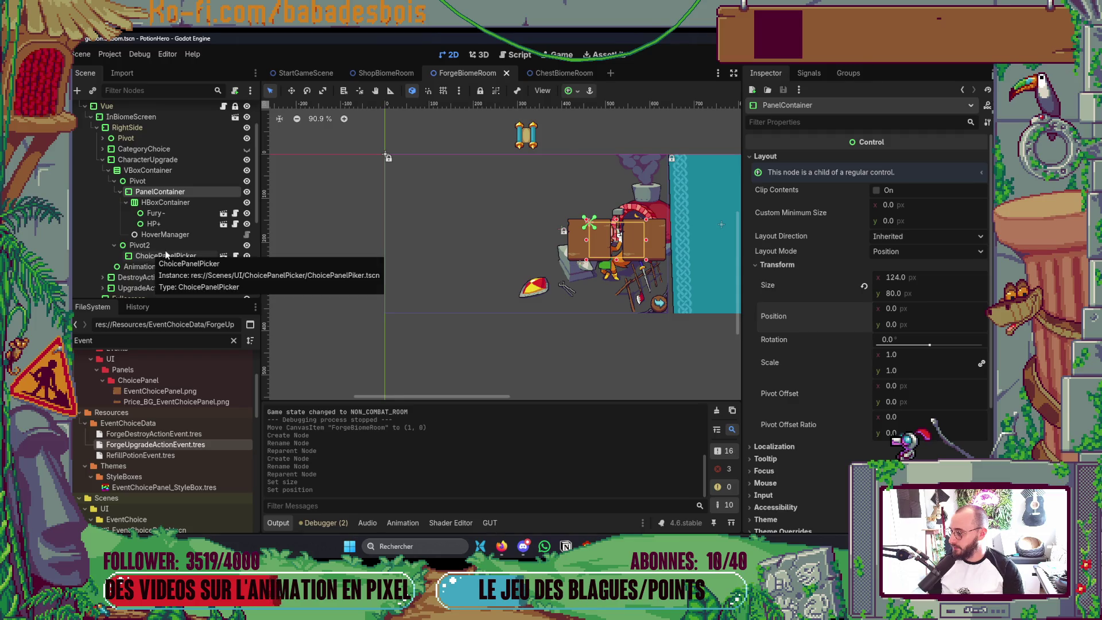
# Undo the reparenting and the Pivot2 creation so ChoicePanelPicker returns under VBoxContainer
pyautogui.hotkey('ctrl', 'z')
pyautogui.hotkey('ctrl', 'z')
pyautogui.hotkey('ctrl', 'z')
pyautogui.hotkey('ctrl', 'z')
pyautogui.hotkey('ctrl', 'z')
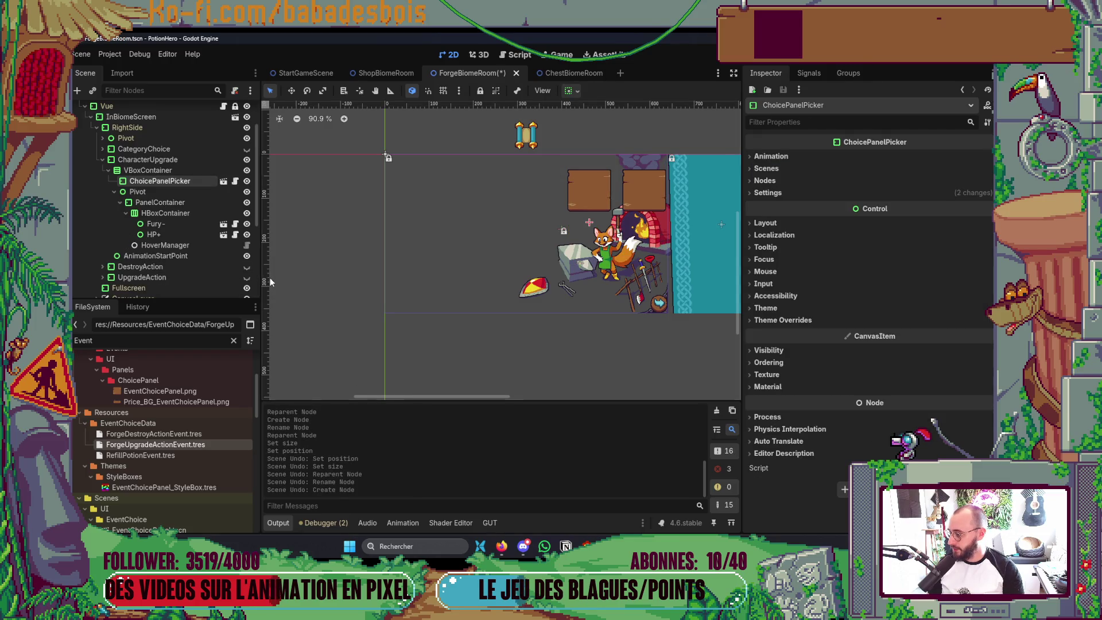
pyautogui.hotkey('ctrl', 'z')
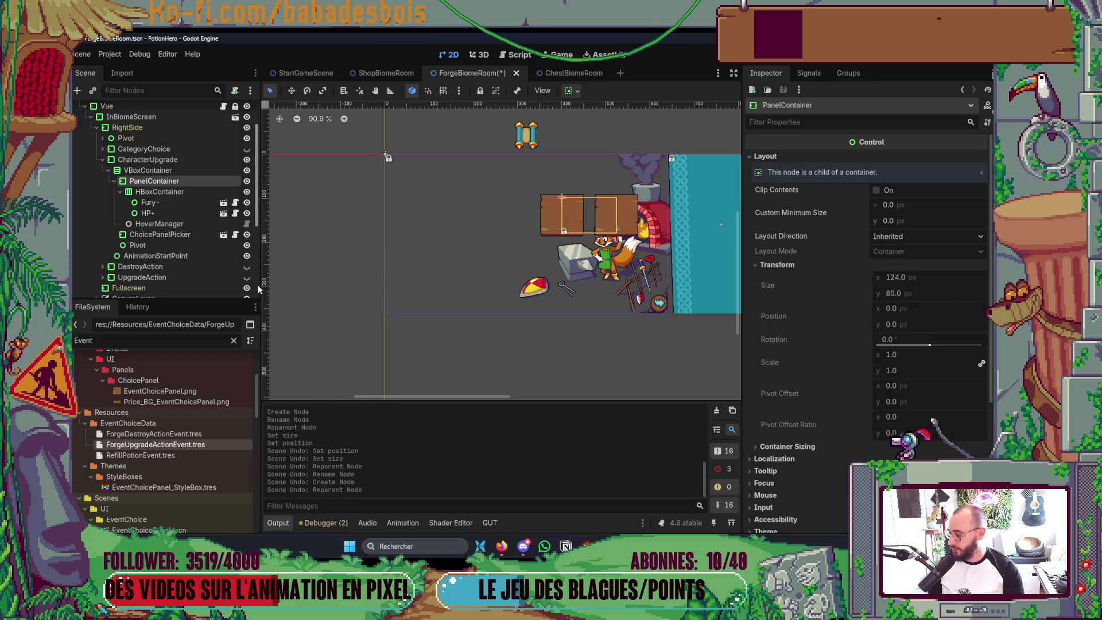
# Move Pivot into the HBoxContainer, duplicate it as Pivot2, and reparent Fury- and HP+ under them
pyautogui.click(166, 245)
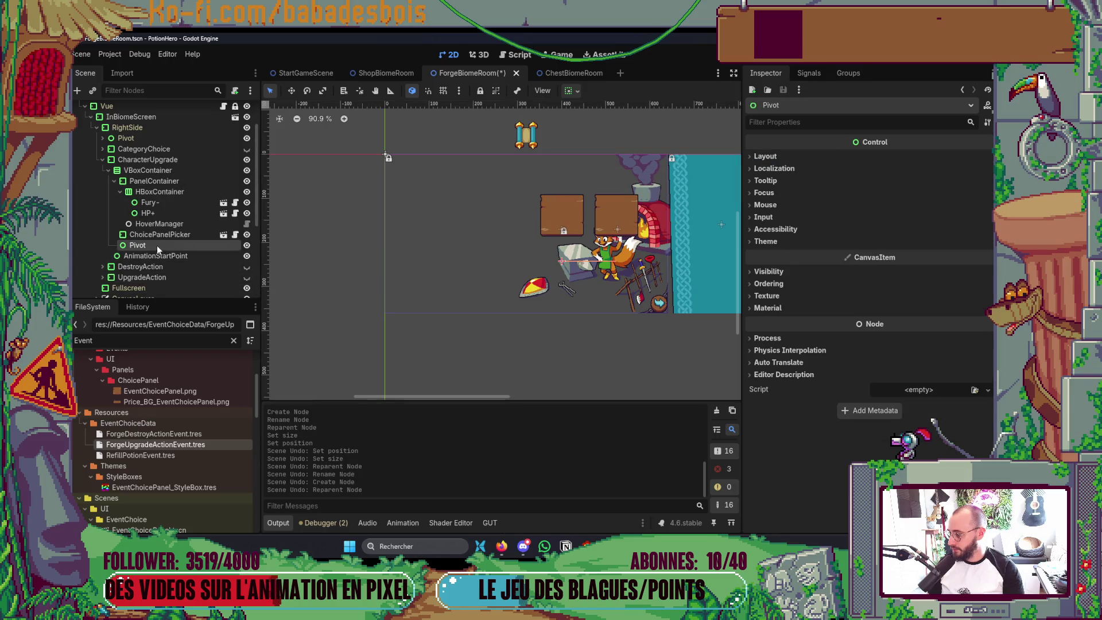
pyautogui.moveTo(156, 245); pyautogui.dragTo(172, 192)
pyautogui.press('F2')
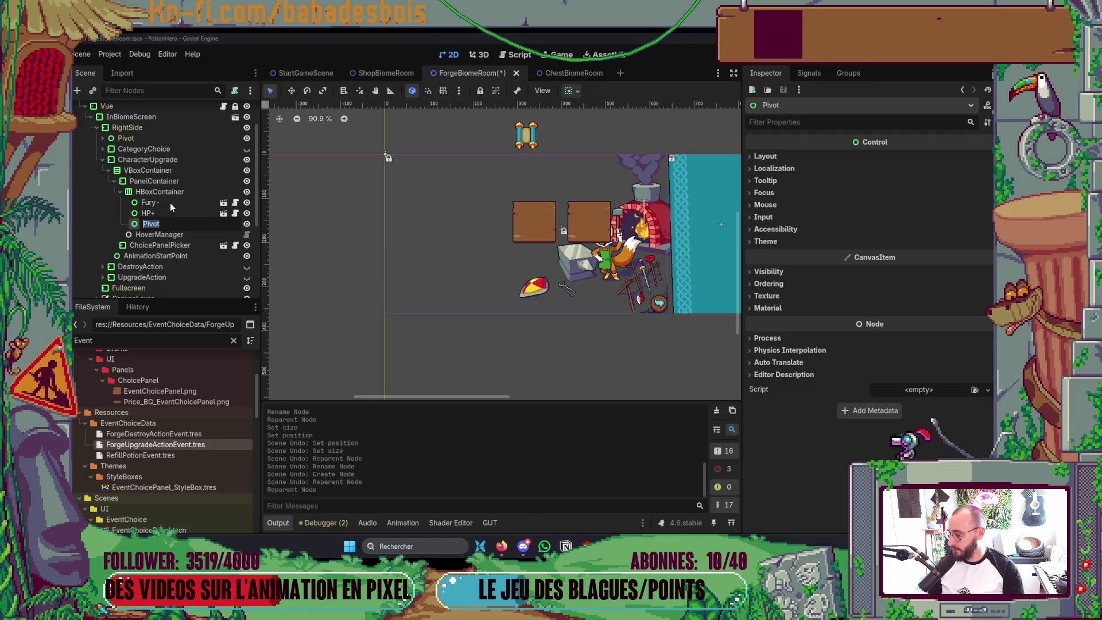
pyautogui.click(165, 203)
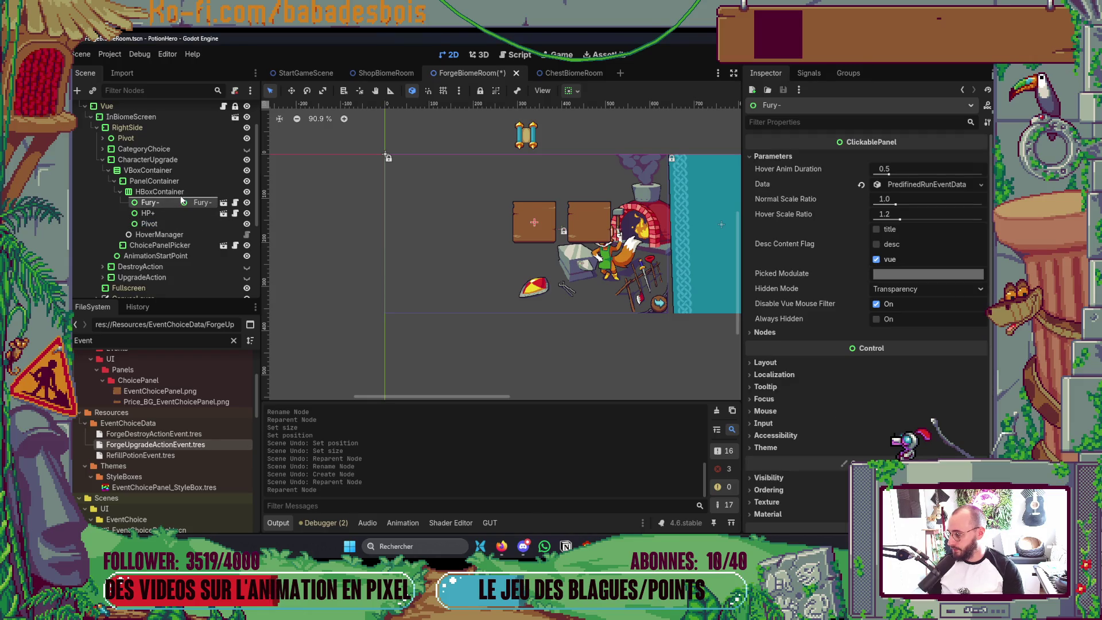
pyautogui.click(175, 223)
pyautogui.hotkey('ctrl', 'd')
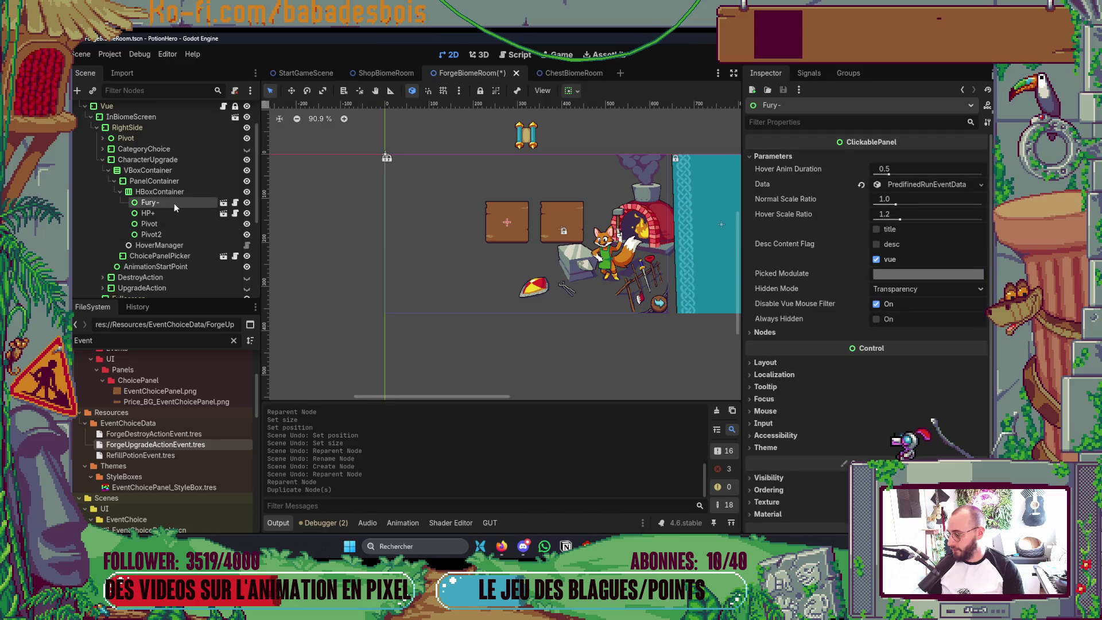
pyautogui.moveTo(174, 203); pyautogui.dragTo(172, 232)
pyautogui.click(168, 202)
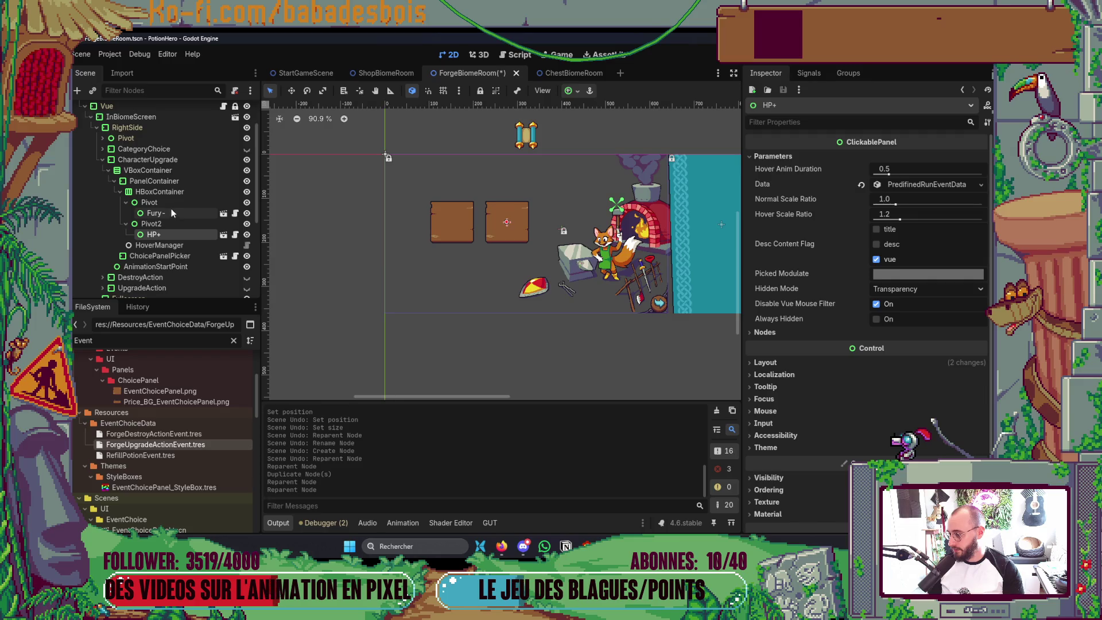
# Reset the Fury- and HP+ panels to their default Position
pyautogui.keyDown('ctrl'); pyautogui.click(171, 213); pyautogui.keyUp('ctrl')
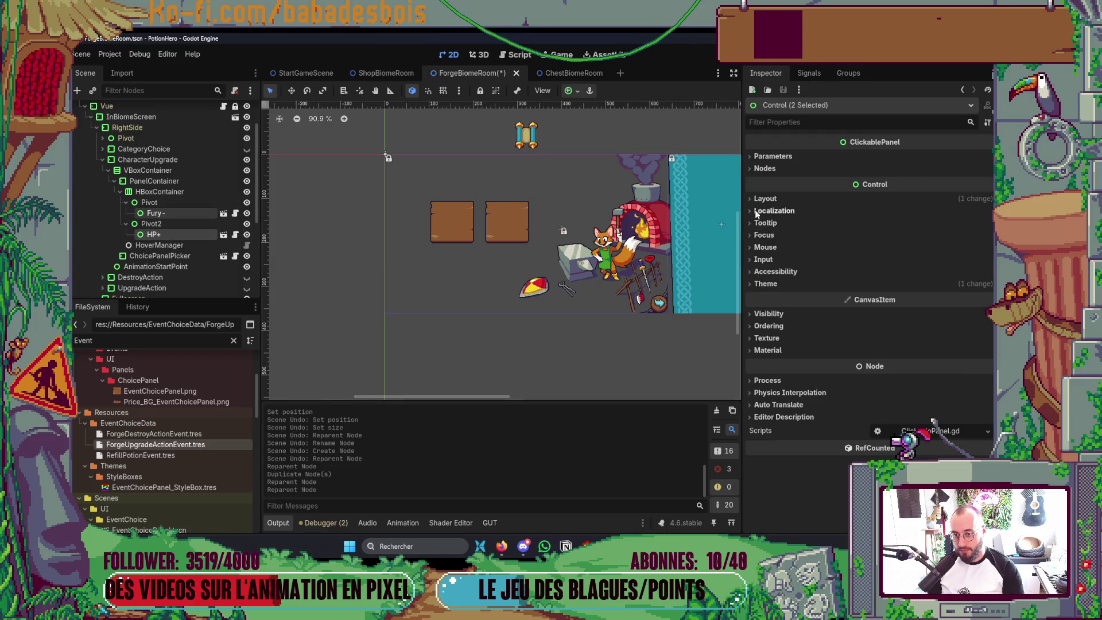
pyautogui.click(762, 199)
pyautogui.click(777, 286)
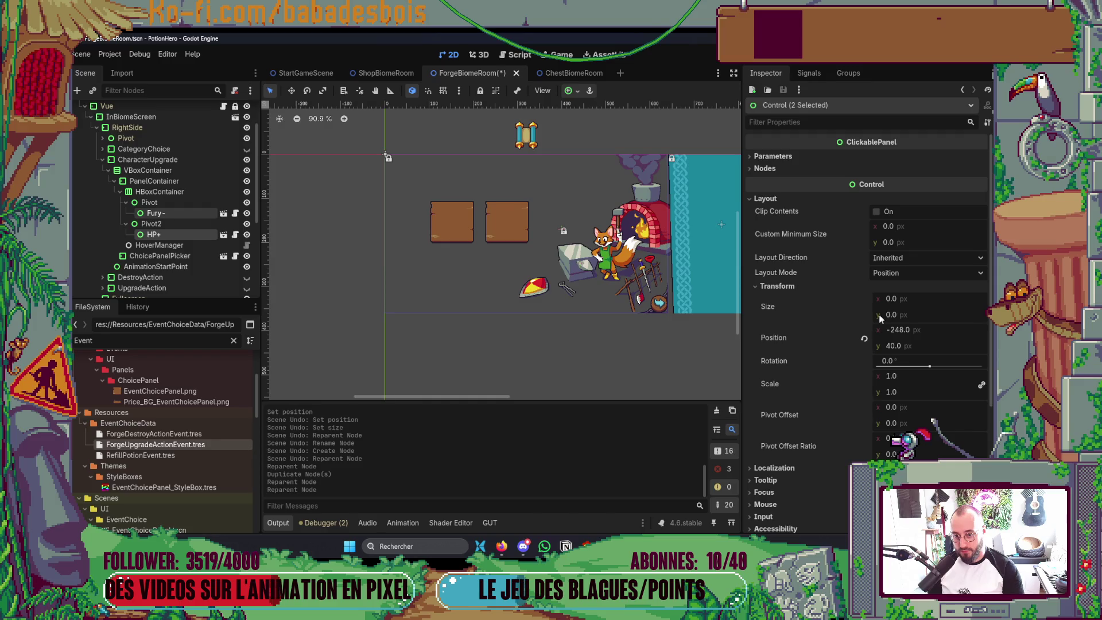
pyautogui.click(865, 338)
pyautogui.click(595, 342)
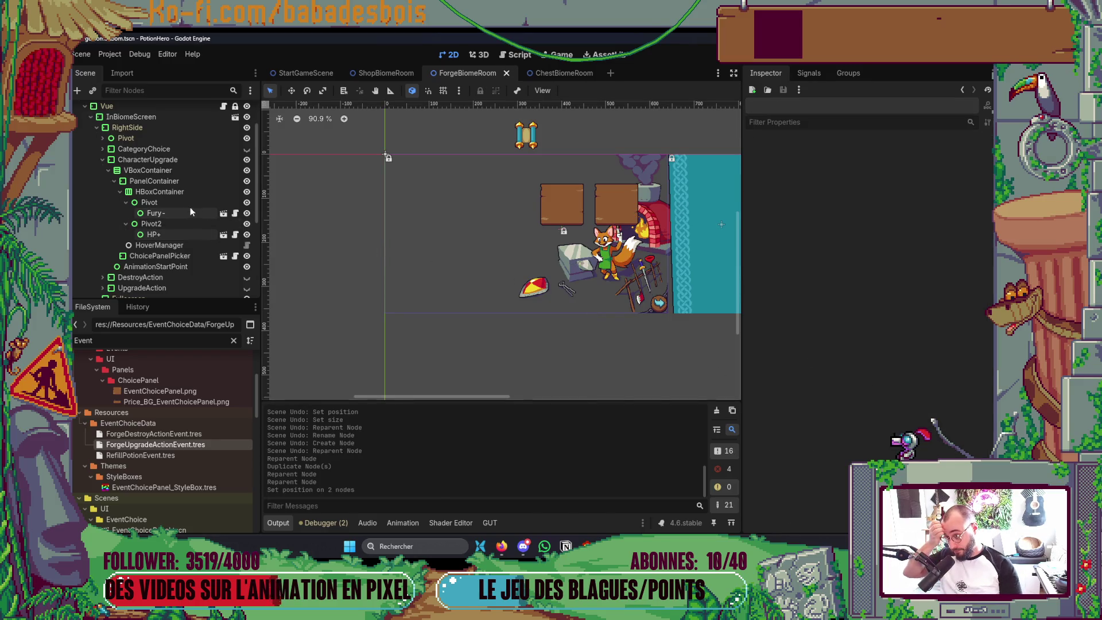
# Revert the HBoxContainer's Custom Minimum Size and launch the game with F5
pyautogui.click(195, 191)
pyautogui.click(196, 180)
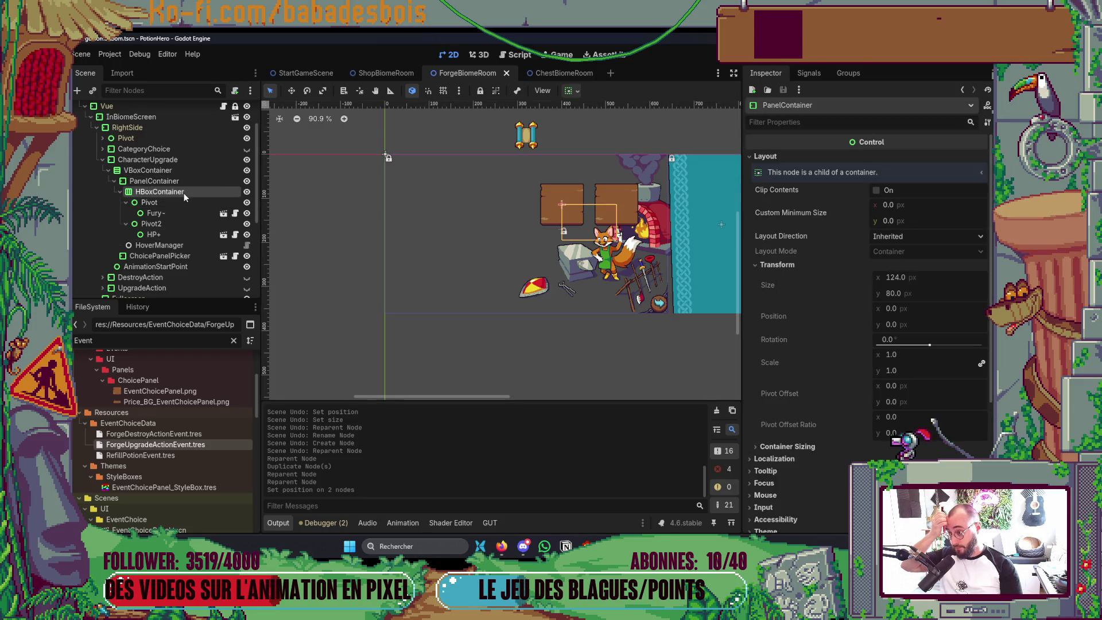
pyautogui.click(769, 188)
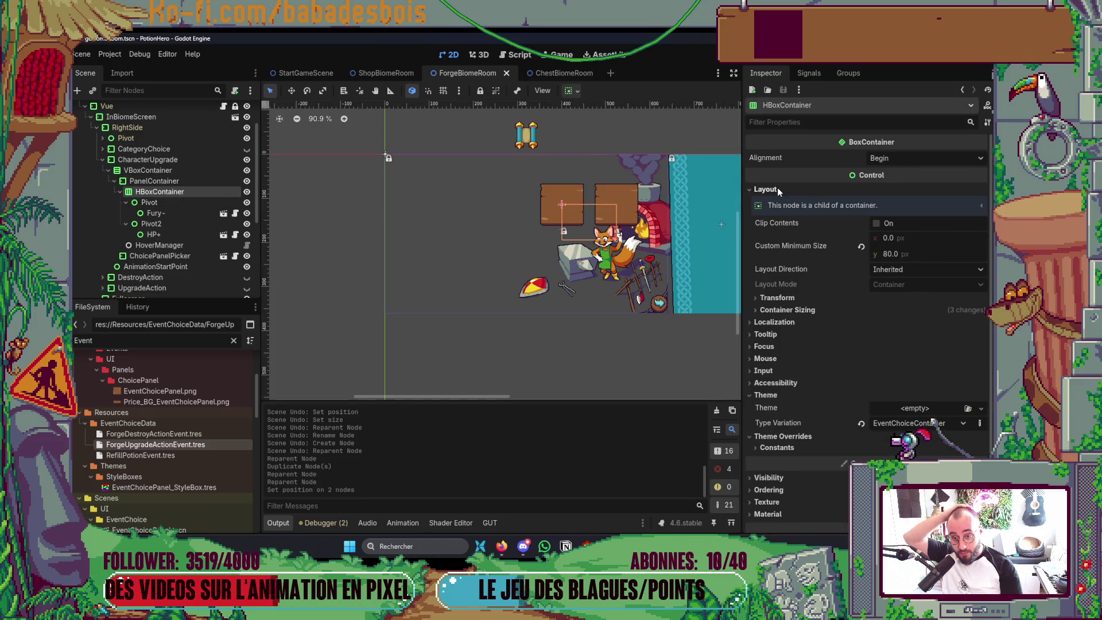
pyautogui.click(861, 247)
pyautogui.click(633, 315)
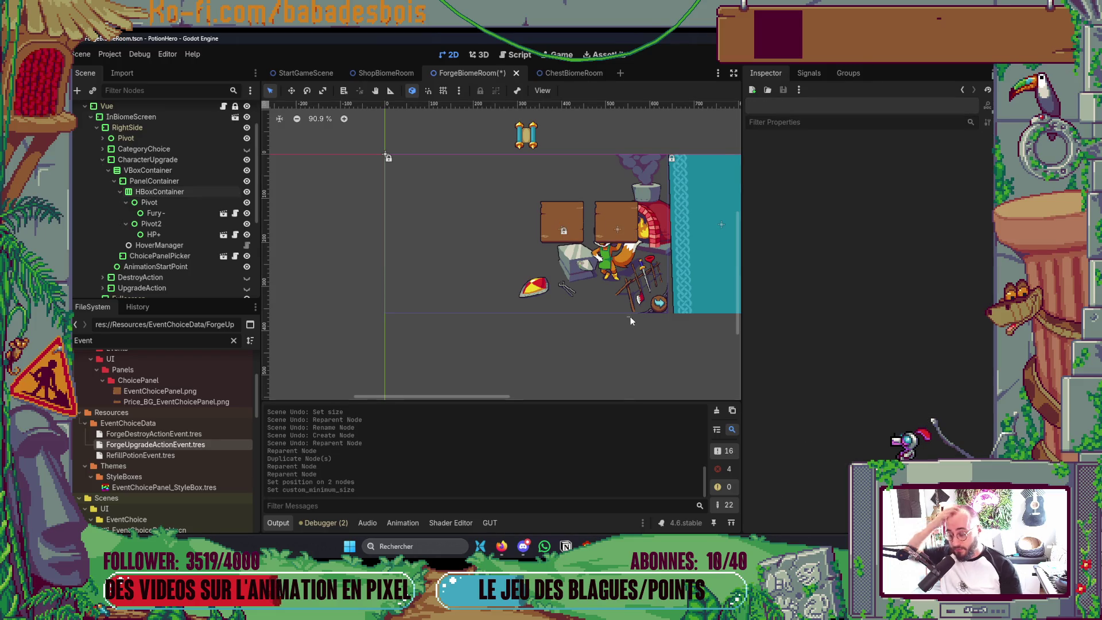
pyautogui.press('F5')
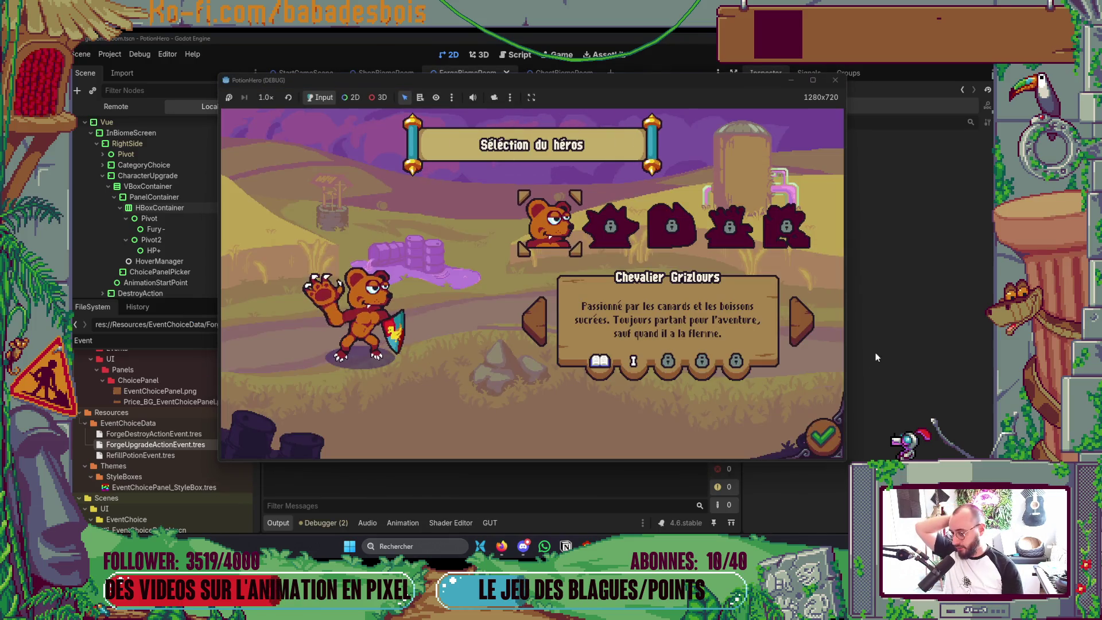
# Pick the hero and adventure and click through the tutorial dialogue to the map
pyautogui.click(823, 436)
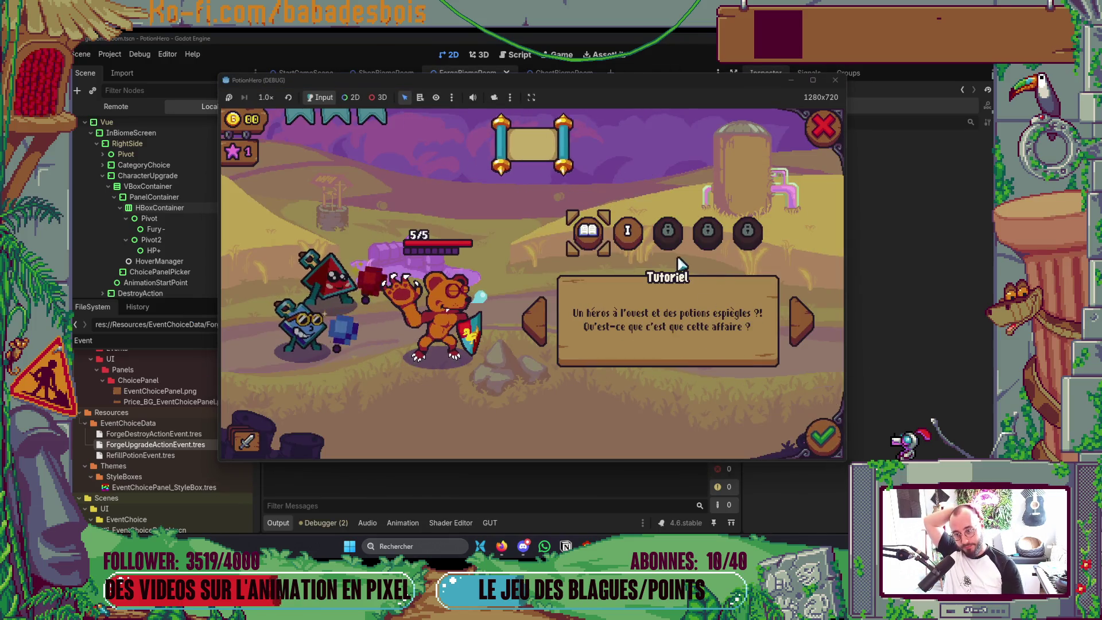
pyautogui.click(816, 440)
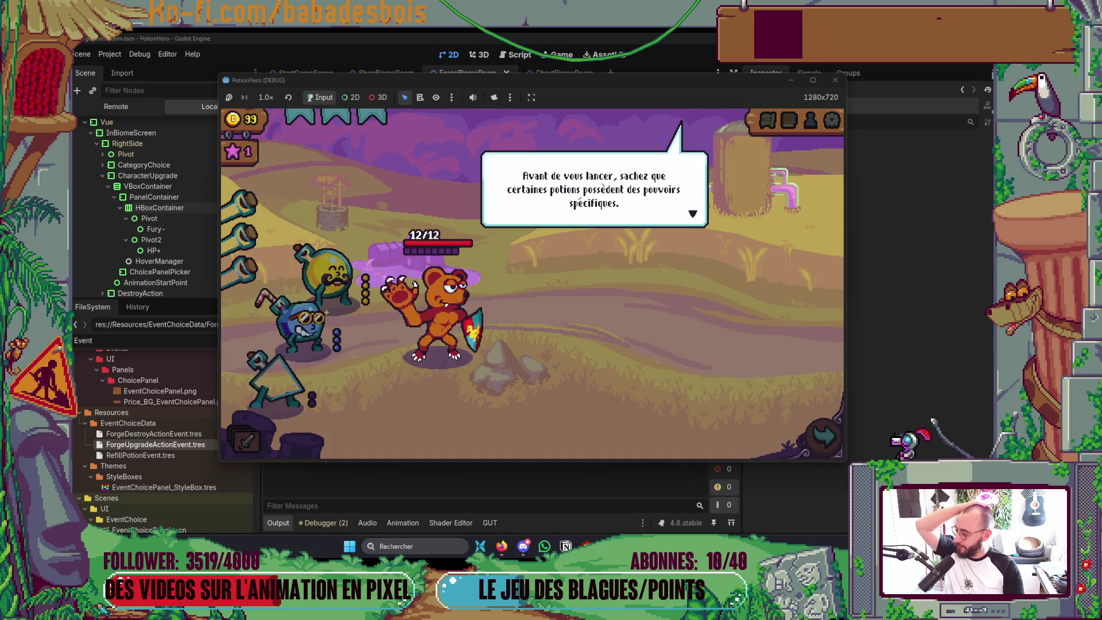
pyautogui.press('super+d')
pyautogui.press('super+d')
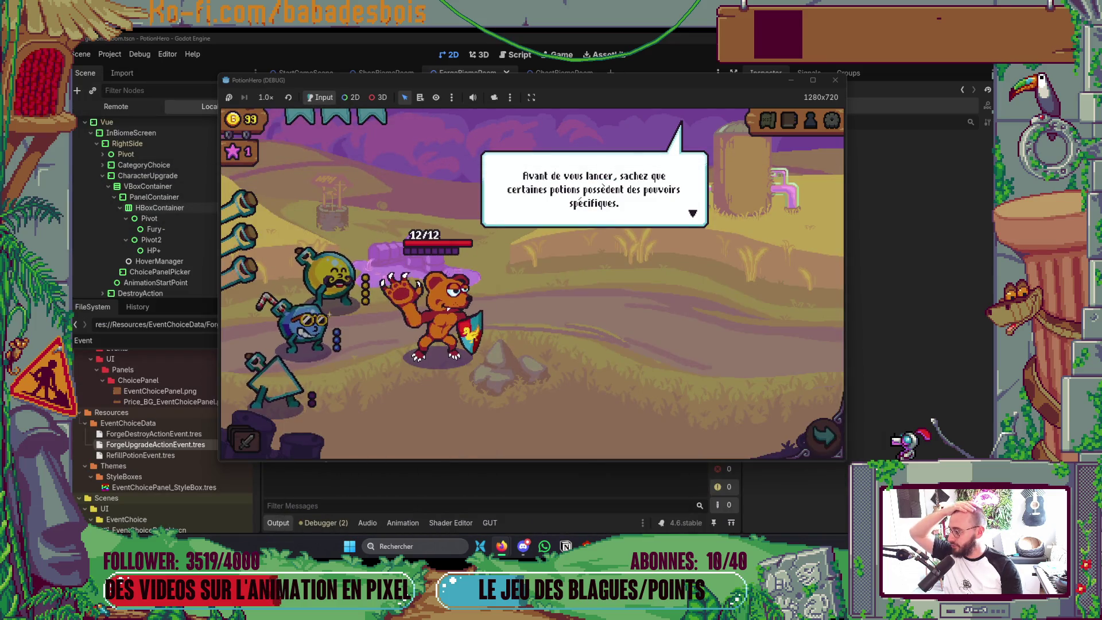
pyautogui.click(752, 308)
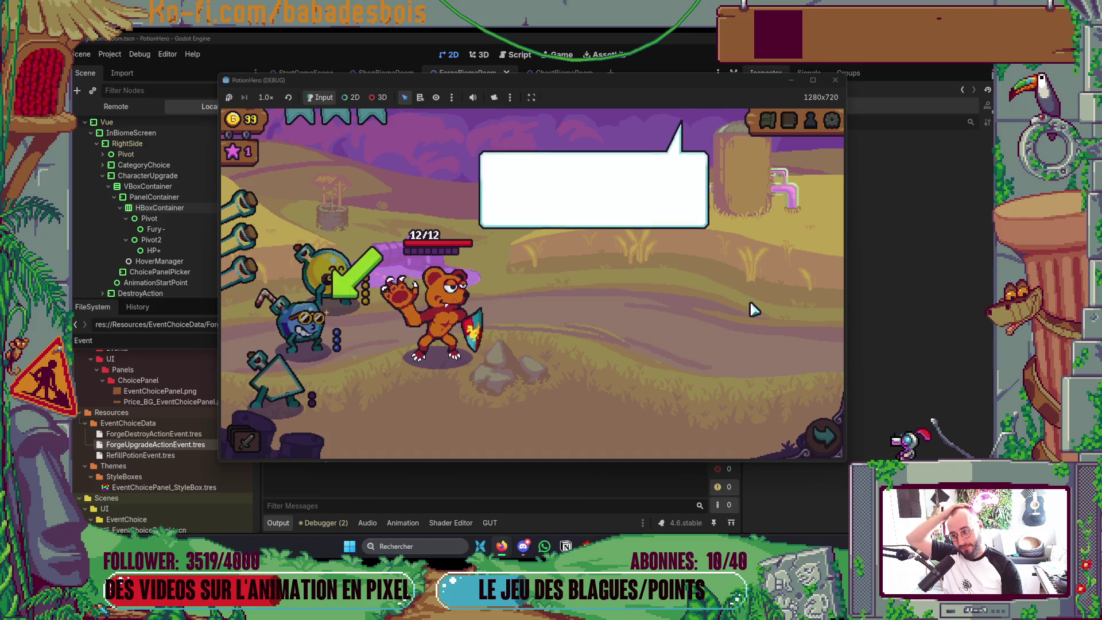
pyautogui.click(747, 307)
pyautogui.click(746, 308)
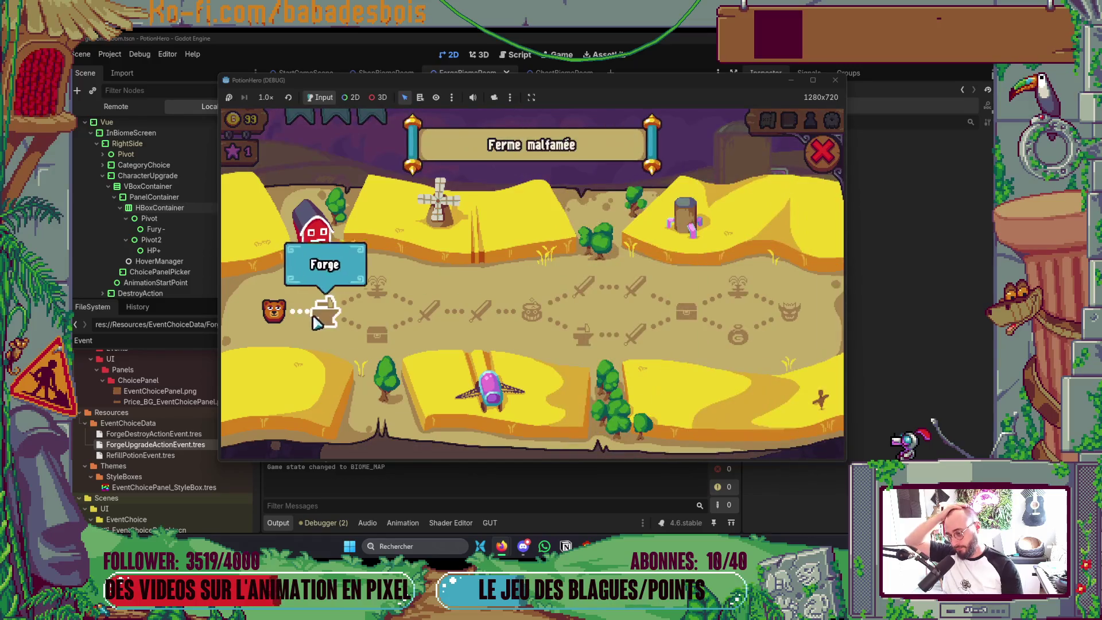
# Travel to the Forge room and bring up its upgrade choice panel
pyautogui.click(376, 334)
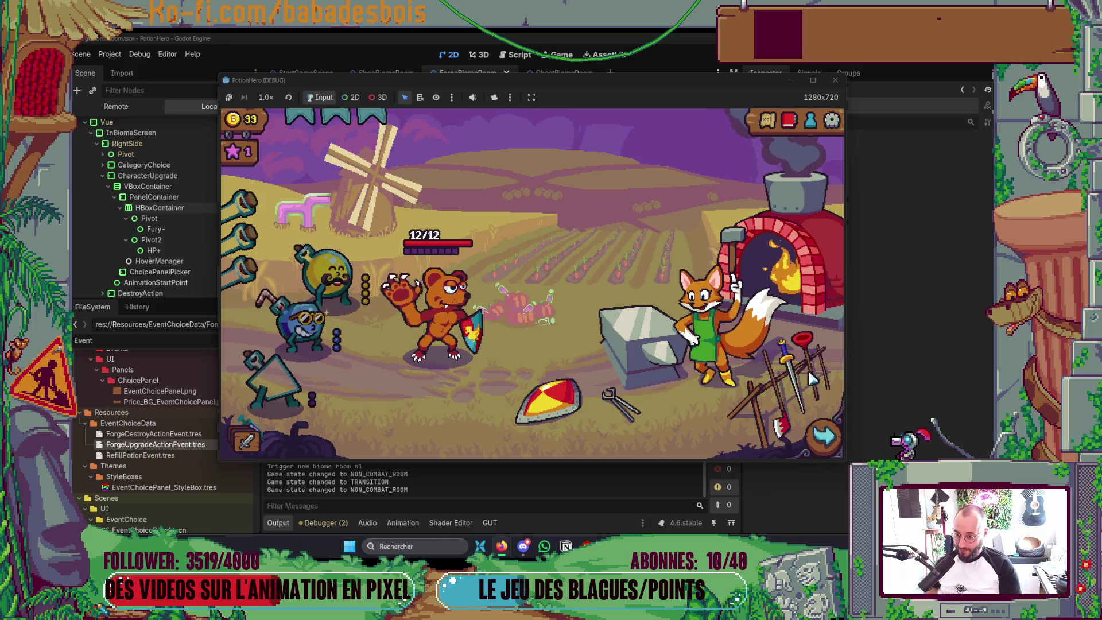
pyautogui.click(717, 377)
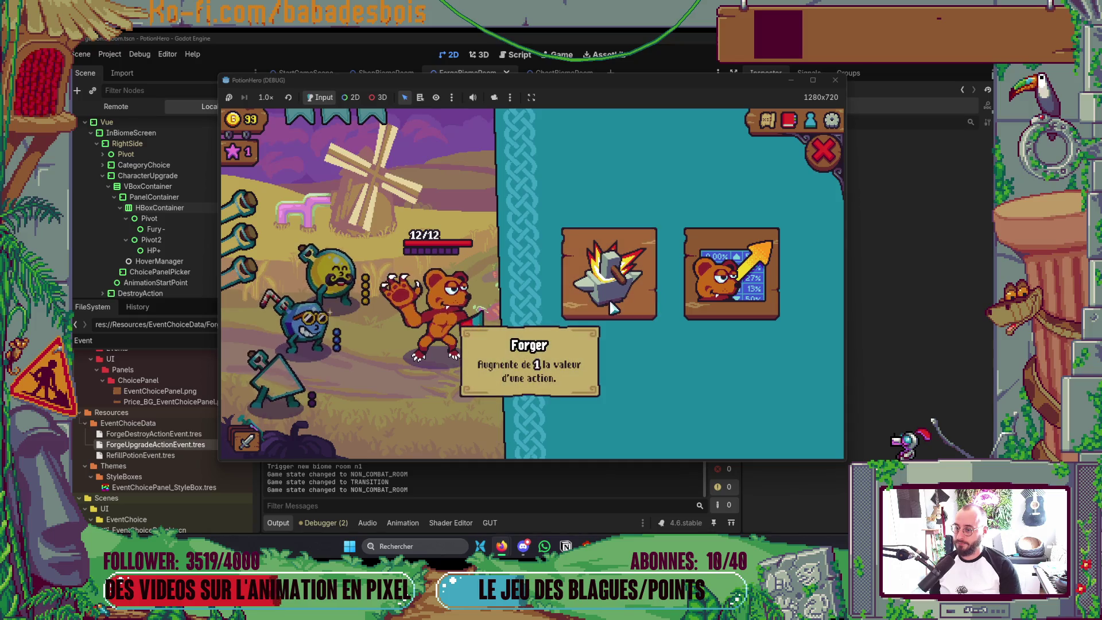
# Swap repeatedly between the anvil/training and aura/armour card sets to watch the animation
pyautogui.click(731, 303)
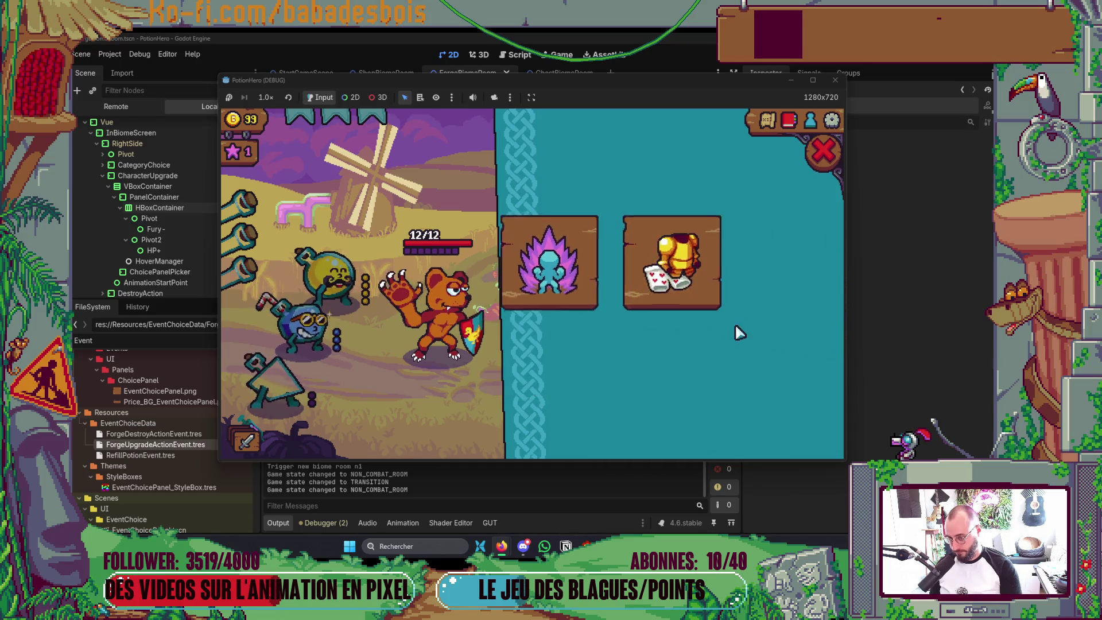
pyautogui.click(823, 152)
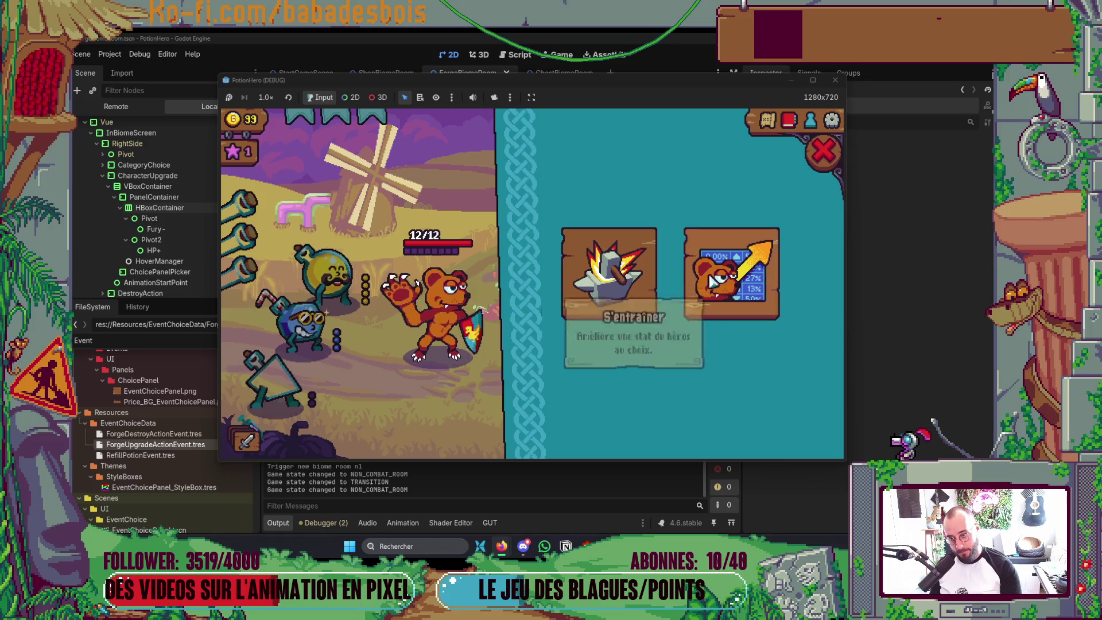
pyautogui.click(620, 302)
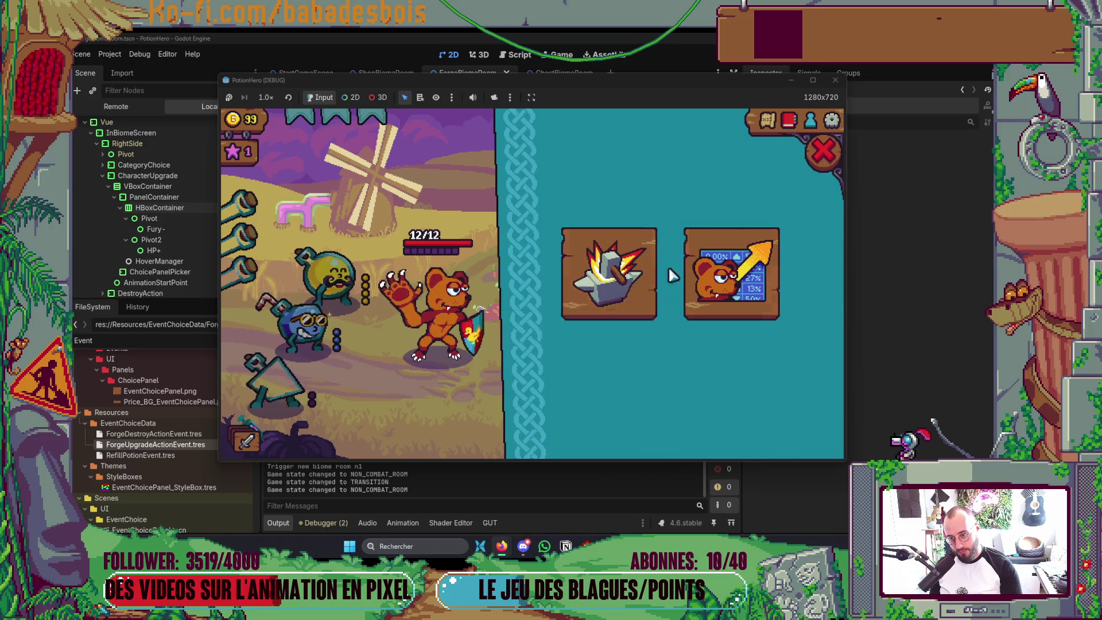
pyautogui.click(748, 294)
pyautogui.click(823, 152)
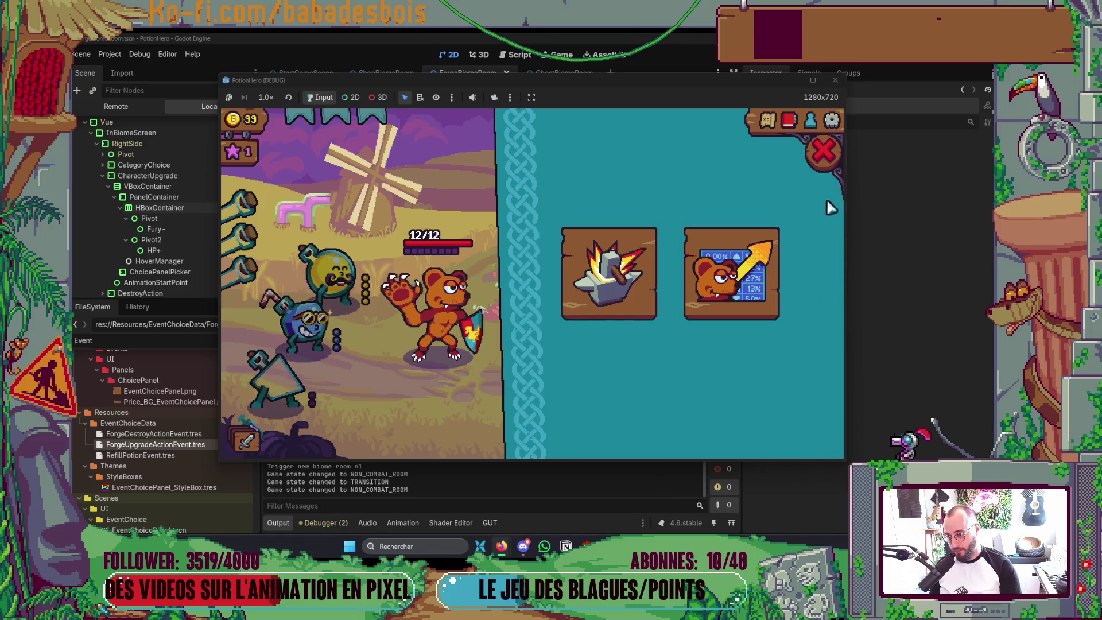
pyautogui.click(706, 298)
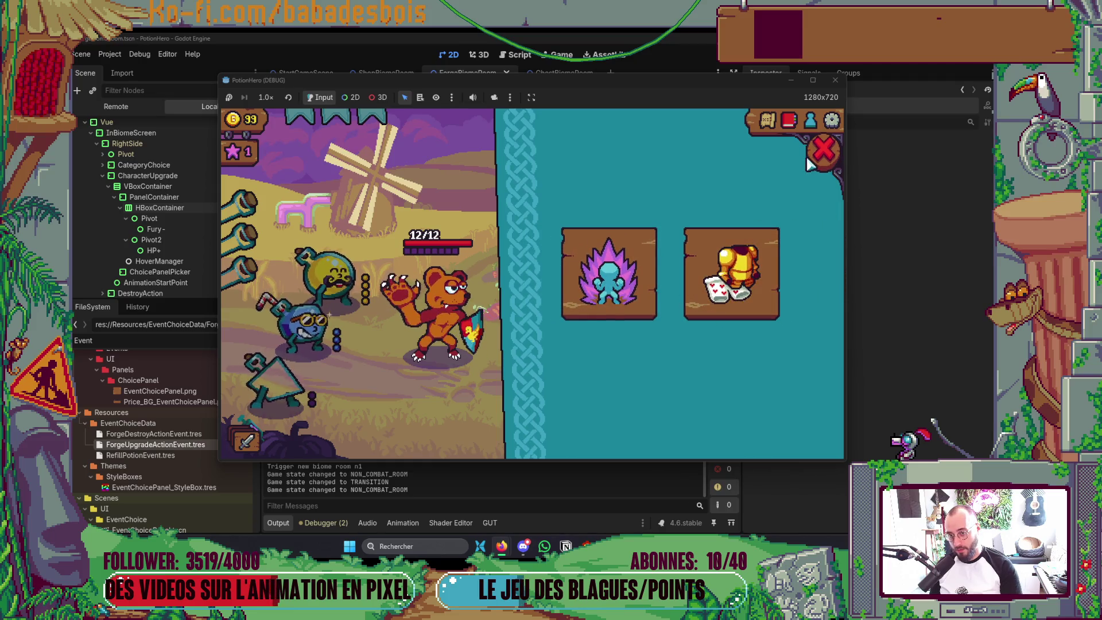
pyautogui.click(825, 153)
pyautogui.click(773, 312)
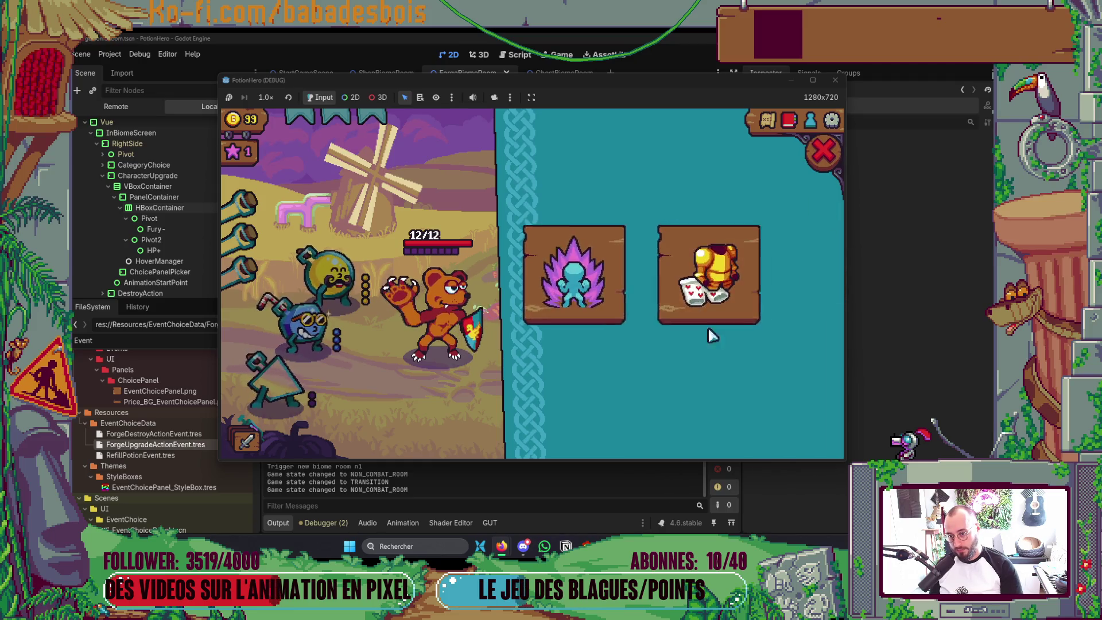
pyautogui.click(825, 153)
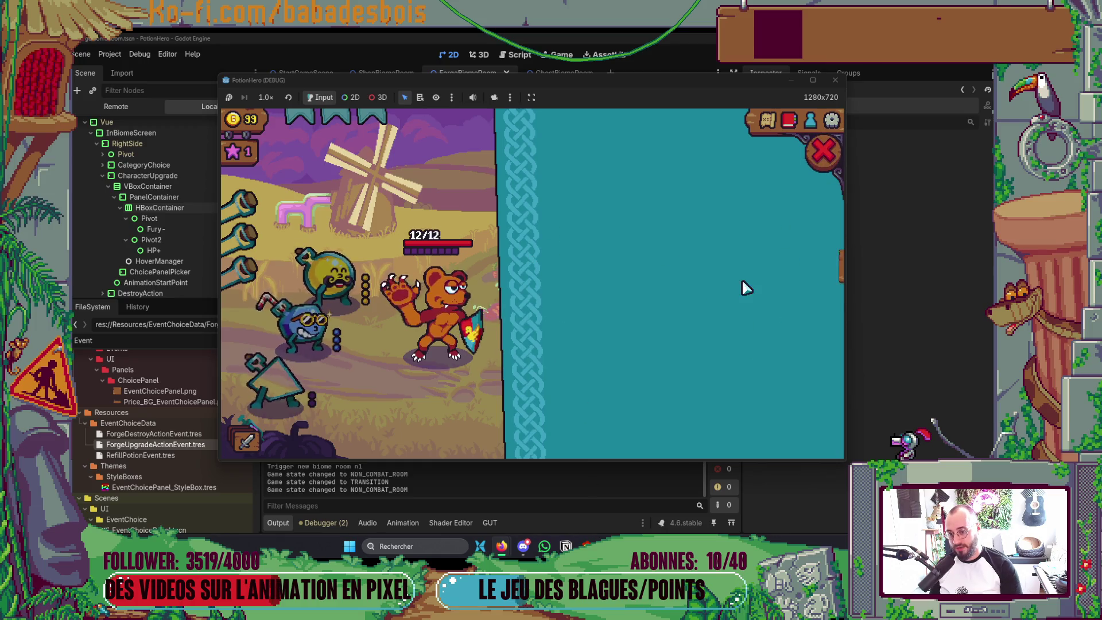
pyautogui.click(828, 155)
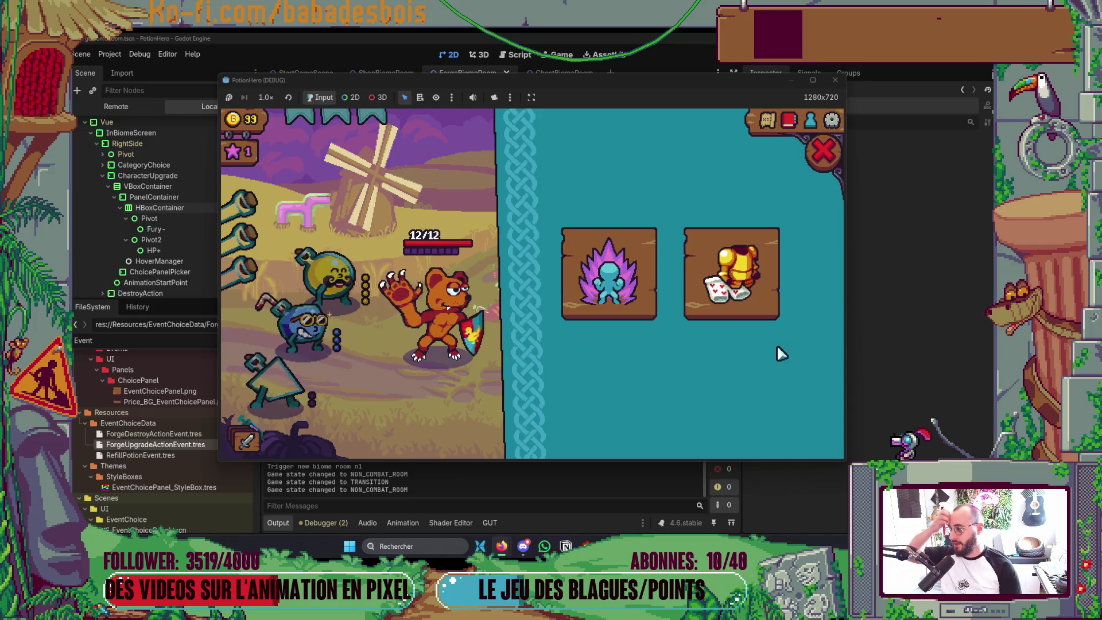
# Check the training choice's hero stat options, return to the cards, and stop the game
pyautogui.click(588, 292)
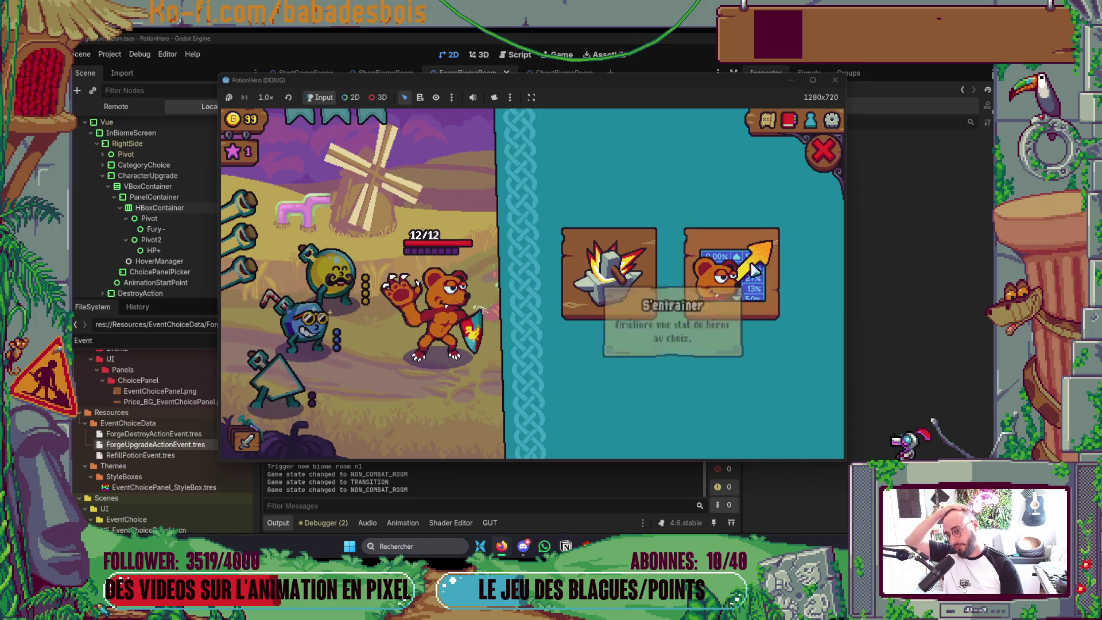
pyautogui.click(569, 288)
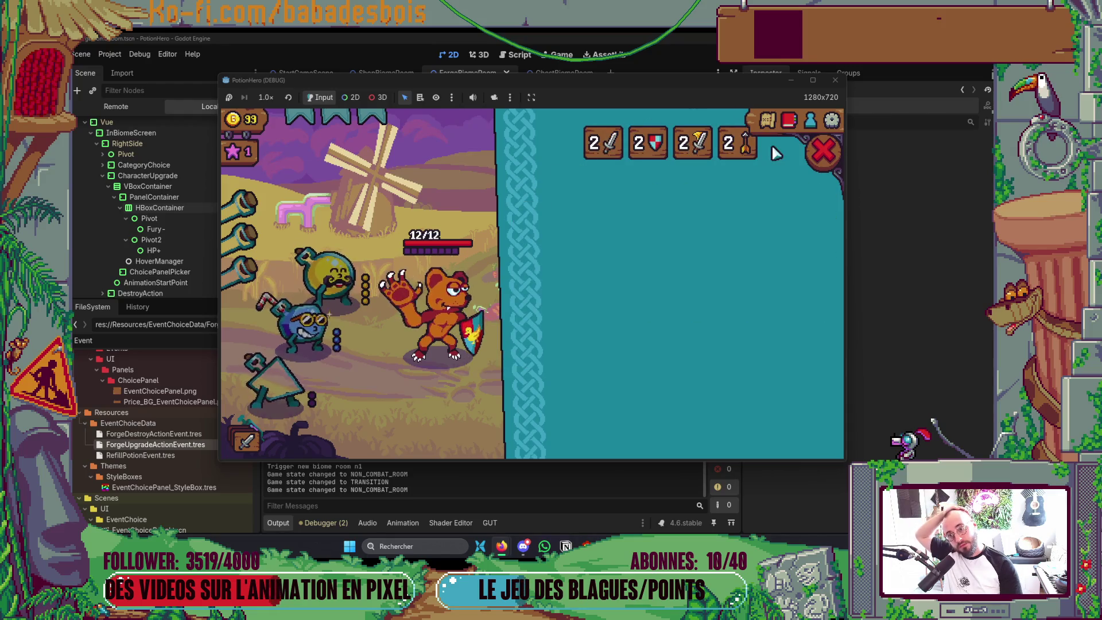
pyautogui.click(762, 275)
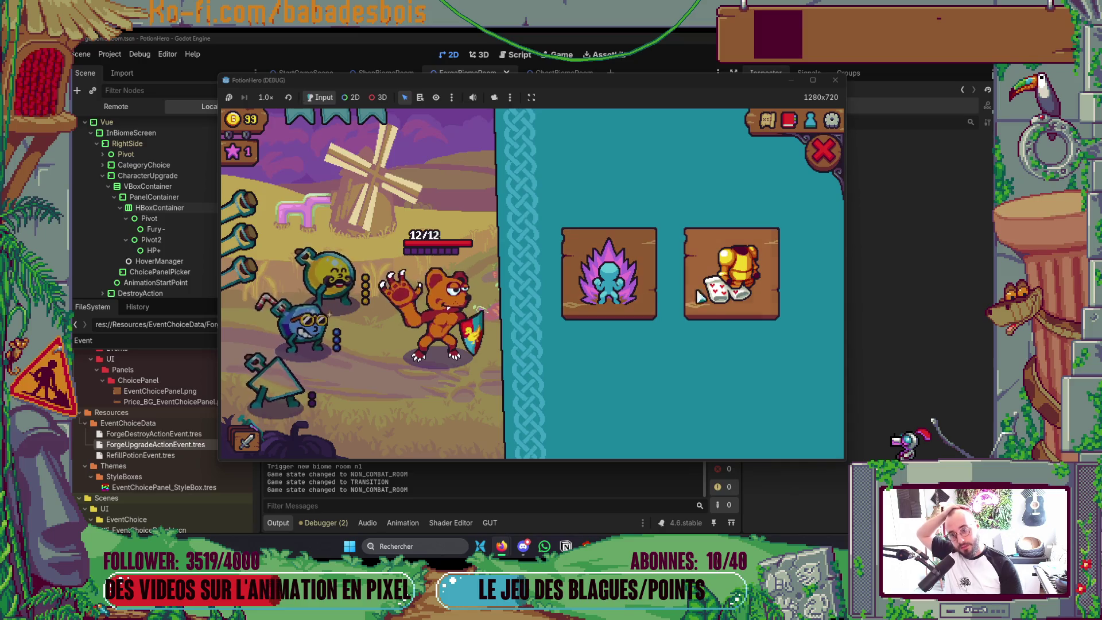
pyautogui.click(835, 79)
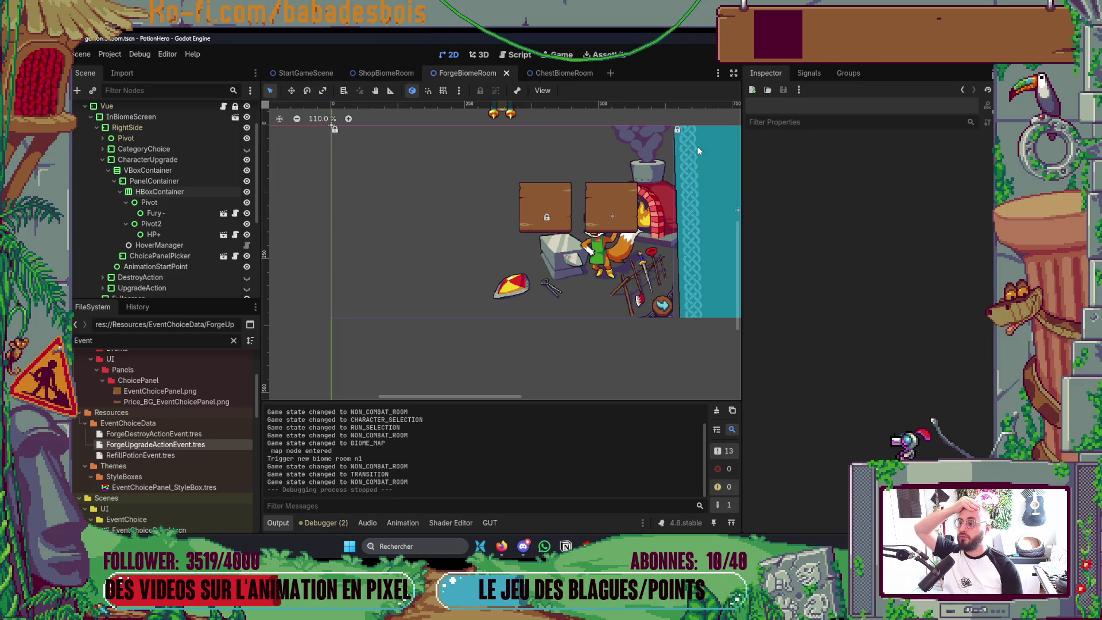
# Inspect ChoicePanelPicker's Settings panel list (Fury-, HP+) and switch to Neovim
pyautogui.click(209, 257)
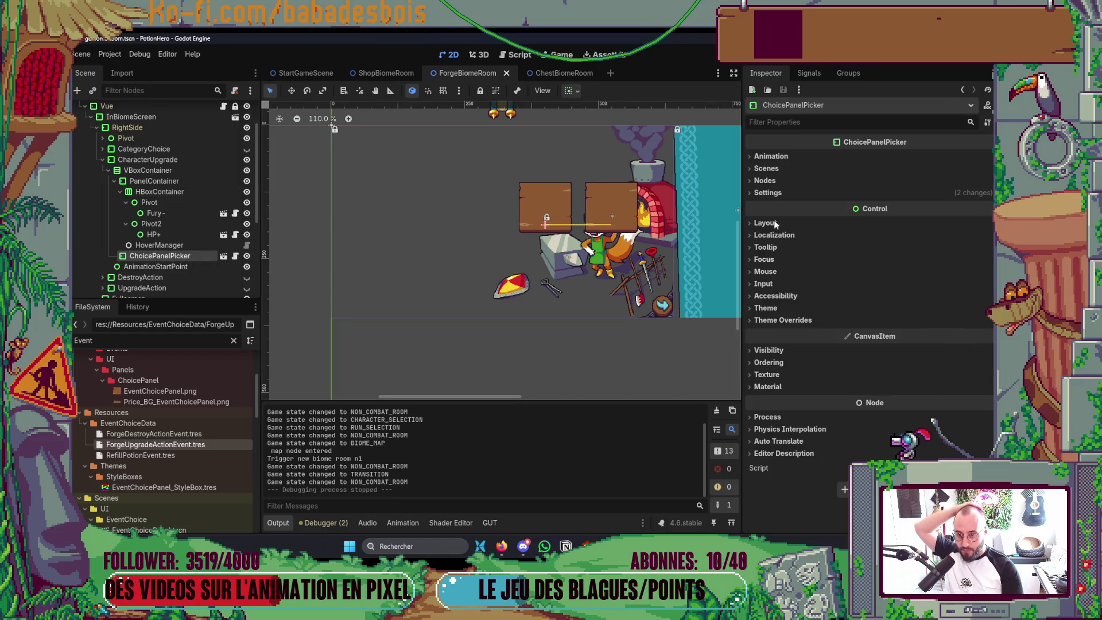
pyautogui.click(767, 193)
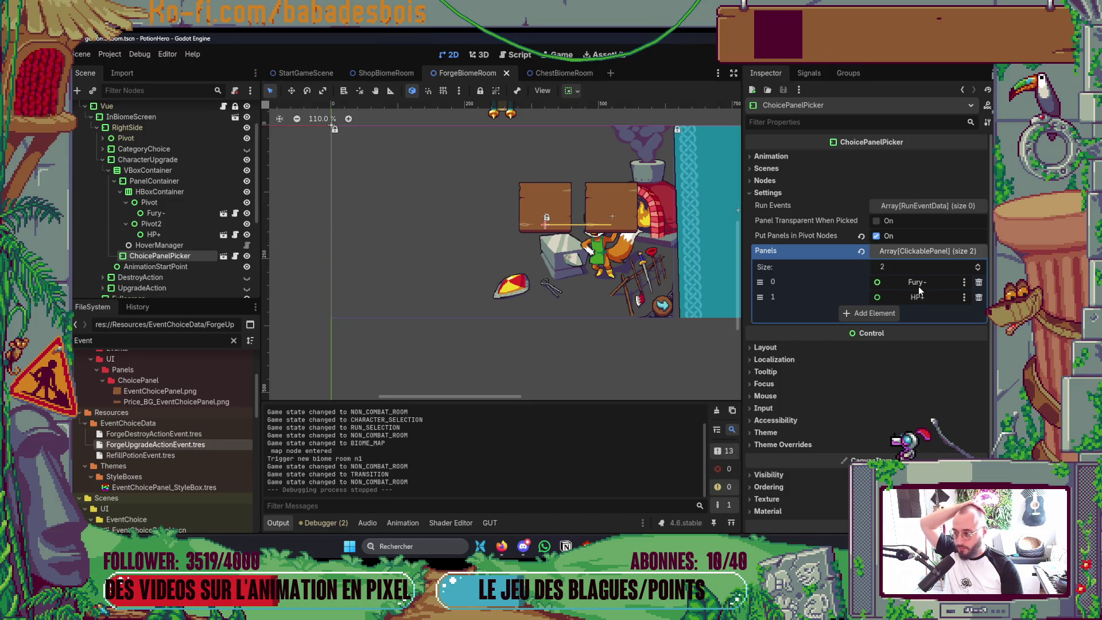
pyautogui.hotkey('alt', 'Tab')
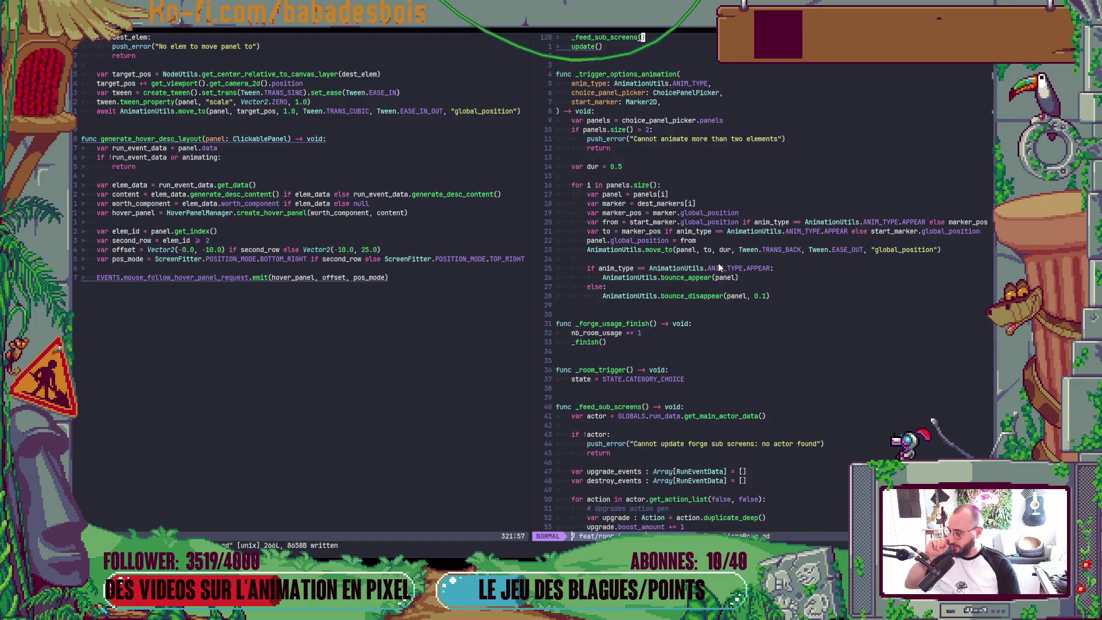
pyautogui.scroll(3, 718, 263)
pyautogui.scroll(3, 719, 262)
pyautogui.scroll(3, 720, 263)
pyautogui.scroll(1, 720, 263)
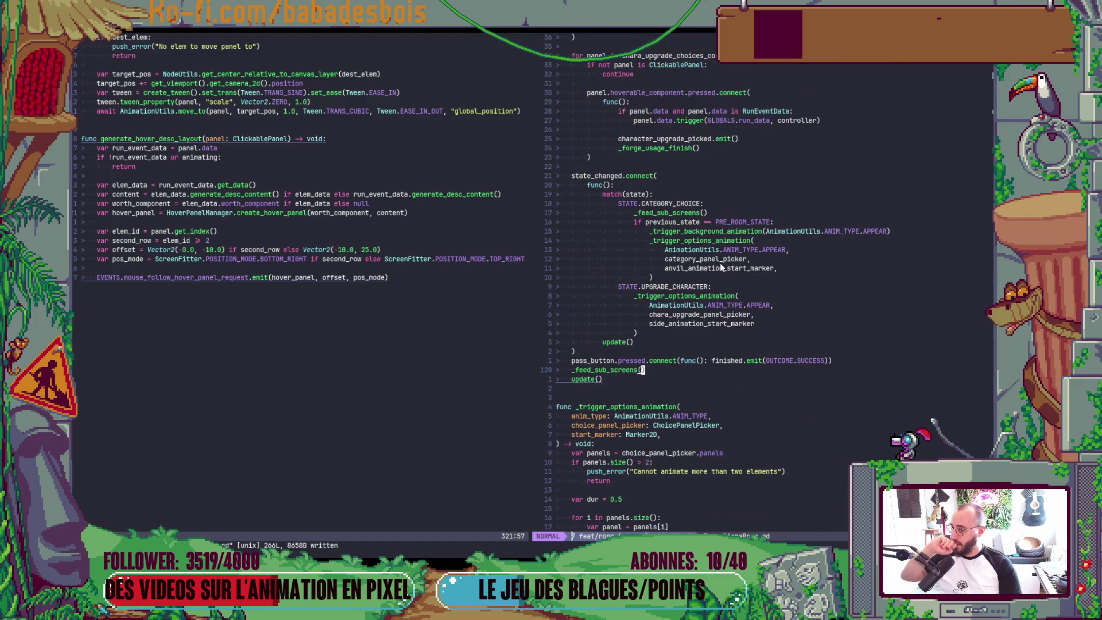
pyautogui.scroll(3, 720, 263)
pyautogui.scroll(3, 718, 269)
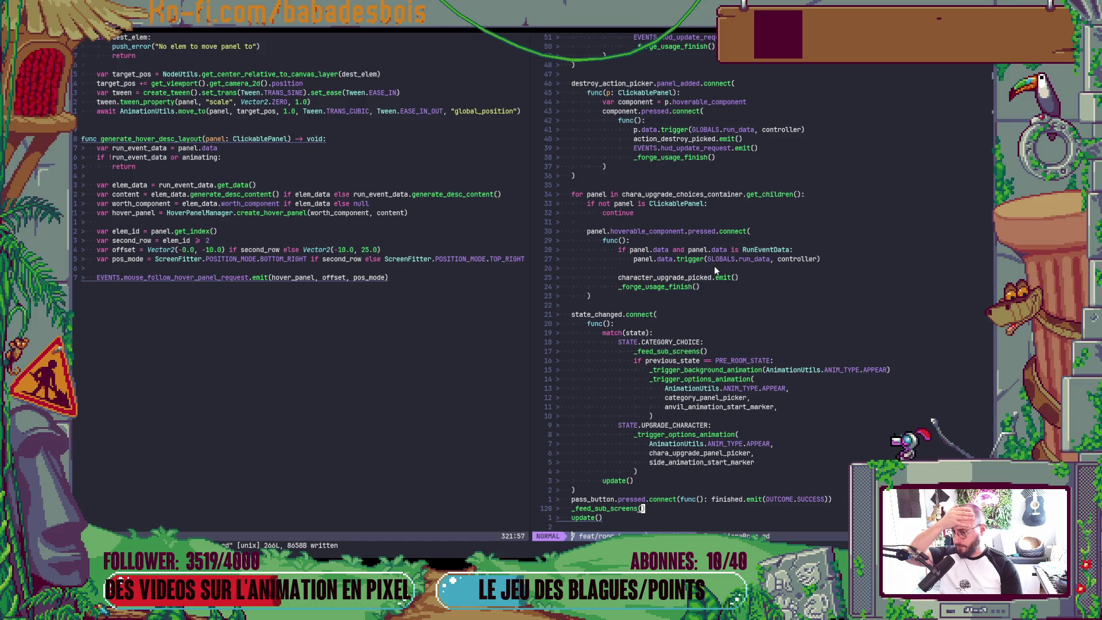
# Rewrite the loop iterable to chara_upgrade_panel_picker.panels and save the script
pyautogui.doubleClick(680, 193)
pyautogui.click(763, 193)
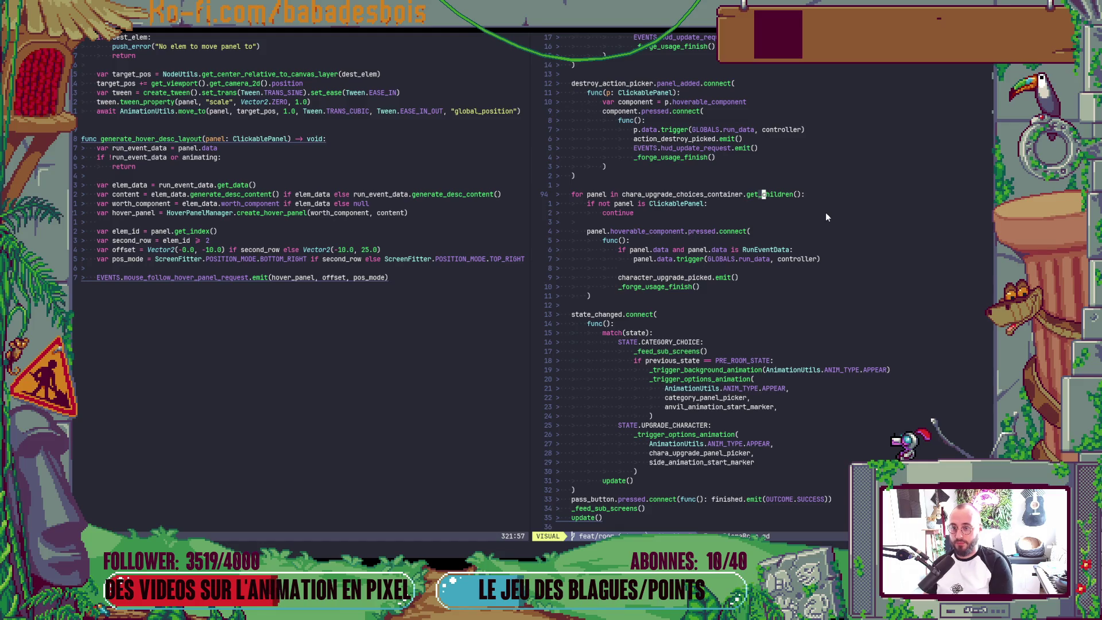
pyautogui.press('Escape')
pyautogui.press('B')
pyautogui.hotkey('shift', 'c')
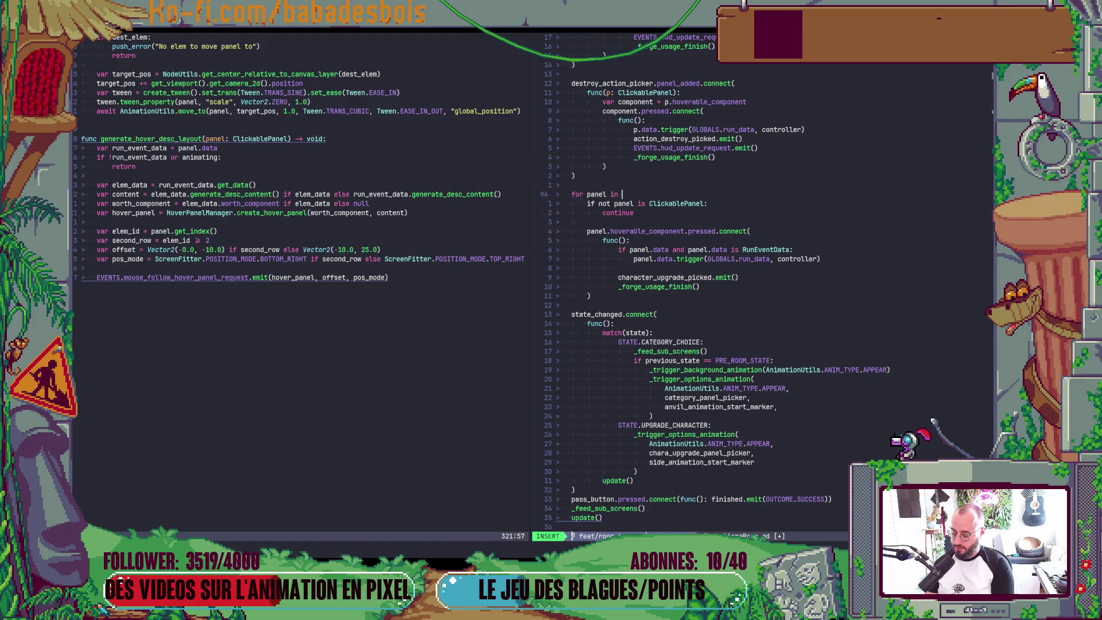
pyautogui.write('chc')
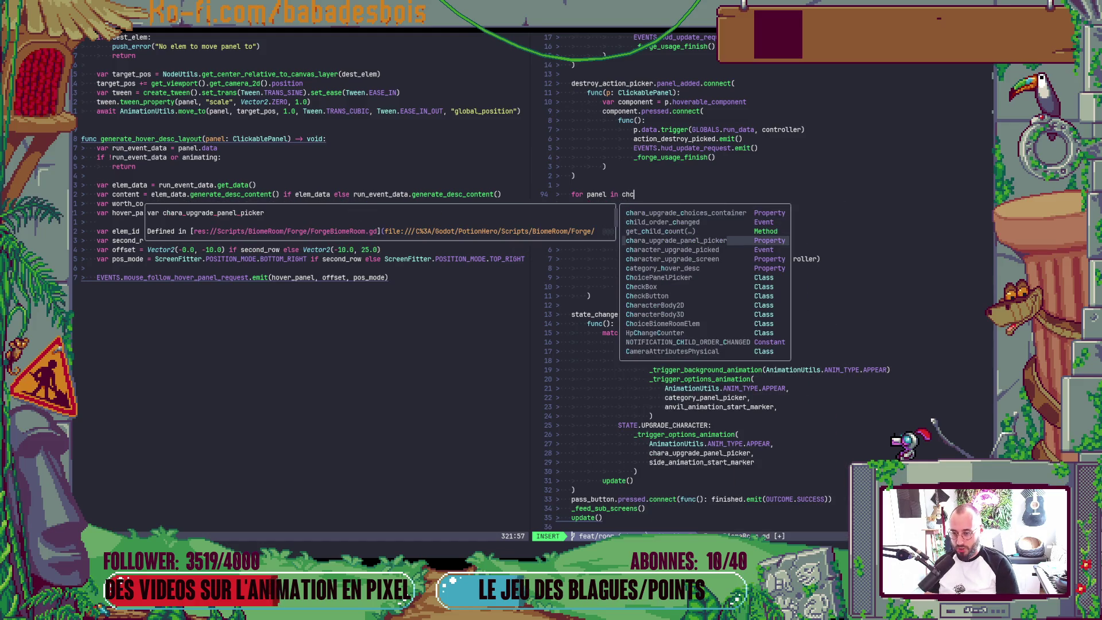
pyautogui.press('Return')
pyautogui.write('.pan')
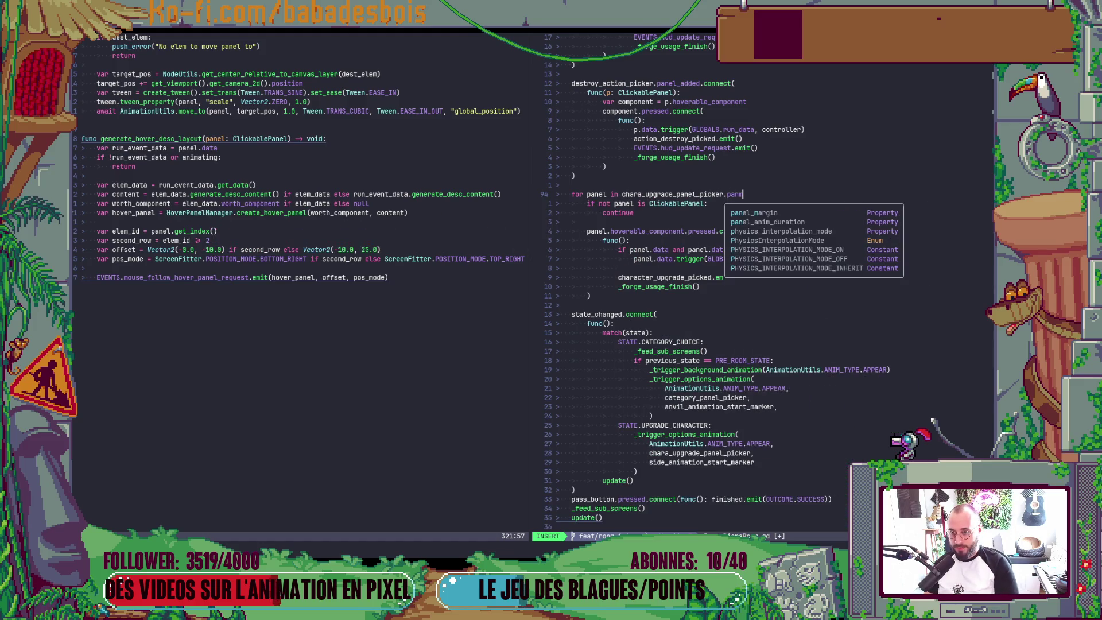
pyautogui.write('els:')
pyautogui.press('Escape')
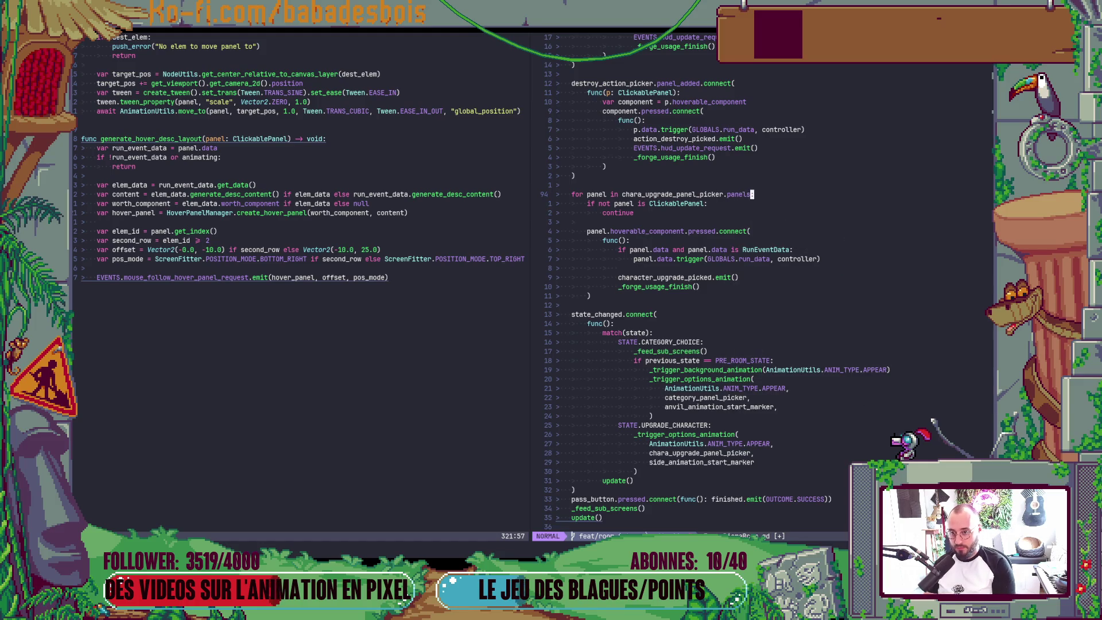
pyautogui.write(':w')
pyautogui.press('Return')
# Switch to Godot, relaunch the game, and confirm the hero
pyautogui.hotkey('alt', 'Tab')
pyautogui.press('F5')
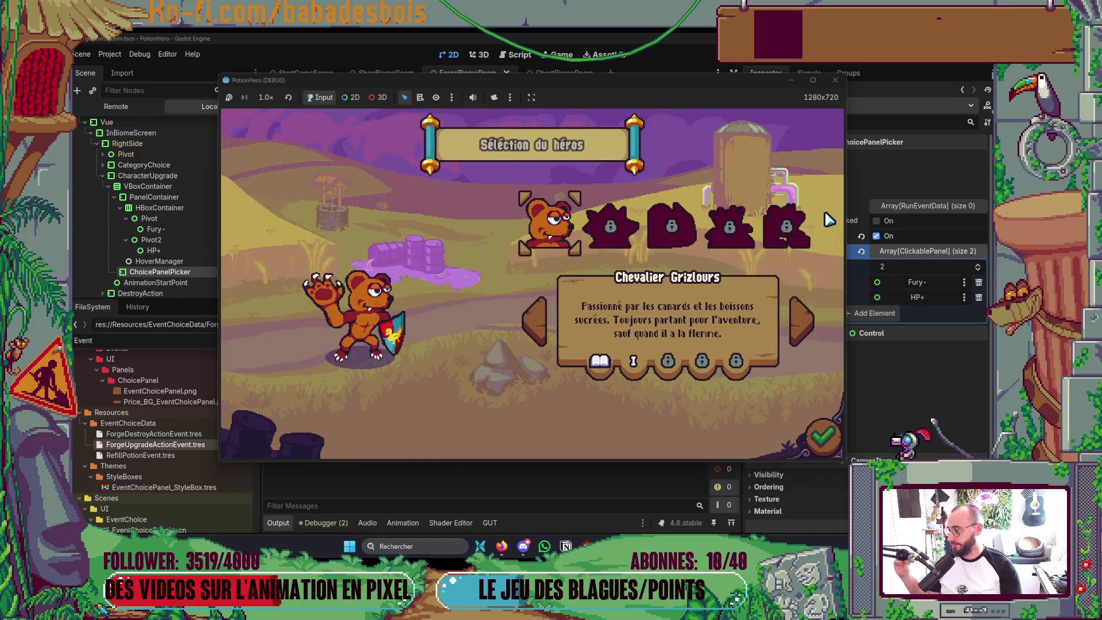
pyautogui.click(821, 430)
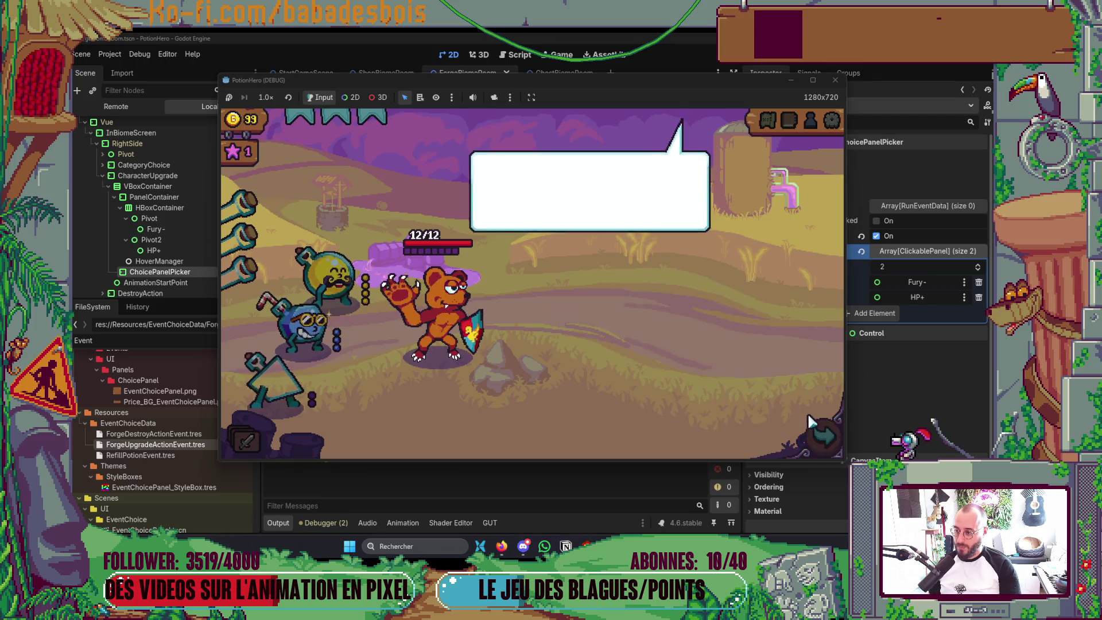
# Confirm the adventure, skip the tutorial, and travel to the forge room on the map
pyautogui.click(822, 436)
pyautogui.click(701, 325)
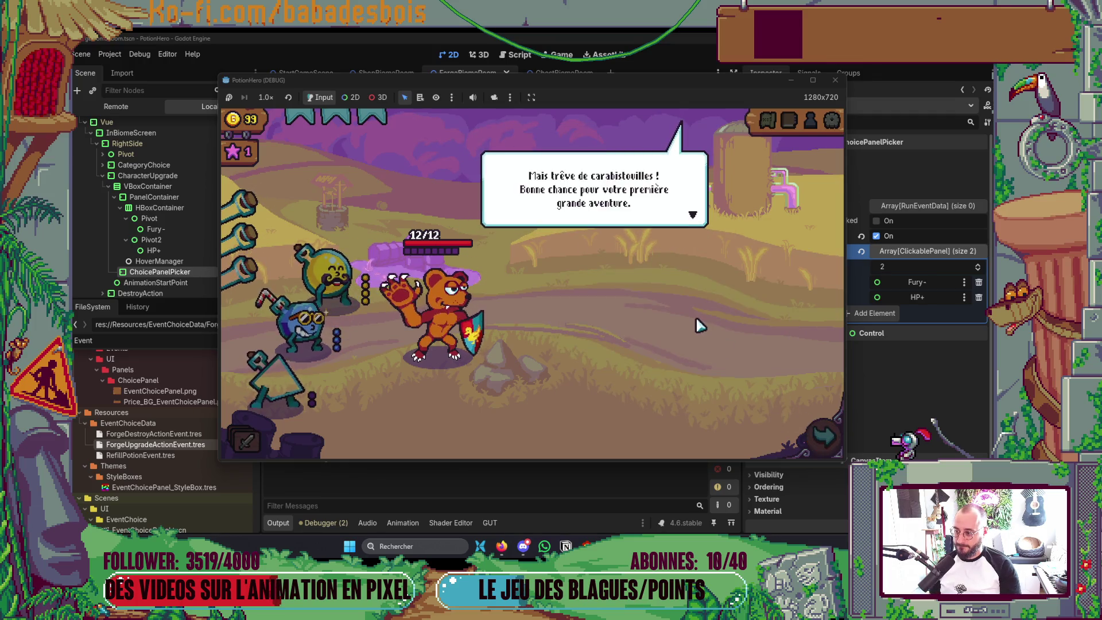
pyautogui.click(699, 328)
pyautogui.click(816, 436)
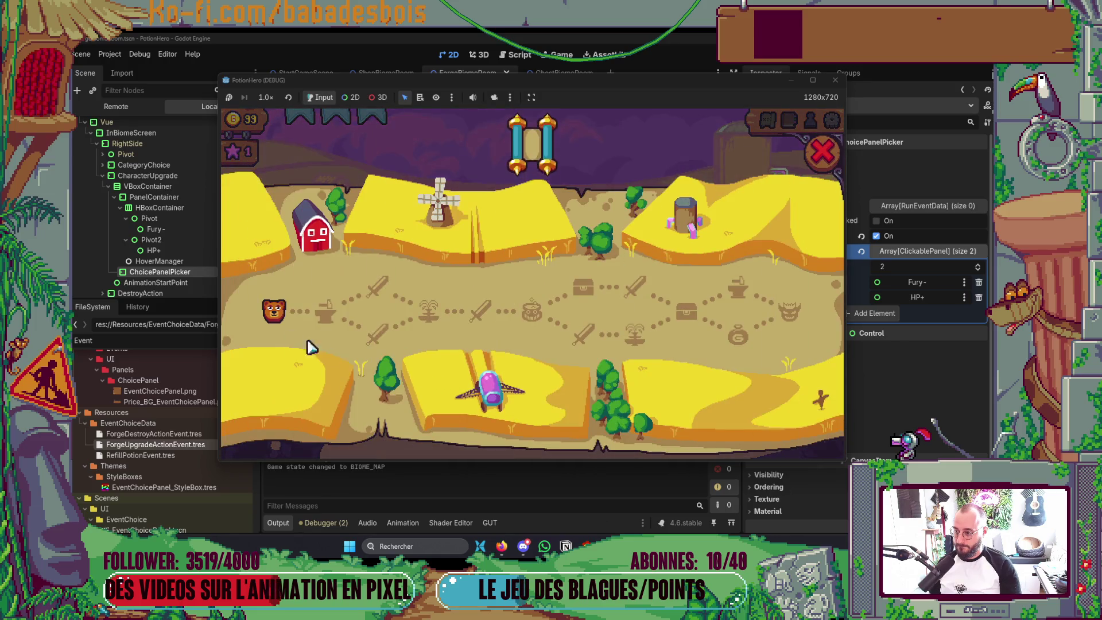
pyautogui.click(325, 312)
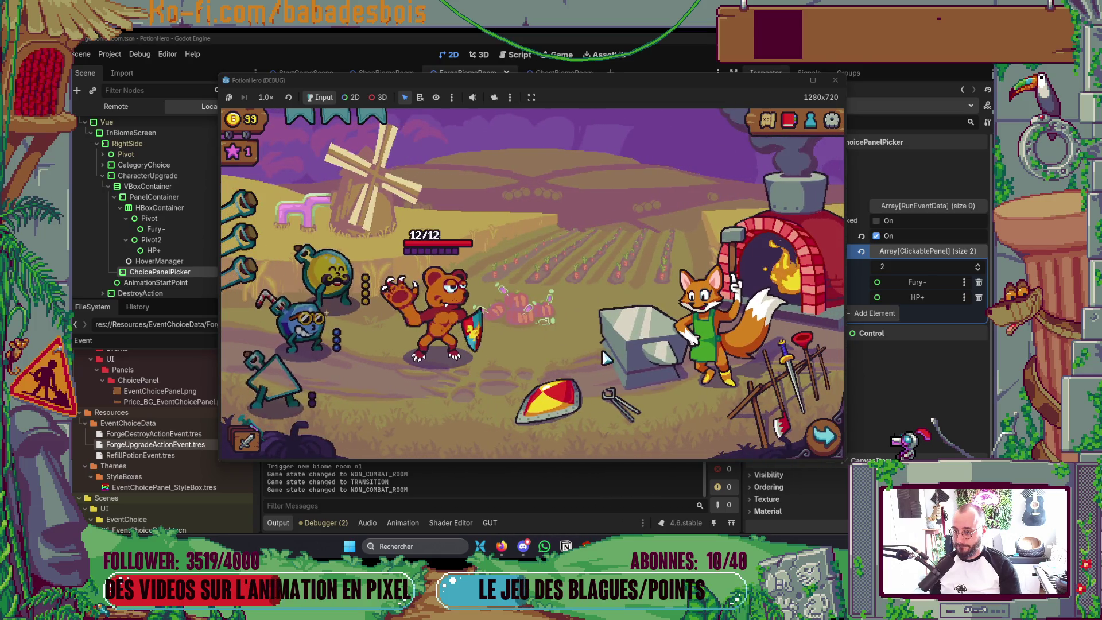
# Choose the Forger category so upgrade cards replace it, then pick an upgrade card
pyautogui.click(652, 356)
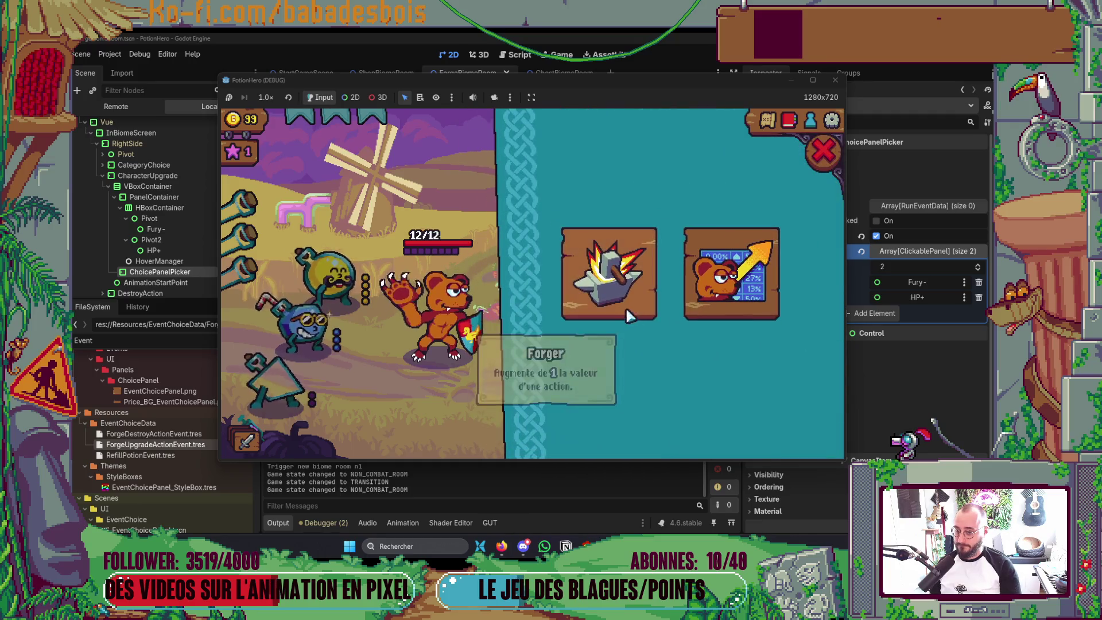
pyautogui.click(624, 309)
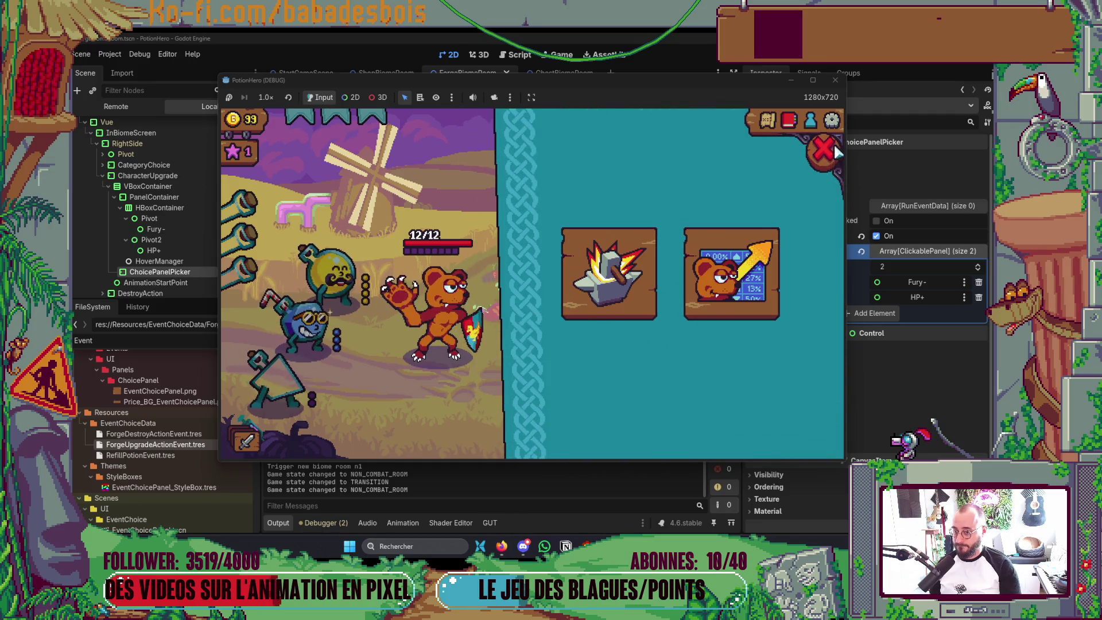
pyautogui.click(611, 291)
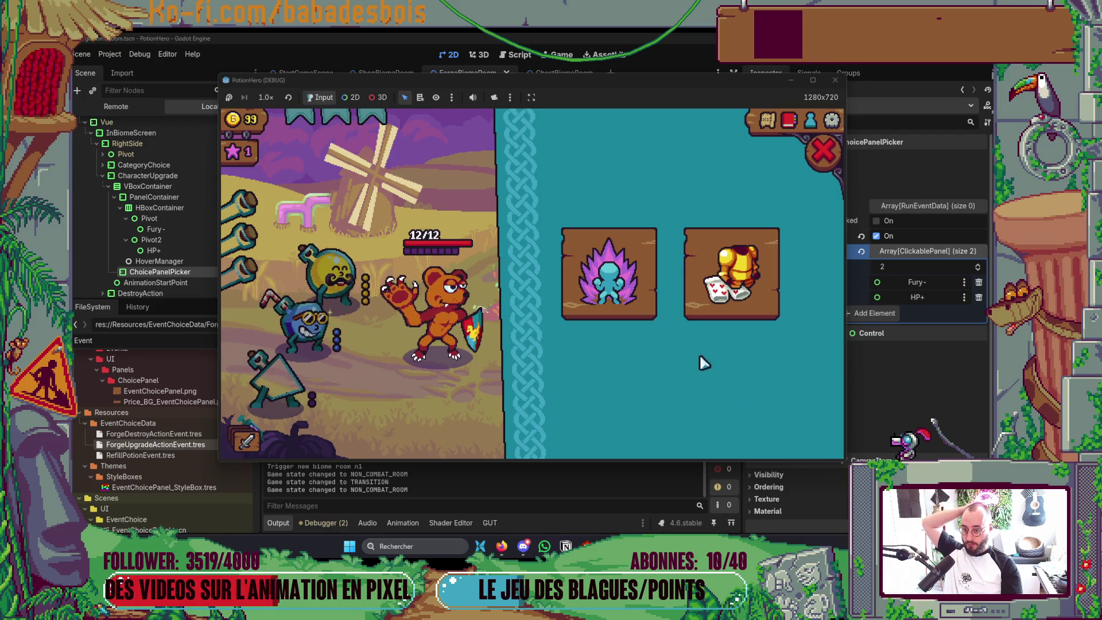
pyautogui.click(749, 293)
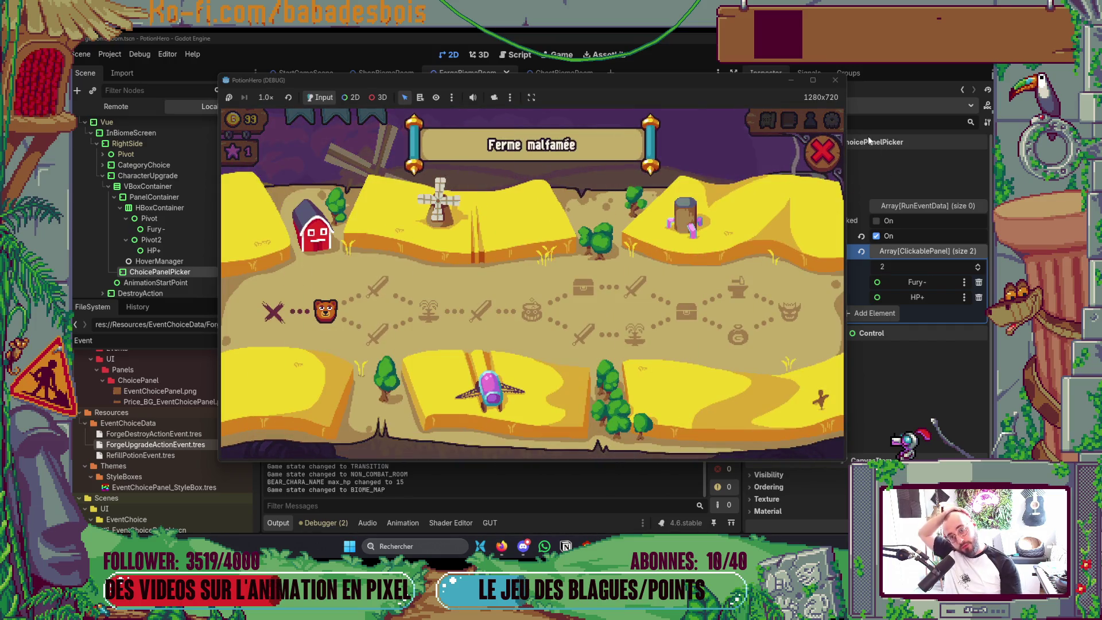
# Leave the forge room, close the running game, and bring up the window switcher
pyautogui.click(835, 138)
pyautogui.hotkey('alt', 'F4')
pyautogui.hotkey('alt', 'Tab')
pyautogui.press('Tab')
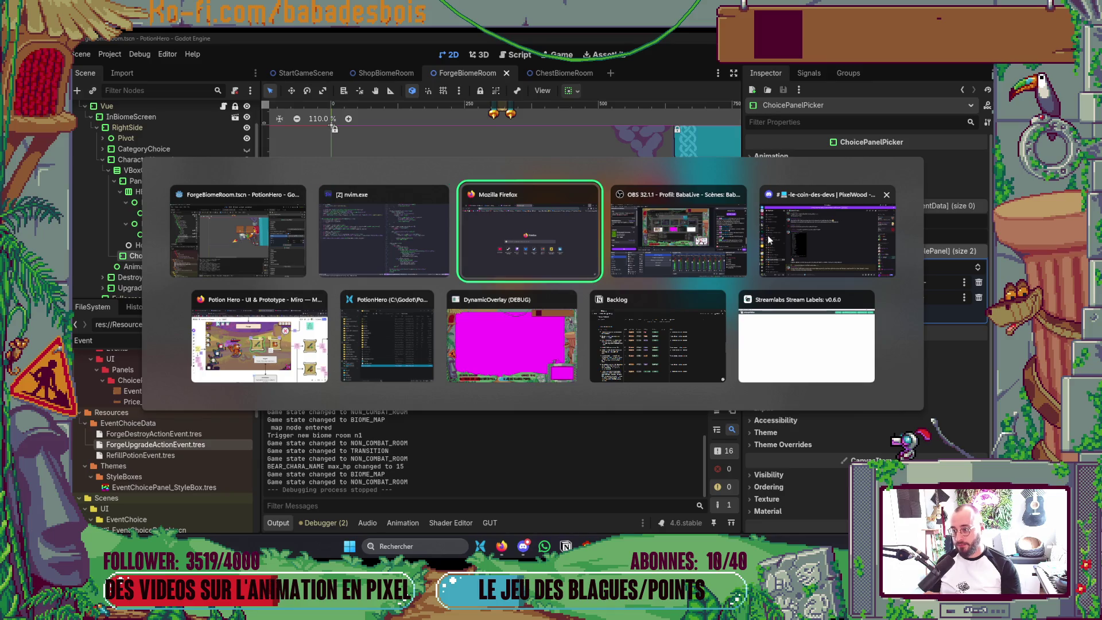
pyautogui.click(371, 247)
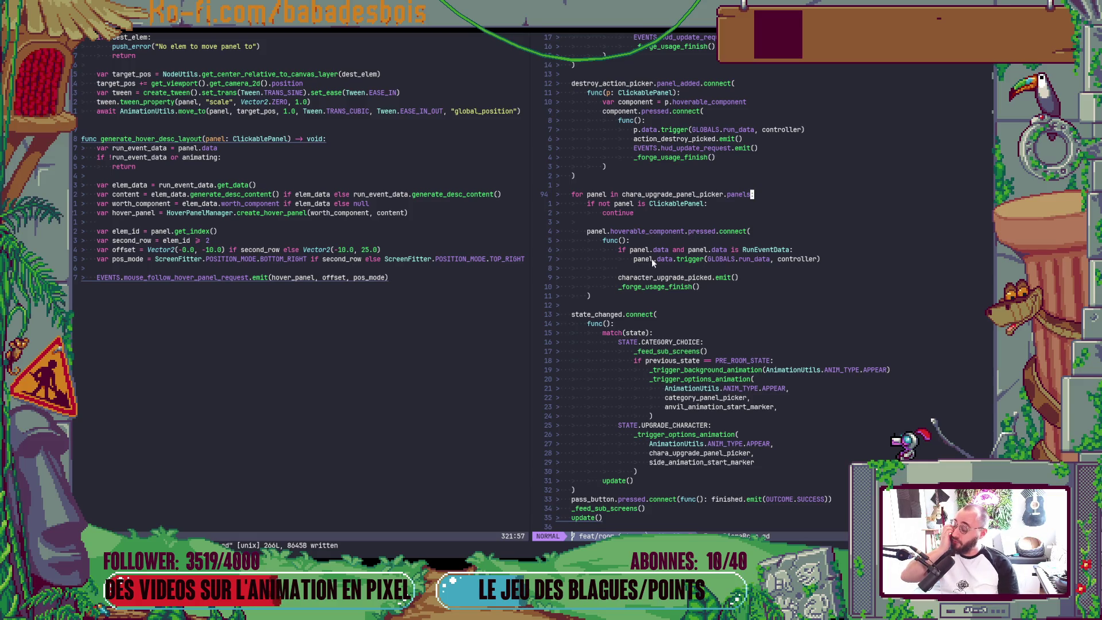
pyautogui.scroll(-9, 730, 271)
pyautogui.scroll(-1, 728, 271)
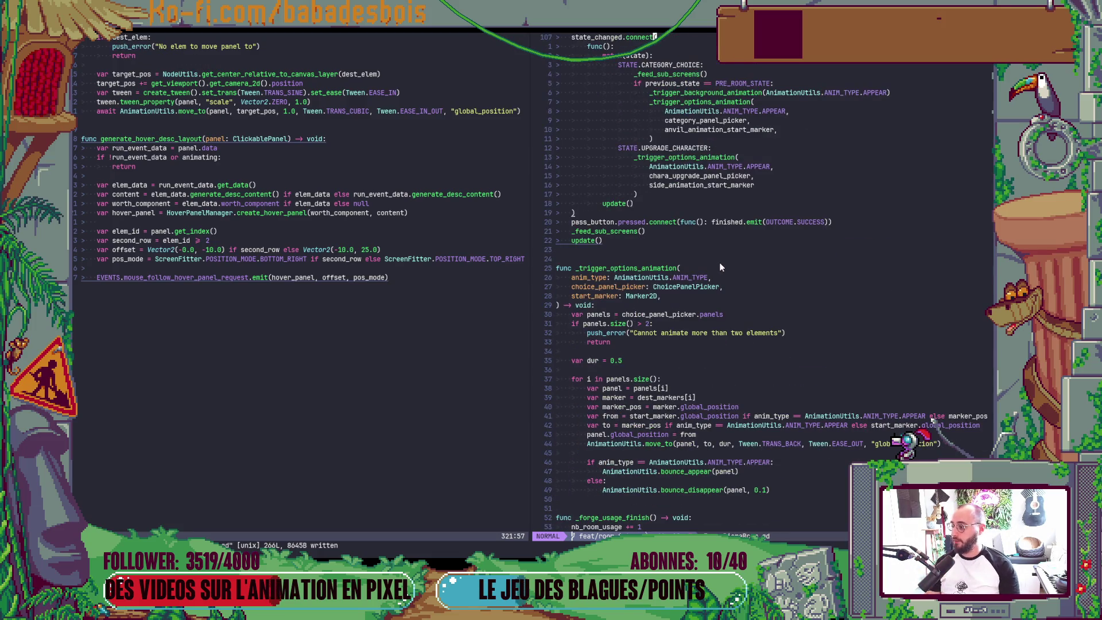
pyautogui.hotkey('alt', 'Tab')
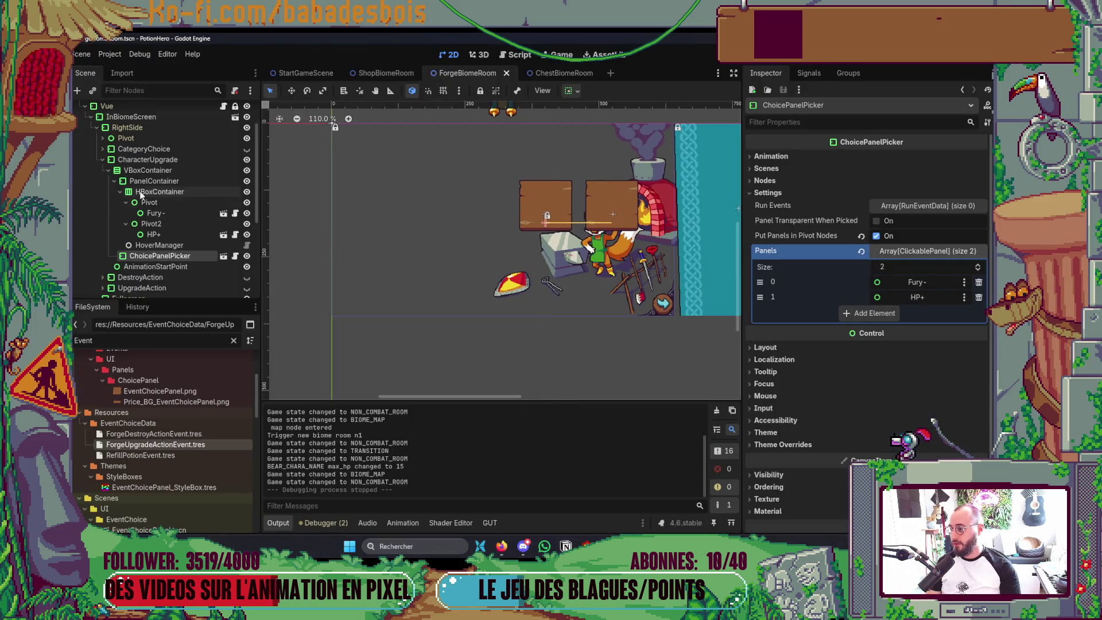
# Collapse the side branches, duplicate 2ElemsMarkers and rename the copy DissappearMakers
pyautogui.click(106, 170)
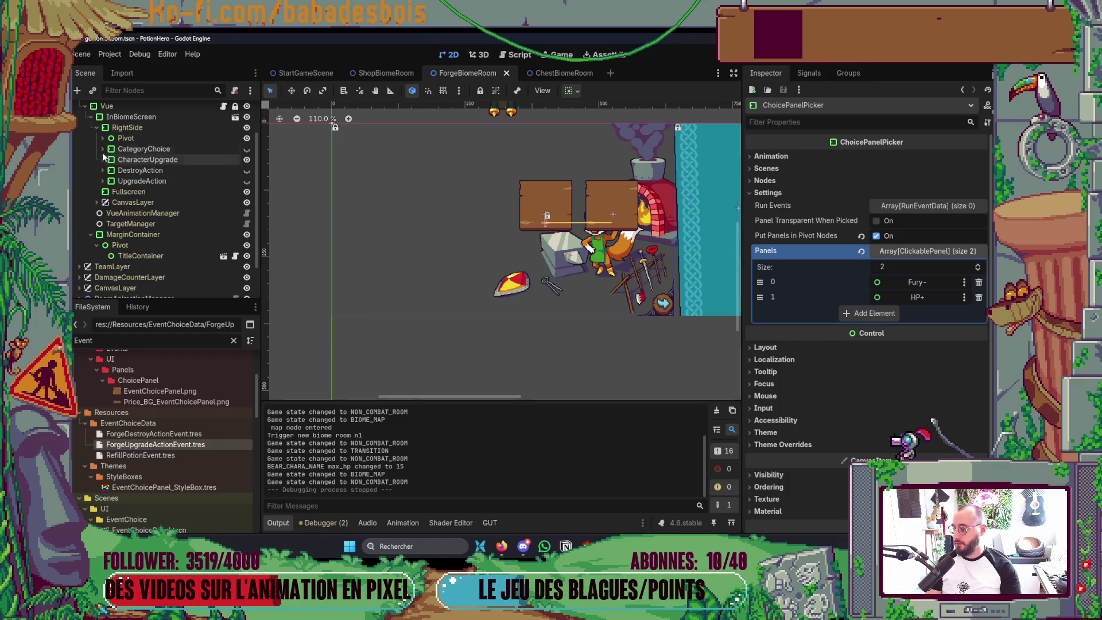
pyautogui.click(105, 127)
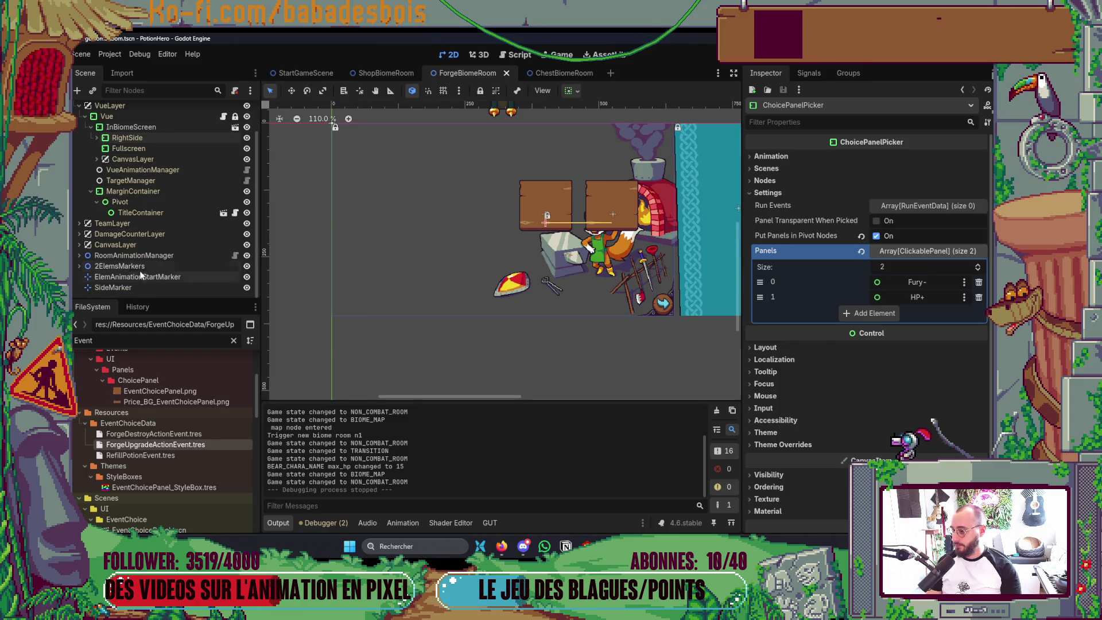
pyautogui.click(164, 267)
pyautogui.hotkey('ctrl', 'd')
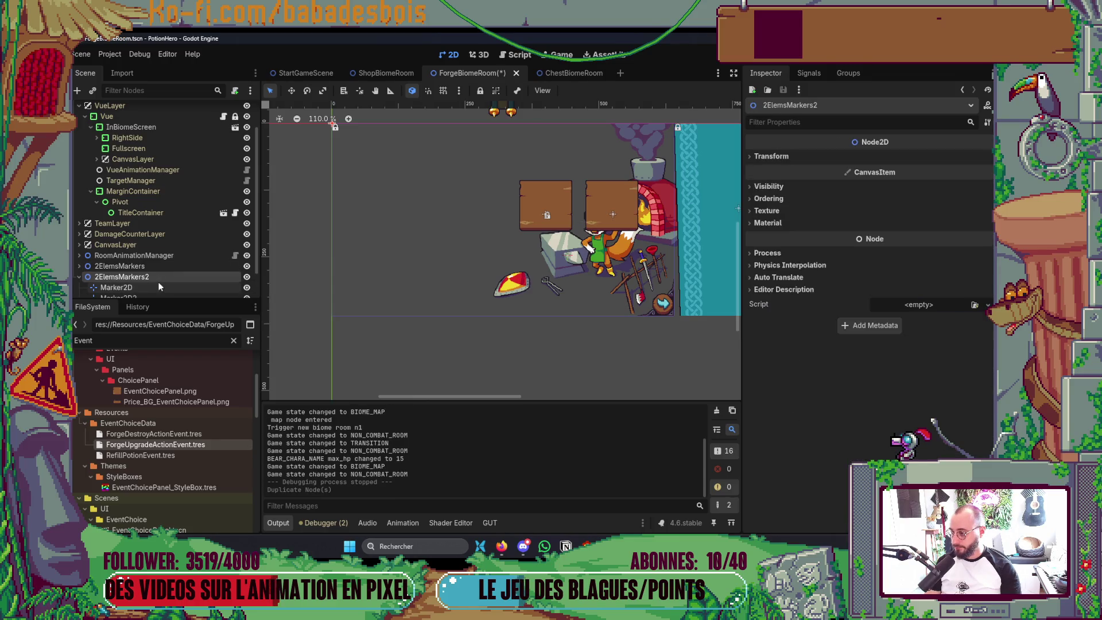
pyautogui.press('F2')
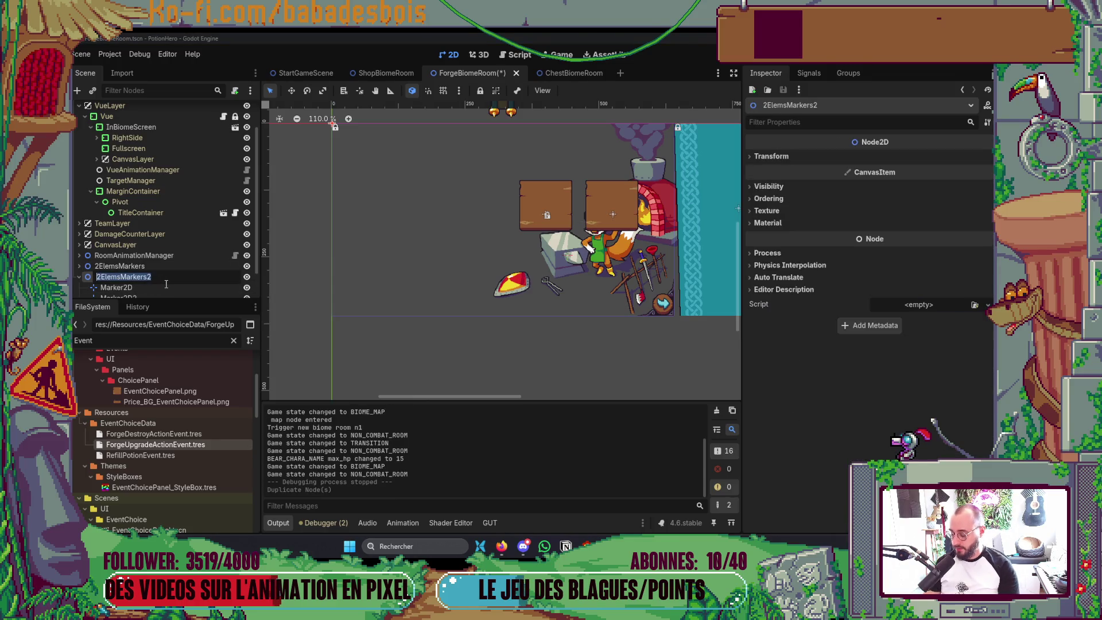
pyautogui.write('DI')
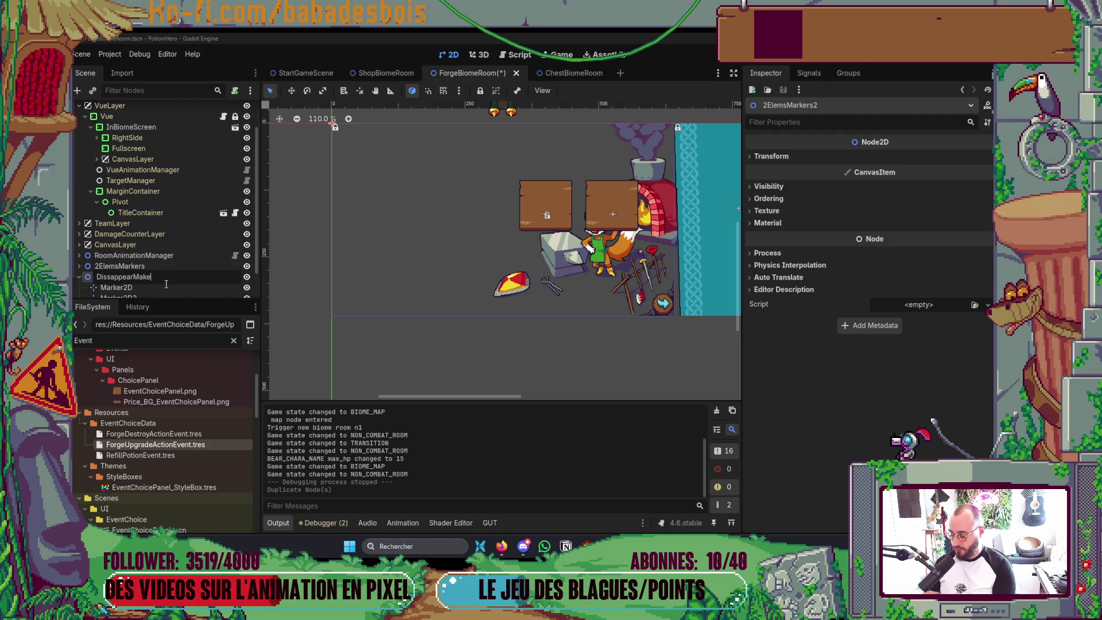
pyautogui.write('rs')
pyautogui.press('Return')
pyautogui.scroll(-2, 165, 283)
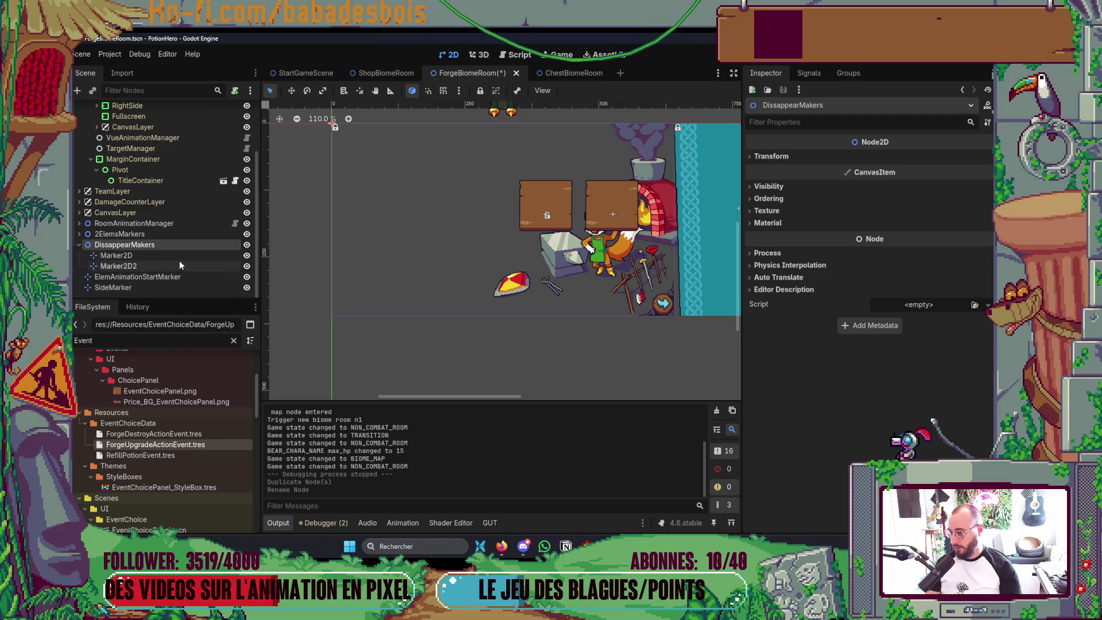
# Nudge both DissappearMakers markers downward with arrow keys, then switch to Neovim
pyautogui.click(189, 256)
pyautogui.keyDown('shift'); pyautogui.click(178, 264); pyautogui.keyUp('shift')
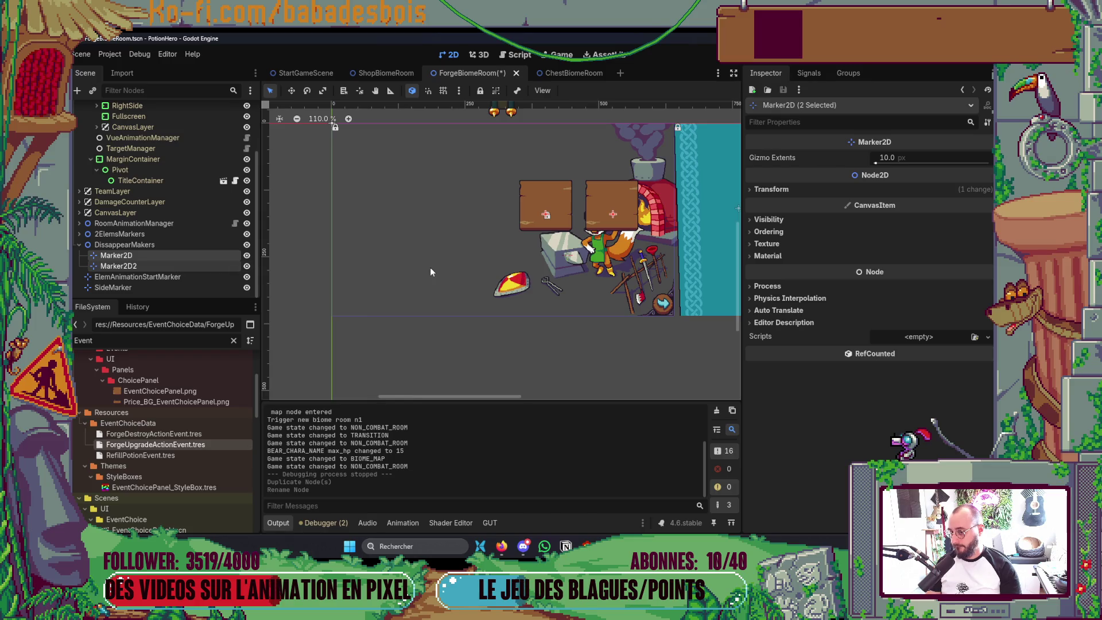
pyautogui.press('Down')
pyautogui.press('Down')
pyautogui.press('Down')
pyautogui.press('Down')
pyautogui.press('Down')
pyautogui.press('Down')
pyautogui.press('Down')
pyautogui.press('Down')
pyautogui.press('Down')
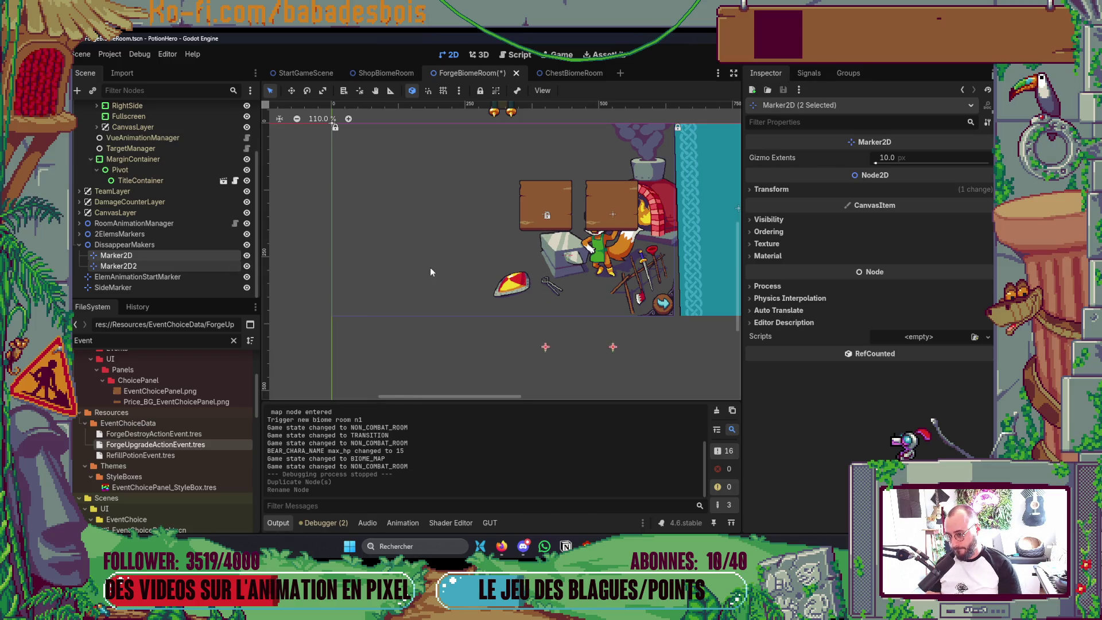
pyautogui.press('Down')
pyautogui.press('Down')
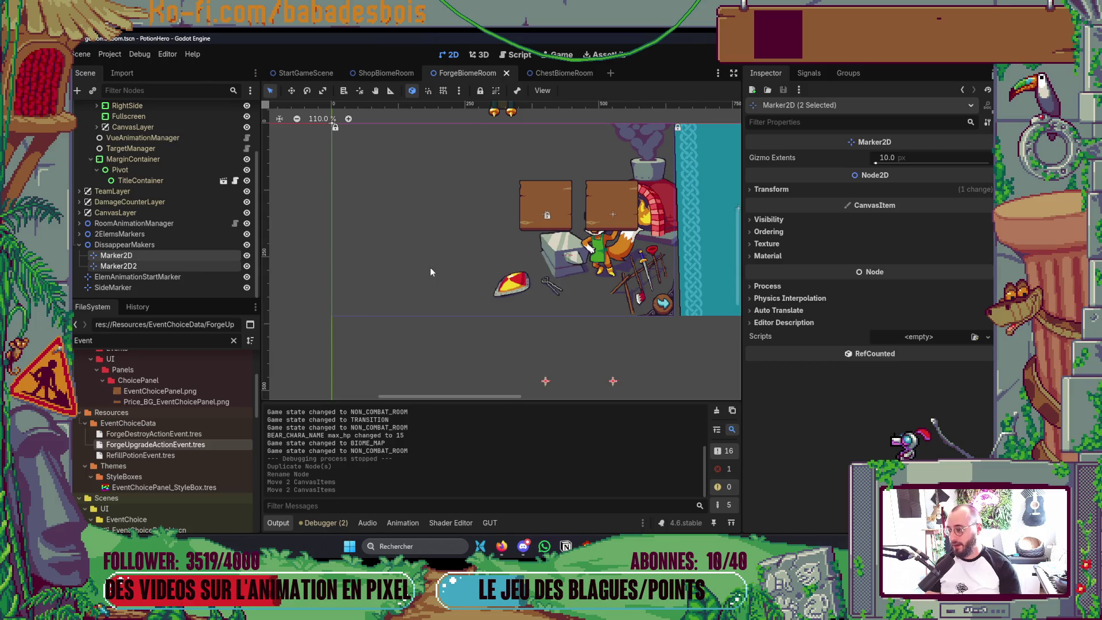
pyautogui.hotkey('alt', 'Tab')
pyautogui.scroll(-4, 865, 322)
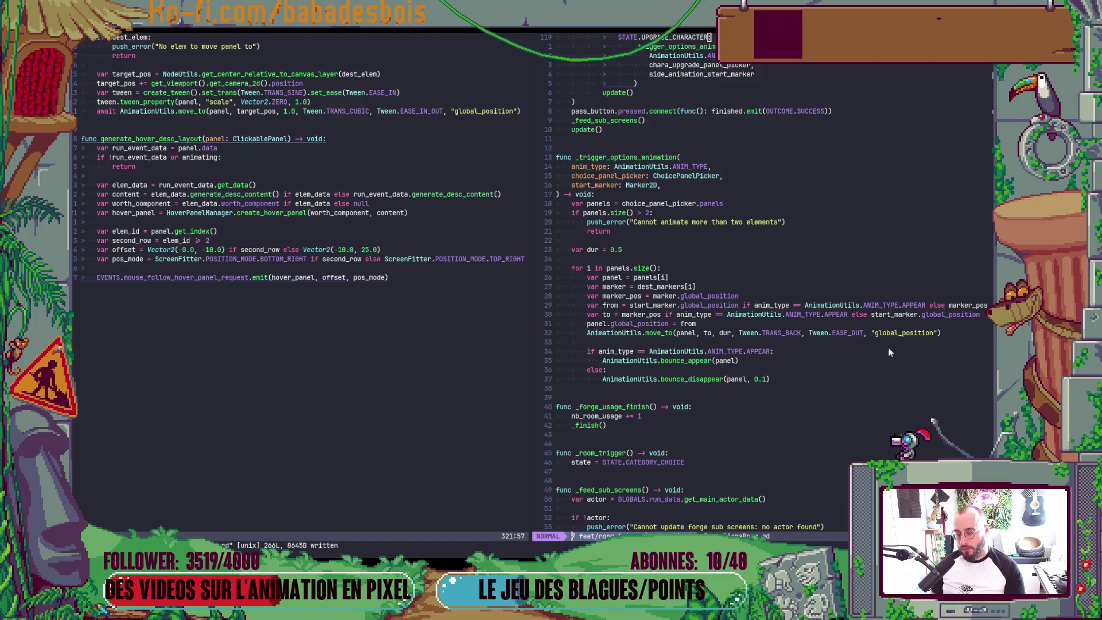
pyautogui.scroll(4, 889, 352)
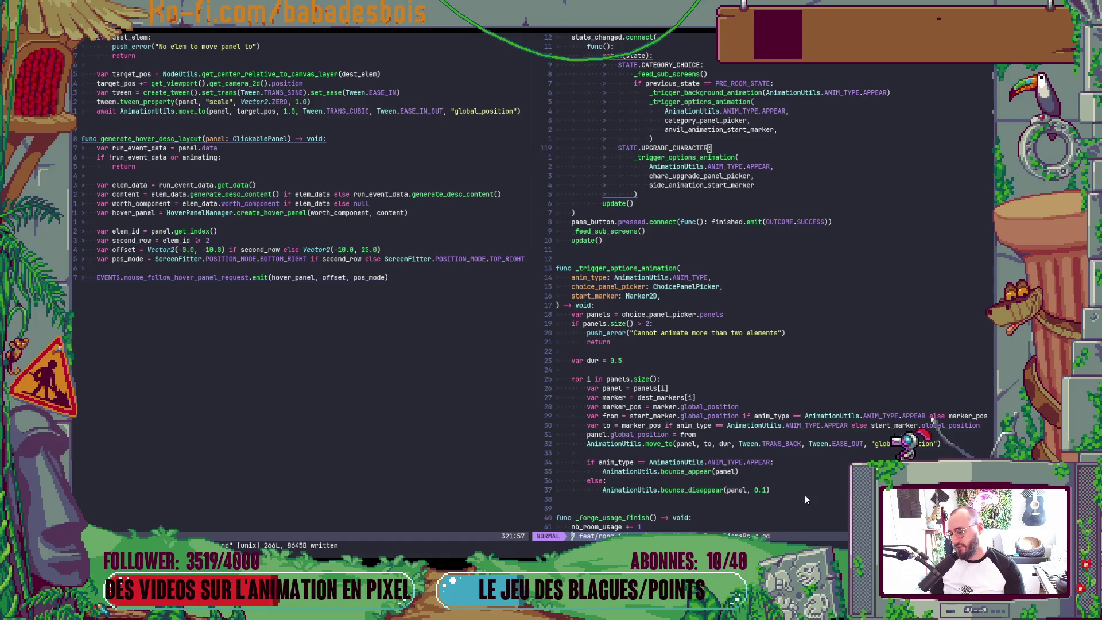
# Yank the whole _trigger_options_animation function and paste a copy below it
pyautogui.moveTo(805, 495); pyautogui.dragTo(558, 463)
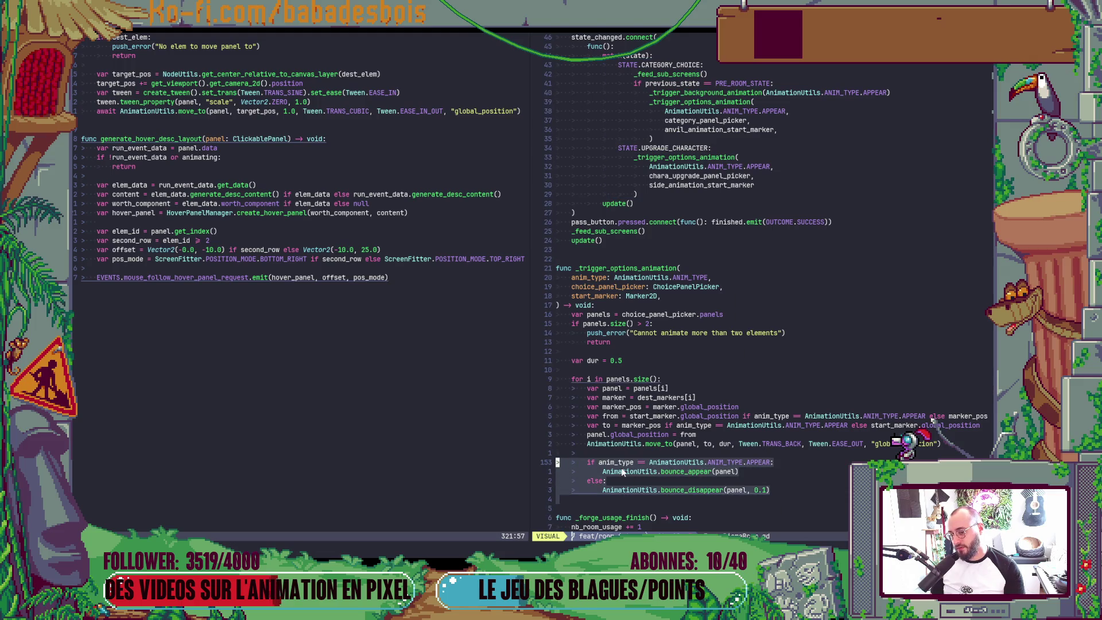
pyautogui.scroll(-1, 622, 472)
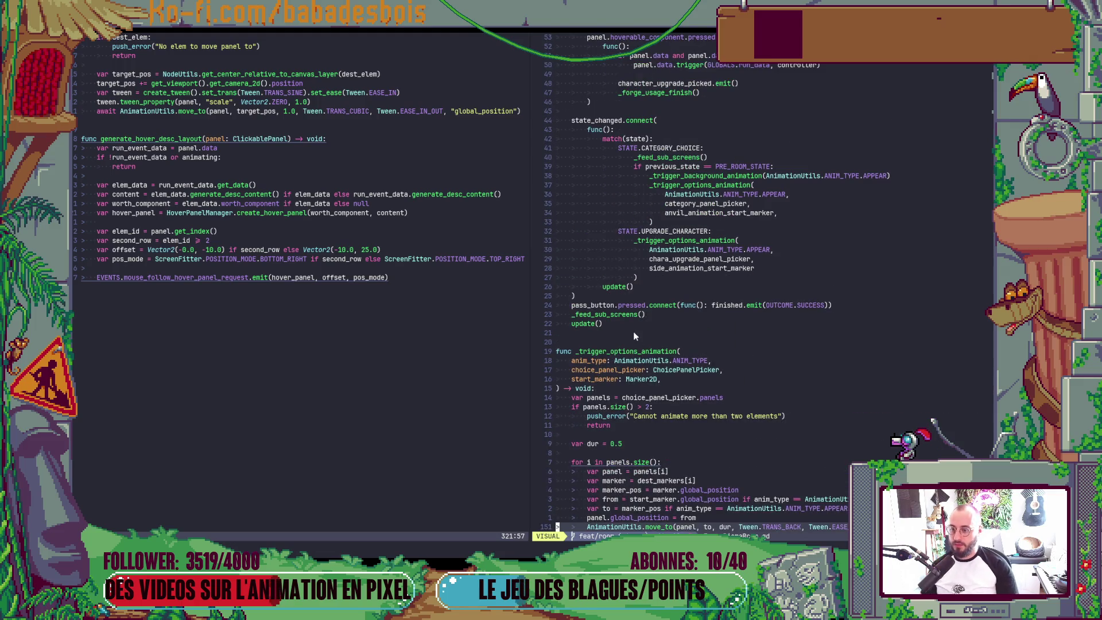
pyautogui.moveTo(623, 472); pyautogui.dragTo(654, 422)
pyautogui.click(638, 471)
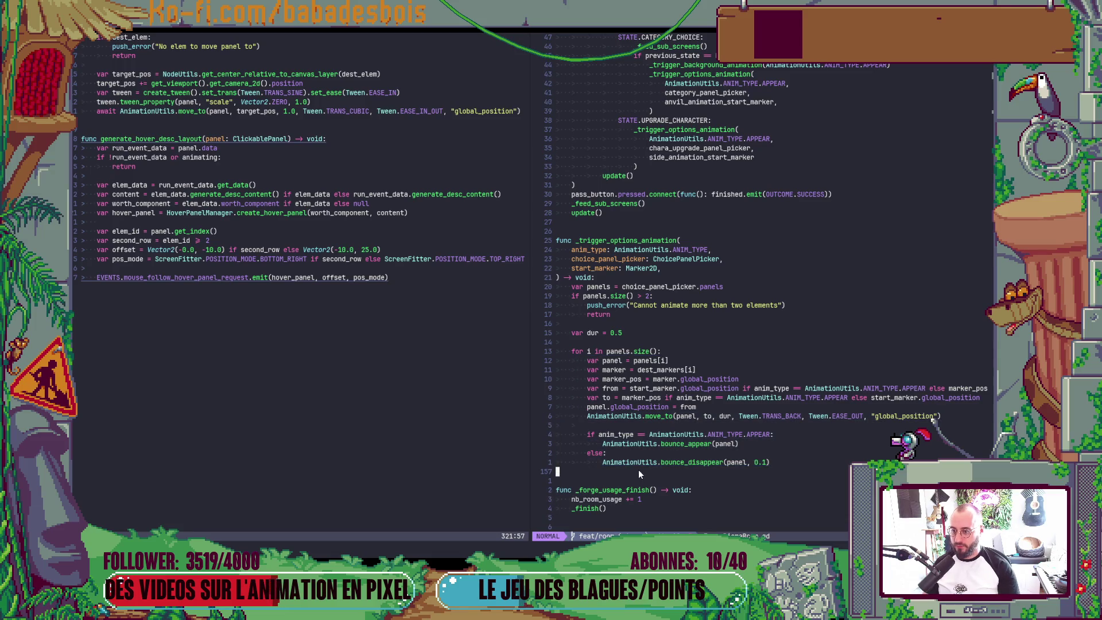
pyautogui.moveTo(638, 471); pyautogui.dragTo(509, 240)
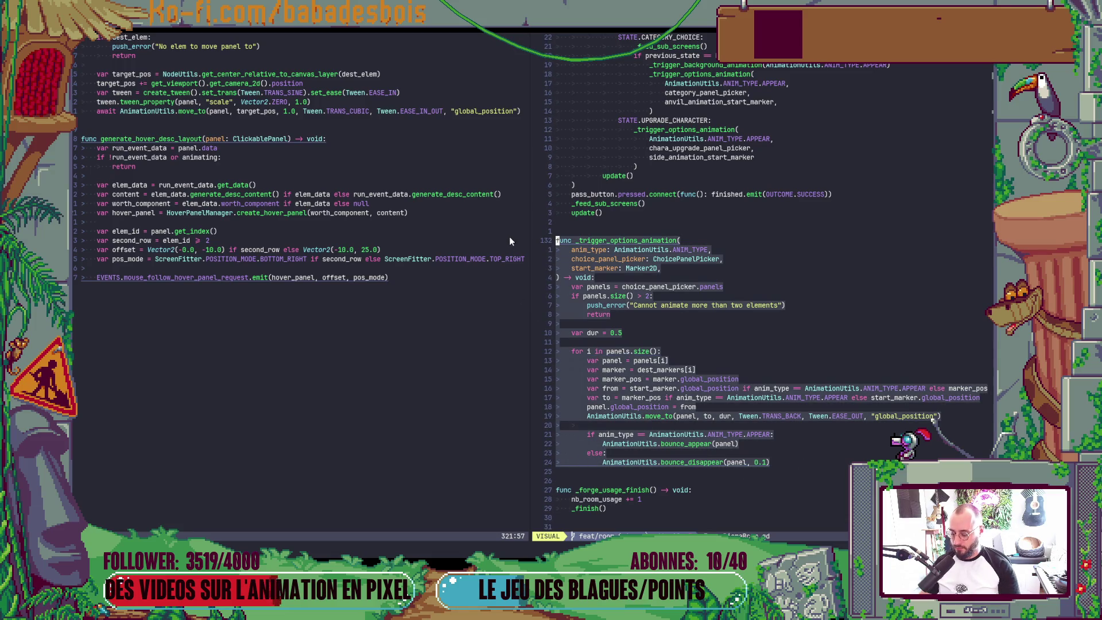
pyautogui.press('y')
pyautogui.click(587, 471)
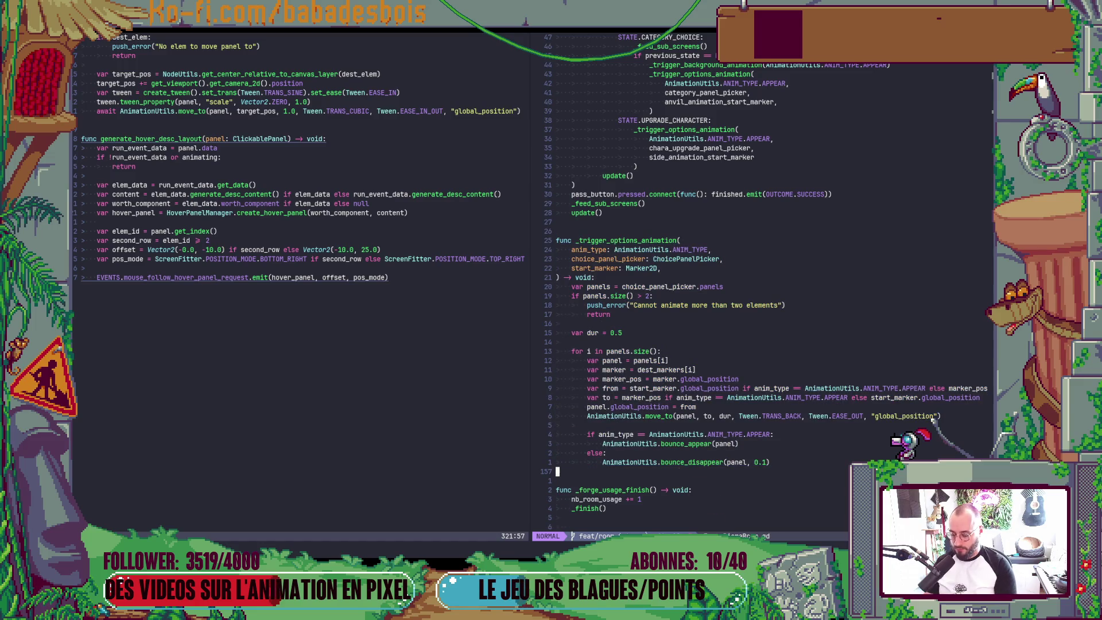
pyautogui.hotkey('shift', 'p')
# Space out the copy, delete its three parameter lines and join the signature onto one line
pyautogui.press('[')
pyautogui.press('space')
pyautogui.press('[')
pyautogui.press('space')
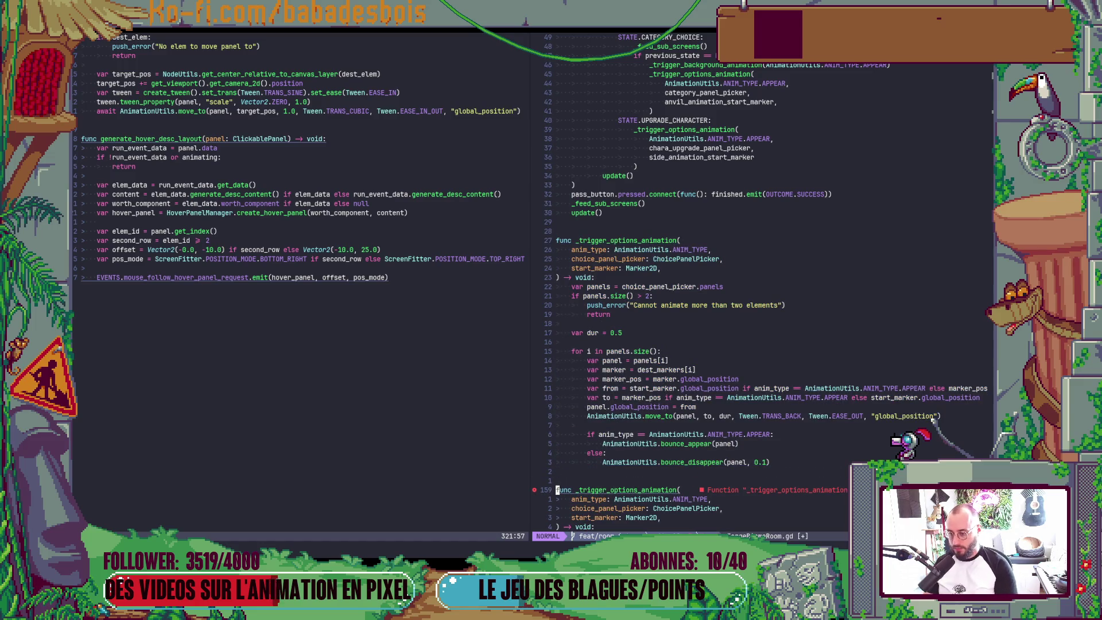
pyautogui.scroll(-4, 631, 402)
pyautogui.click(628, 398)
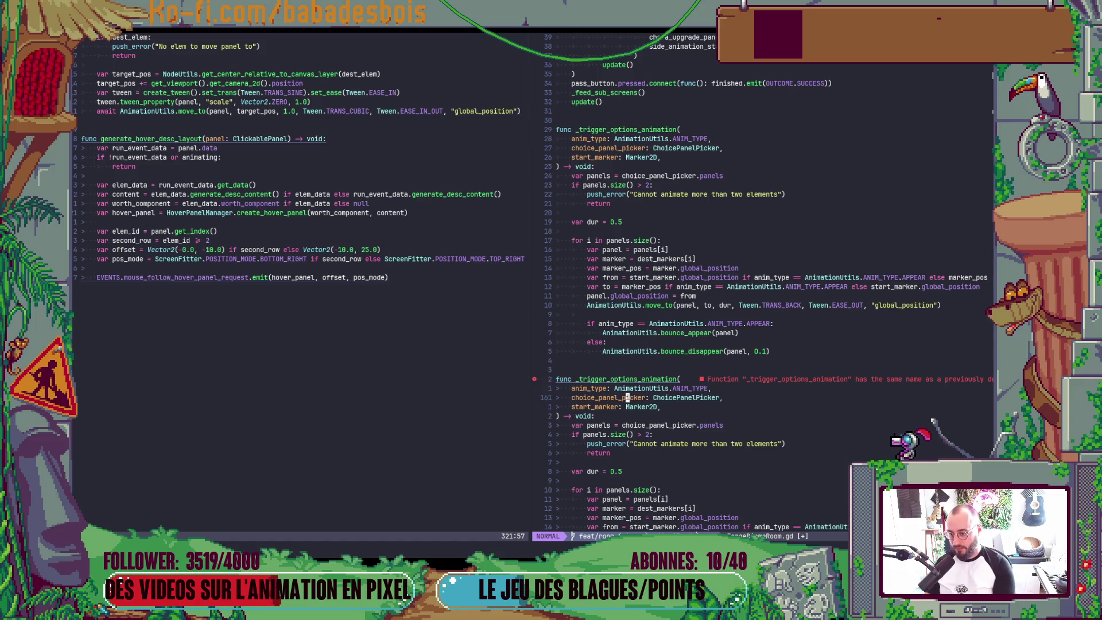
pyautogui.click(627, 387)
pyautogui.hotkey('shift', 'v')
pyautogui.press('j')
pyautogui.press('j')
pyautogui.press('d')
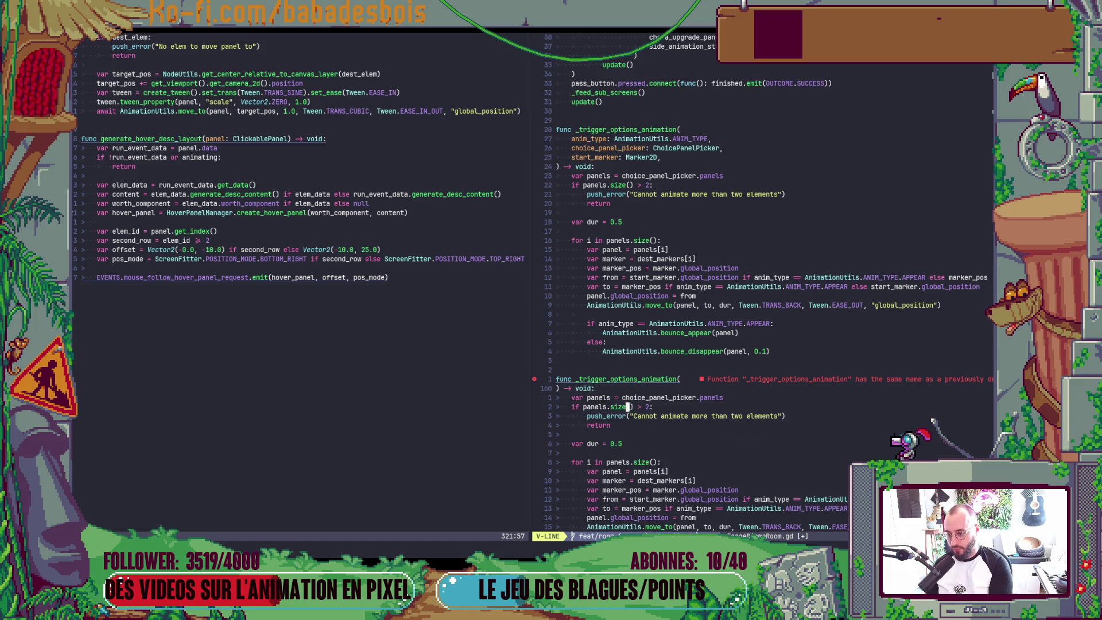
pyautogui.click(592, 378)
pyautogui.press('J')
# Rename the copied function to _category_disappear_animation
pyautogui.press('B')
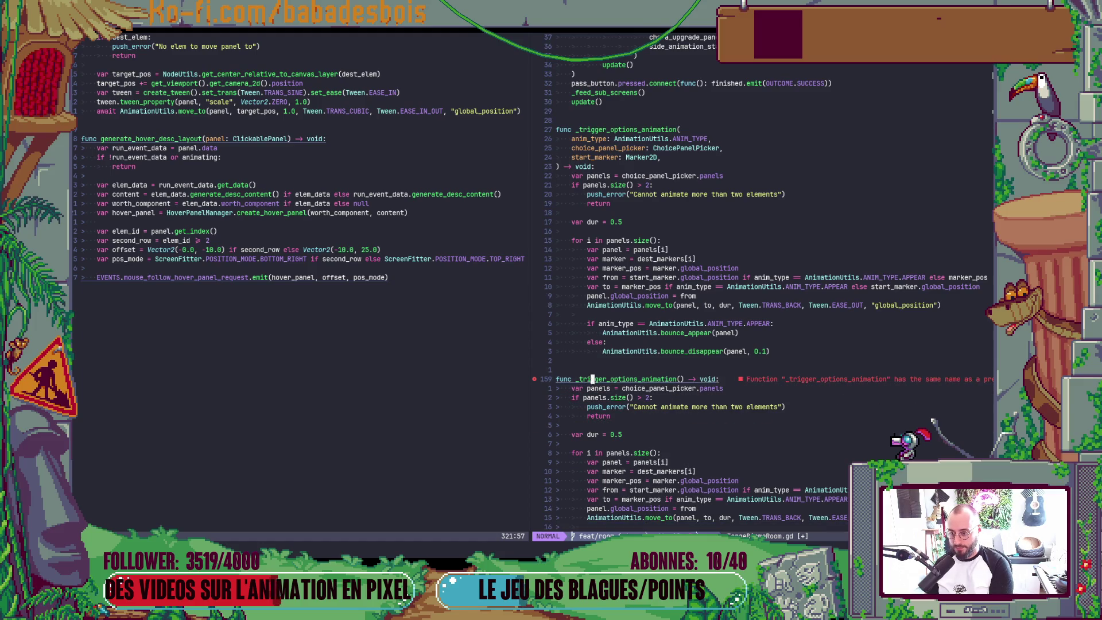
pyautogui.press('c')
pyautogui.press('t')
pyautogui.press('(')
pyautogui.write('cates')
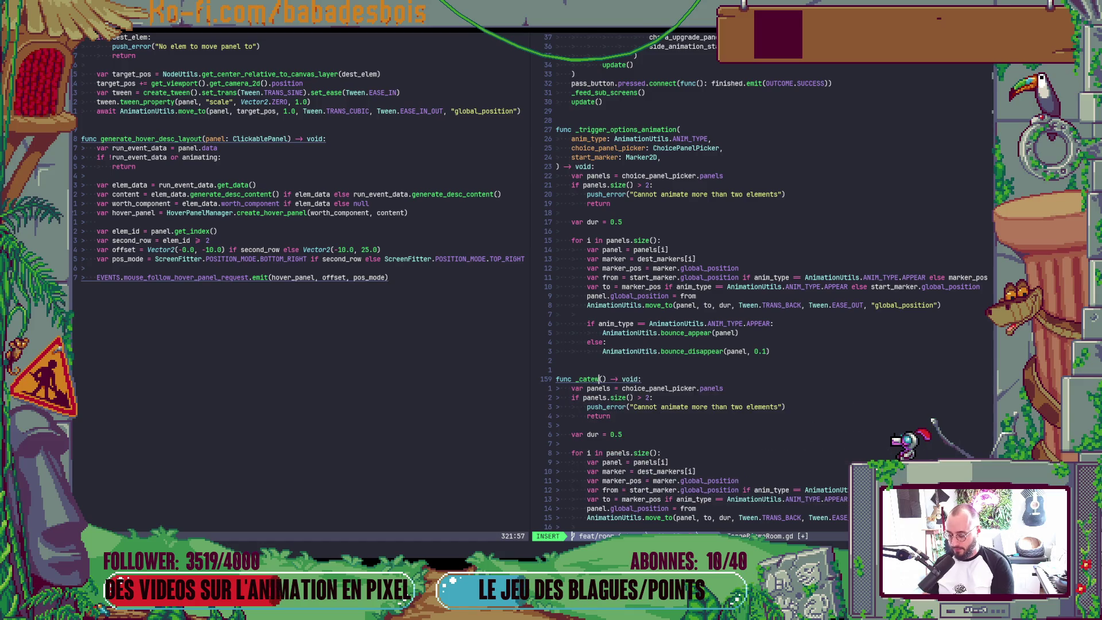
pyautogui.press('BackSpace')
pyautogui.write('go')
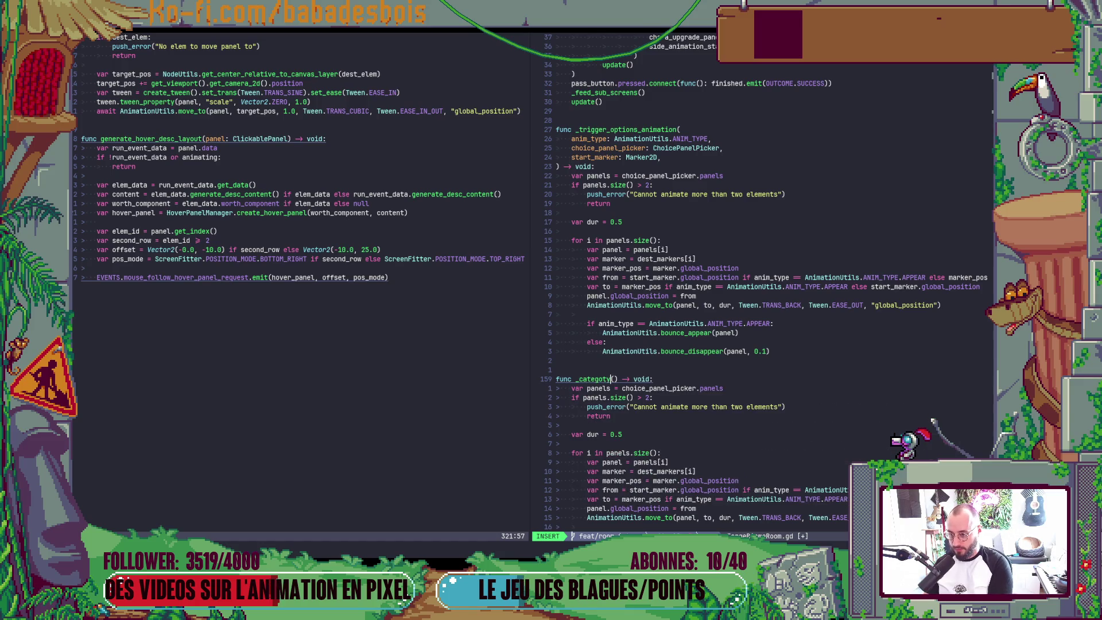
pyautogui.write('ry_d')
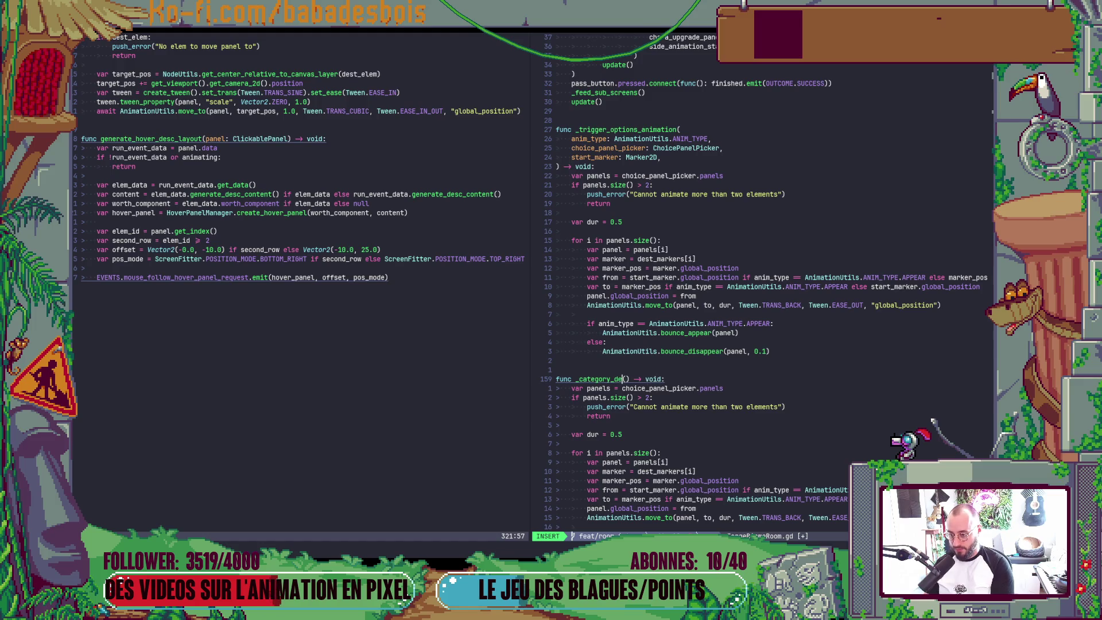
pyautogui.write('isappe')
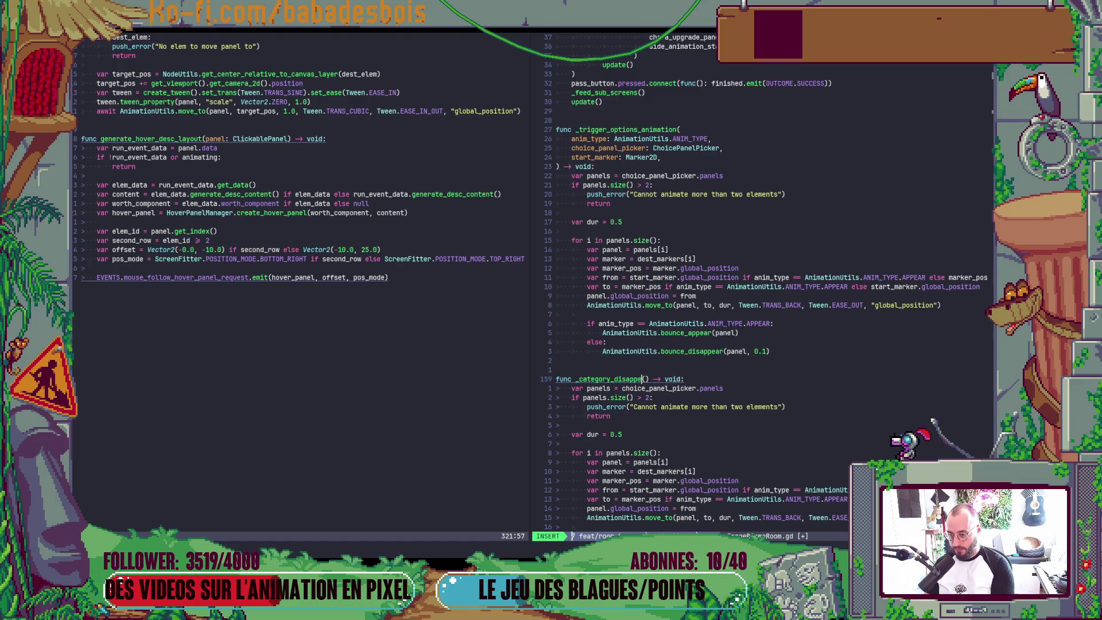
pyautogui.write('ar_an')
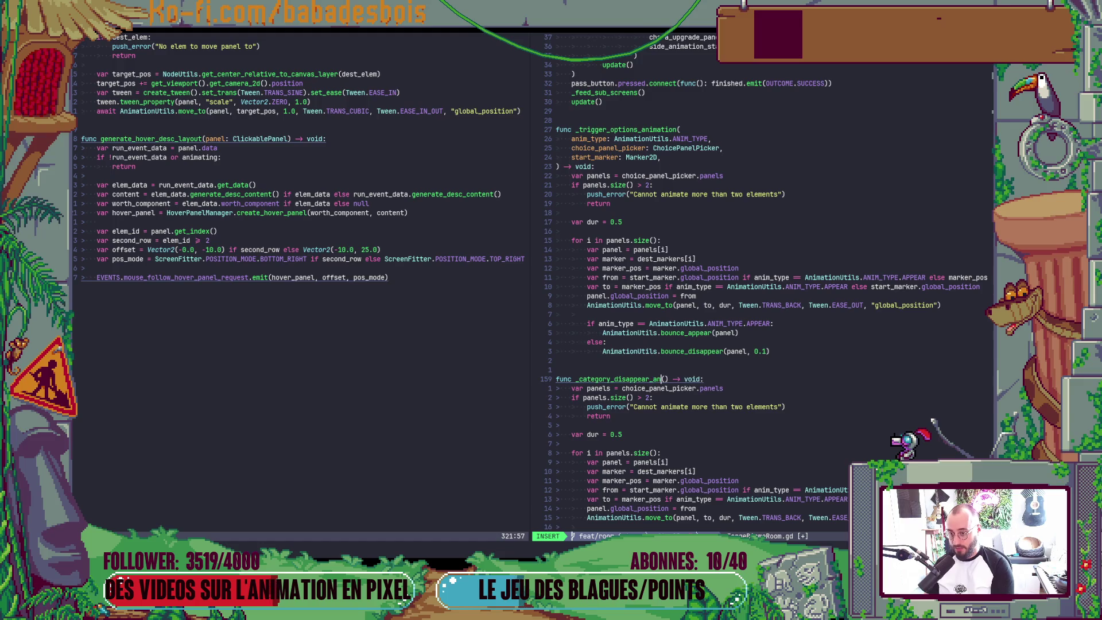
pyautogui.write('imation')
pyautogui.press('Escape')
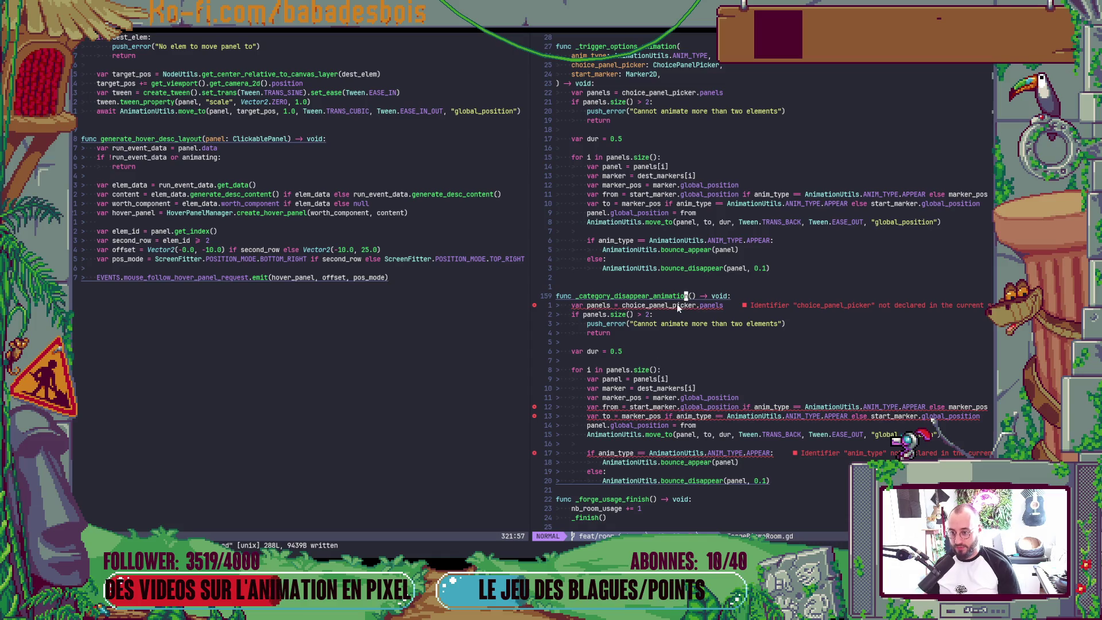
# Change choice_panel_picker to category_panel_picker, save, and move to the loop's start
pyautogui.click(628, 307)
pyautogui.write('ciwc')
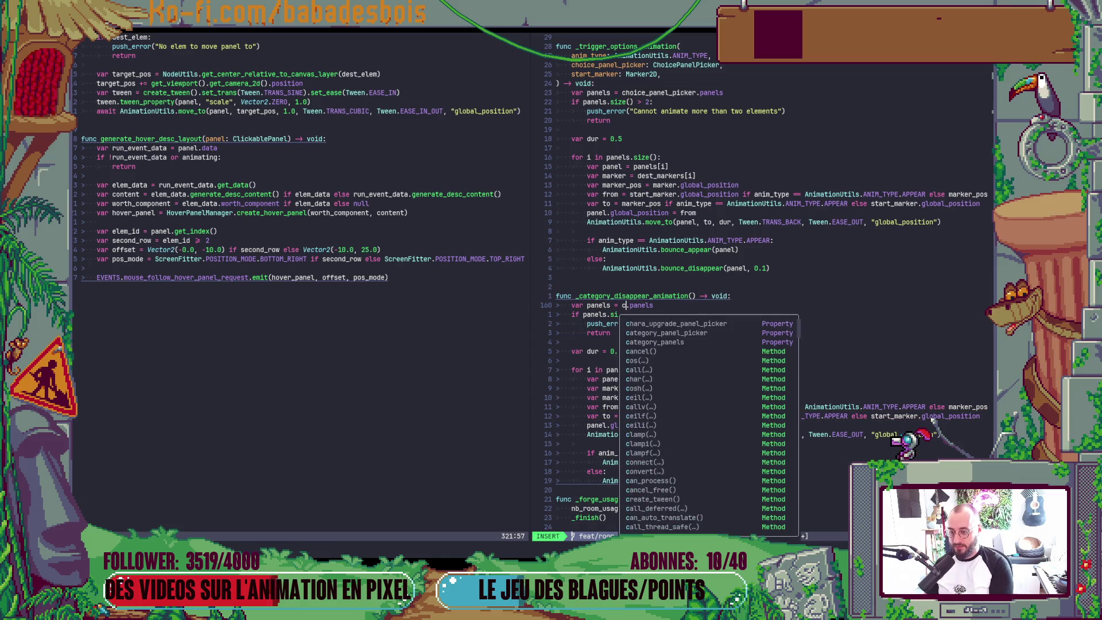
pyautogui.press('Tab')
pyautogui.press('Return')
pyautogui.press('Escape')
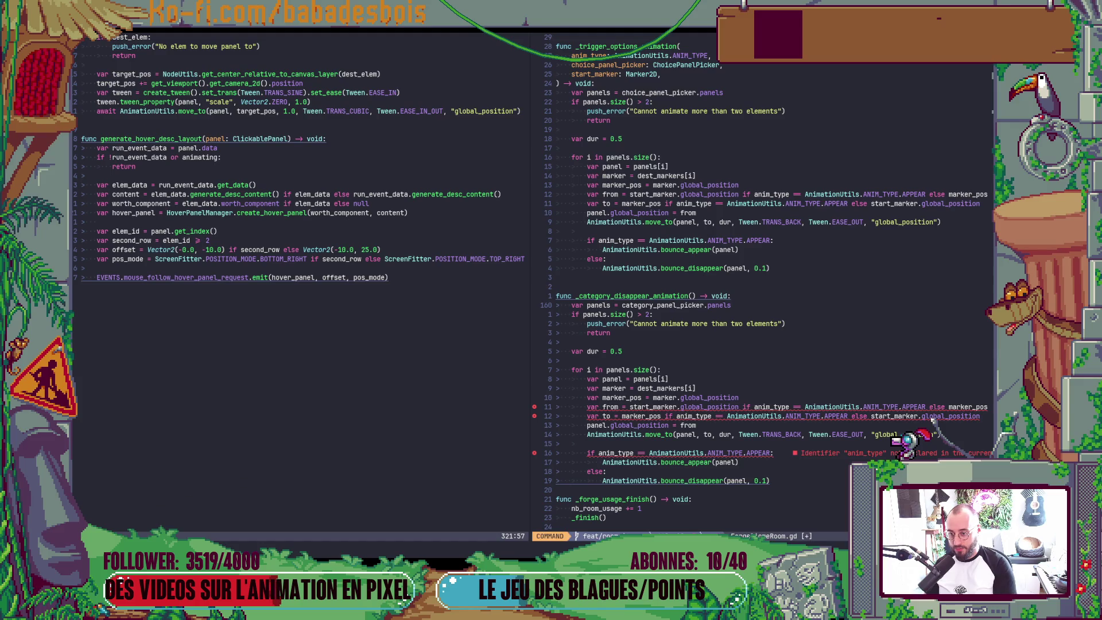
pyautogui.write(':w')
pyautogui.press('Return')
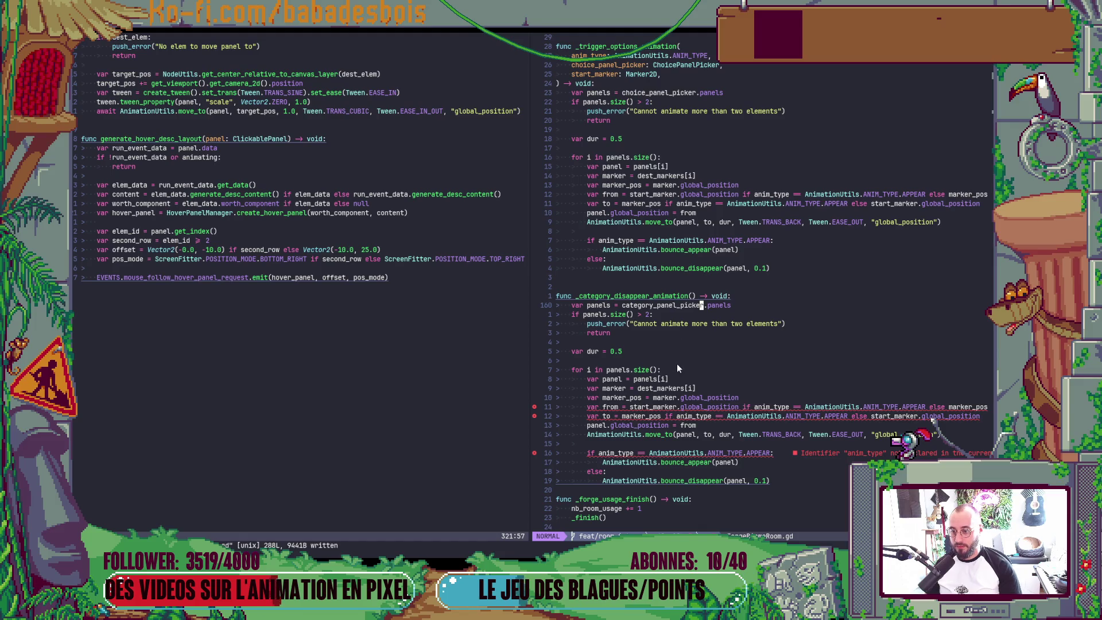
pyautogui.click(683, 387)
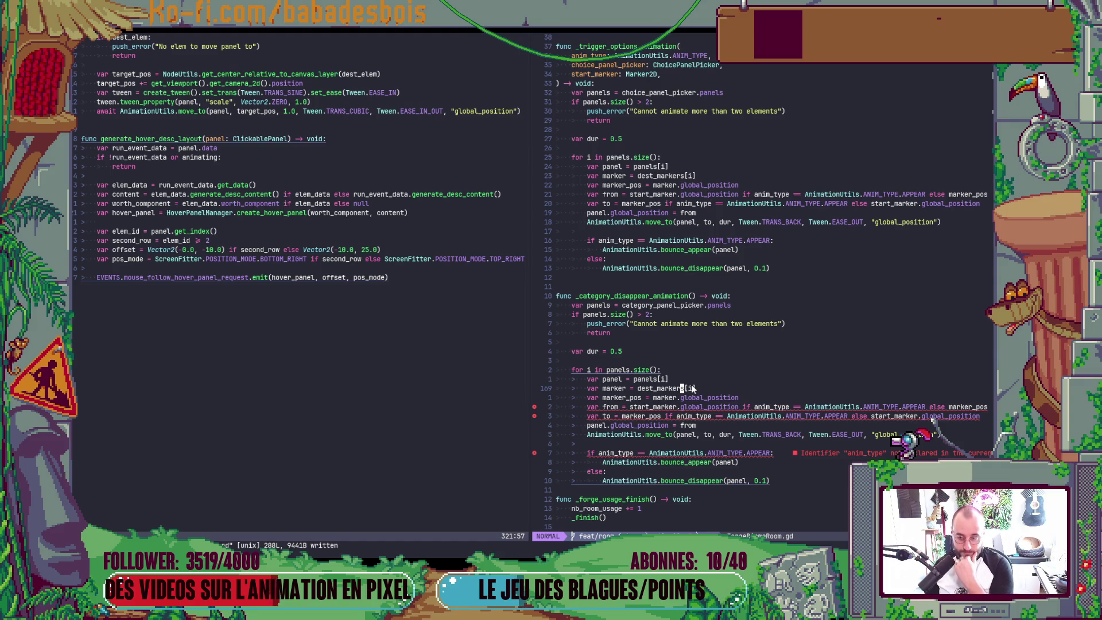
pyautogui.press('{')
pyautogui.press('{')
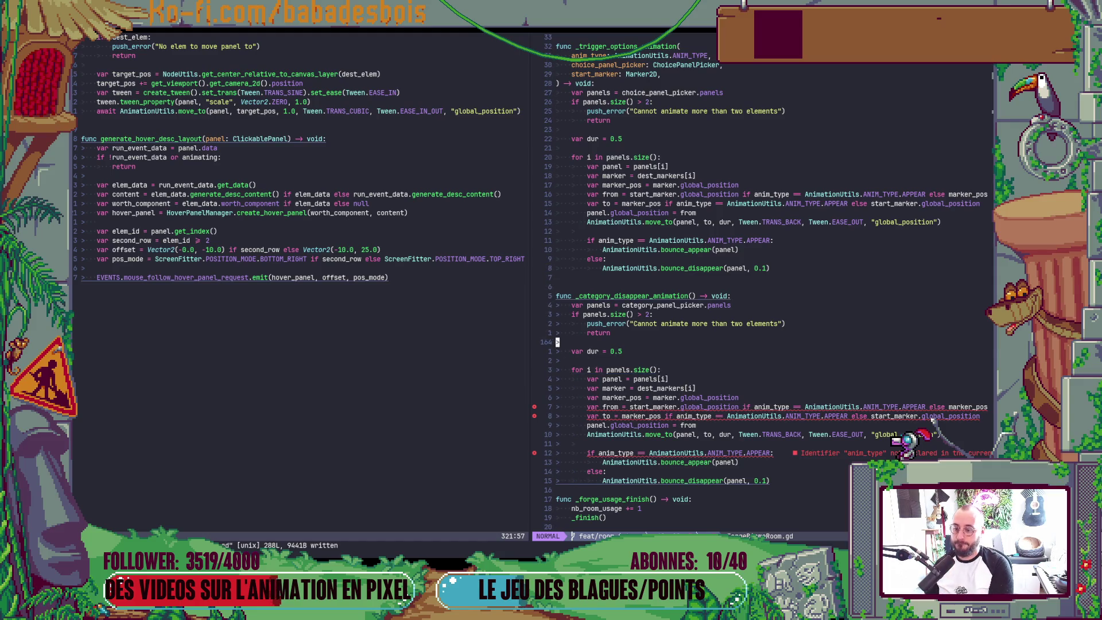
pyautogui.press('}')
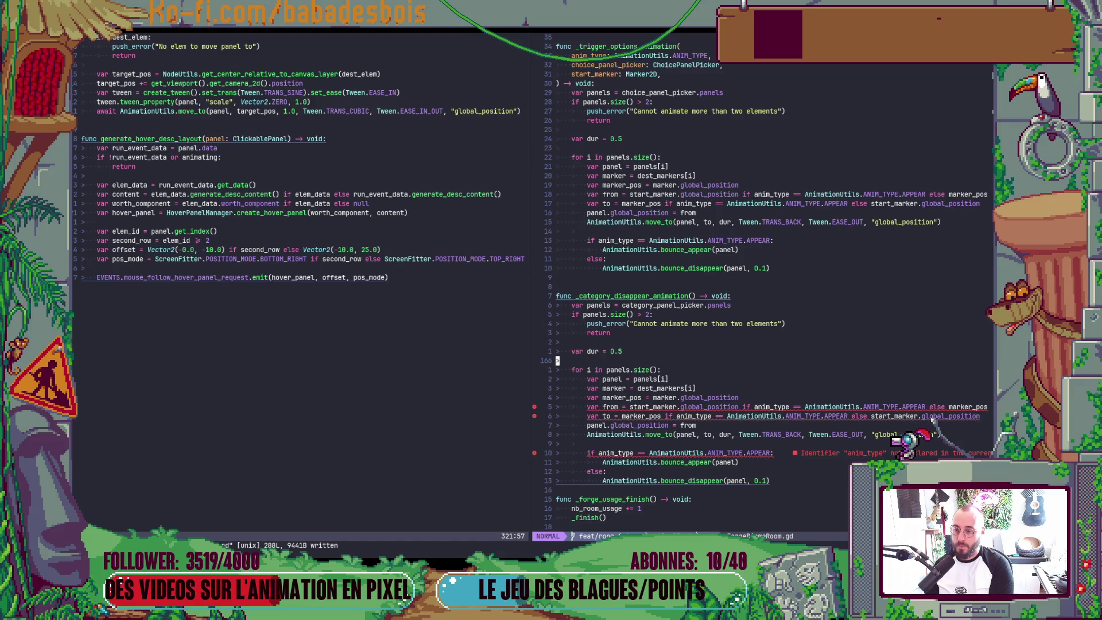
# Review the loop, start a start-marker declaration below the duration, then abandon and delete it
pyautogui.press('j')
pyautogui.press('j')
pyautogui.press('$')
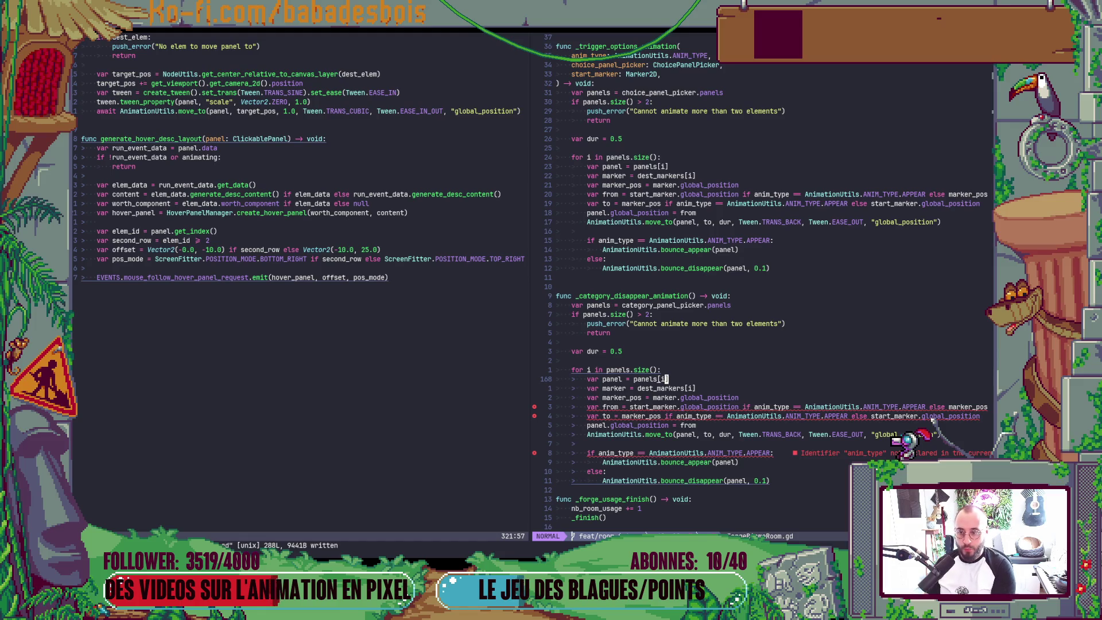
pyautogui.press('k')
pyautogui.press('k')
pyautogui.press('k')
pyautogui.press('k')
pyautogui.press('k')
pyautogui.press('k')
pyautogui.press('k')
pyautogui.press('k')
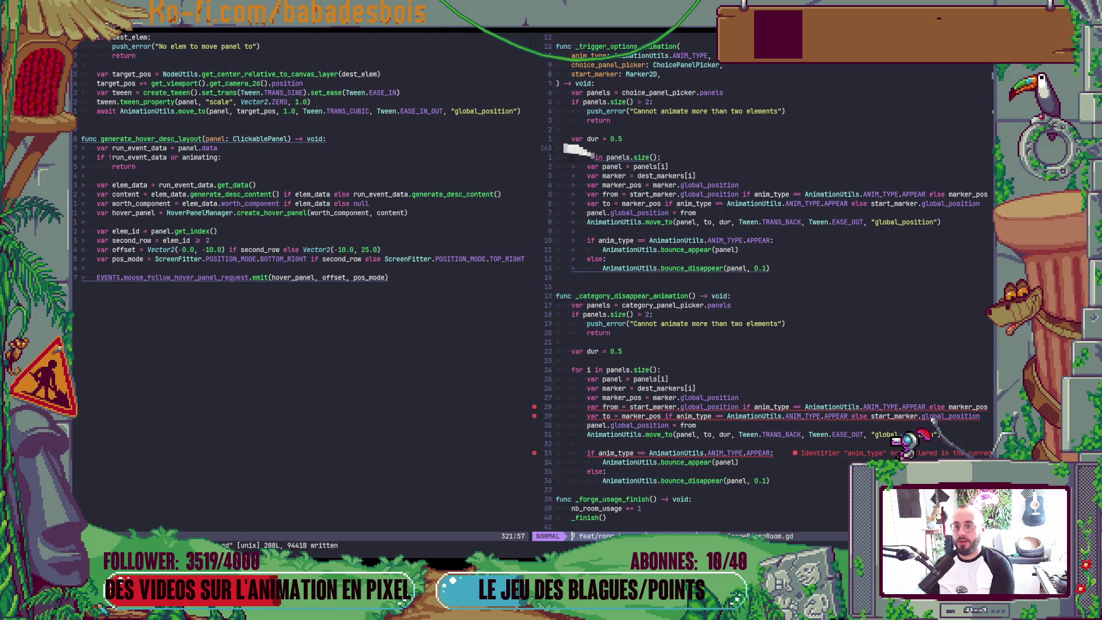
pyautogui.press('k')
pyautogui.press('k')
pyautogui.press('k')
pyautogui.press('j')
pyautogui.press('j')
pyautogui.press('j')
pyautogui.press('j')
pyautogui.press('j')
pyautogui.press('j')
pyautogui.press('j')
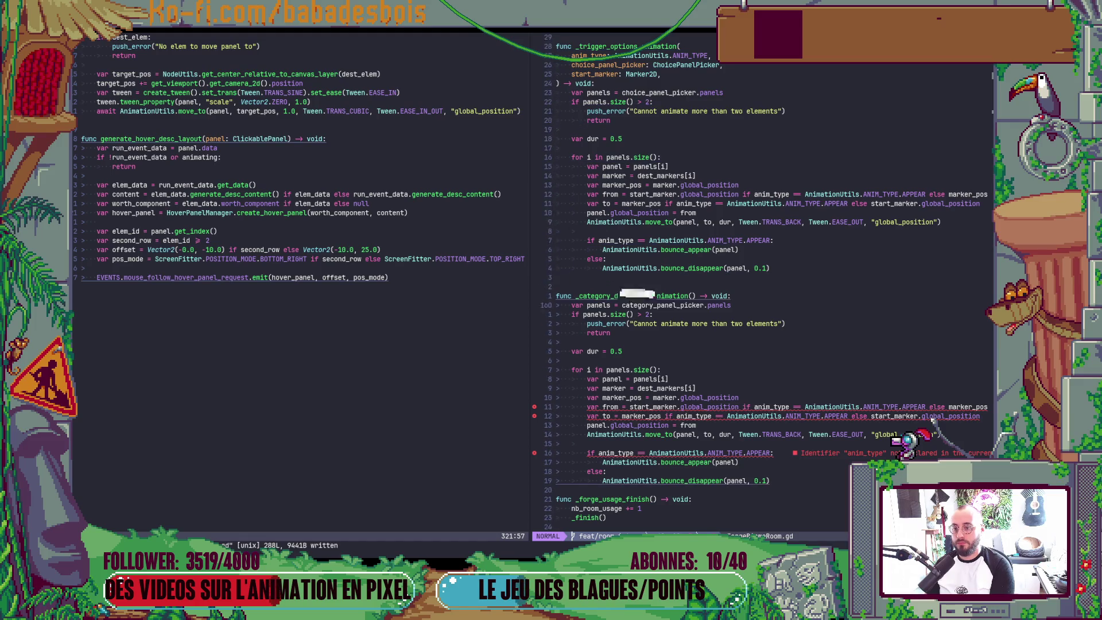
pyautogui.press('j')
pyautogui.press('j')
pyautogui.press('j')
pyautogui.press('j')
pyautogui.press('j')
pyautogui.press('j')
pyautogui.press('j')
pyautogui.press('j')
pyautogui.press('j')
pyautogui.press('w')
pyautogui.press('w')
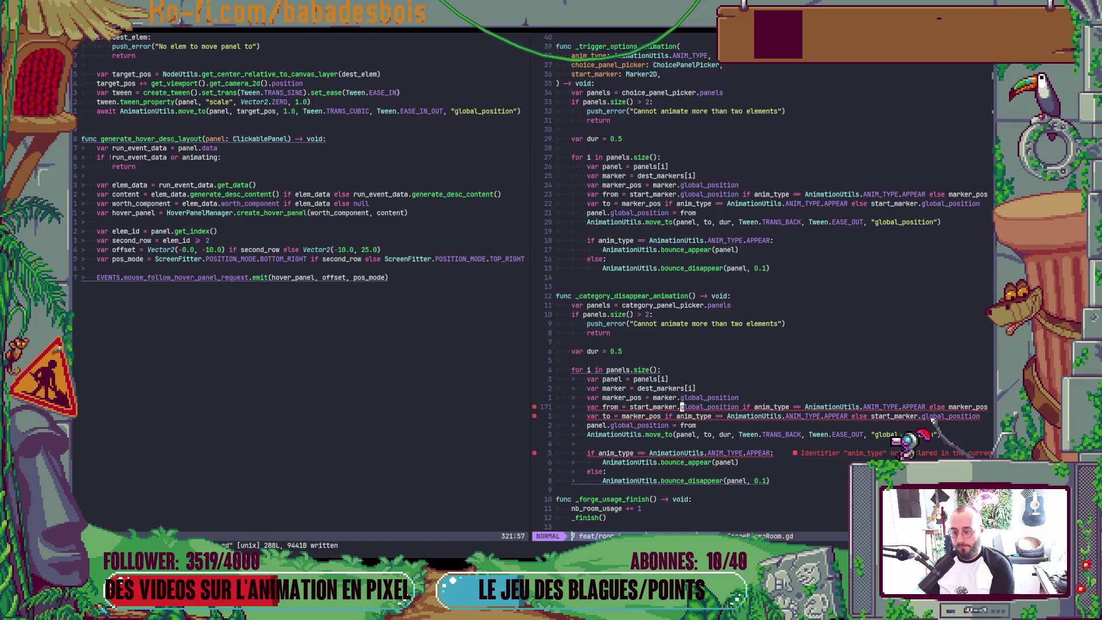
pyautogui.press('k')
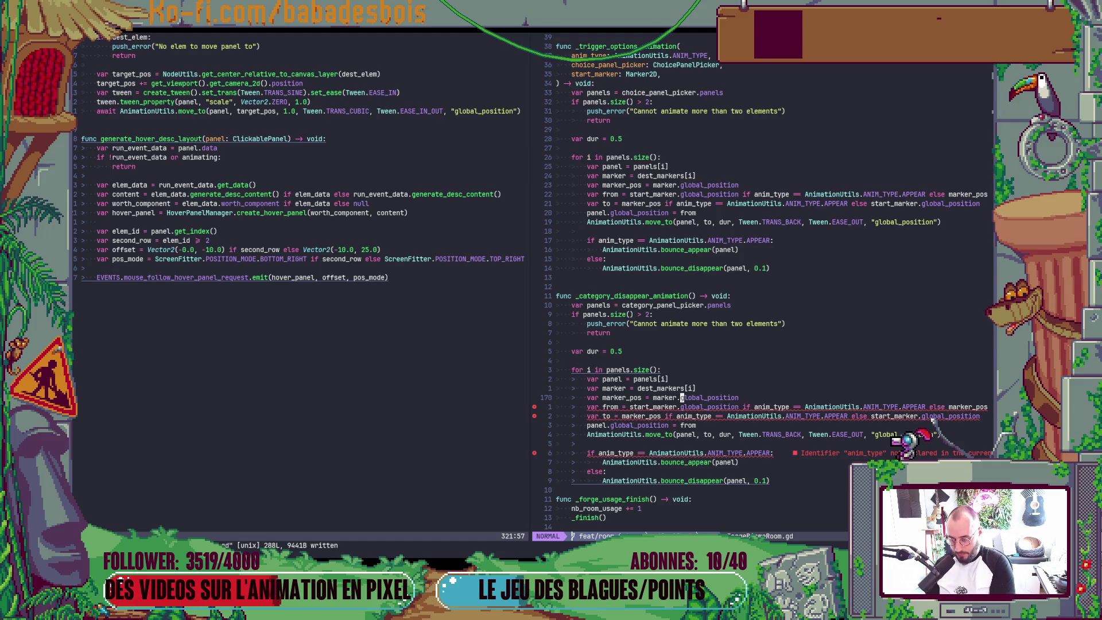
pyautogui.press('k')
pyautogui.press('k')
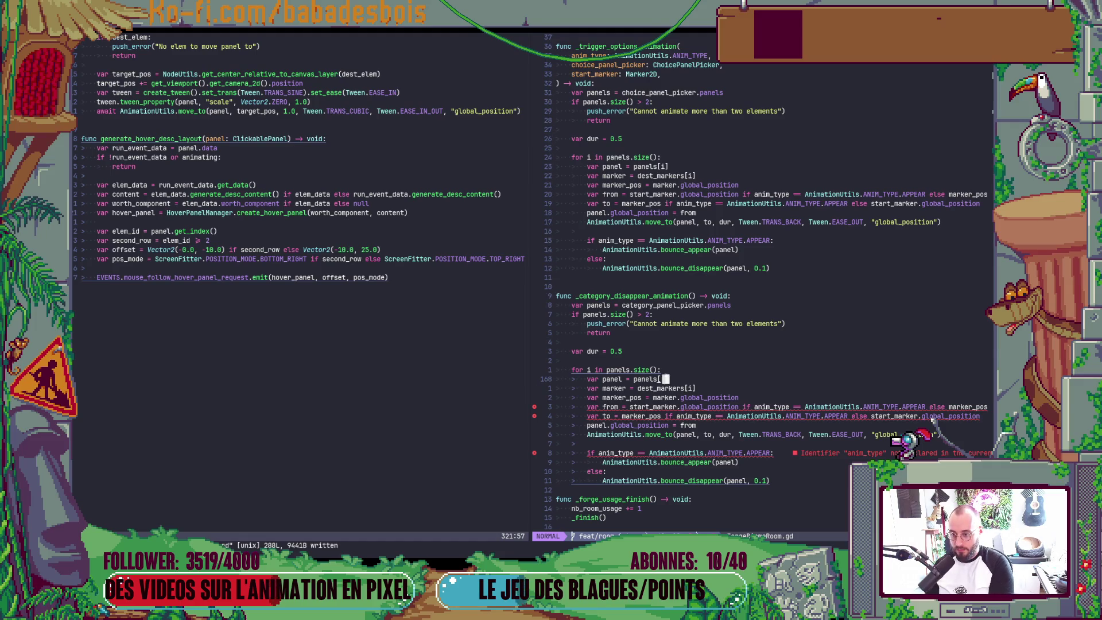
pyautogui.press('k')
pyautogui.press('k')
pyautogui.hotkey('shift', 'o')
pyautogui.press('Return')
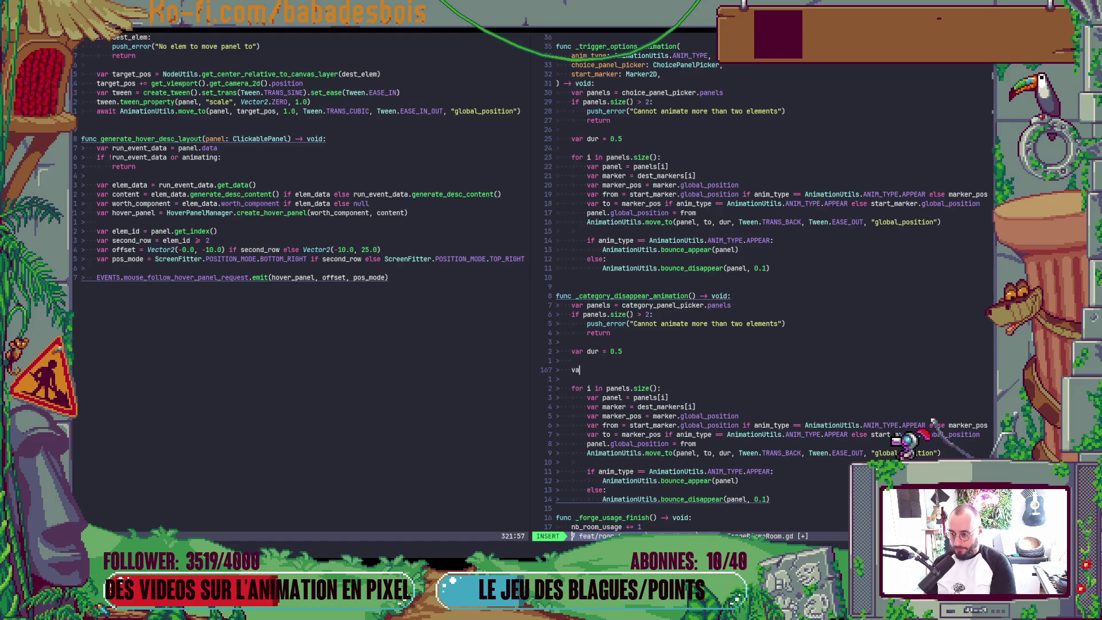
pyautogui.write('var sta')
pyautogui.press('BackSpace')
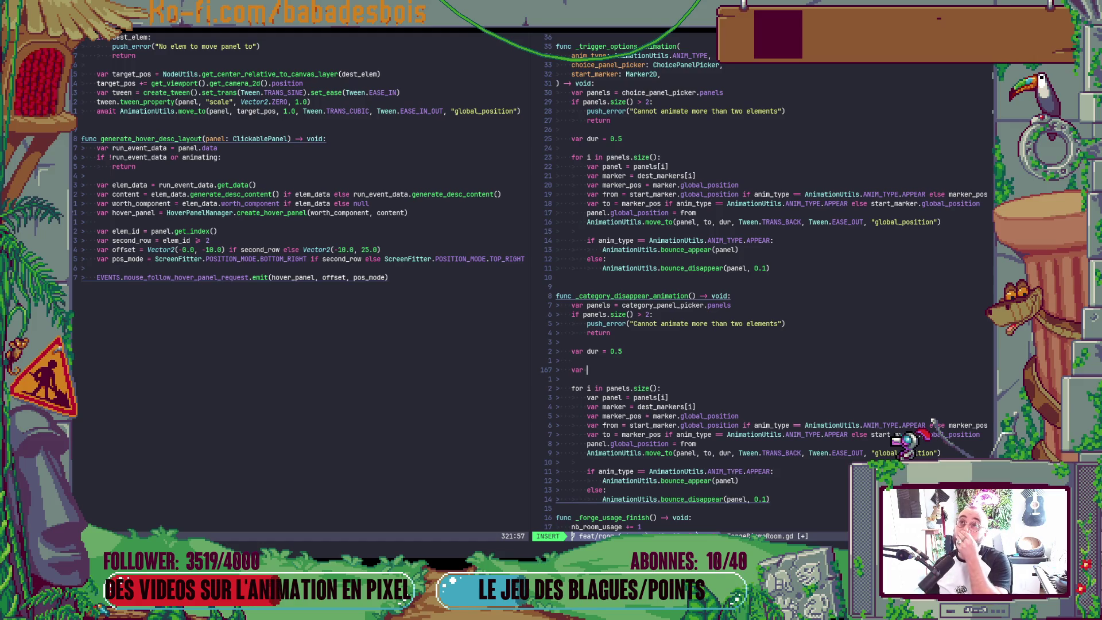
pyautogui.press('Escape')
pyautogui.press('d')
pyautogui.press('d')
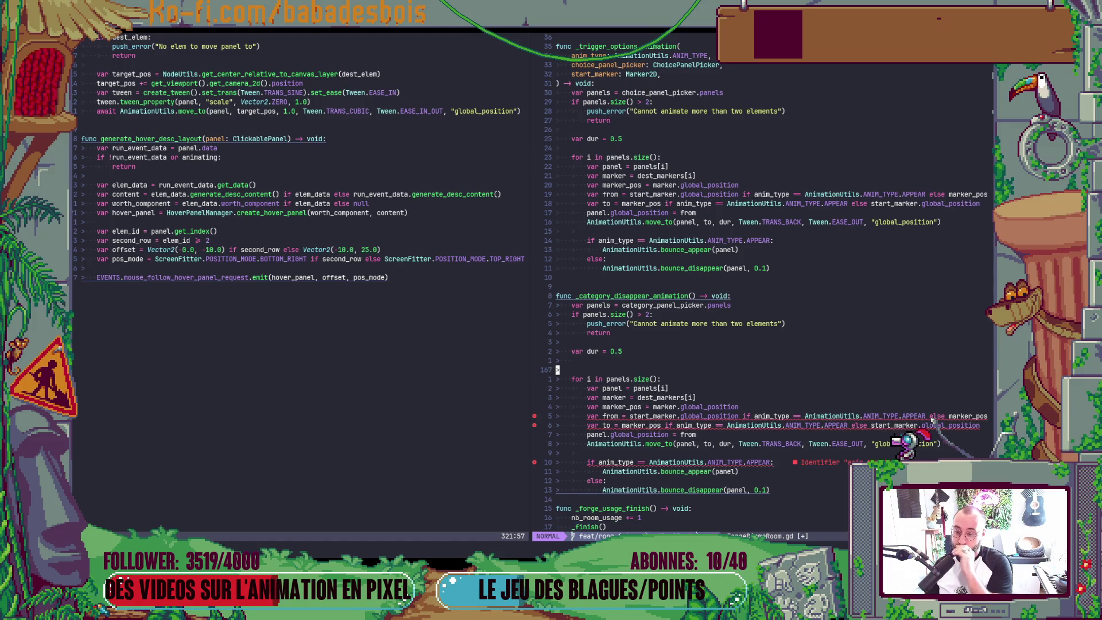
pyautogui.press('d')
pyautogui.press('d')
# Rename the loop's marker declaration to start_marker and save
pyautogui.press('j')
pyautogui.press('j')
pyautogui.press('j')
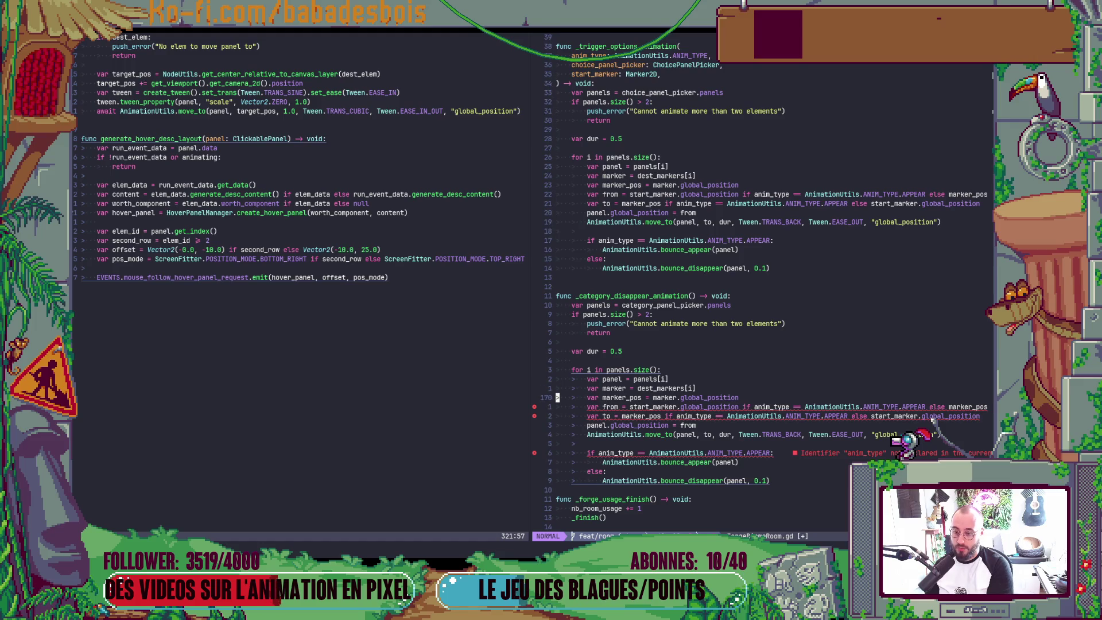
pyautogui.press('j')
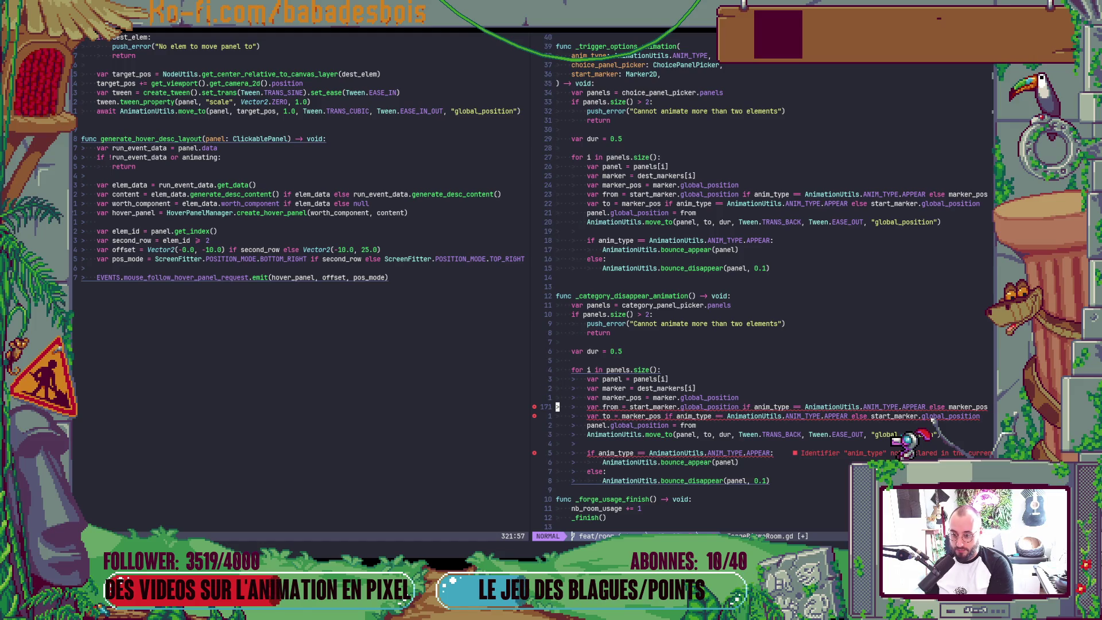
pyautogui.press('k')
pyautogui.press('k')
pyautogui.press('$')
pyautogui.press('b')
pyautogui.press('b')
pyautogui.press('b')
pyautogui.write('bbi')
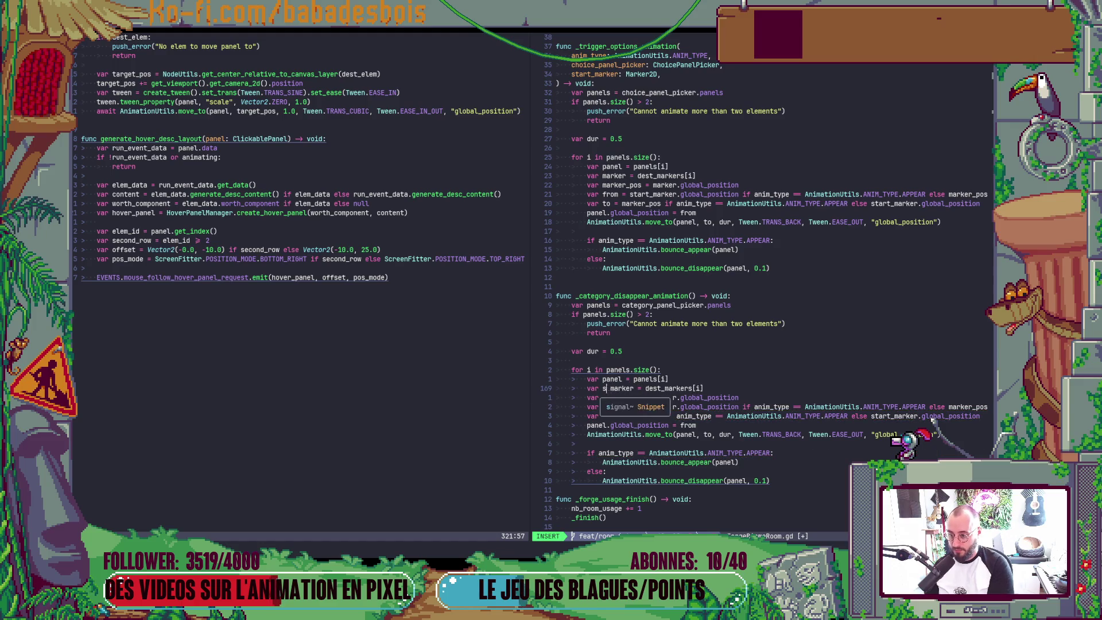
pyautogui.write('start')
pyautogui.write('_')
pyautogui.press('Escape')
pyautogui.write(':w')
pyautogui.press('Return')
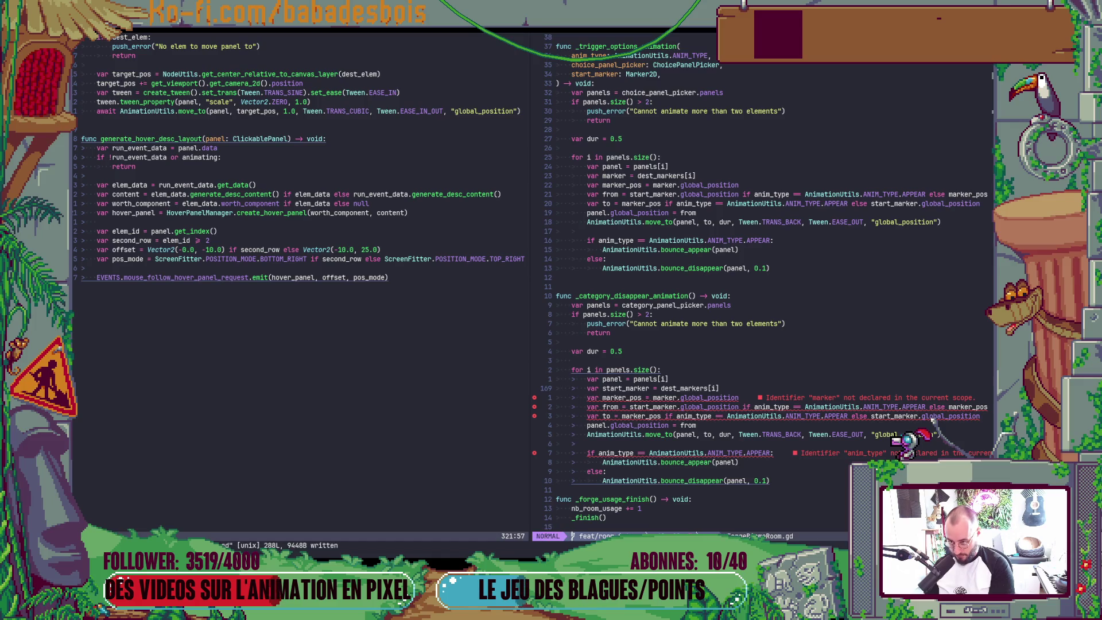
# Duplicate the line as an end_marker declaration from dest_markers and save the script
pyautogui.press('y')
pyautogui.press('y')
pyautogui.press('p')
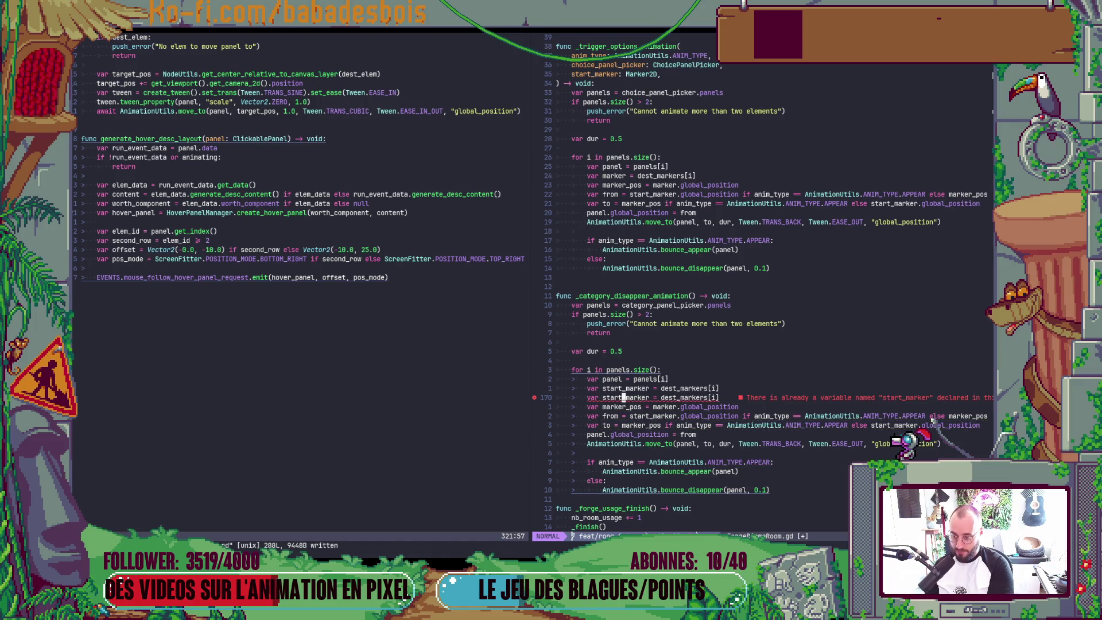
pyautogui.press('b')
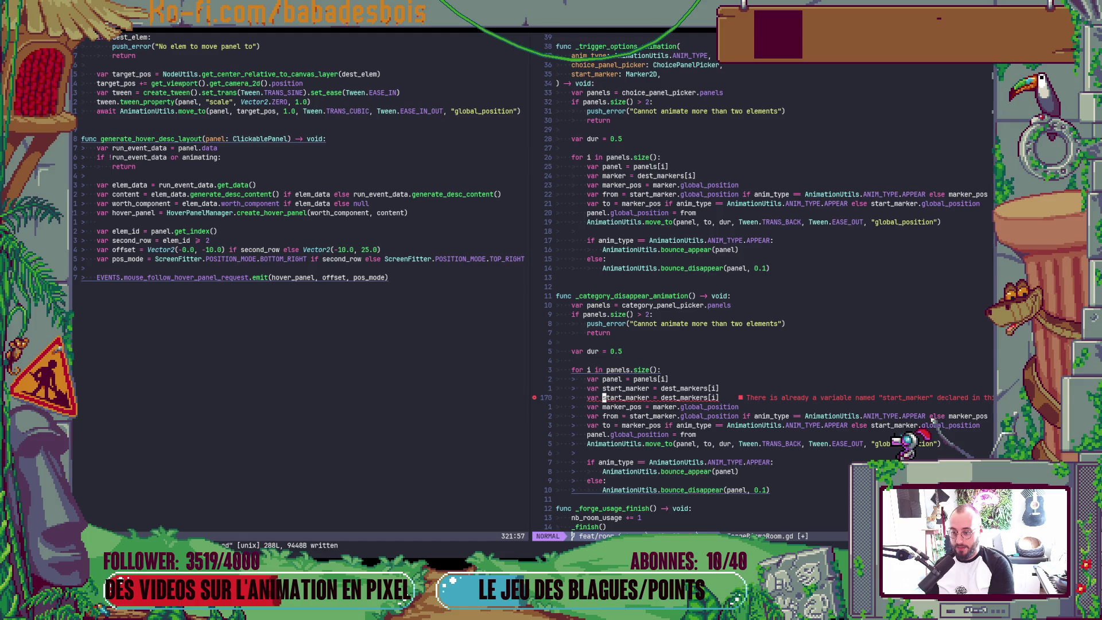
pyautogui.press('v')
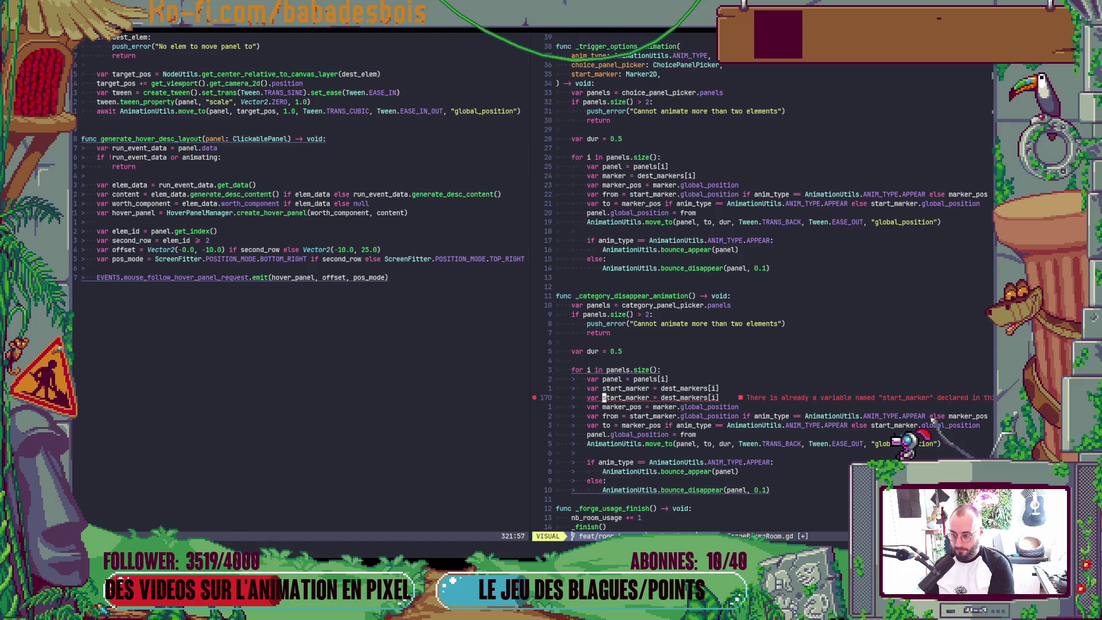
pyautogui.write('t_cend')
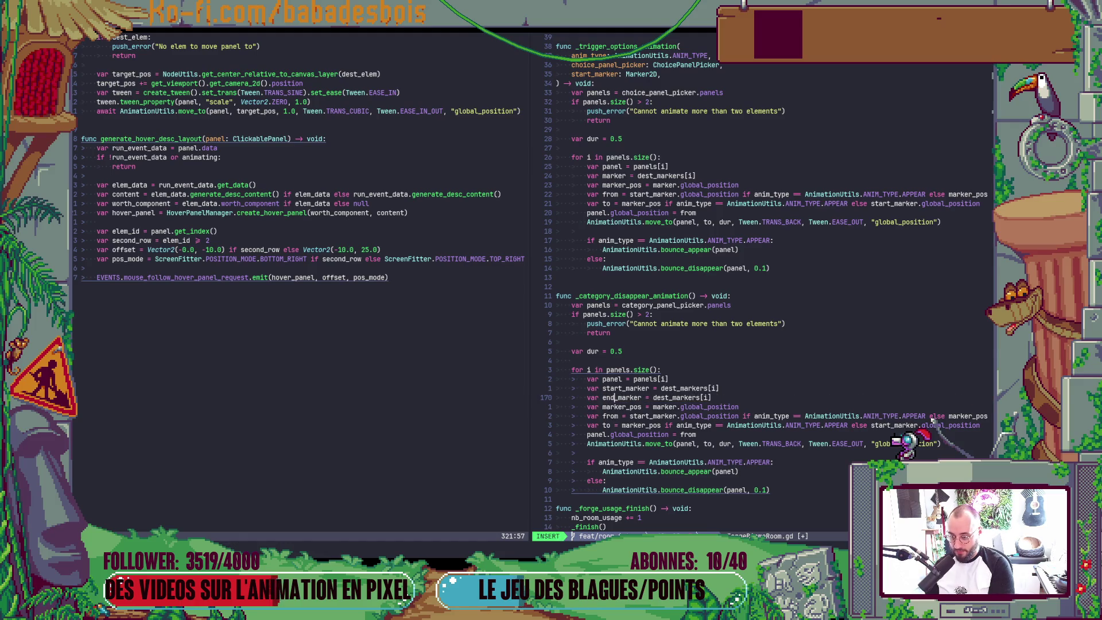
pyautogui.press('Escape')
pyautogui.write('fi')
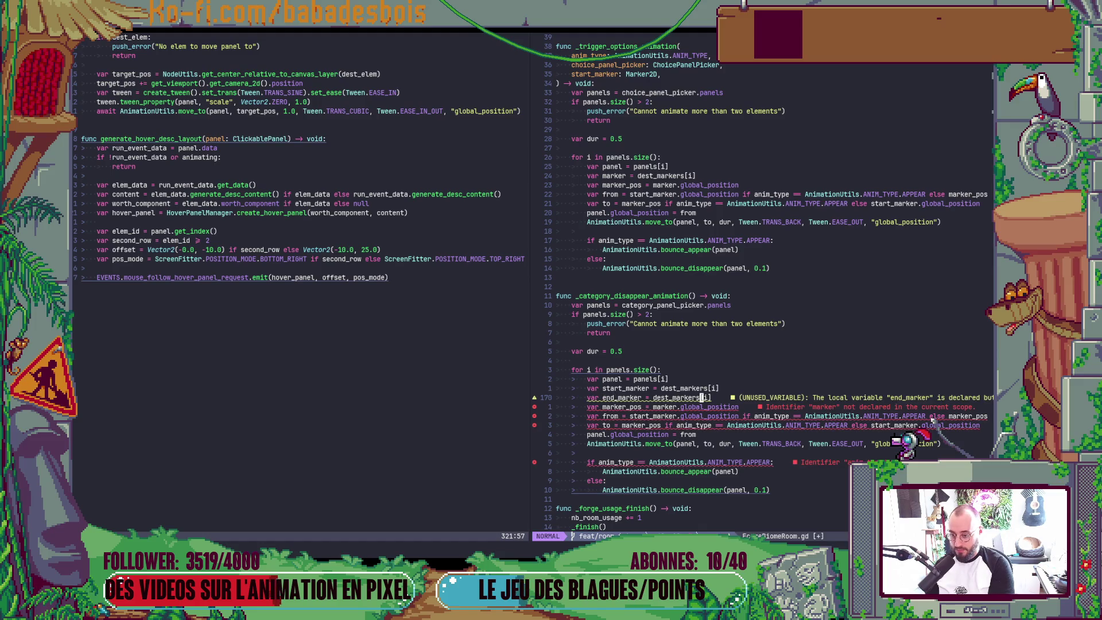
pyautogui.write(':w')
pyautogui.press('Return')
# Open ForgeBiomeRoom.gd in the left split via Telescope Find Files
pyautogui.hotkey('ctrl', 'w')
pyautogui.press('h')
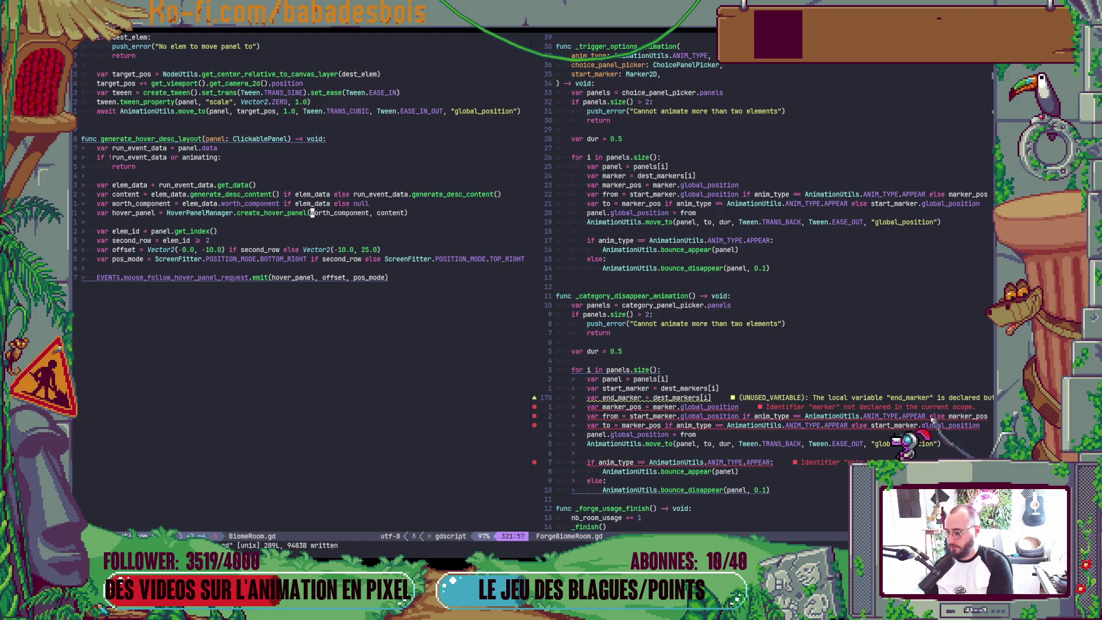
pyautogui.press('space')
pyautogui.press('f')
pyautogui.press('f')
pyautogui.write('F')
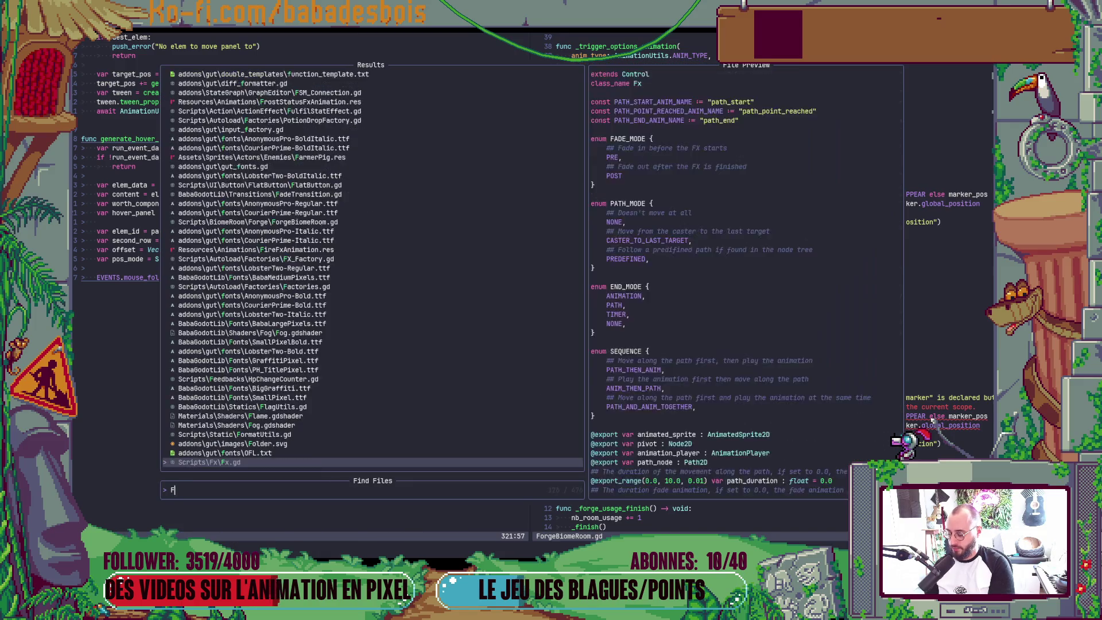
pyautogui.write('orgeB')
pyautogui.press('Return')
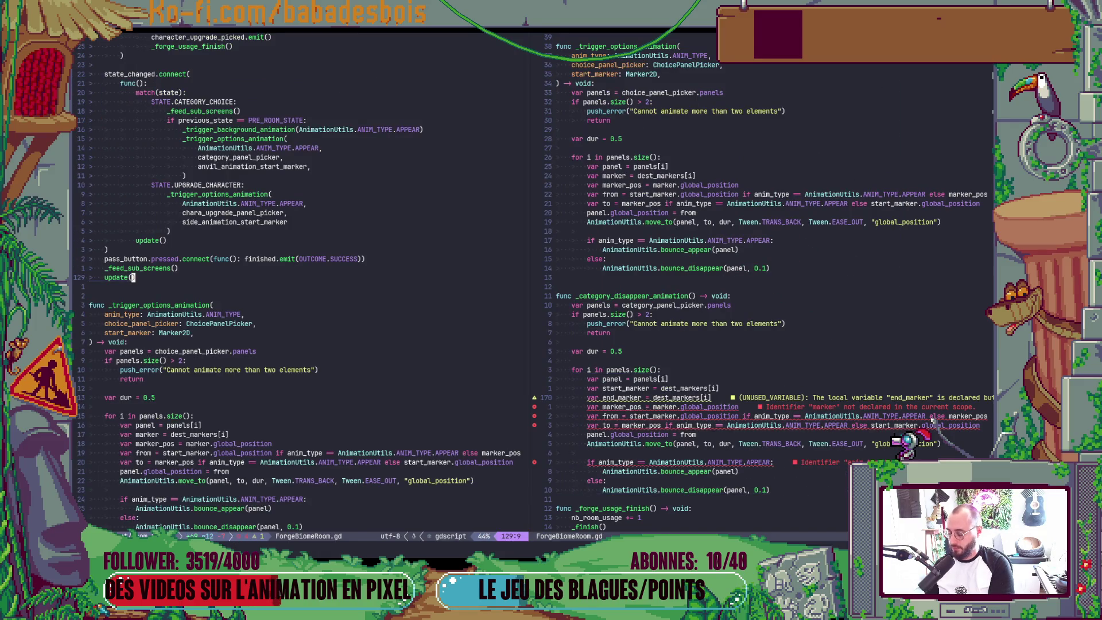
# Jump to the category_panels declaration, then return to the disappear animation code on the right
pyautogui.hotkey('ctrl', 'd')
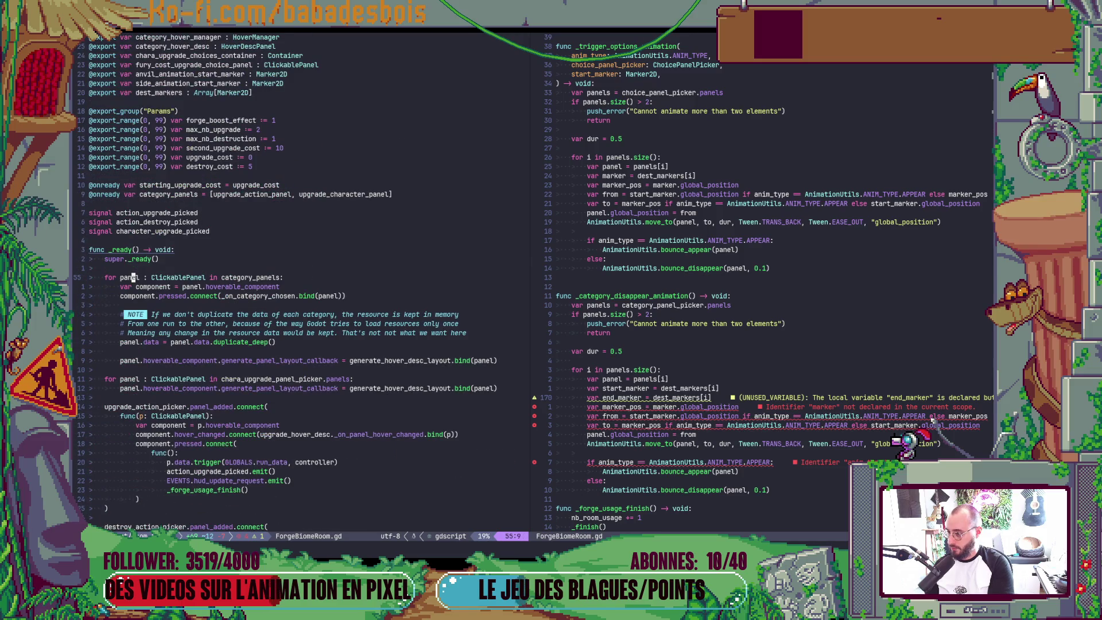
pyautogui.press('k')
pyautogui.press('k')
pyautogui.press('k')
pyautogui.press('k')
pyautogui.press('k')
pyautogui.press('k')
pyautogui.press('k')
pyautogui.press('k')
pyautogui.press('k')
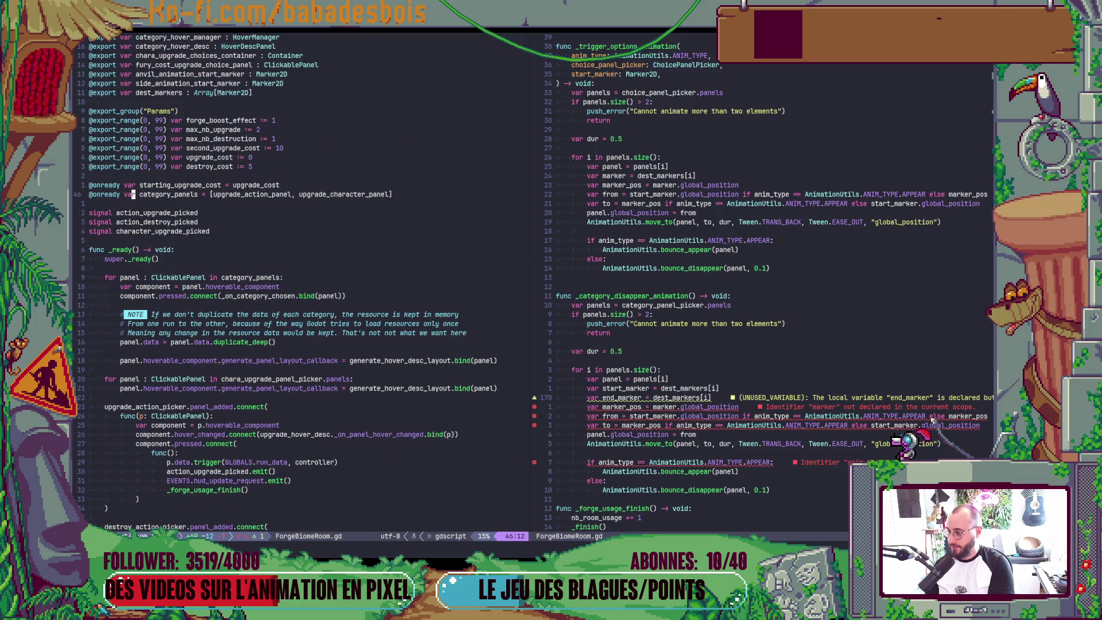
pyautogui.press('w')
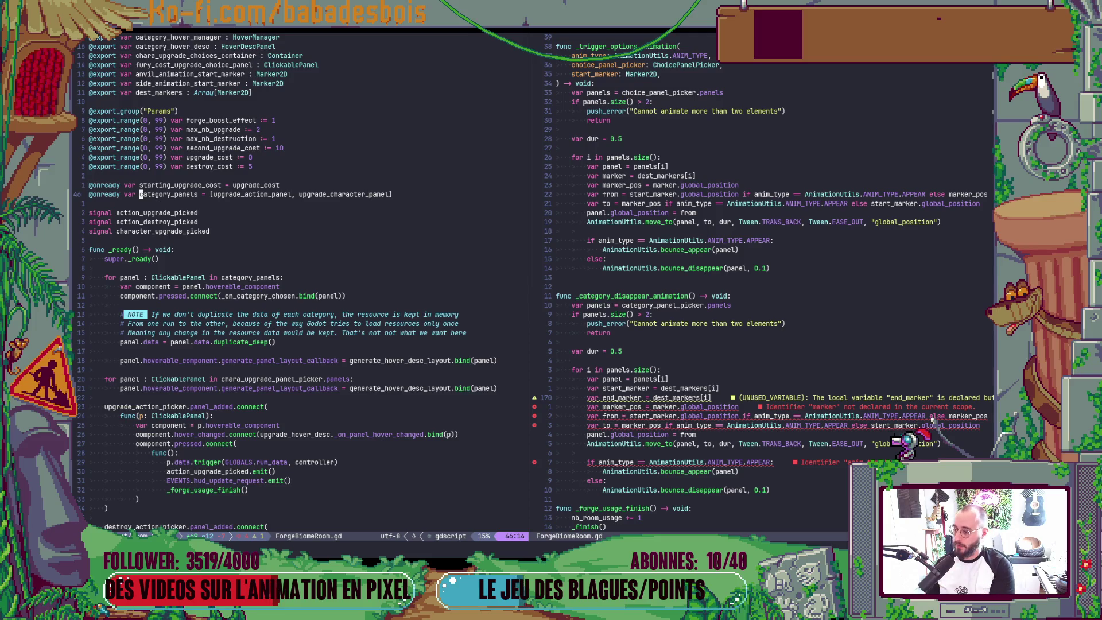
pyautogui.hotkey('ctrl', 'w')
pyautogui.press('l')
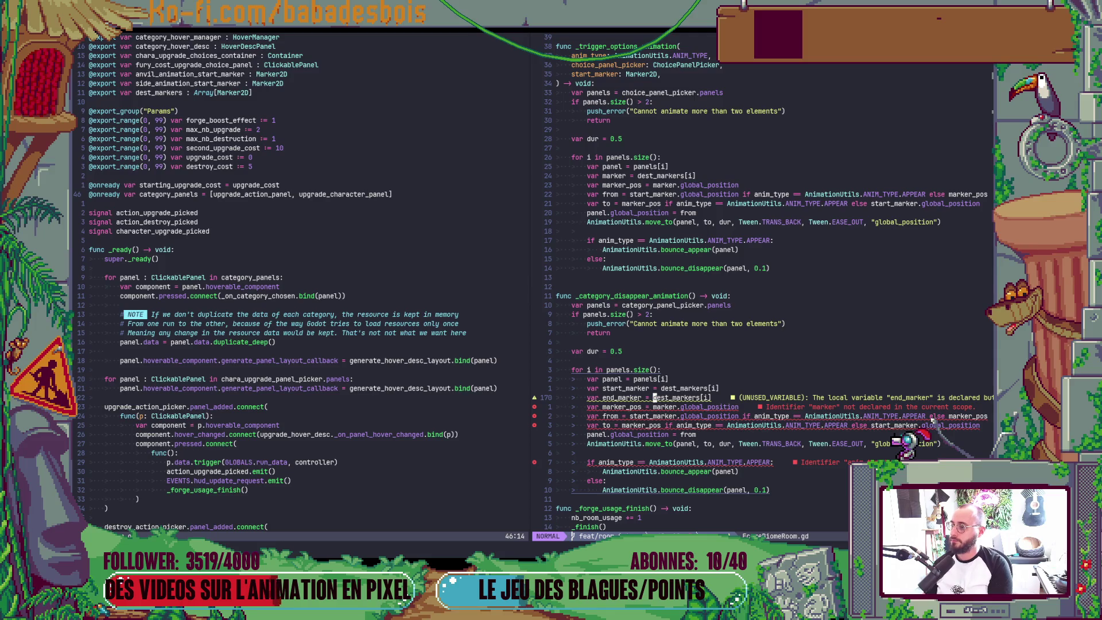
# Review the DissappearMakers markers in the Godot forge scene, then come back to the script exports
pyautogui.hotkey('ctrl', 'w')
pyautogui.press('h')
pyautogui.hotkey('ctrl', 'u')
pyautogui.hotkey('alt', 'Tab')
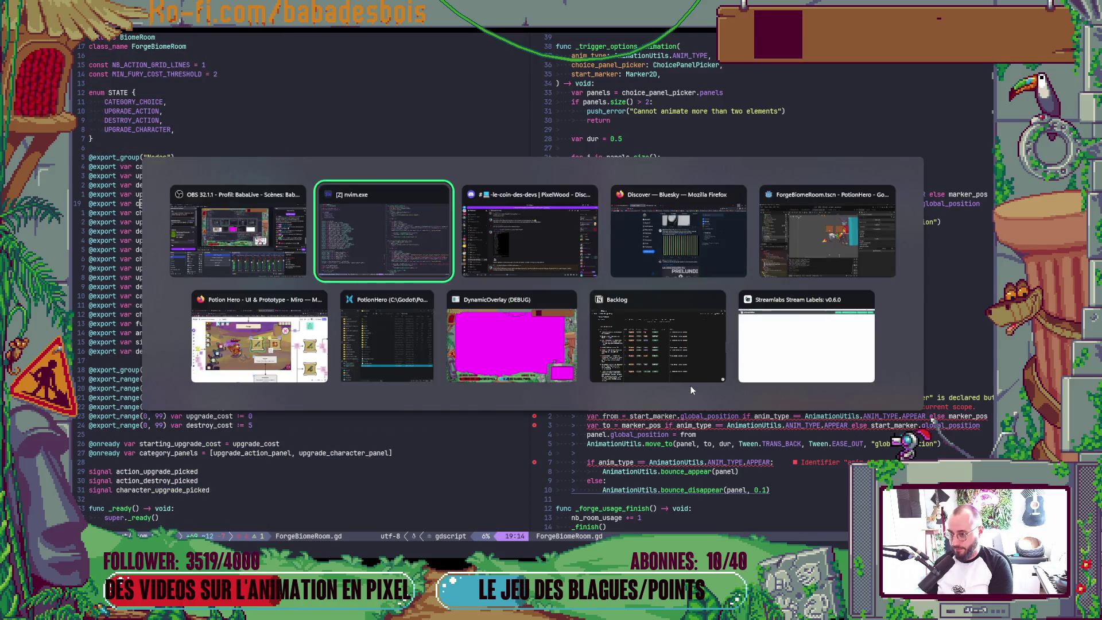
pyautogui.hotkey('alt', 'Tab')
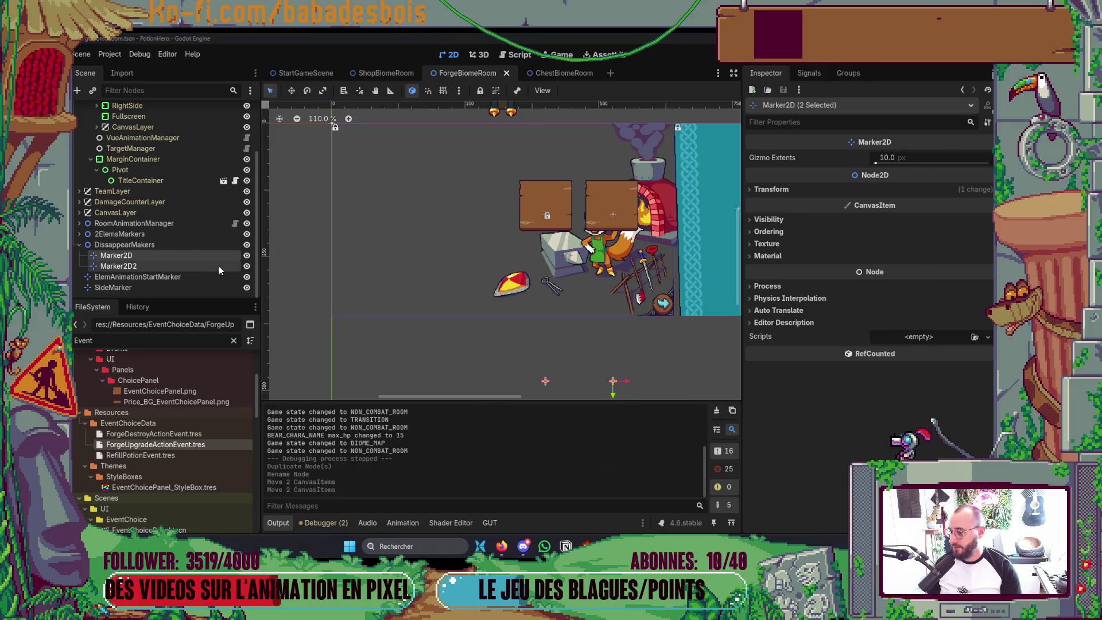
pyautogui.hotkey('alt', 'Tab')
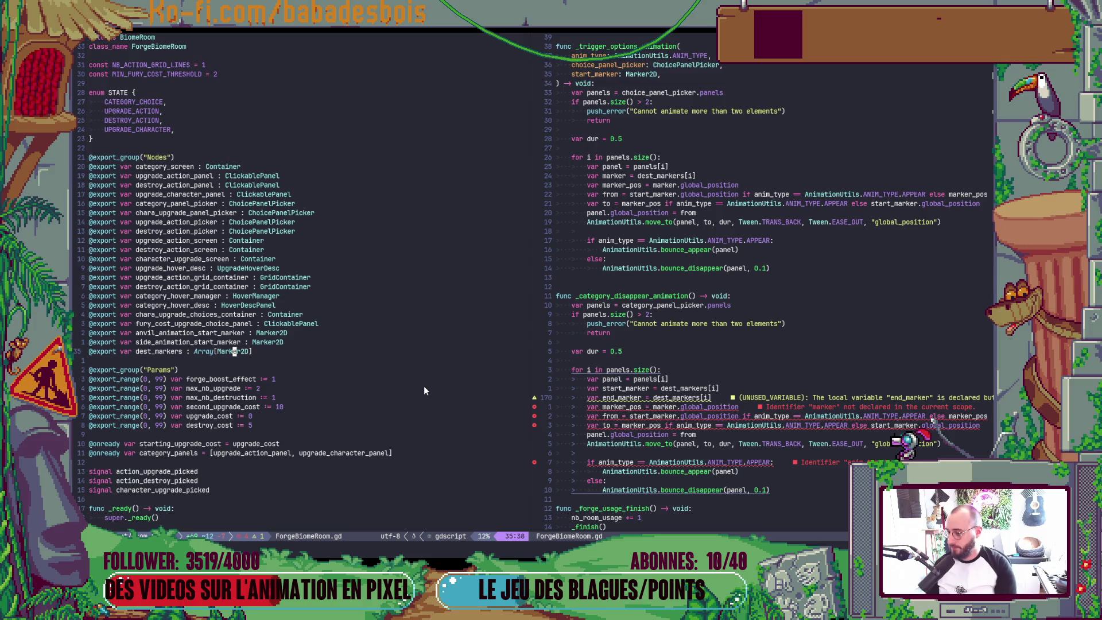
# Duplicate the dest_markers export line in ForgeBiomeRoom.gd
pyautogui.press('y')
pyautogui.press('y')
pyautogui.press('p')
# Rename the copy to disappear_markers, point end_marker at disappear_markers[i] and delete the marker_pos line
pyautogui.press('b')
pyautogui.press('b')
pyautogui.press('b')
pyautogui.press('b')
pyautogui.press('b')
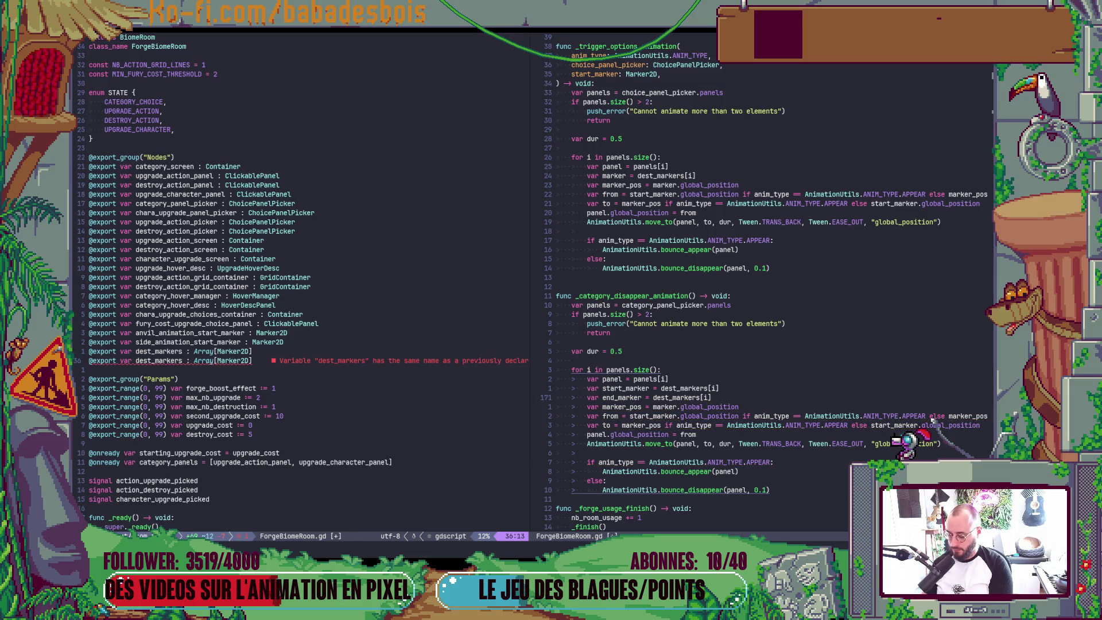
pyautogui.write('ct_')
pyautogui.write('disap')
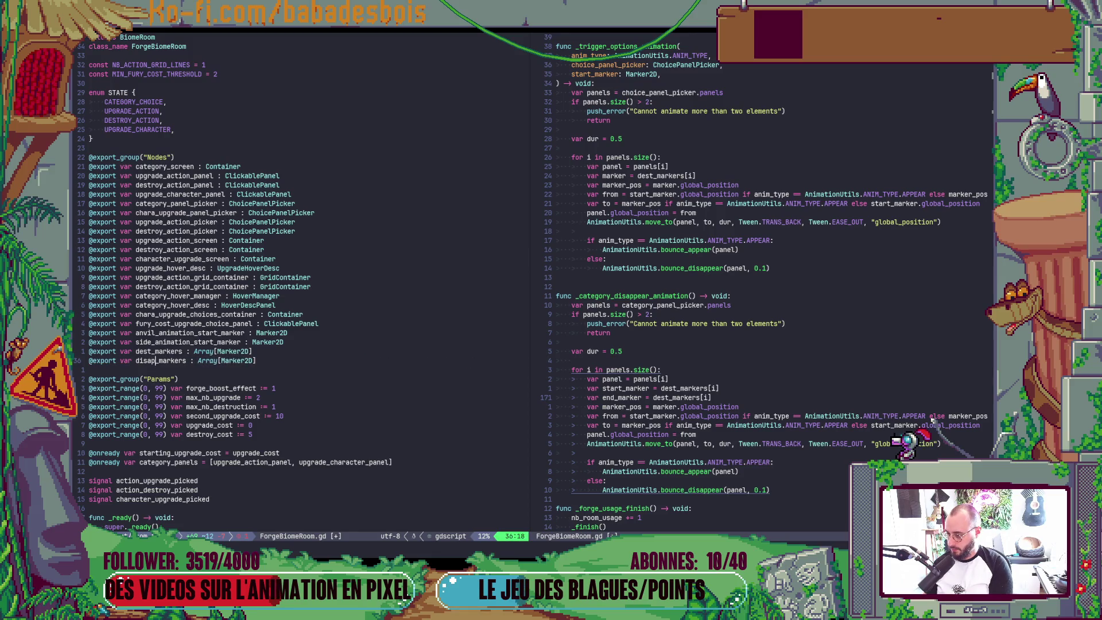
pyautogui.write('pera')
pyautogui.press('Escape')
pyautogui.hotkey('ctrl', 'w')
pyautogui.press('l')
pyautogui.press('.')
pyautogui.hotkey('ctrl', 's')
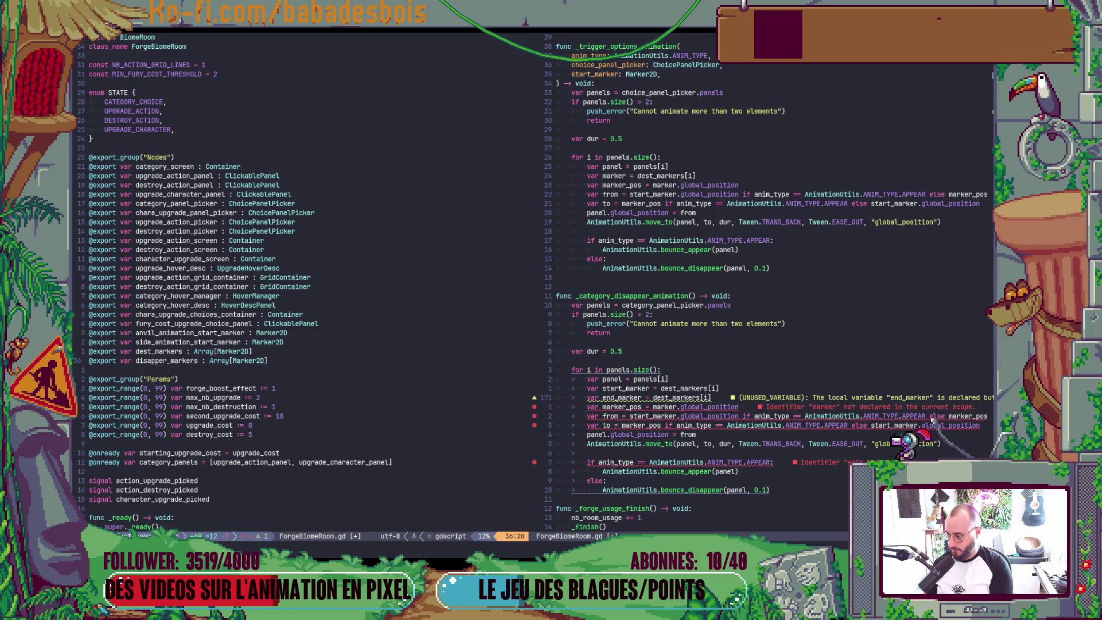
pyautogui.press('d')
pyautogui.press('d')
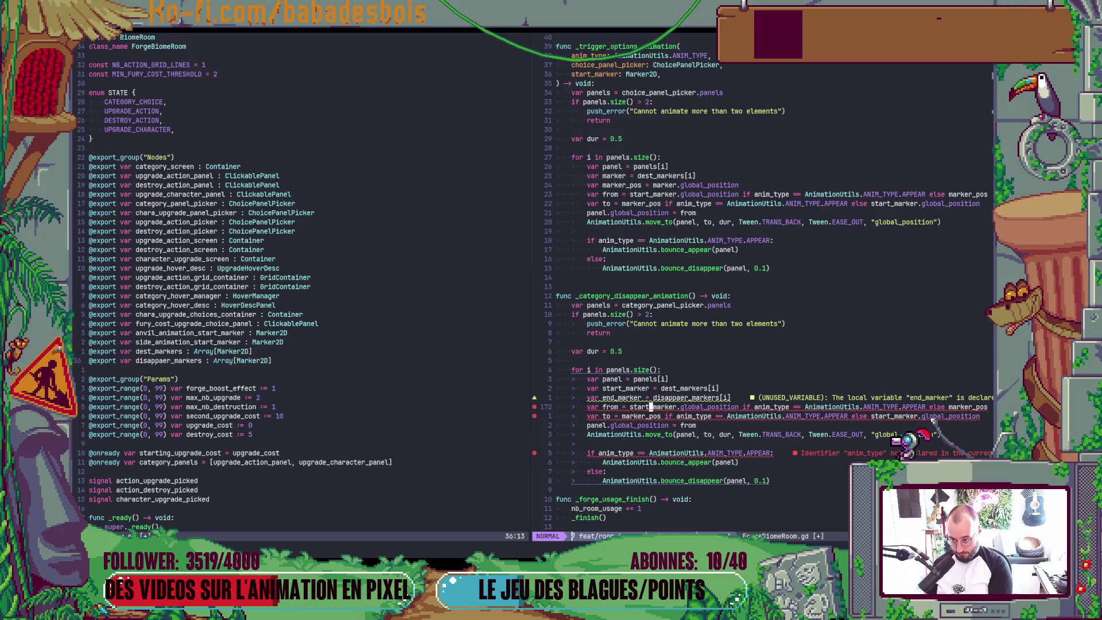
# Make the tween go from start_marker.position to end_marker.position and save
pyautogui.press('$')
pyautogui.write('bcw')
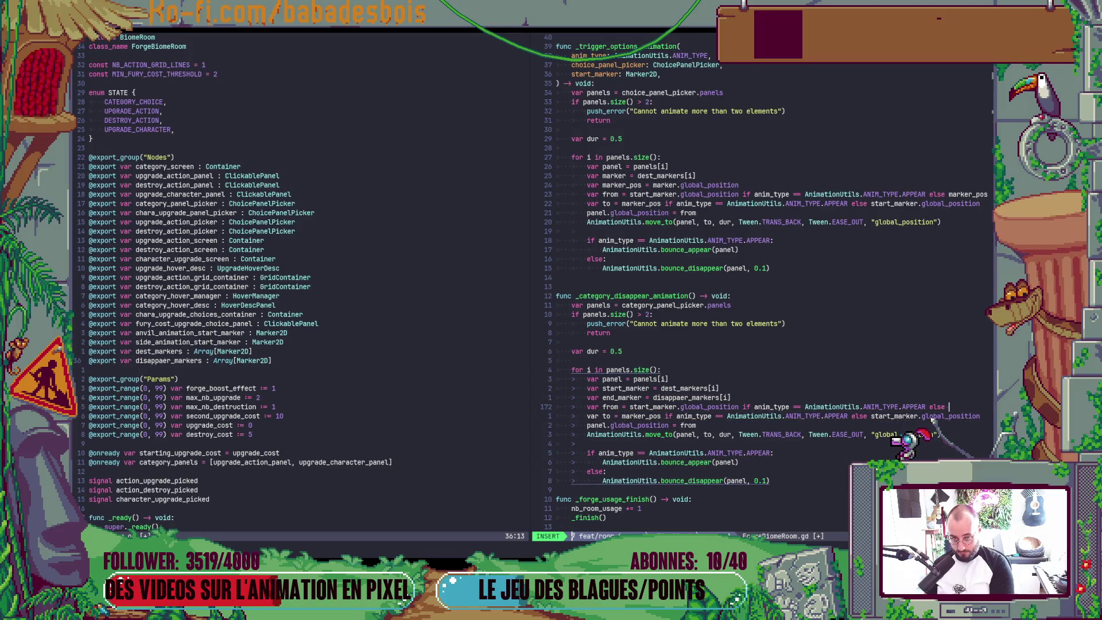
pyautogui.write('end_marker.')
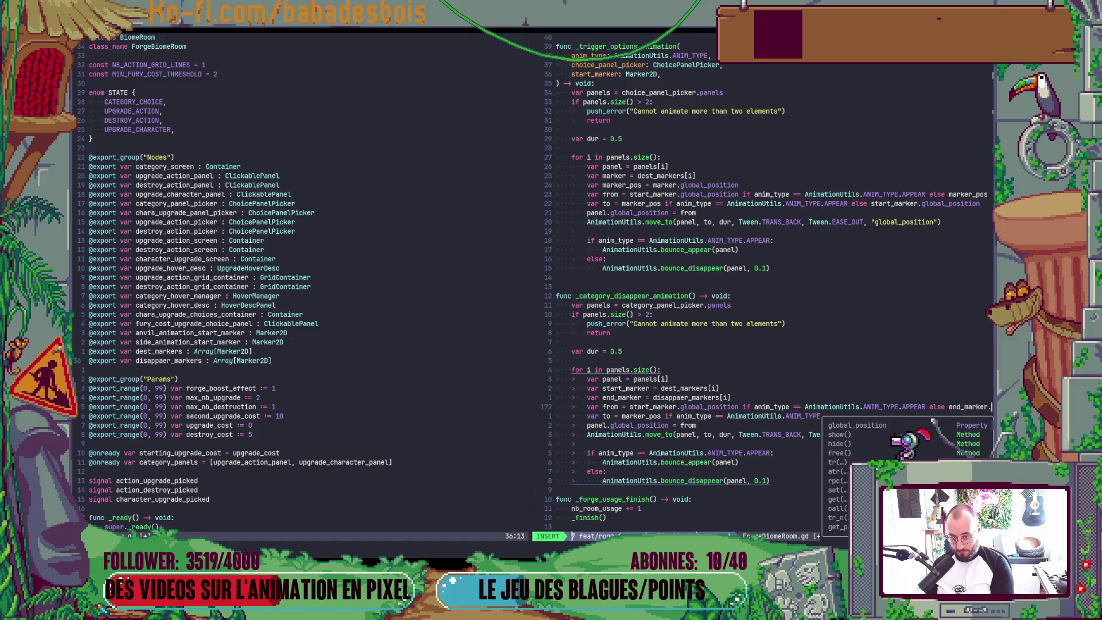
pyautogui.write('global_position')
pyautogui.press('Escape')
pyautogui.press('j')
pyautogui.press('b')
pyautogui.press('b')
pyautogui.press('b')
pyautogui.press('b')
pyautogui.write('bbcw')
pyautogui.write('end_marker.glo')
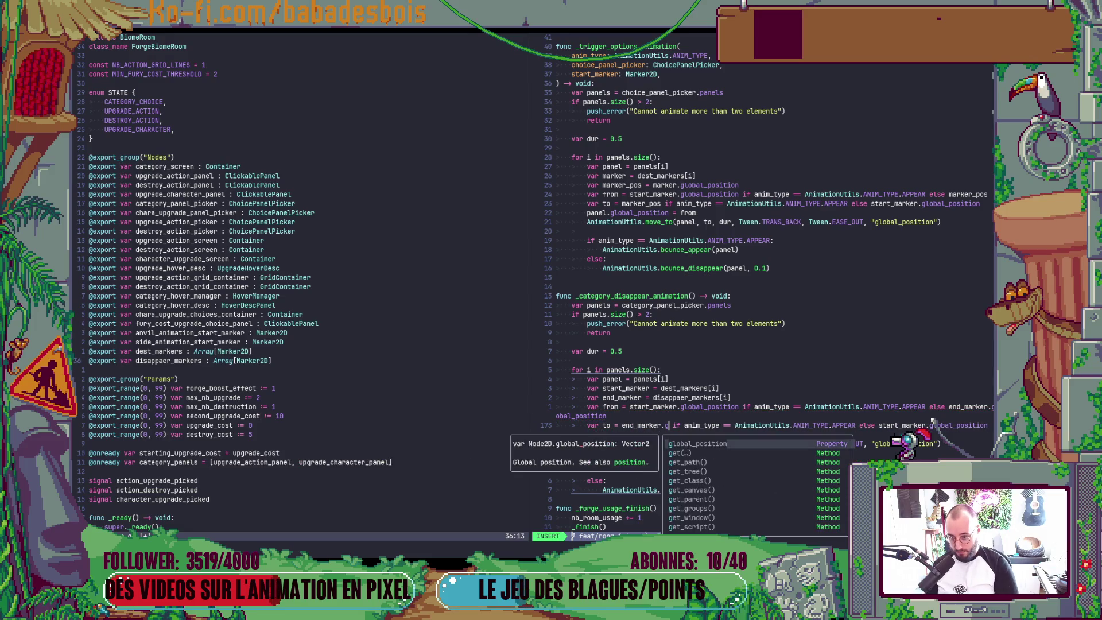
pyautogui.write('bal_position')
pyautogui.press('Escape')
pyautogui.write('w')
pyautogui.press('Return')
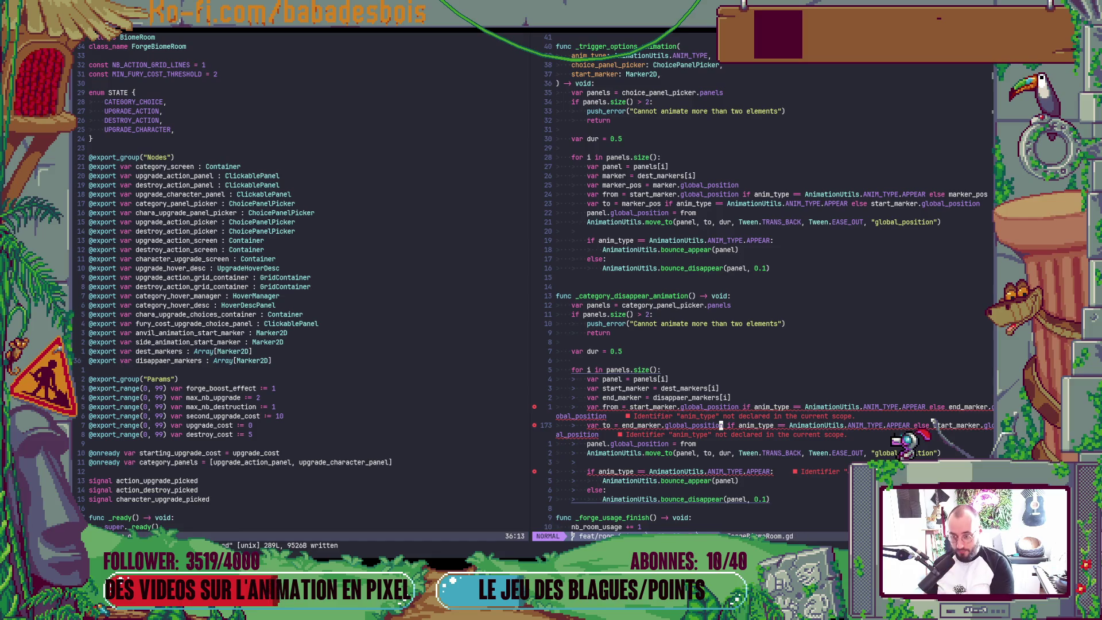
# Strip the anim-type conditionals off the from and to lines and save
pyautogui.press('k')
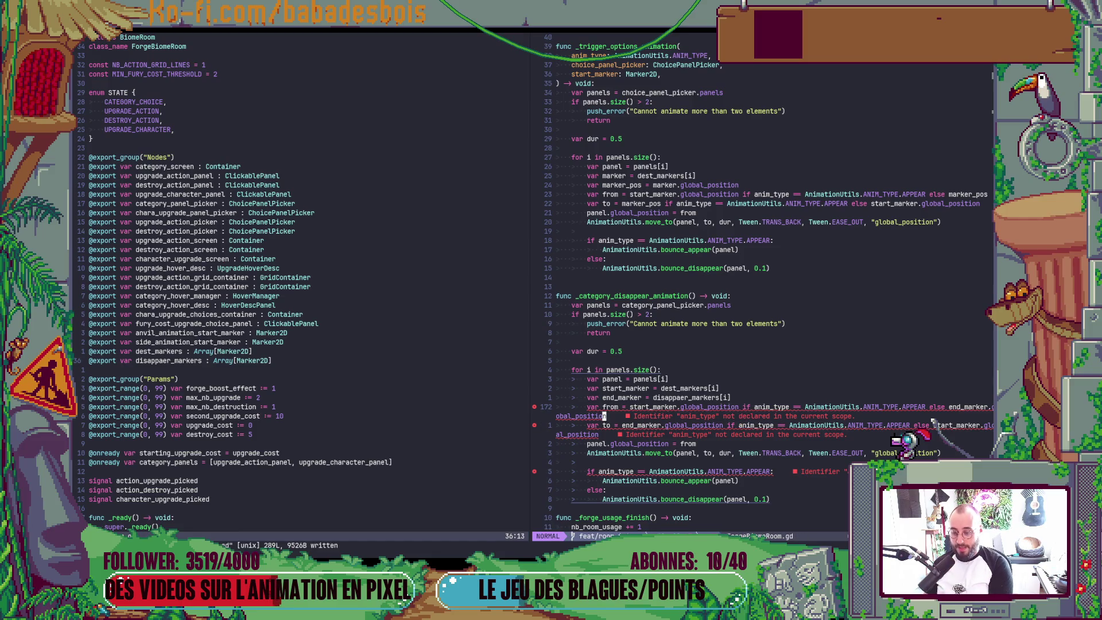
pyautogui.hotkey('shift', 'b')
pyautogui.hotkey('shift', 'b')
pyautogui.hotkey('shift', 'b')
pyautogui.hotkey('shift', 'b')
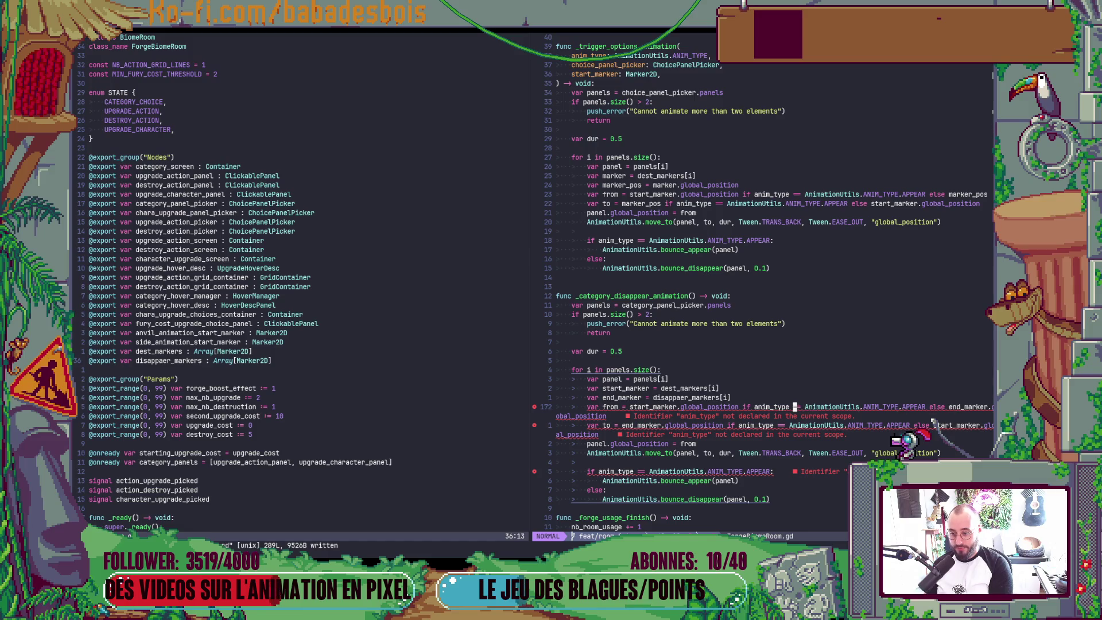
pyautogui.hotkey('shift', 'b')
pyautogui.hotkey('shift', 'b')
pyautogui.press('h')
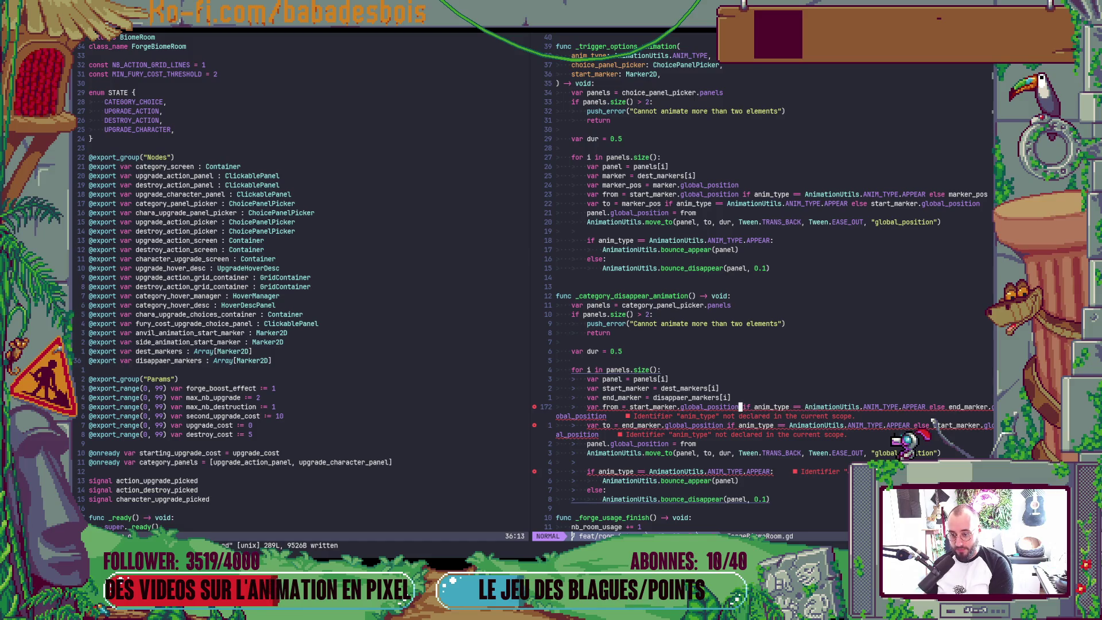
pyautogui.hotkey('shift', 'd')
pyautogui.press('j')
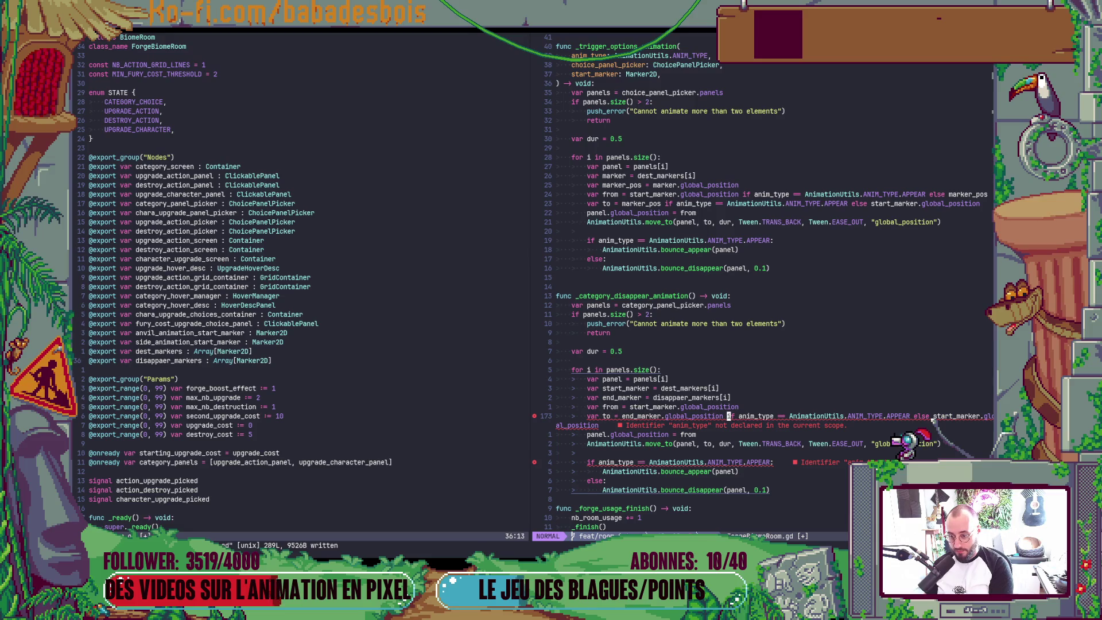
pyautogui.hotkey('shift', 'd')
pyautogui.write(':w')
pyautogui.press('Return')
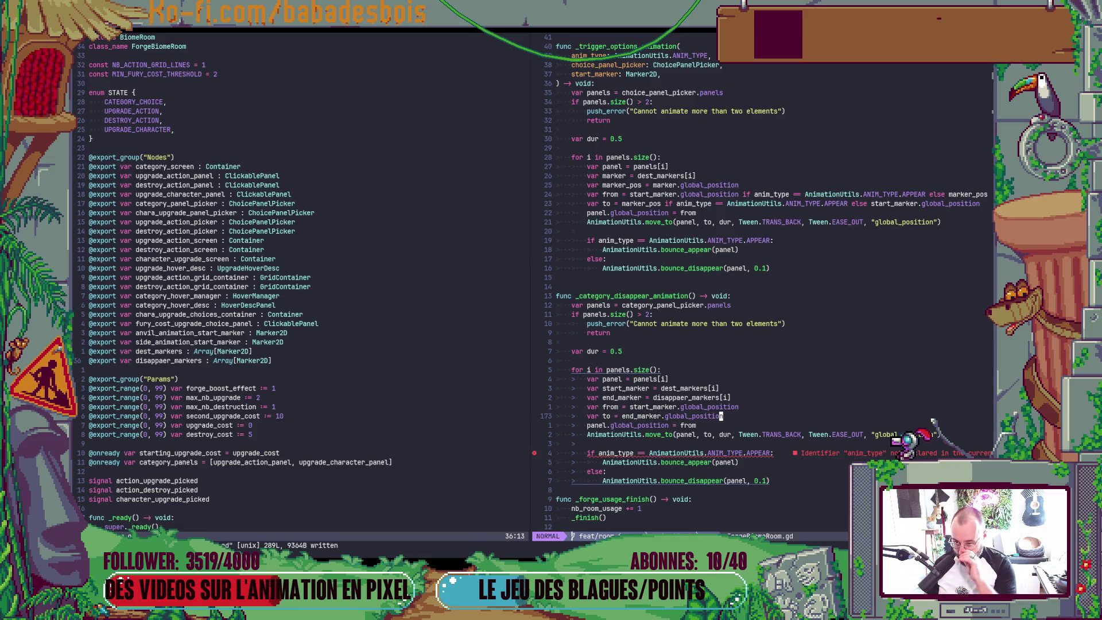
pyautogui.scroll(-3, 681, 372)
# Delete the appear/disappear bounce if/else block after the move call and save
pyautogui.click(693, 372)
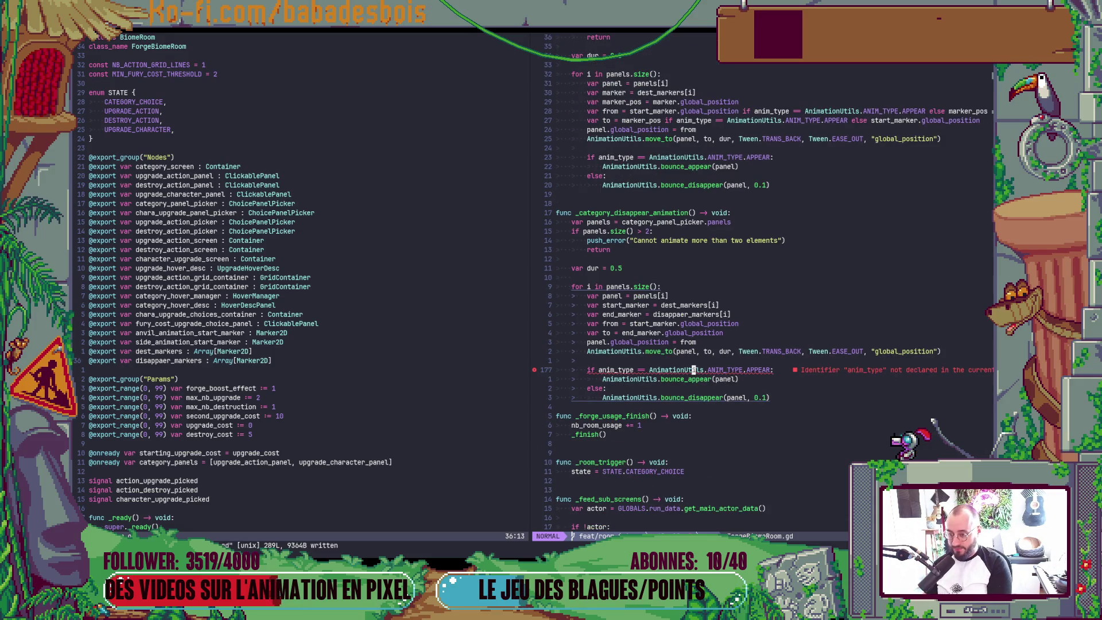
pyautogui.press('k')
pyautogui.hotkey('shift', 'v')
pyautogui.press('j')
pyautogui.press('j')
pyautogui.press('j')
pyautogui.press('j')
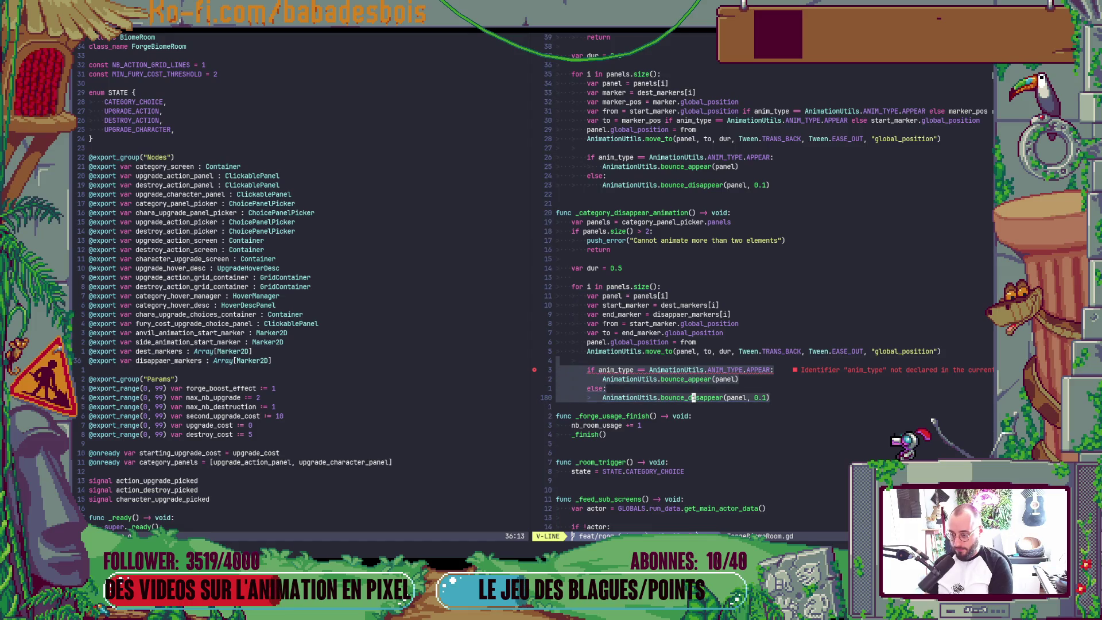
pyautogui.write('d:w')
pyautogui.press('Return')
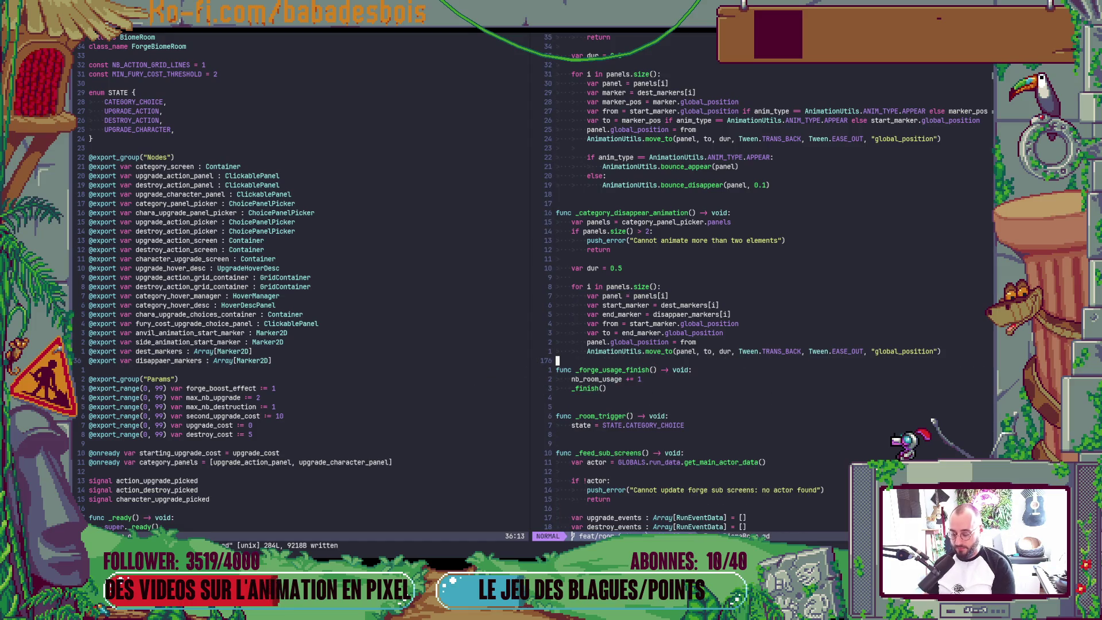
pyautogui.press('o')
pyautogui.press('Escape')
pyautogui.write(':w')
pyautogui.press('Return')
# Copy the _category_disappear_animation name and bring the panel connection code into view in the other pane
pyautogui.click(615, 214)
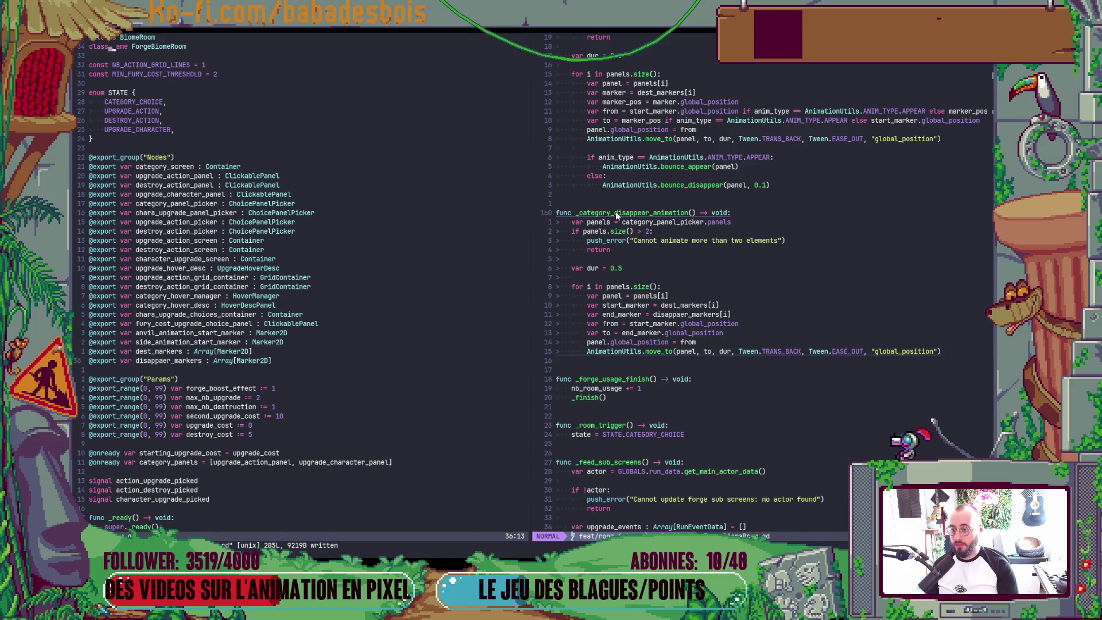
pyautogui.press('b')
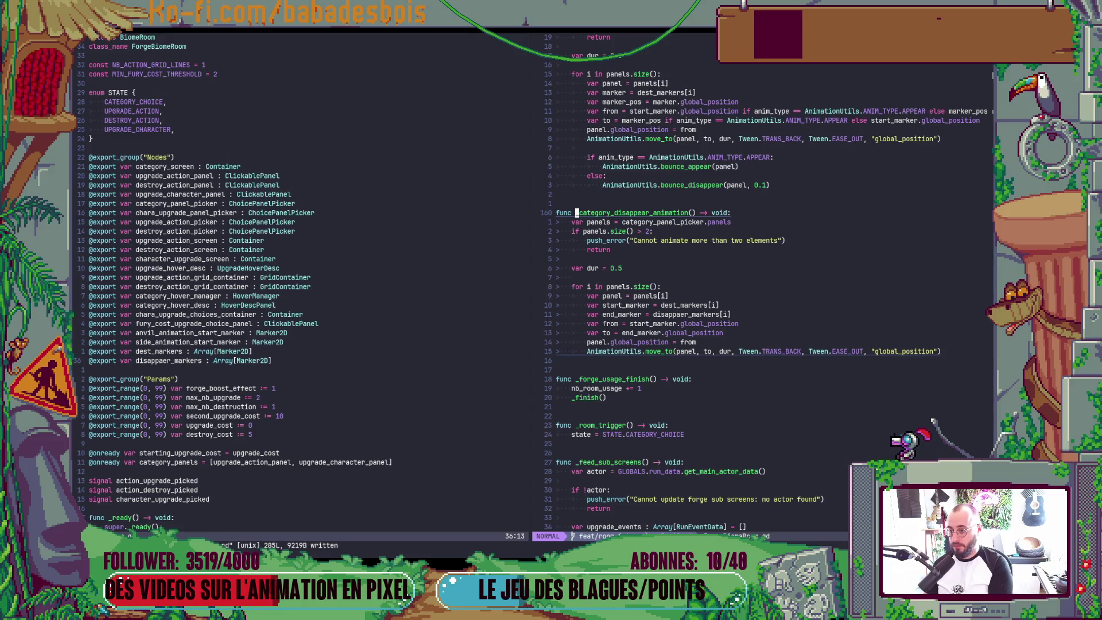
pyautogui.hotkey('ctrl', 'w')
pyautogui.press('h')
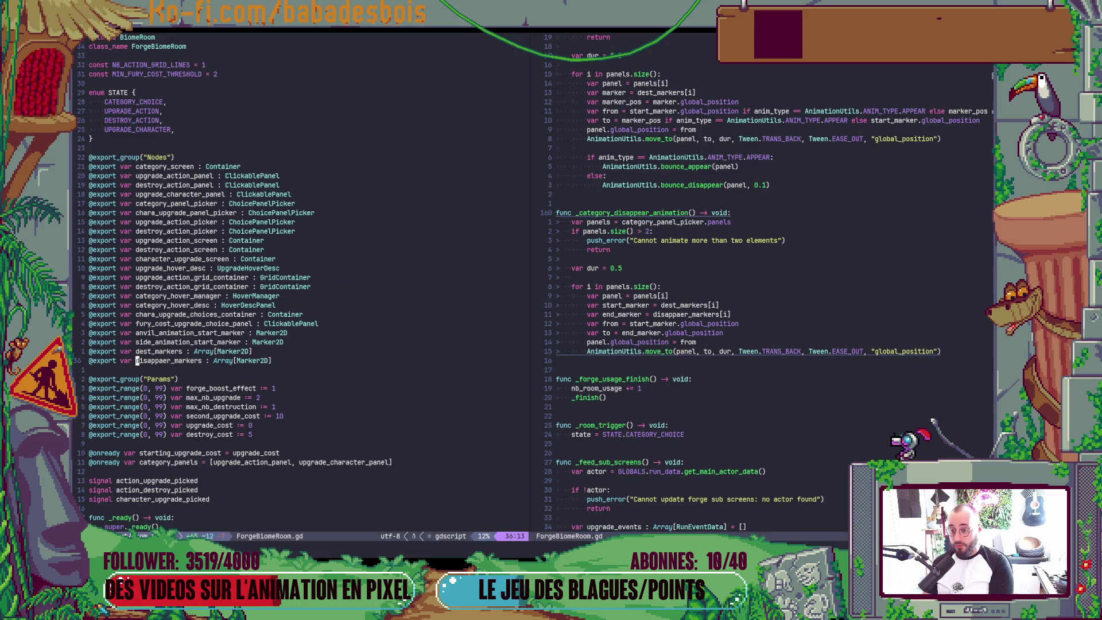
pyautogui.hotkey('ctrl', 'd')
pyautogui.hotkey('ctrl', 'd')
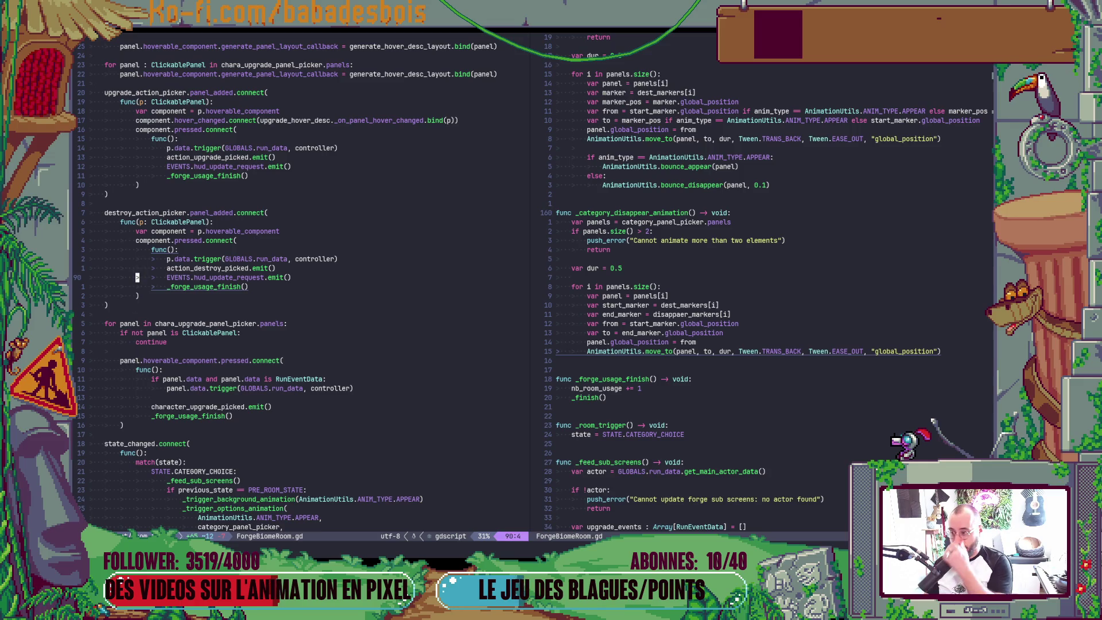
# Add a _category_disappear_animation() call under STATE.UPGRADE_CHARACTER on its own indented line and save
pyautogui.hotkey('ctrl', 'd')
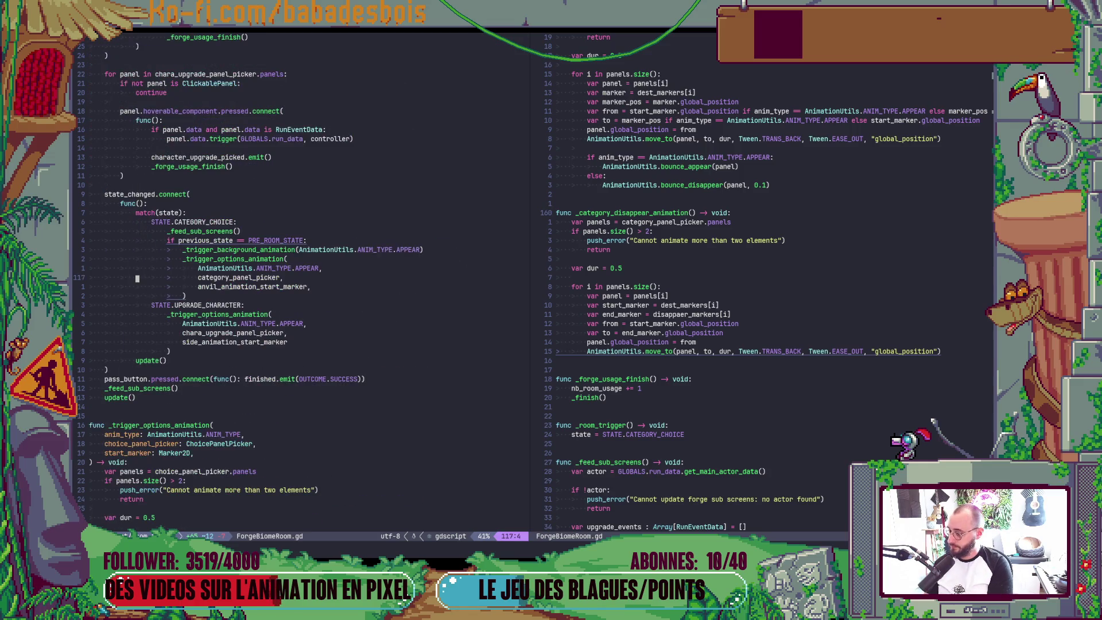
pyautogui.press('j')
pyautogui.press('j')
pyautogui.press('j')
pyautogui.press('j')
pyautogui.press('j')
pyautogui.press('j')
pyautogui.press('j')
pyautogui.press('k')
pyautogui.press('k')
pyautogui.press('k')
pyautogui.press('P')
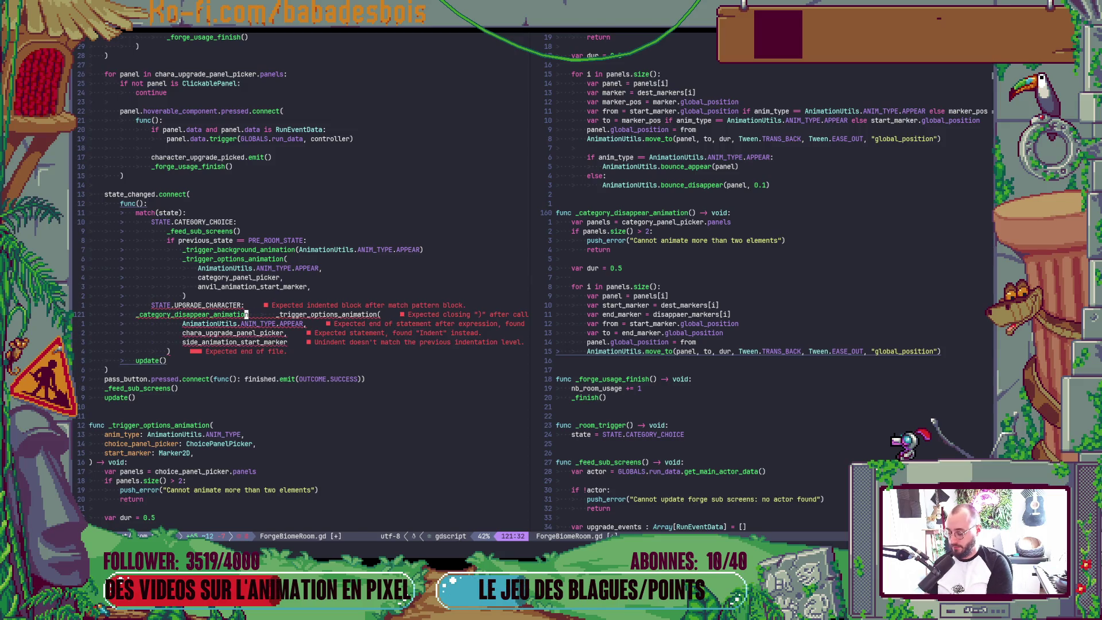
pyautogui.press('u')
pyautogui.press('P')
pyautogui.press('=')
pyautogui.press('=')
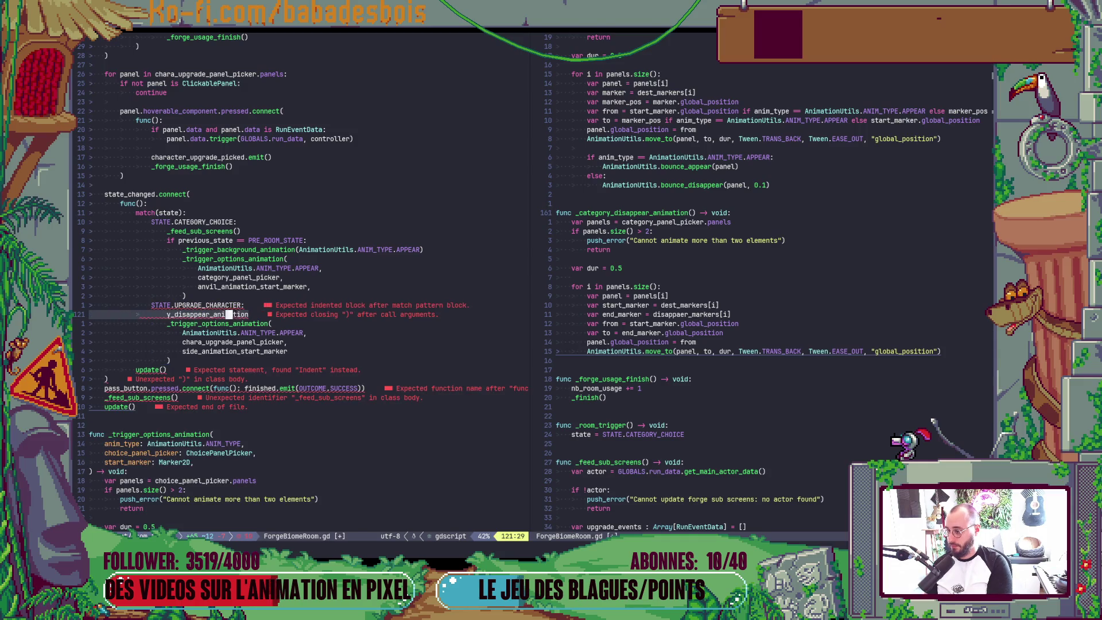
pyautogui.press('A')
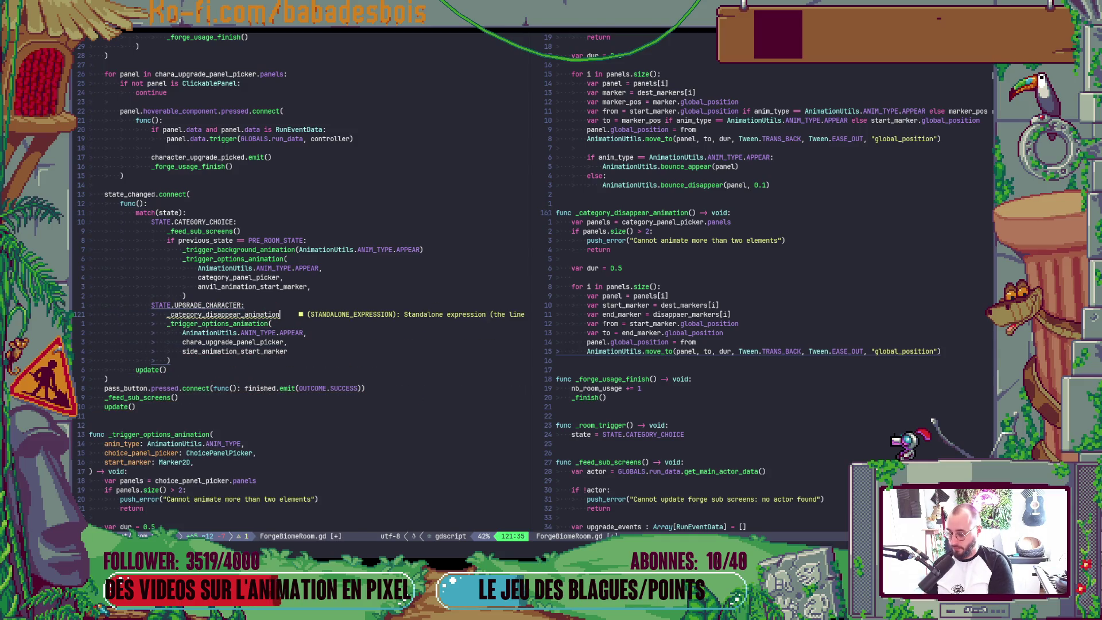
pyautogui.write('()')
pyautogui.press('Escape')
pyautogui.write(':w')
pyautogui.press('Return')
# Switch to Godot and launch the game
pyautogui.hotkey('alt', 'Tab')
pyautogui.hotkey('alt', 'Tab')
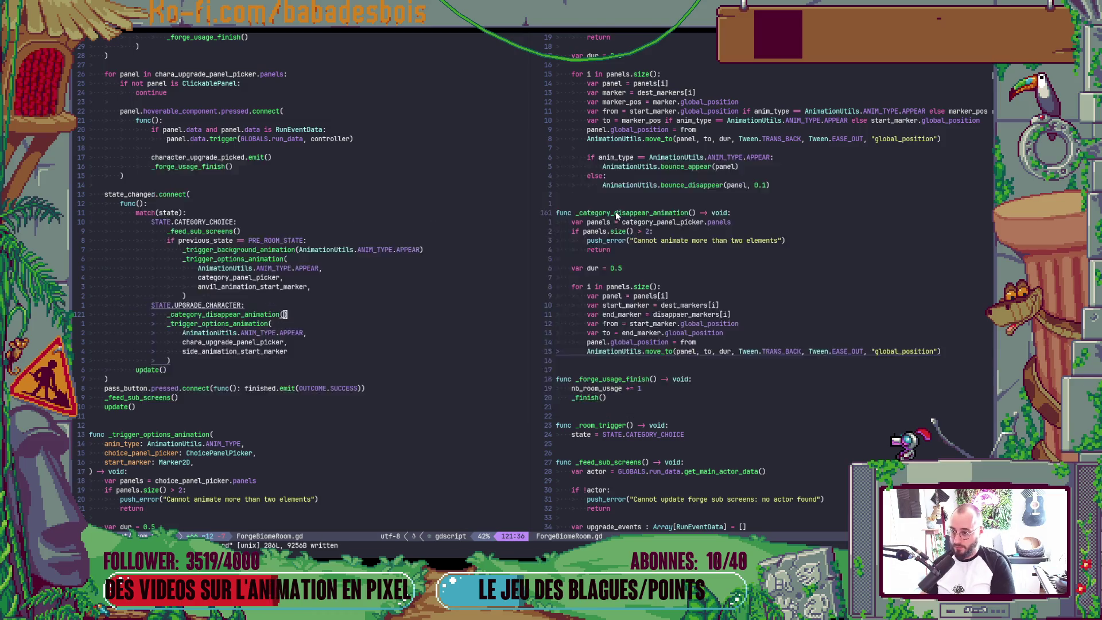
pyautogui.press('F5')
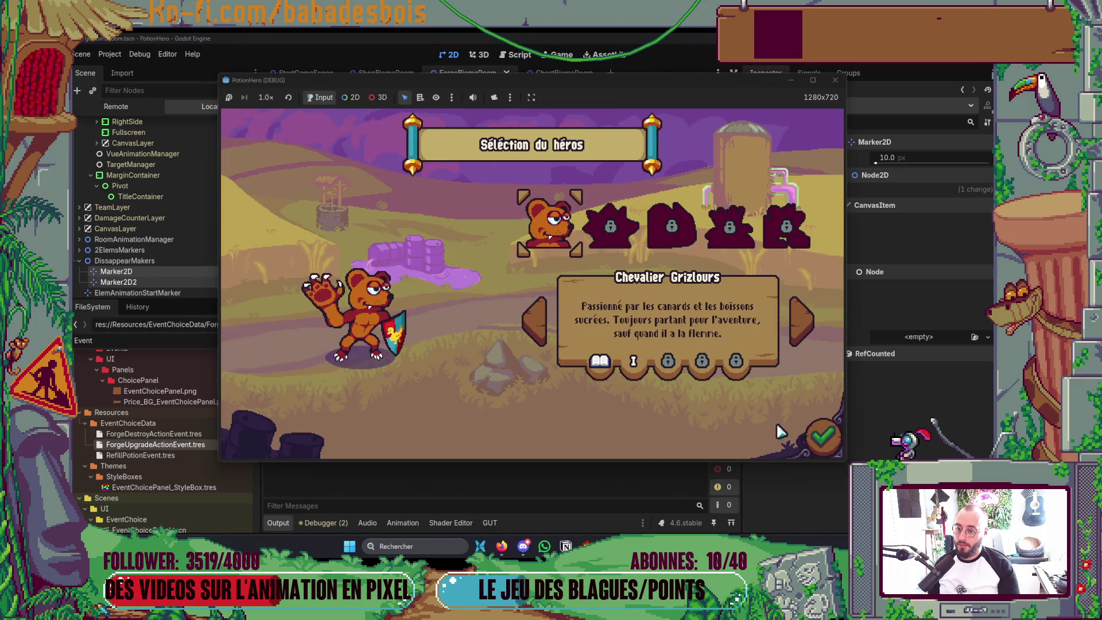
# Confirm hero and adventure, enter the forge room and pick the anvil category, hitting the disappear_markers[i] out-of-bounds error
pyautogui.click(819, 436)
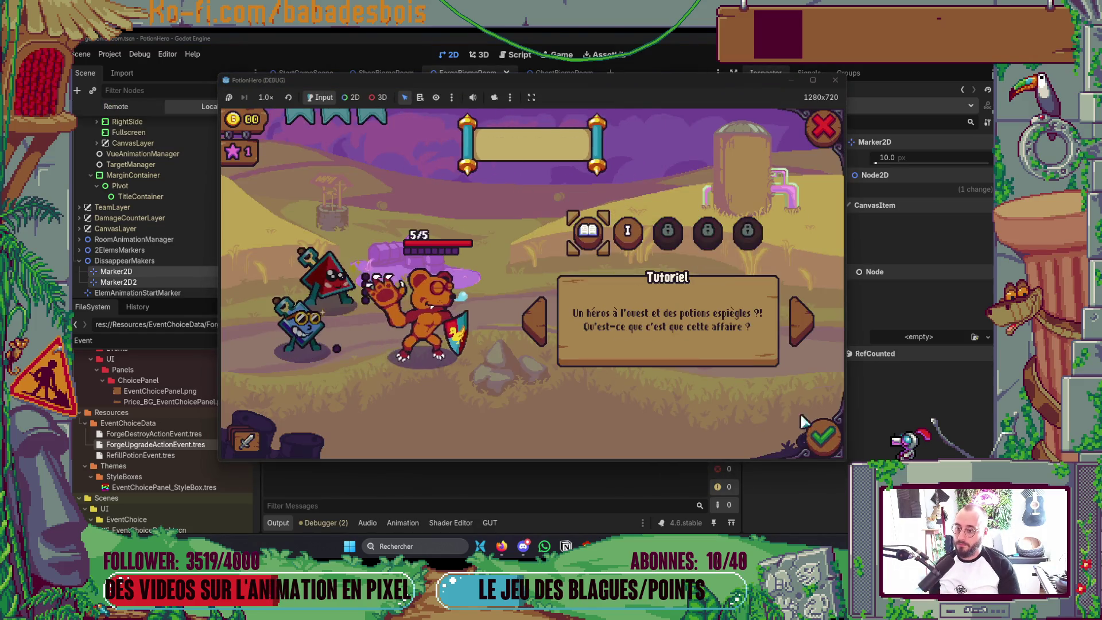
pyautogui.click(827, 441)
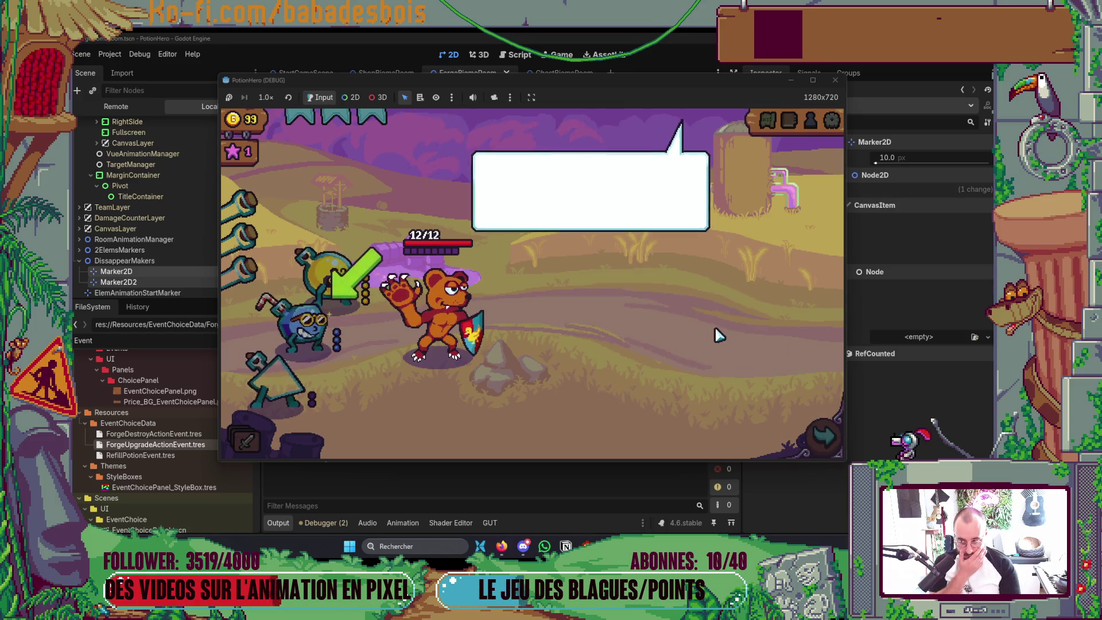
pyautogui.click(814, 443)
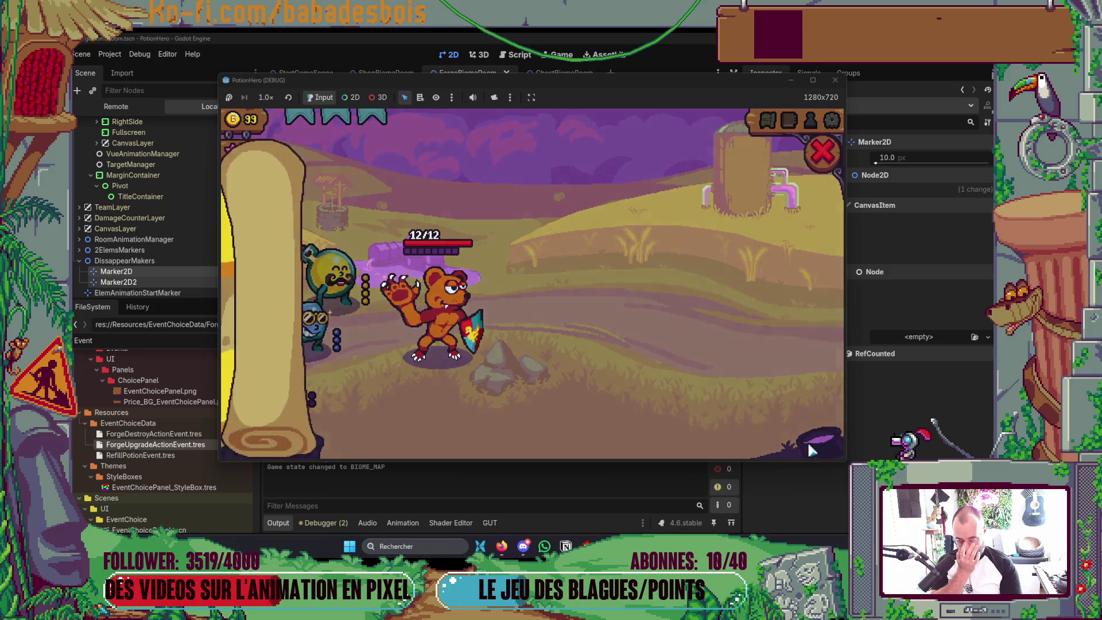
pyautogui.click(325, 312)
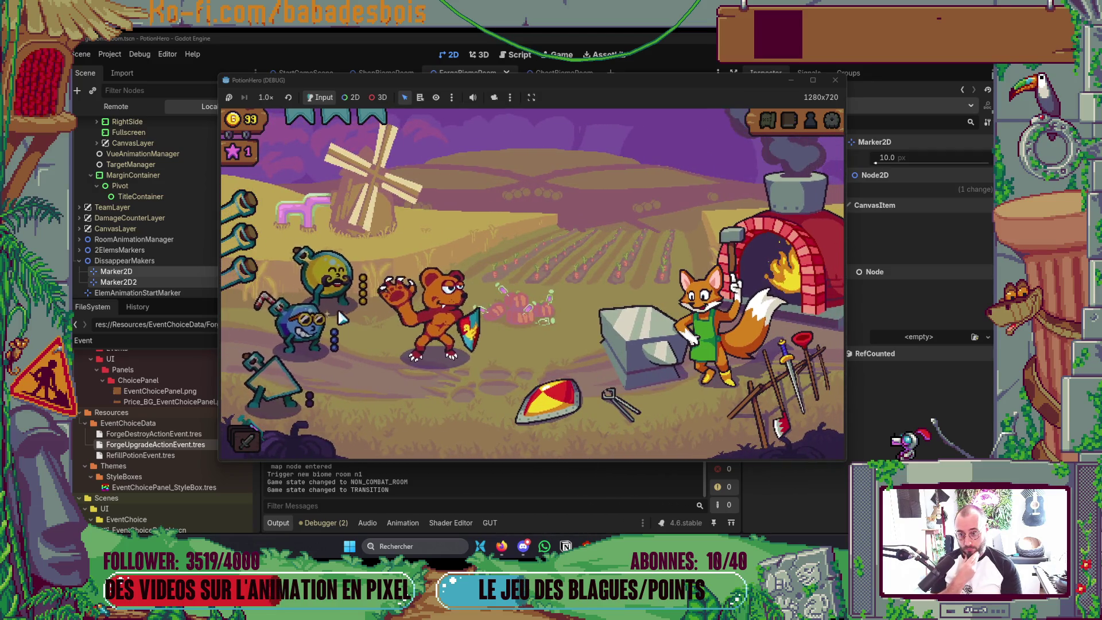
pyautogui.click(654, 344)
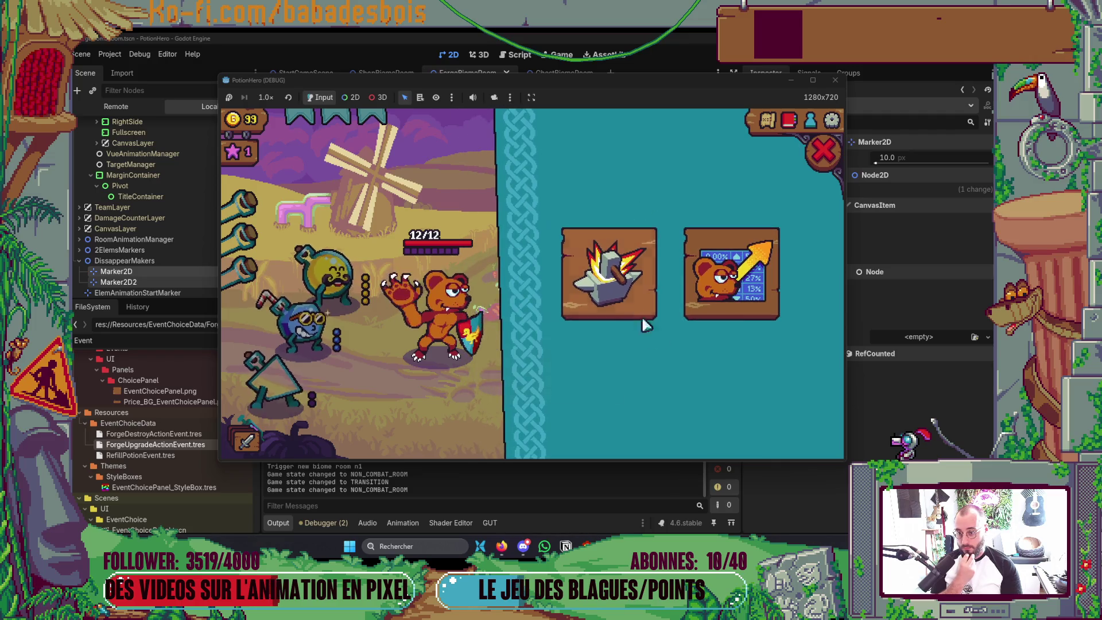
pyautogui.click(762, 302)
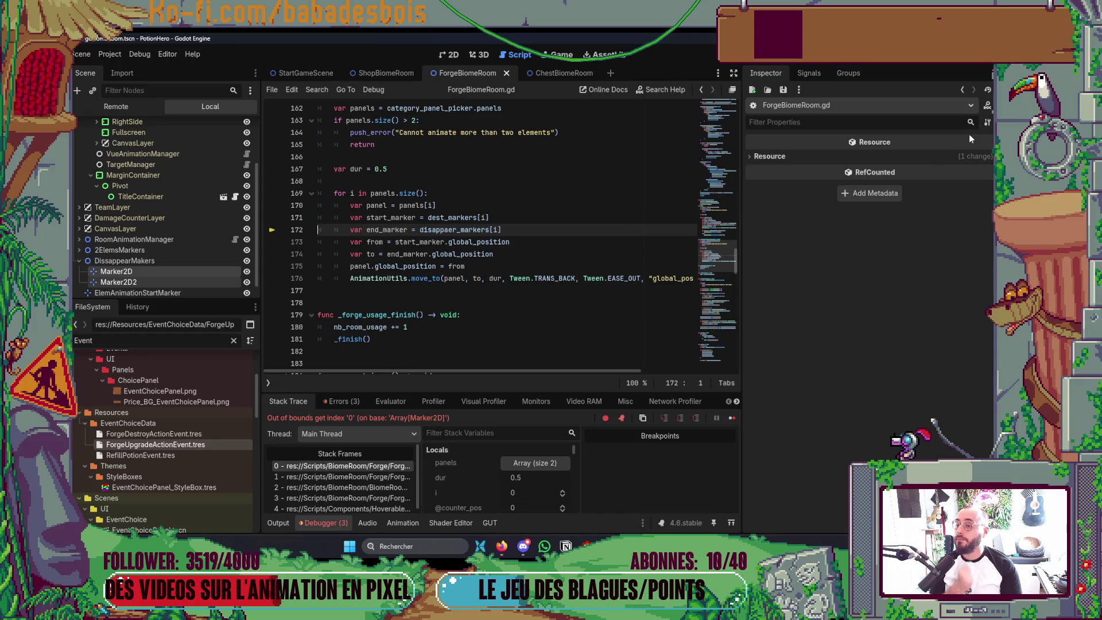
pyautogui.scroll(2, 134, 164)
pyautogui.scroll(3, 135, 164)
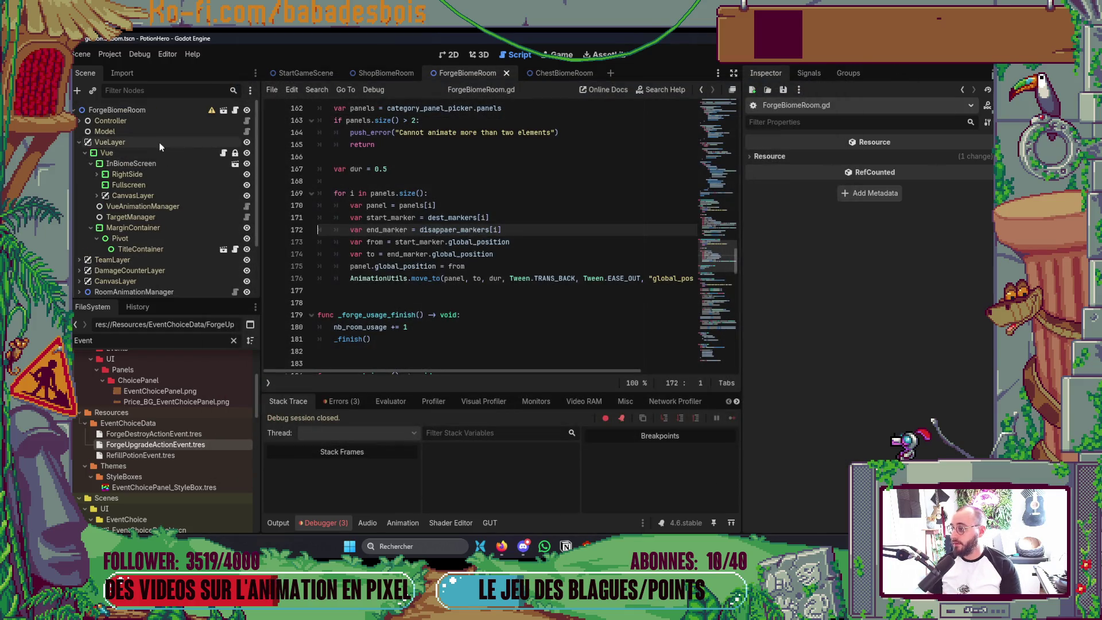
# Give ForgeBiomeRoom's Disappear Markers two entries, Marker2D and Marker2D2, then swap their order
pyautogui.click(158, 109)
pyautogui.scroll(-3, 923, 388)
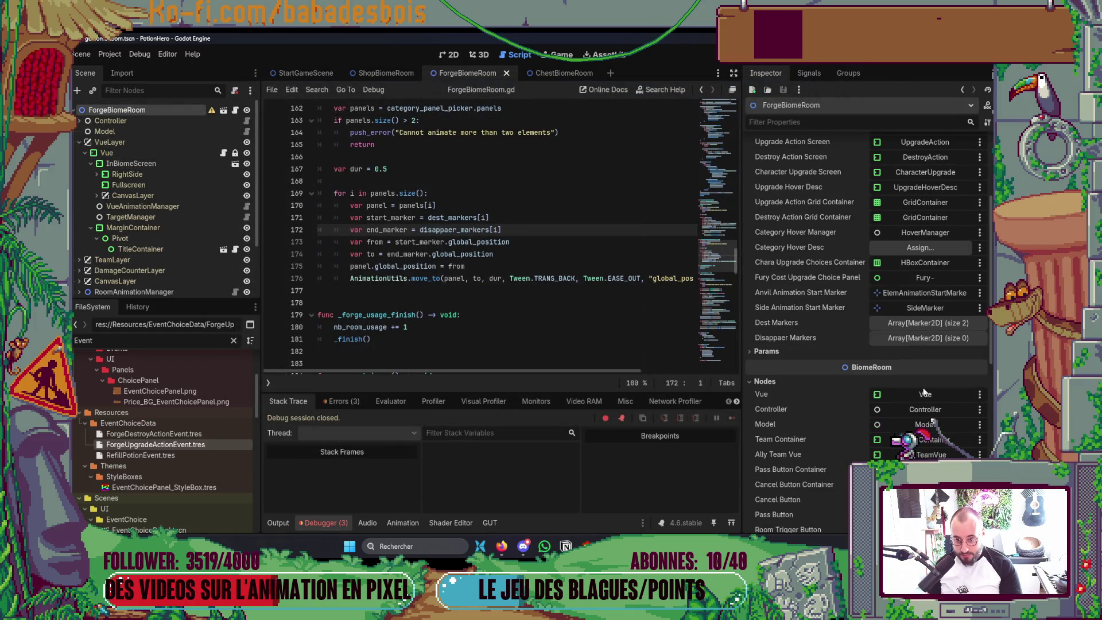
pyautogui.click(922, 337)
pyautogui.click(977, 351)
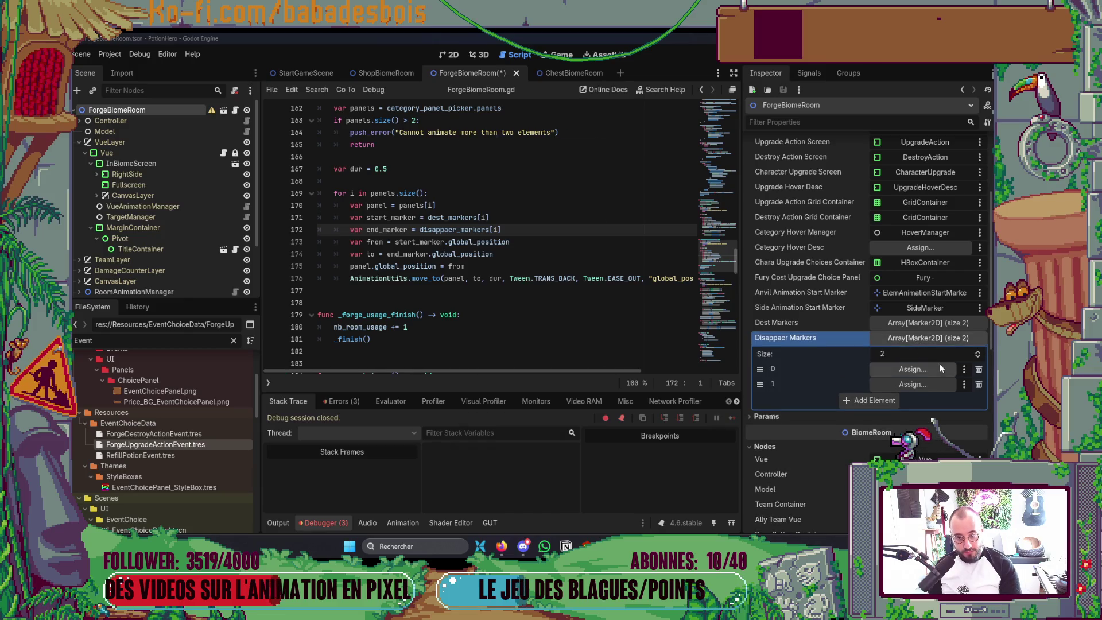
pyautogui.click(912, 369)
pyautogui.doubleClick(497, 226)
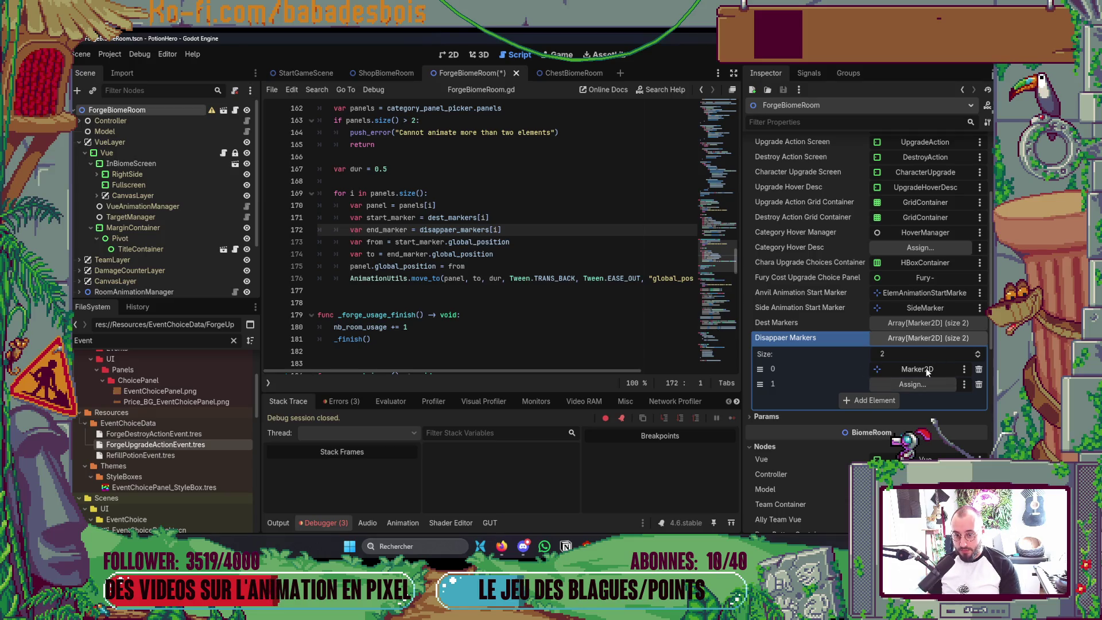
pyautogui.click(912, 383)
pyautogui.doubleClick(546, 240)
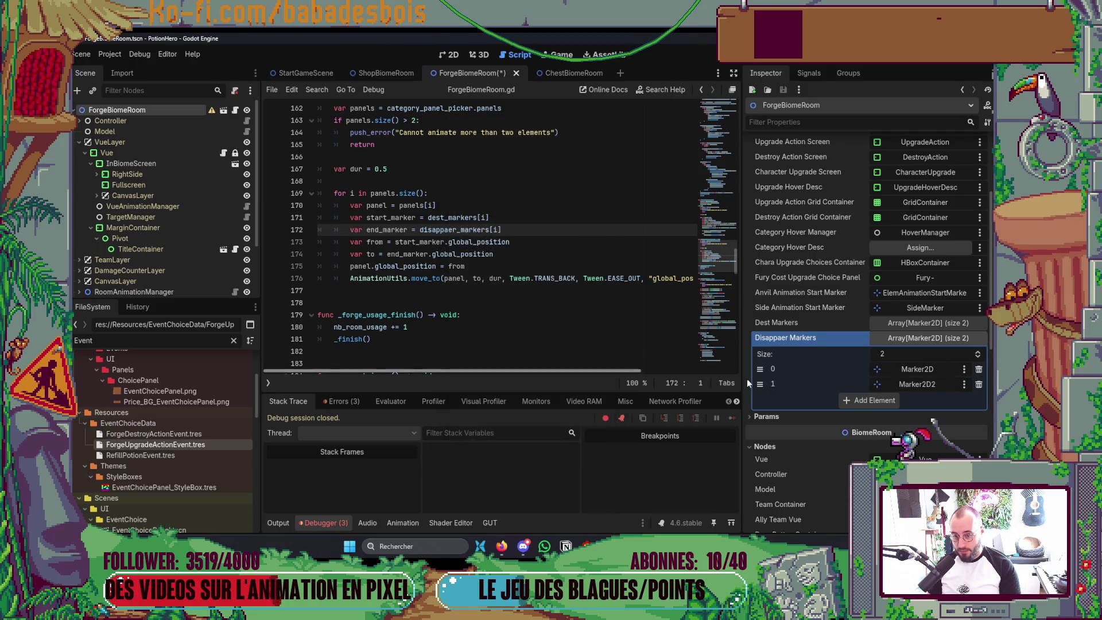
pyautogui.moveTo(759, 368); pyautogui.dragTo(760, 384)
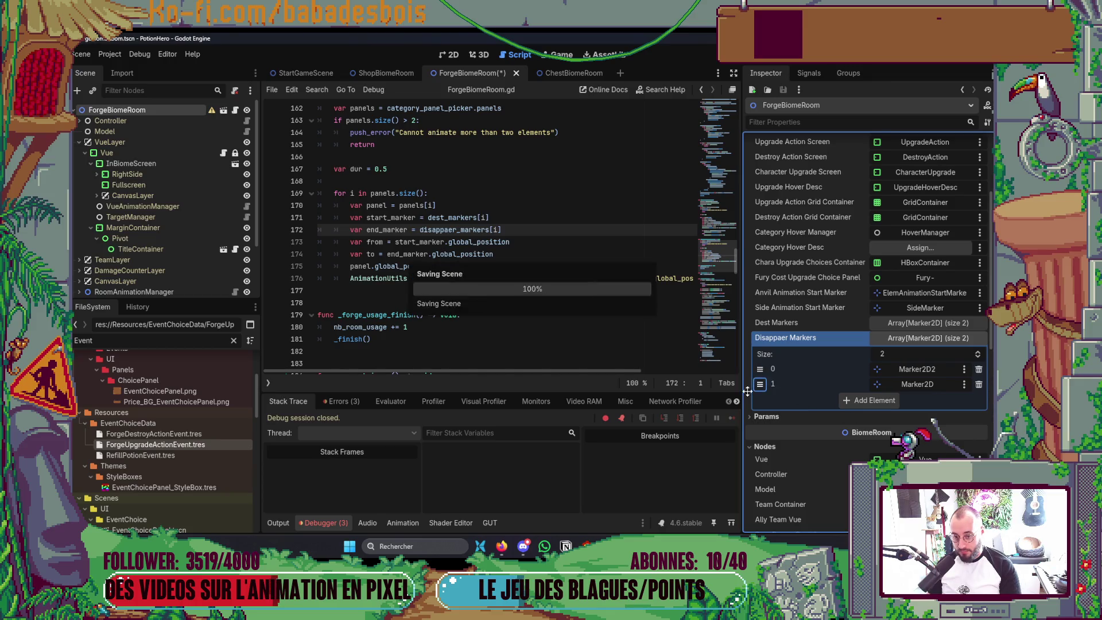
# Run the scene to test the animation
pyautogui.press('F6')
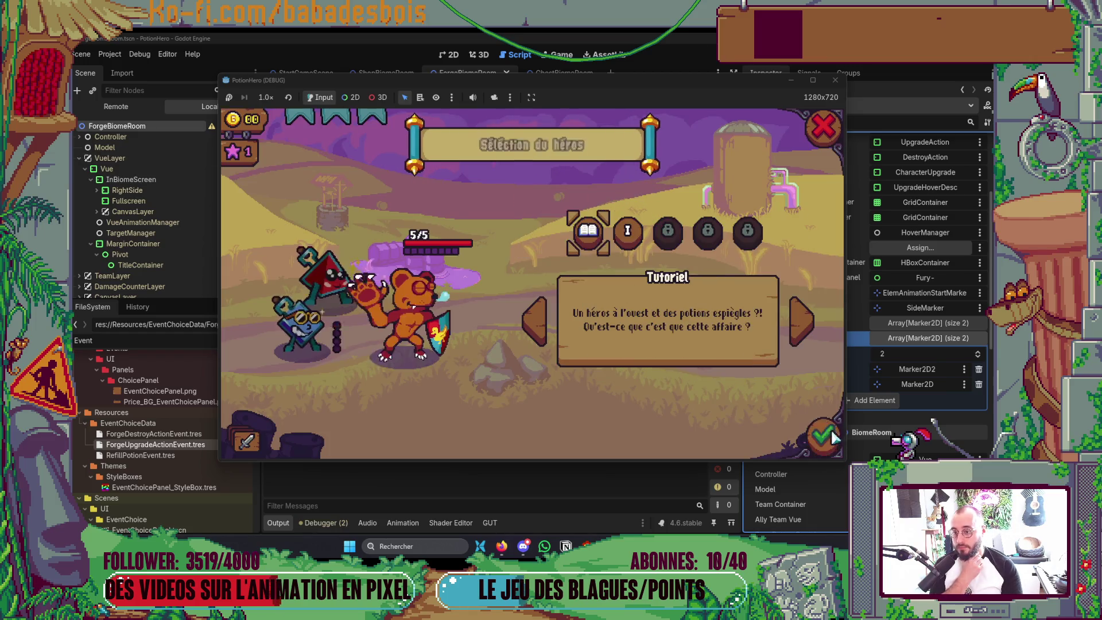
# Play Réveil de l'ours to the forge room, pick a category to watch panels animate away, choose an upgrade card and close the game
pyautogui.click(629, 232)
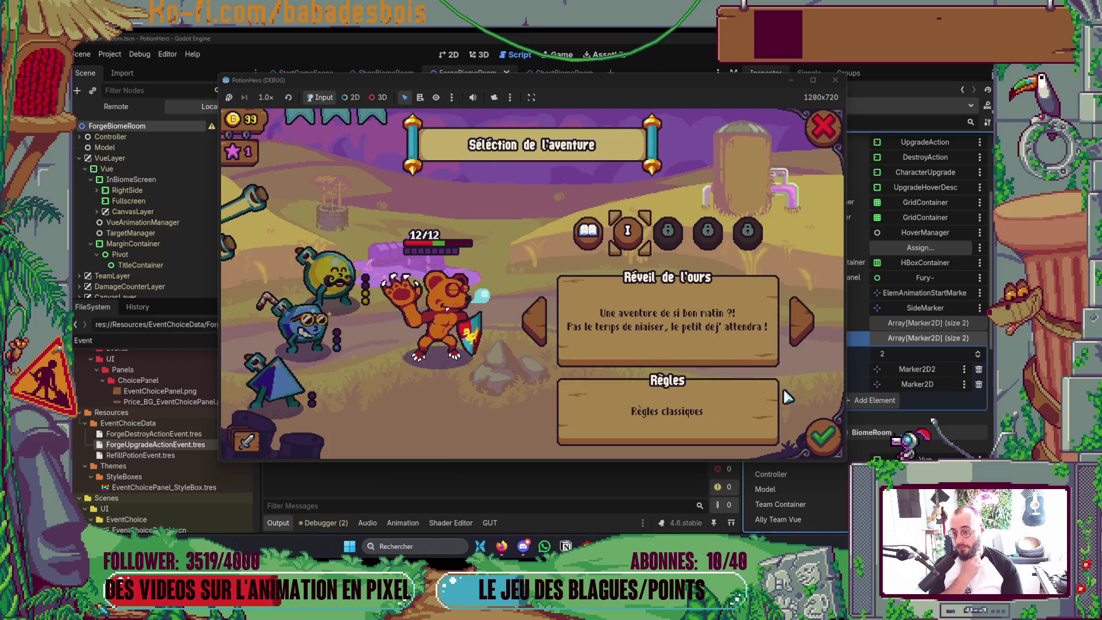
pyautogui.click(831, 441)
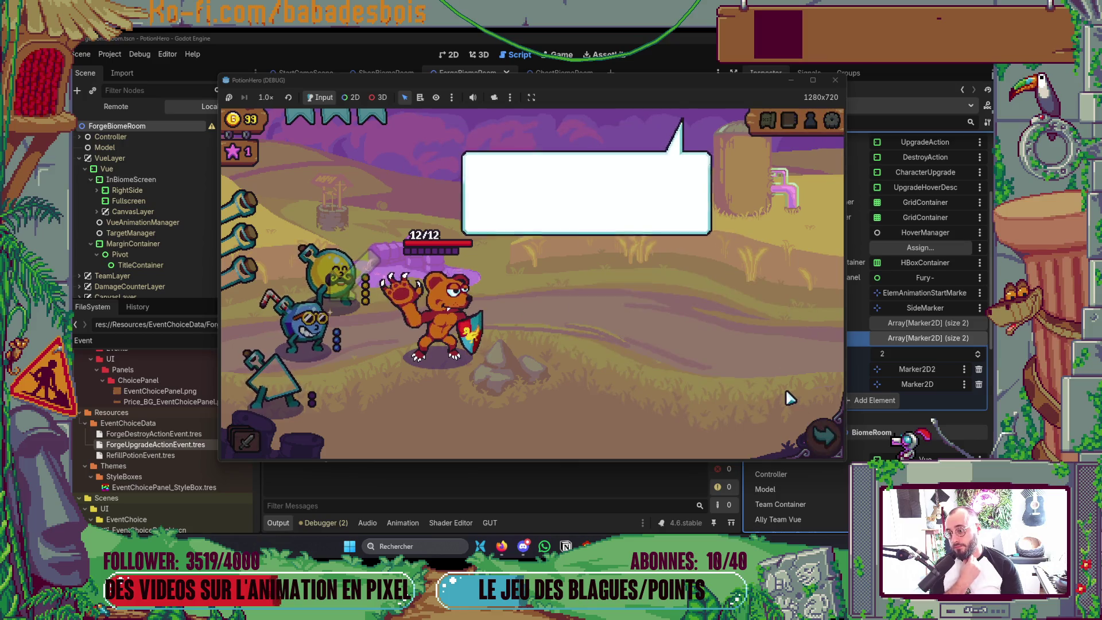
pyautogui.click(823, 437)
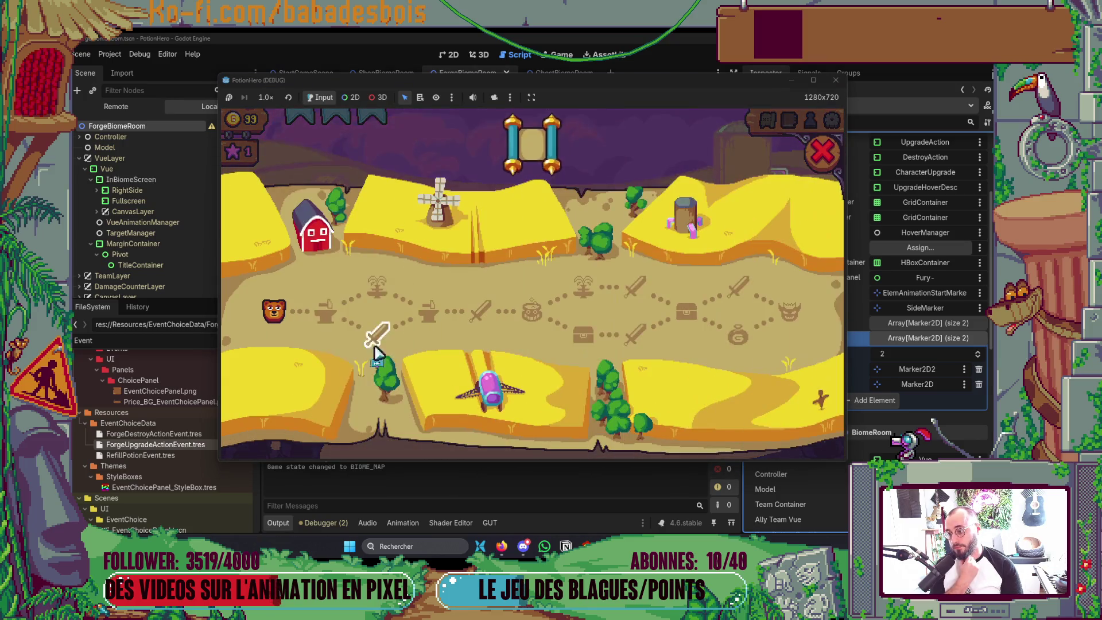
pyautogui.click(336, 319)
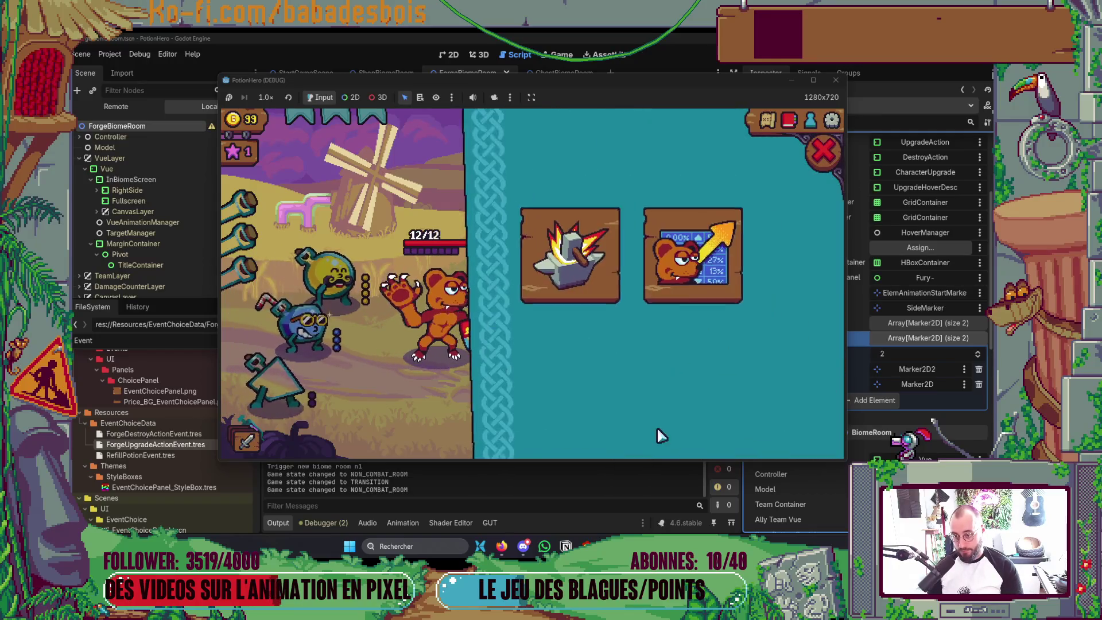
pyautogui.click(603, 289)
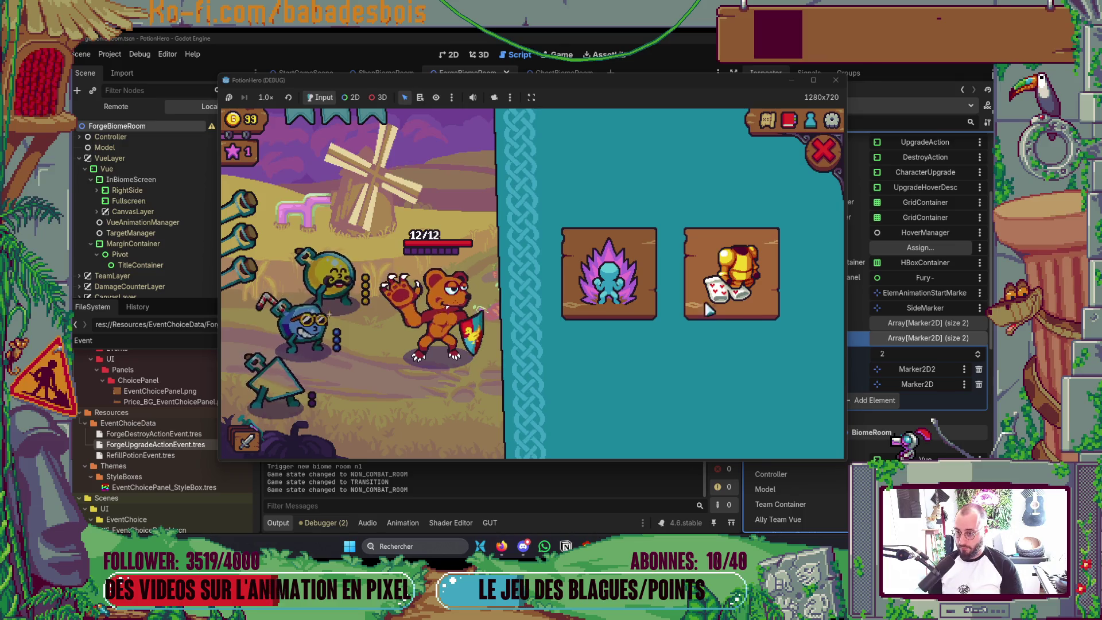
pyautogui.click(828, 153)
pyautogui.click(834, 81)
pyautogui.hotkey('alt', 'Tab')
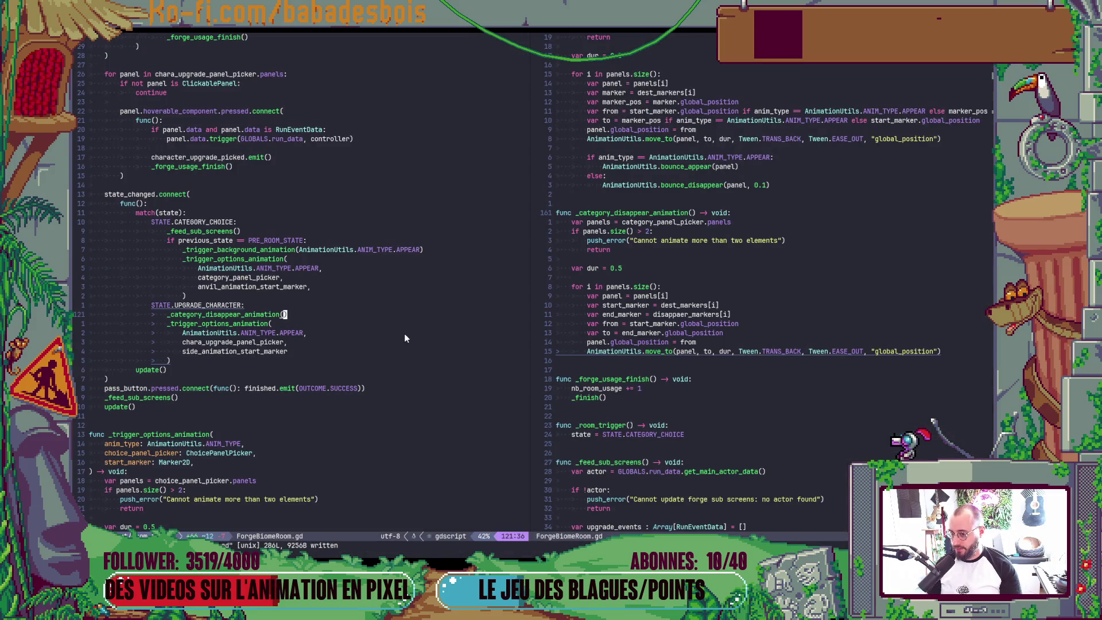
pyautogui.scroll(-3, 404, 332)
pyautogui.scroll(-8, 403, 333)
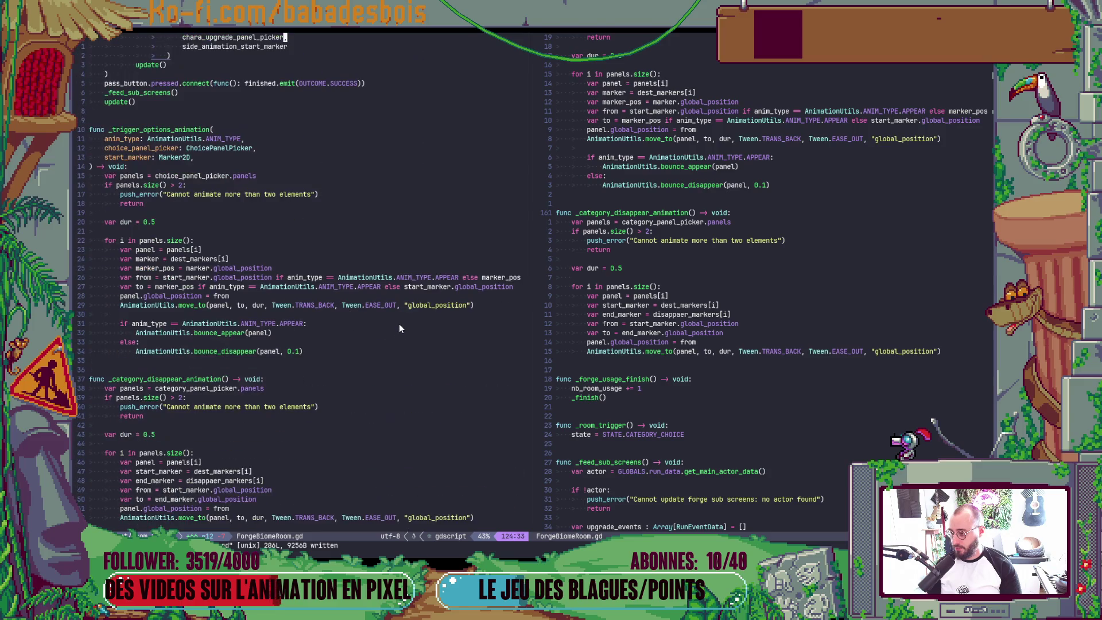
# Jump to the forge room script's update() function via the LSP document symbols picker
pyautogui.click(398, 305)
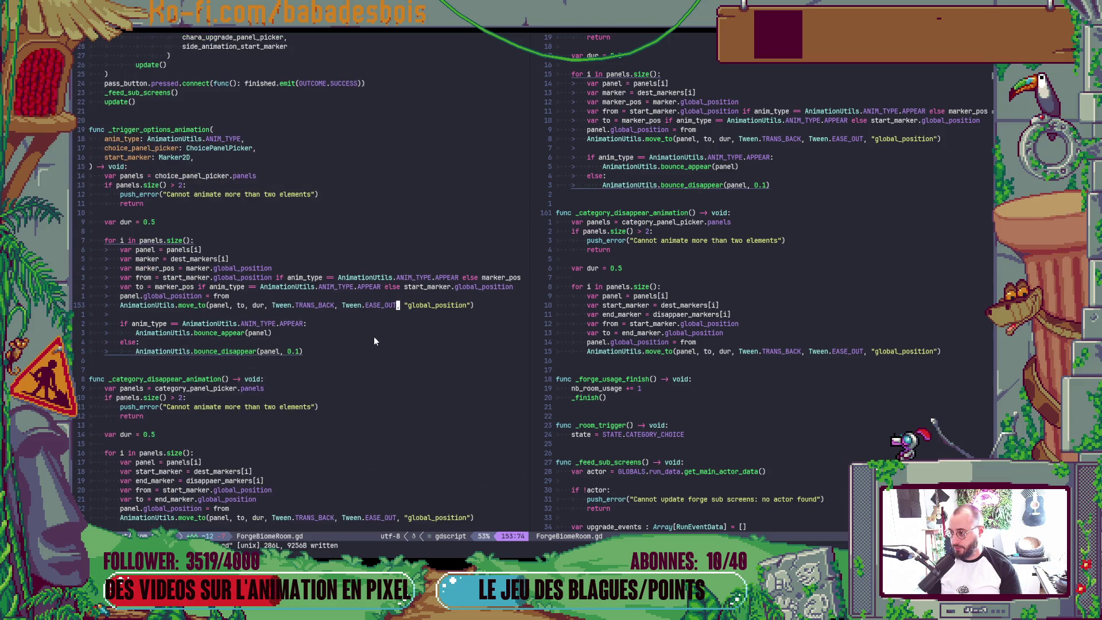
pyautogui.scroll(-3, 374, 336)
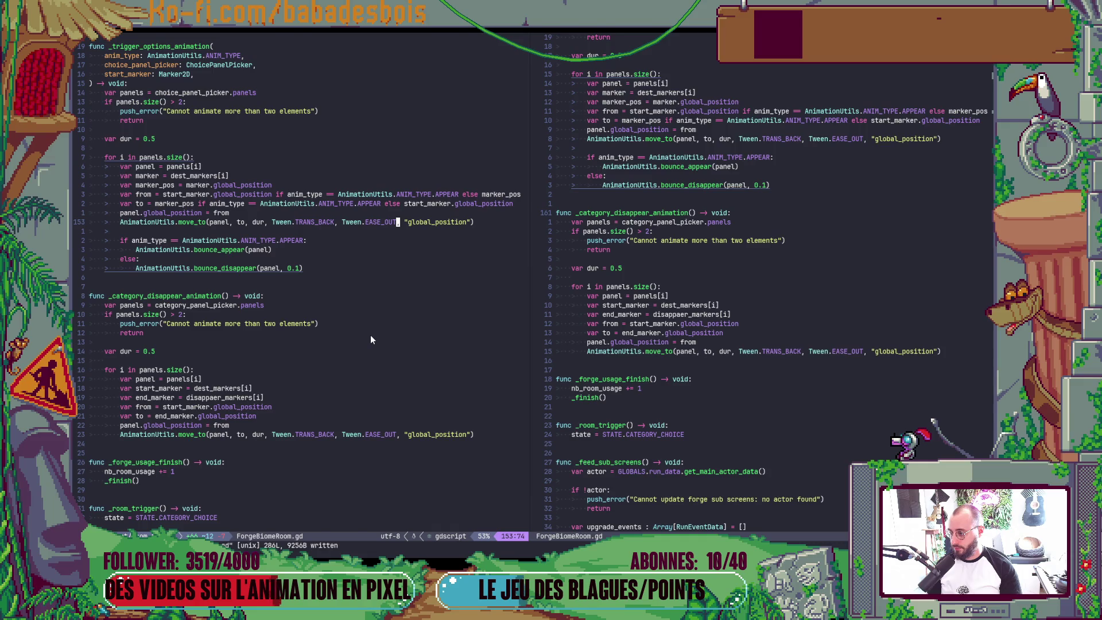
pyautogui.click(819, 344)
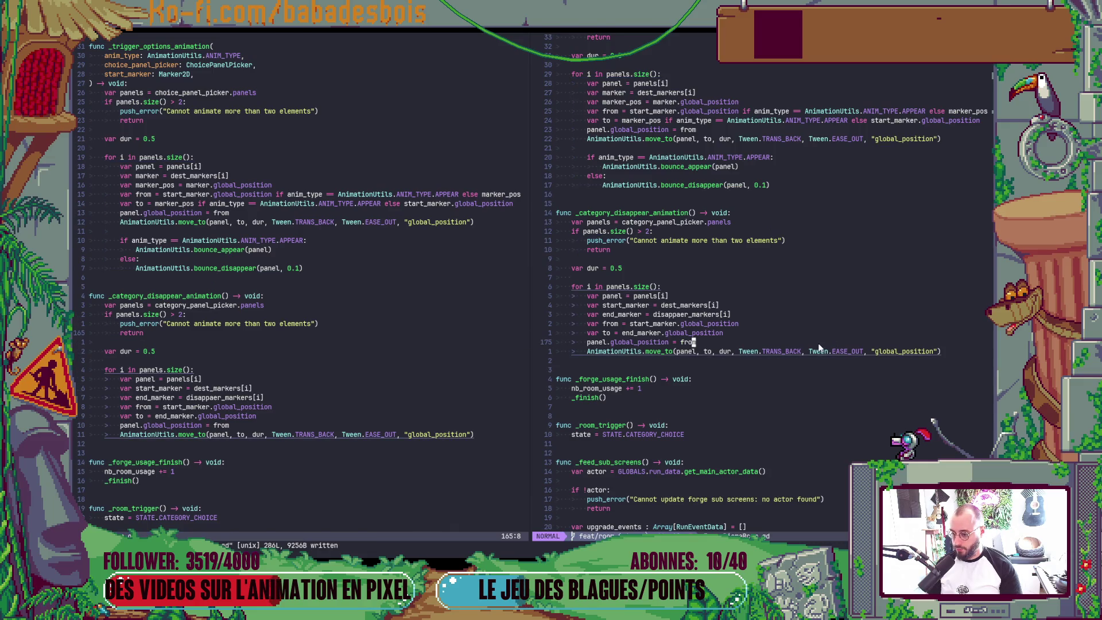
pyautogui.press('space')
pyautogui.write('dsupdate')
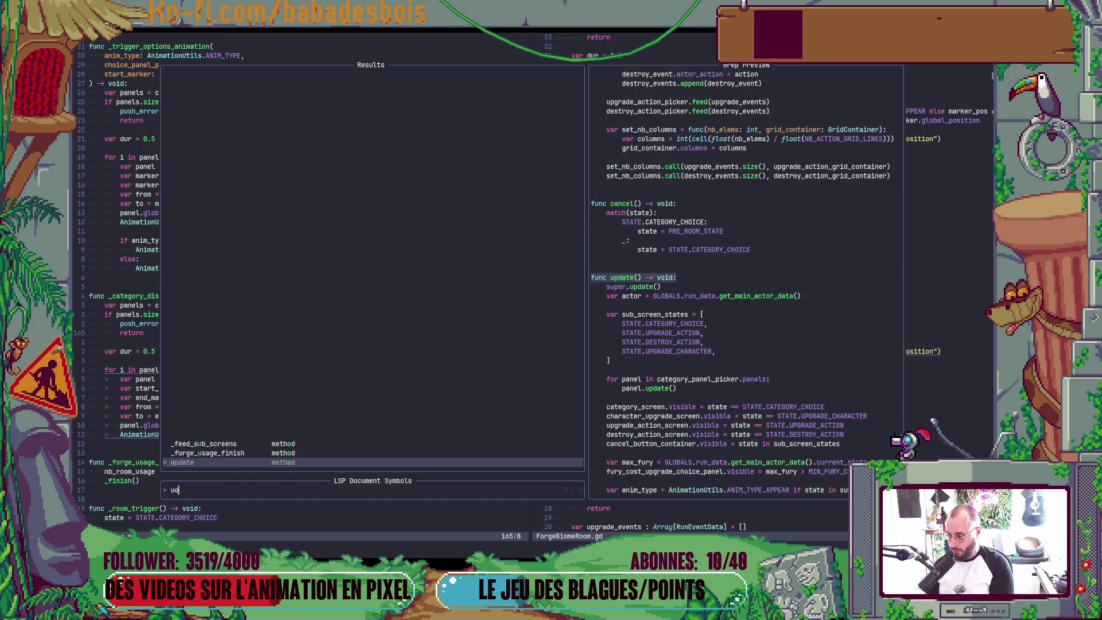
pyautogui.press('Return')
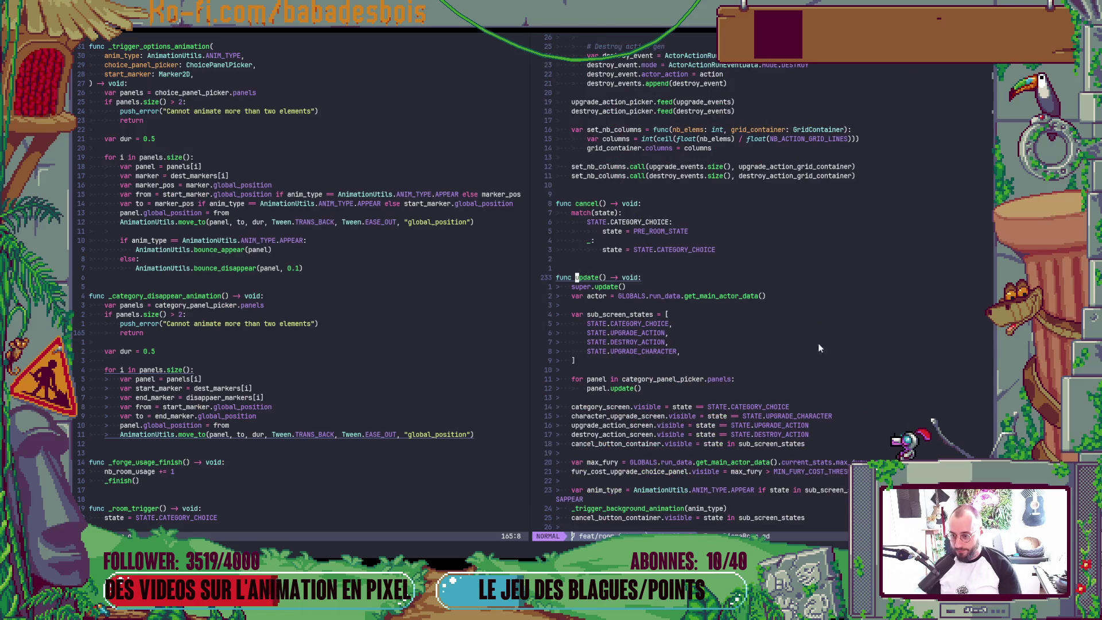
pyautogui.click(677, 380)
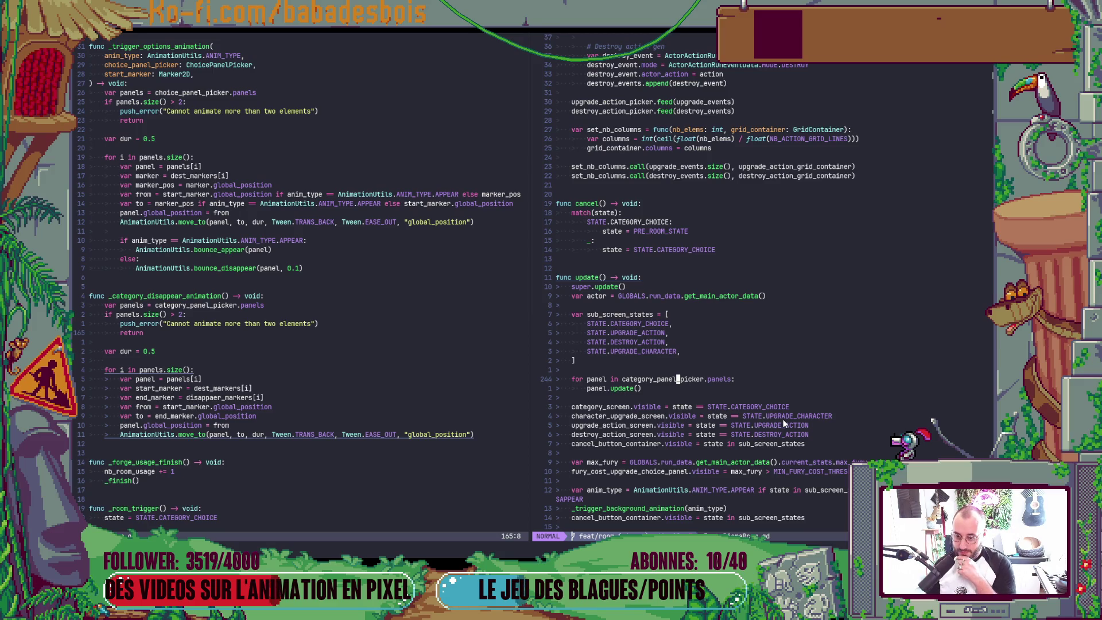
pyautogui.scroll(-2, 389, 260)
pyautogui.scroll(-2, 389, 260)
pyautogui.scroll(-2, 671, 334)
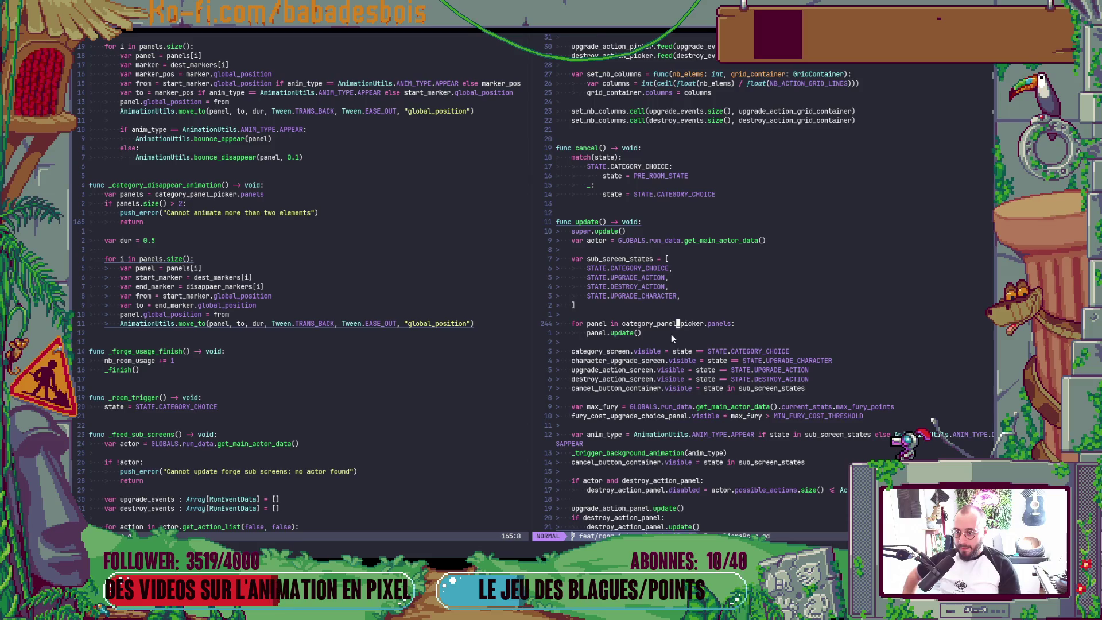
pyautogui.scroll(-2, 670, 334)
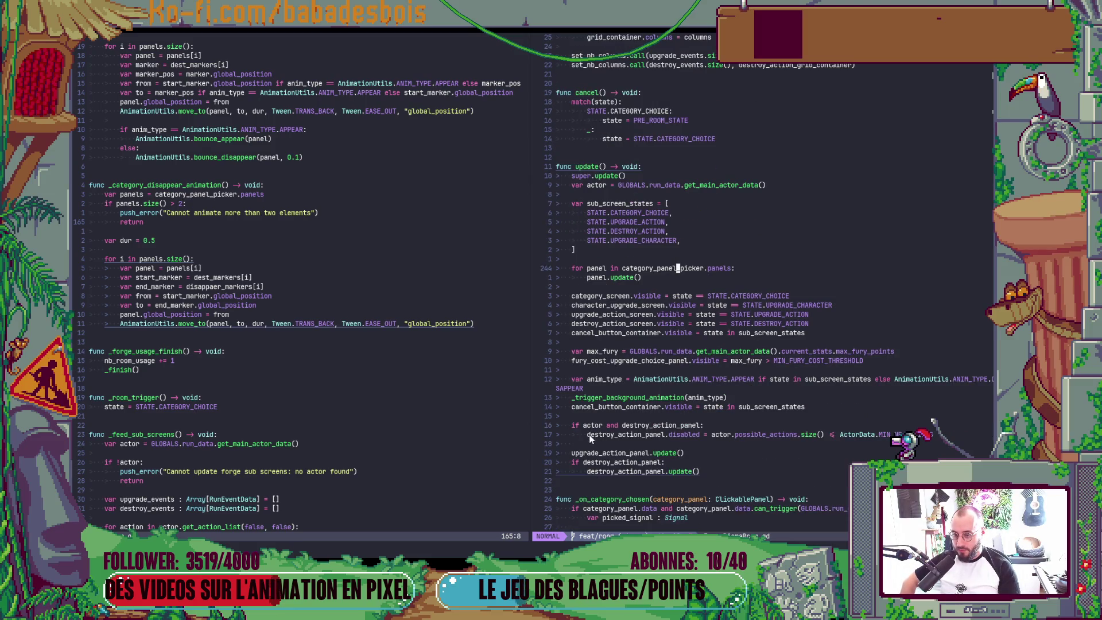
# Go to definition on the panel's update() call to open it in the panel script
pyautogui.click(620, 456)
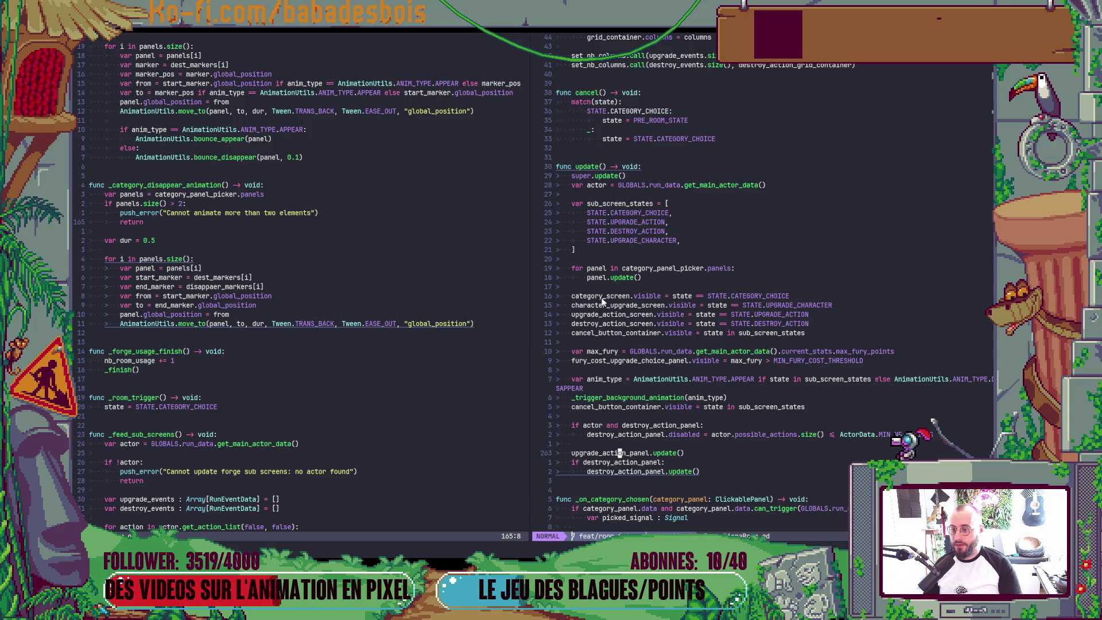
pyautogui.click(621, 280)
pyautogui.press('g')
pyautogui.press('d')
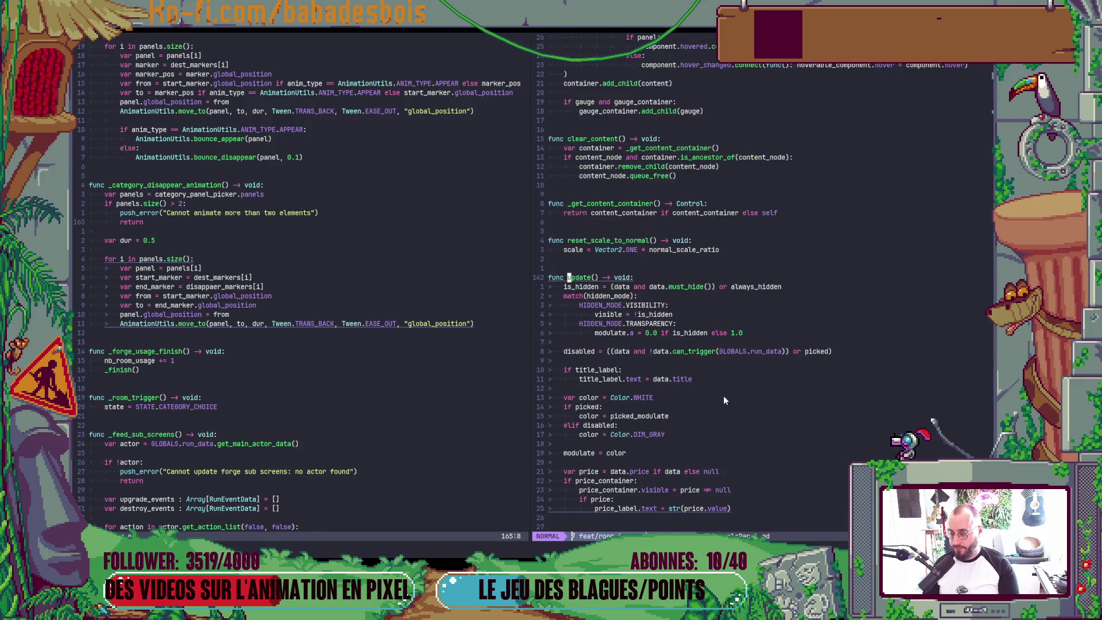
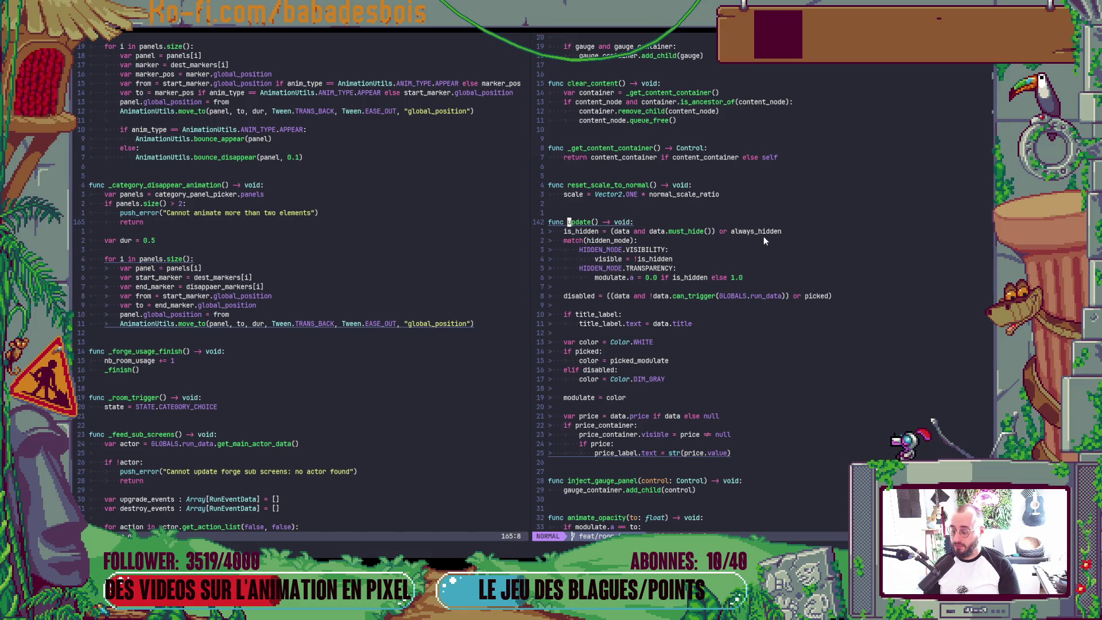
# Locate the visible assignments in the script's update() via a /visible search
pyautogui.hotkey('ctrl', 'o')
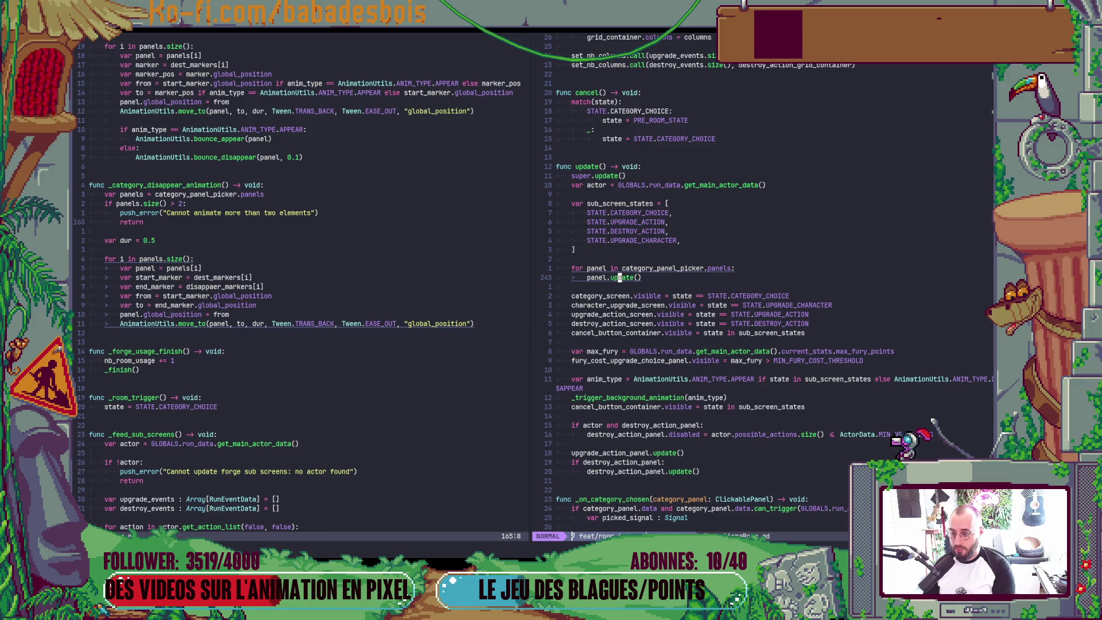
pyautogui.press('k')
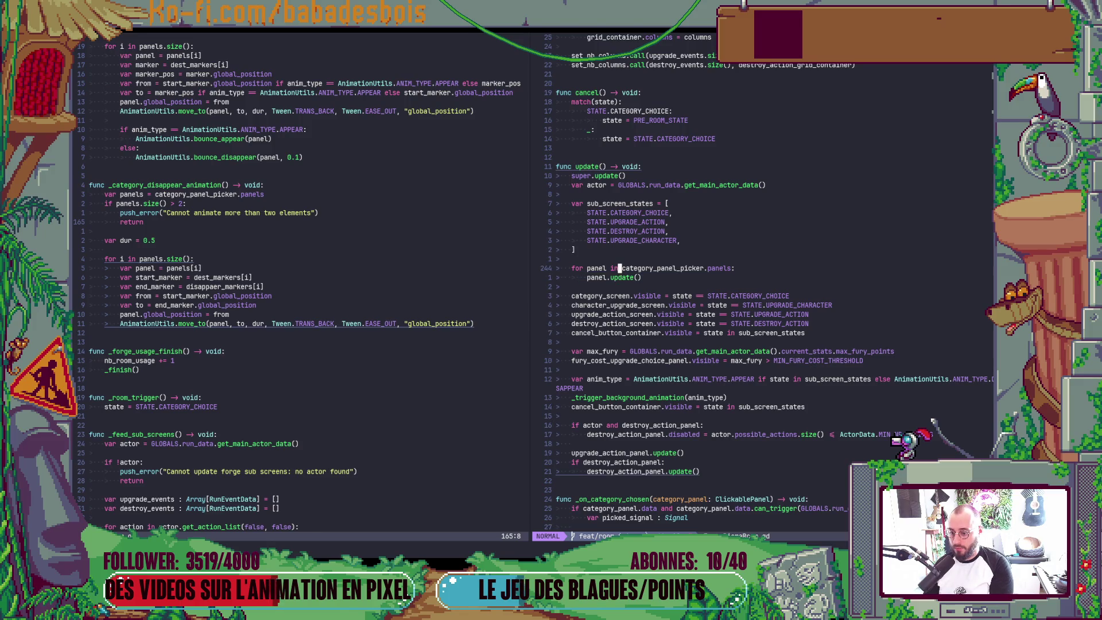
pyautogui.hotkey('ctrl', 'd')
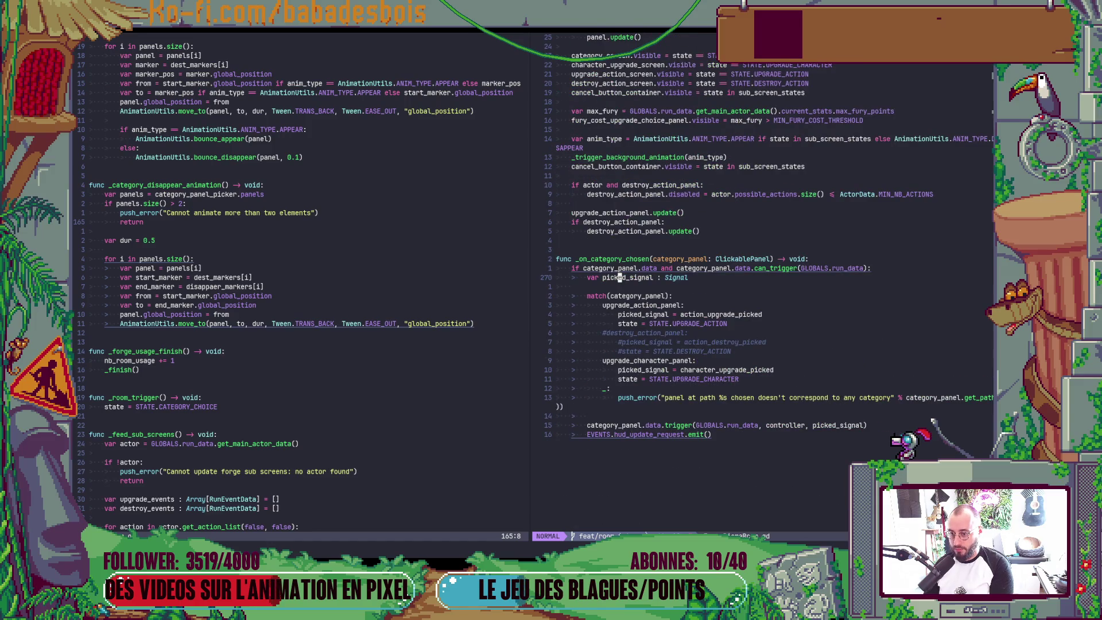
pyautogui.write('/visible')
pyautogui.press('Return')
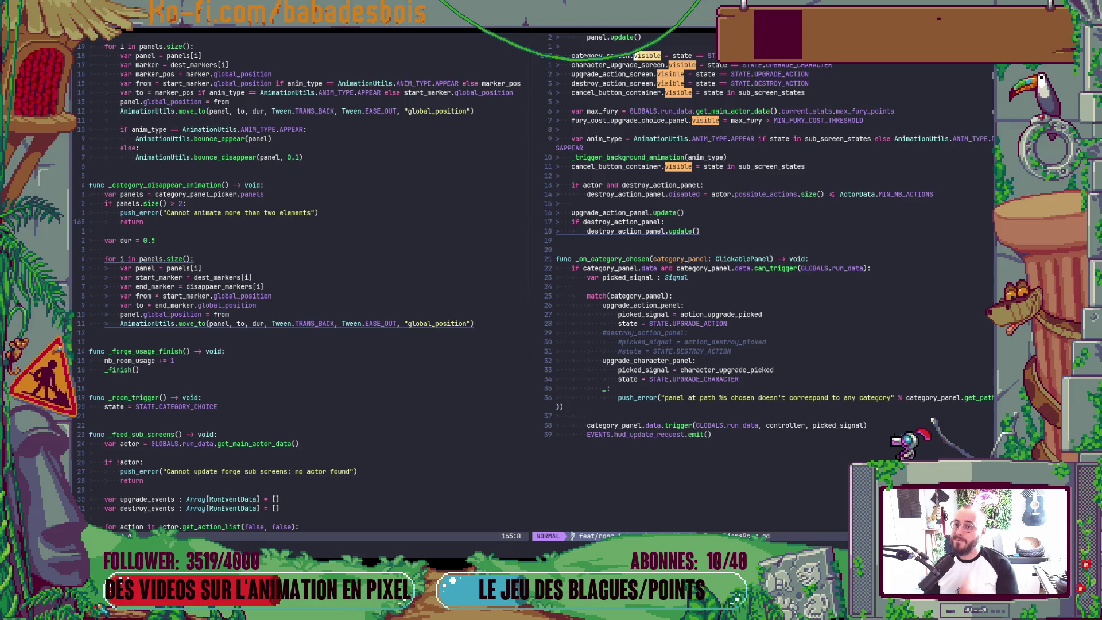
pyautogui.scroll(2, 845, 92)
pyautogui.scroll(2, 761, 172)
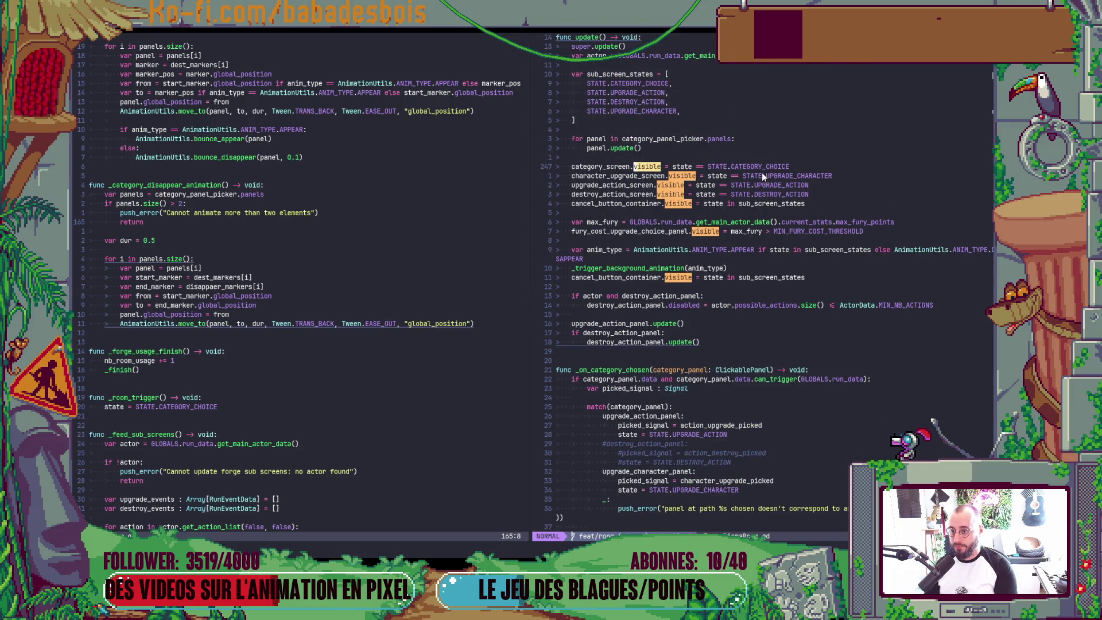
pyautogui.write(':')
pyautogui.press('Return')
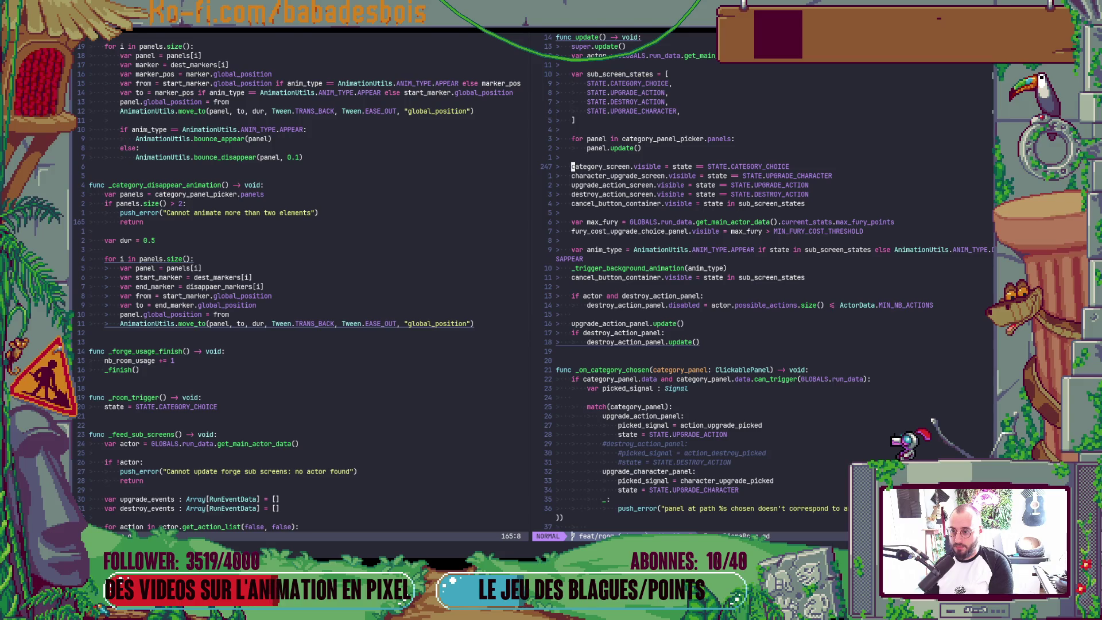
pyautogui.write('i//')
# Comment out the category_screen and character_upgrade_screen visibility lines with a block insert and save
pyautogui.press('Escape')
pyautogui.press('u')
pyautogui.hotkey('ctrl', 'v')
pyautogui.press('j')
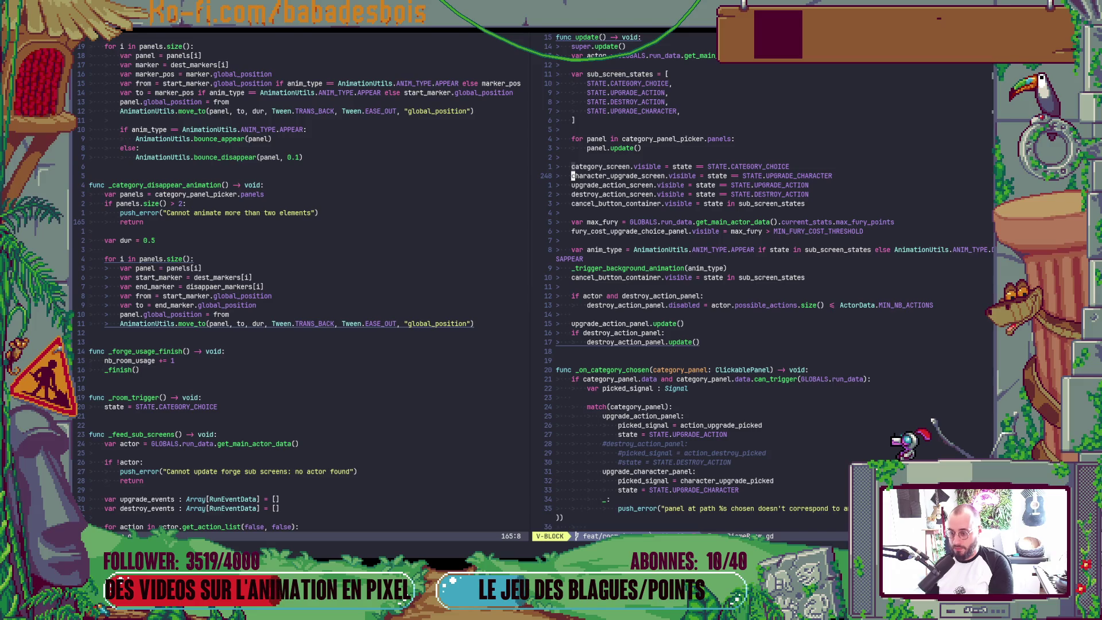
pyautogui.hotkey('shift', 'i')
pyautogui.write('#')
pyautogui.press('Escape')
pyautogui.write(':w')
pyautogui.press('Return')
# Move down to the upgrade_action_screen line and bring up the window list
pyautogui.press('j')
pyautogui.press('0')
pyautogui.press('j')
pyautogui.press('w')
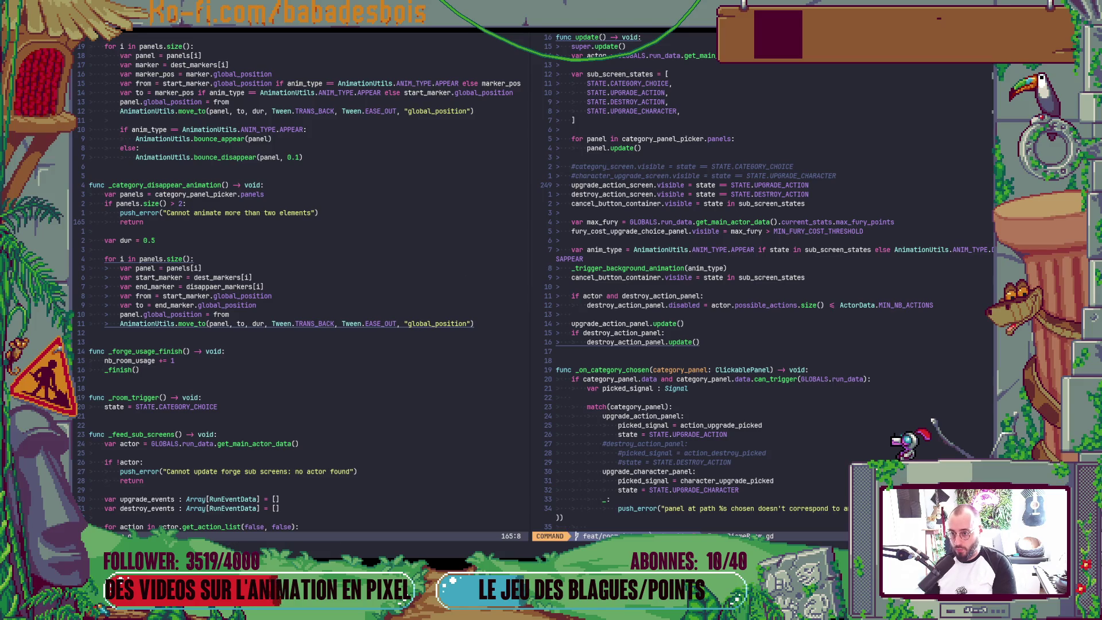
pyautogui.hotkey('alt', 'Tab')
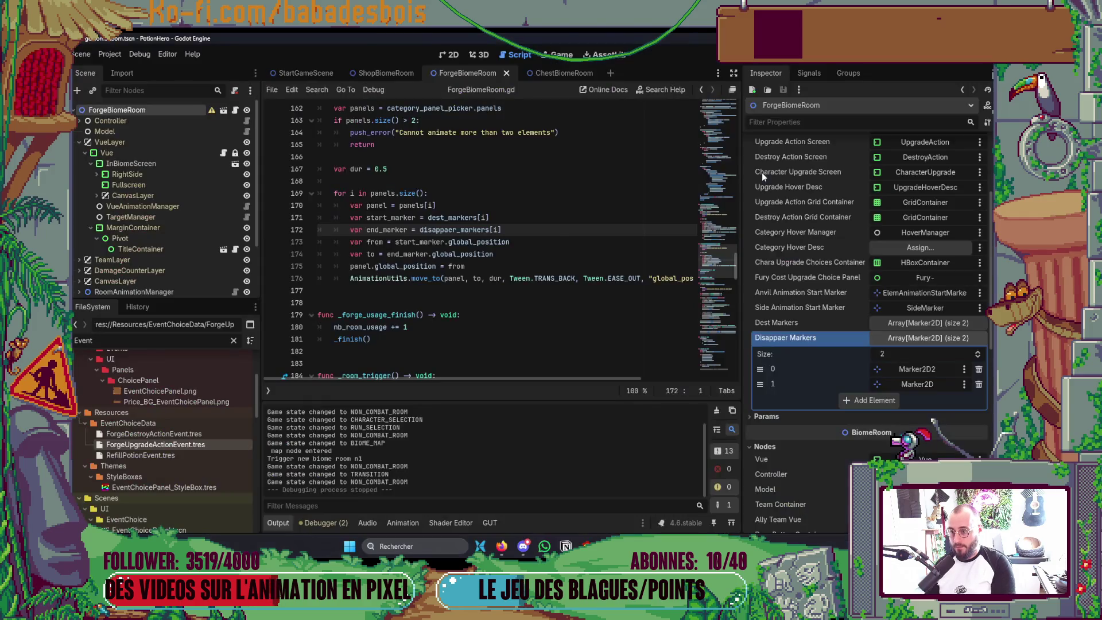
# Glance back at the commented lines, then switch over to the Godot editor
pyautogui.hotkey('alt', 'Tab')
pyautogui.press('j')
pyautogui.press('k')
pyautogui.press('k')
pyautogui.press('k')
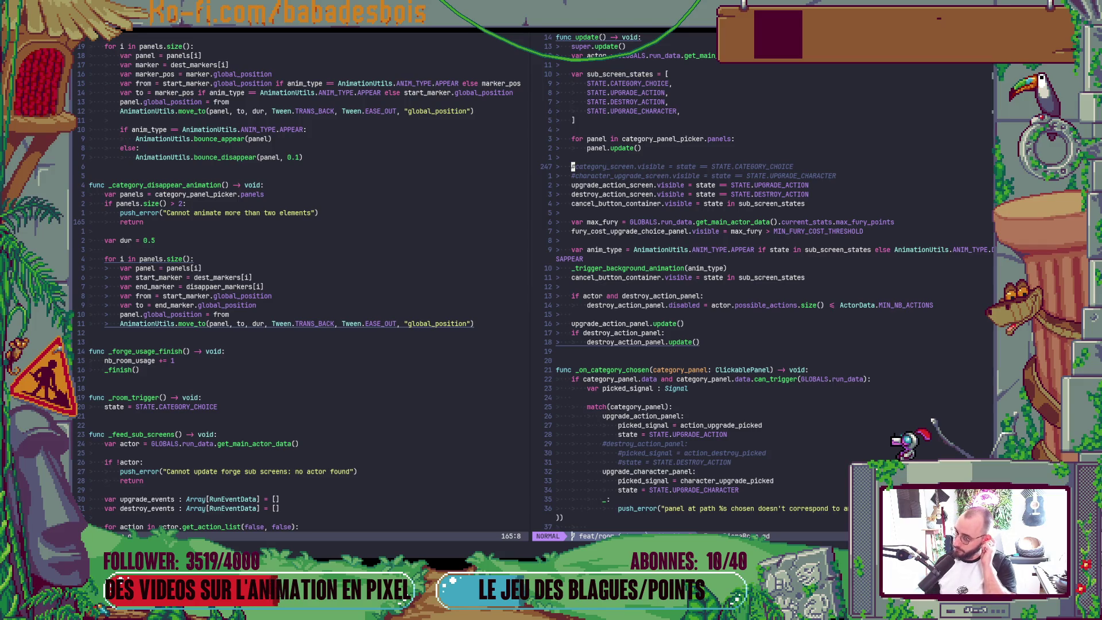
pyautogui.hotkey('alt', 'Tab')
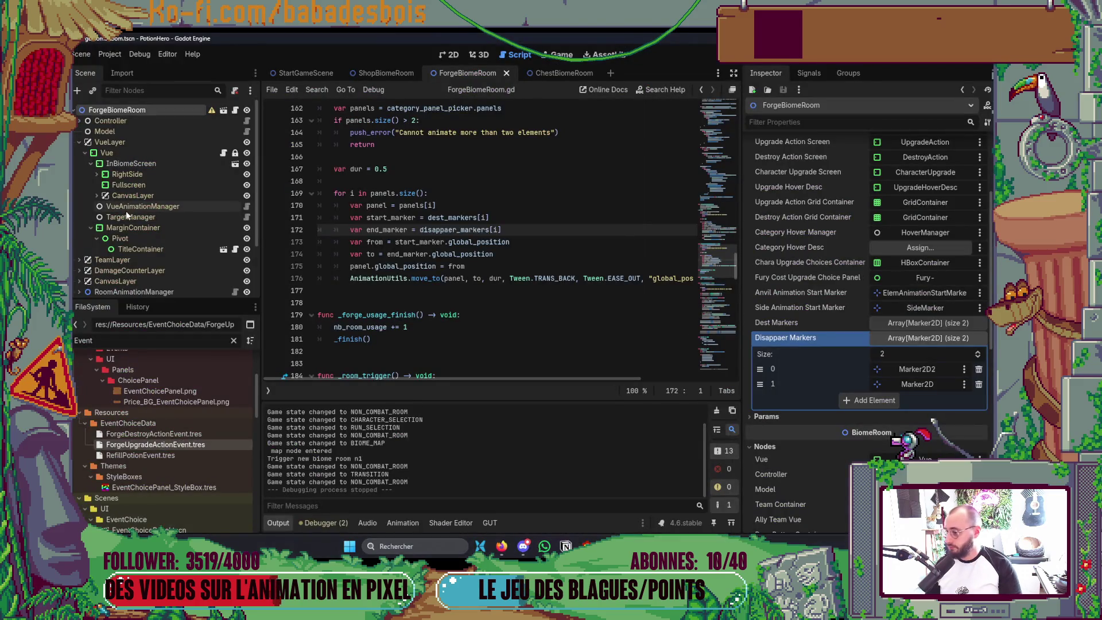
# Expand RightSide, make CategoryChoice visible, save ForgeBiomeRoom and run the game
pyautogui.click(96, 173)
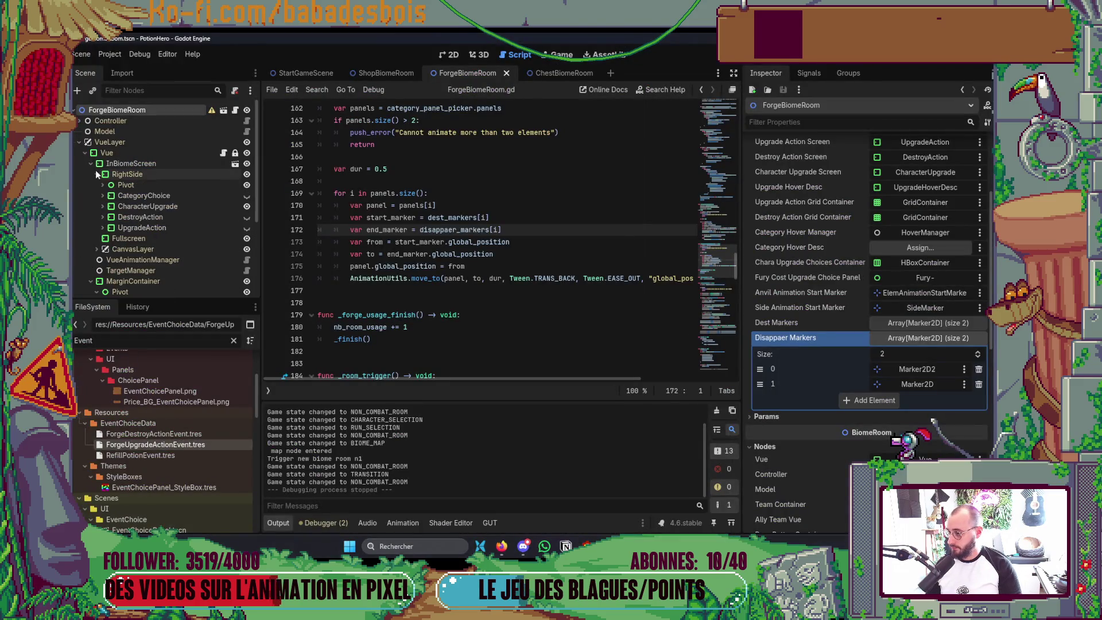
pyautogui.click(247, 195)
pyautogui.hotkey('ctrl', 's')
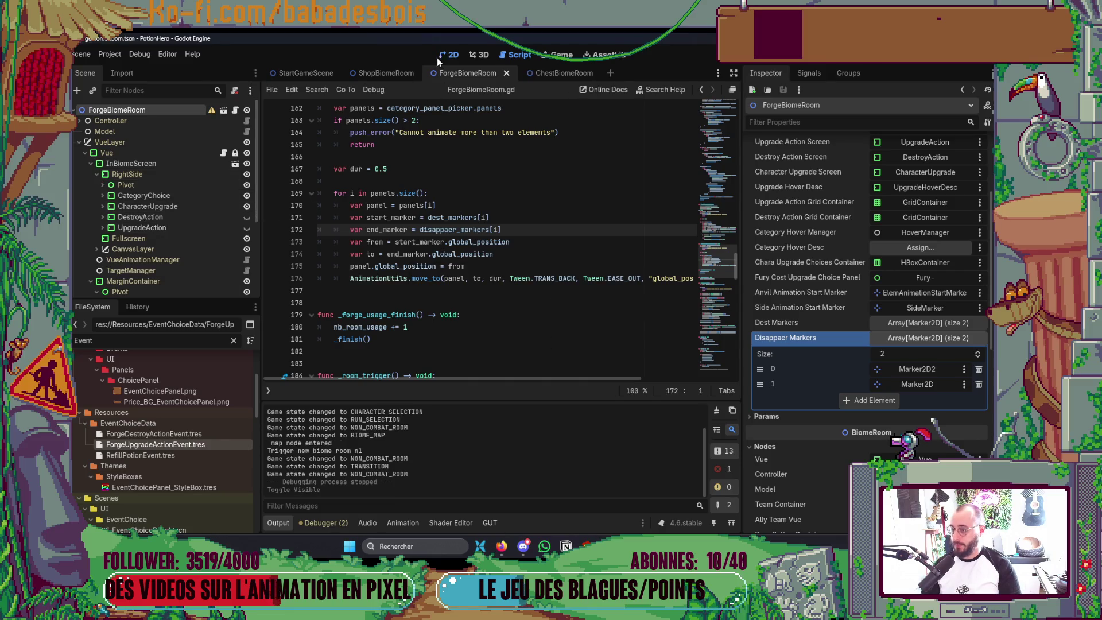
pyautogui.press('F6')
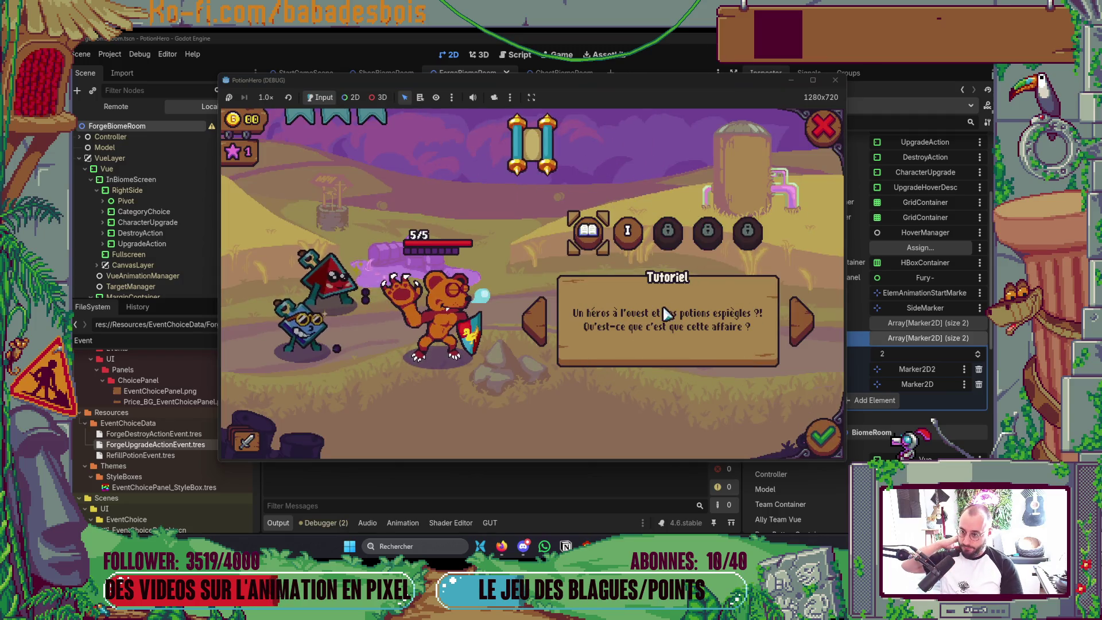
# Start the adventure, click through the dialog and move the bear to the forge room node
pyautogui.click(818, 440)
pyautogui.click(790, 389)
pyautogui.click(783, 392)
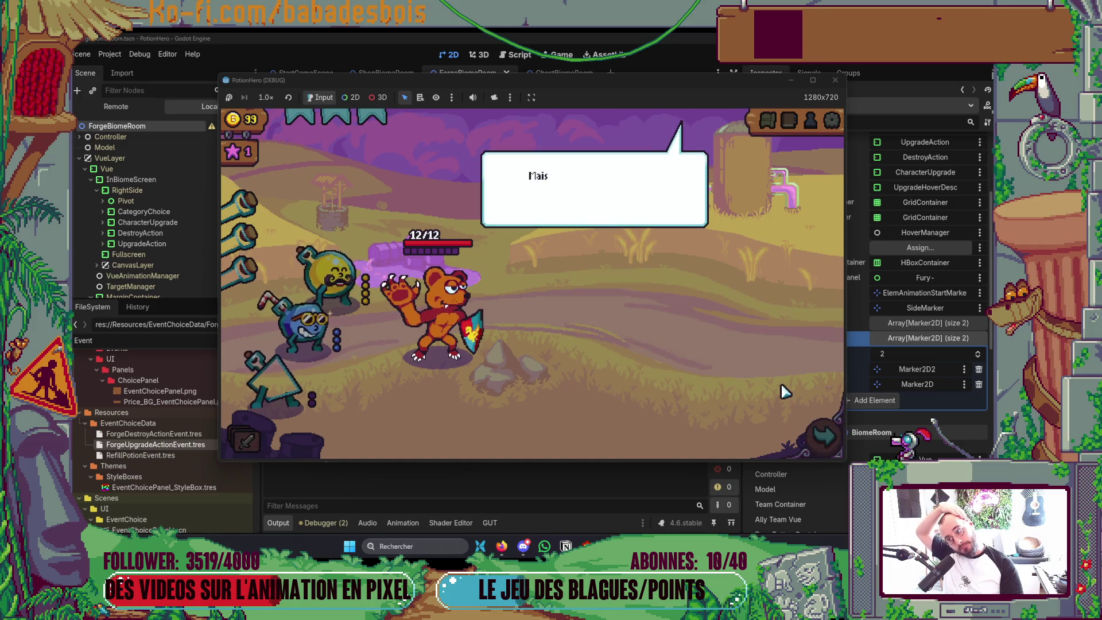
pyautogui.click(783, 392)
pyautogui.click(309, 318)
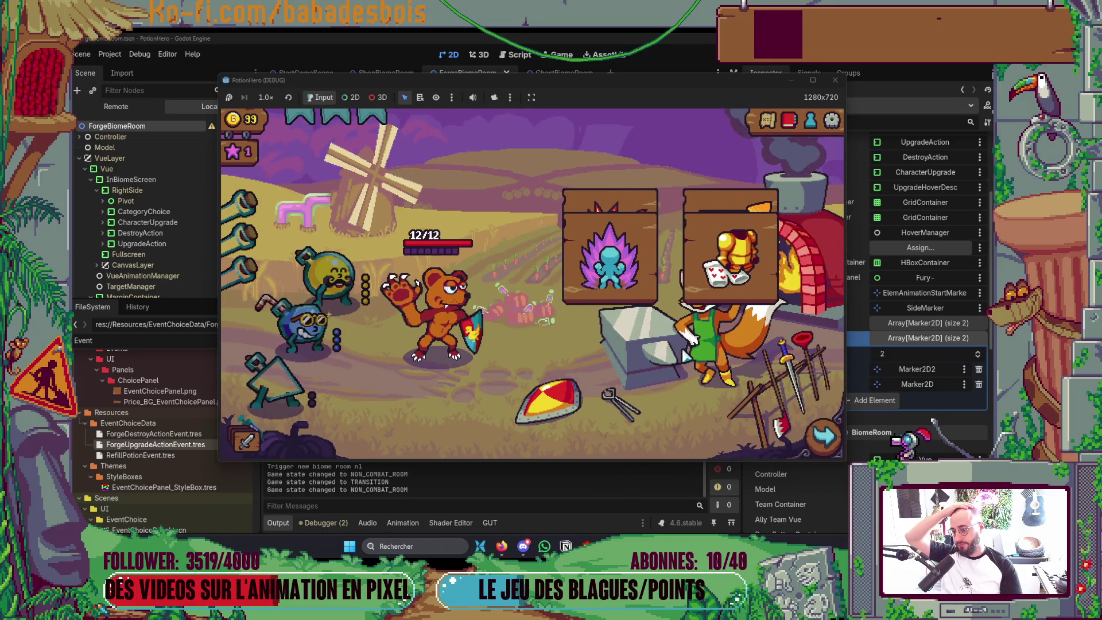
# Close the running game and return to the code editor
pyautogui.press('F8')
pyautogui.hotkey('alt', 'Tab')
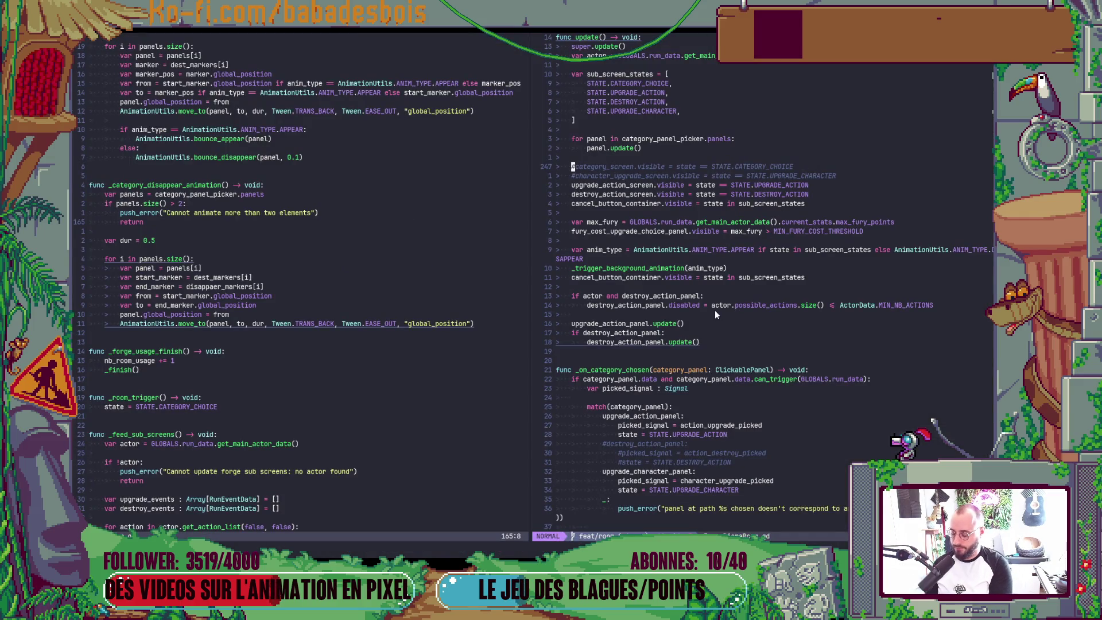
# Uncomment the two visibility lines, save, then cut them out of update()
pyautogui.hotkey('ctrl', 'v')
pyautogui.write('jx')
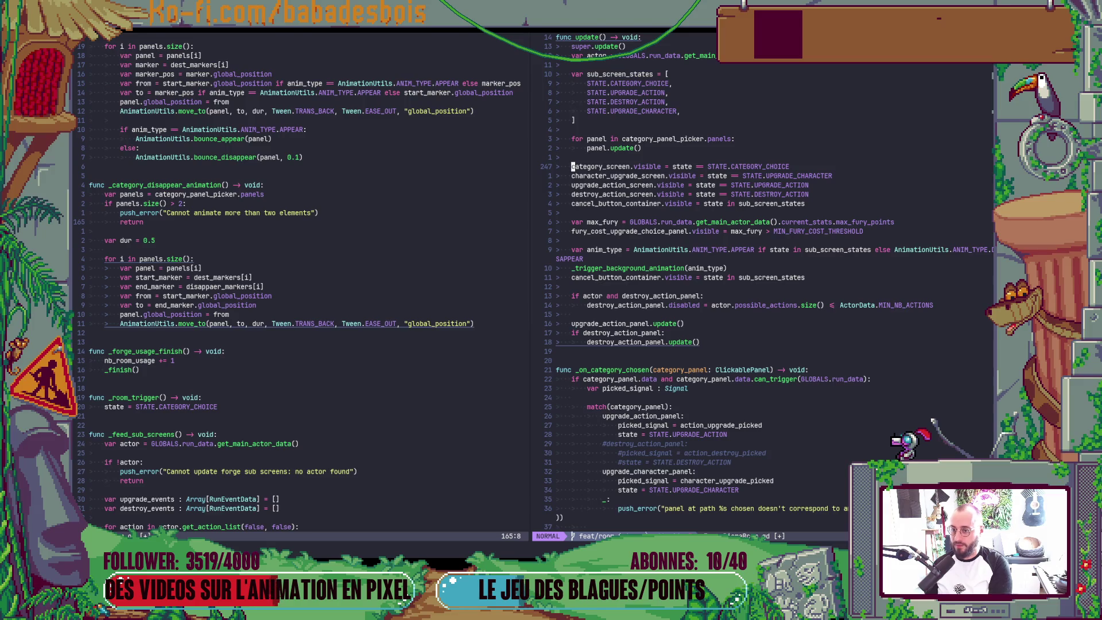
pyautogui.write(':w')
pyautogui.press('Return')
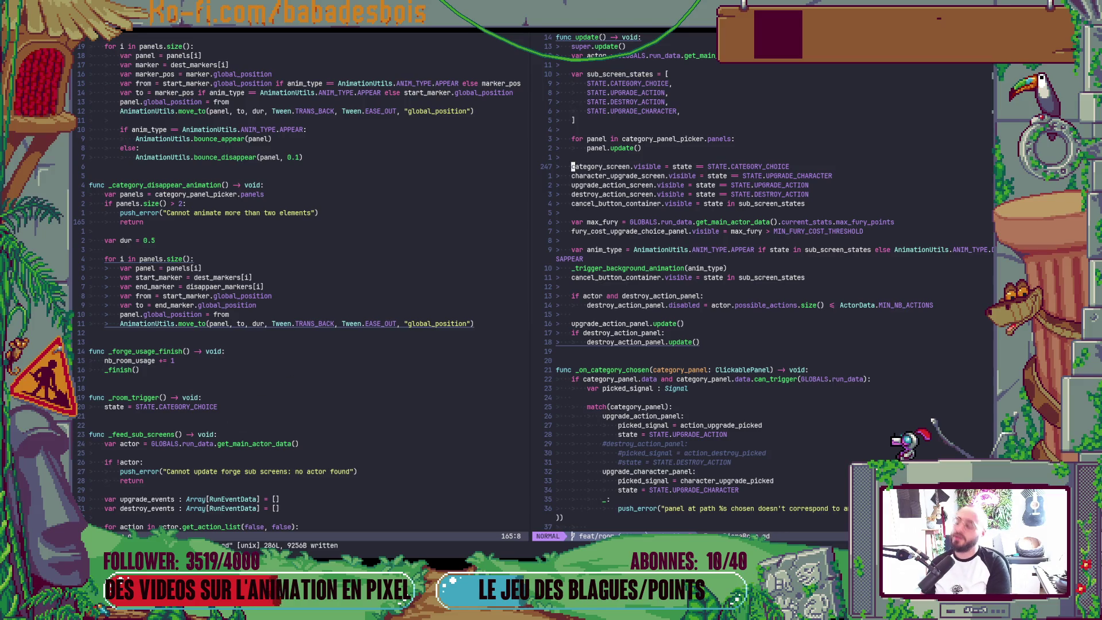
pyautogui.hotkey('shift', 'v')
pyautogui.press('j')
pyautogui.press('Escape')
pyautogui.press('k')
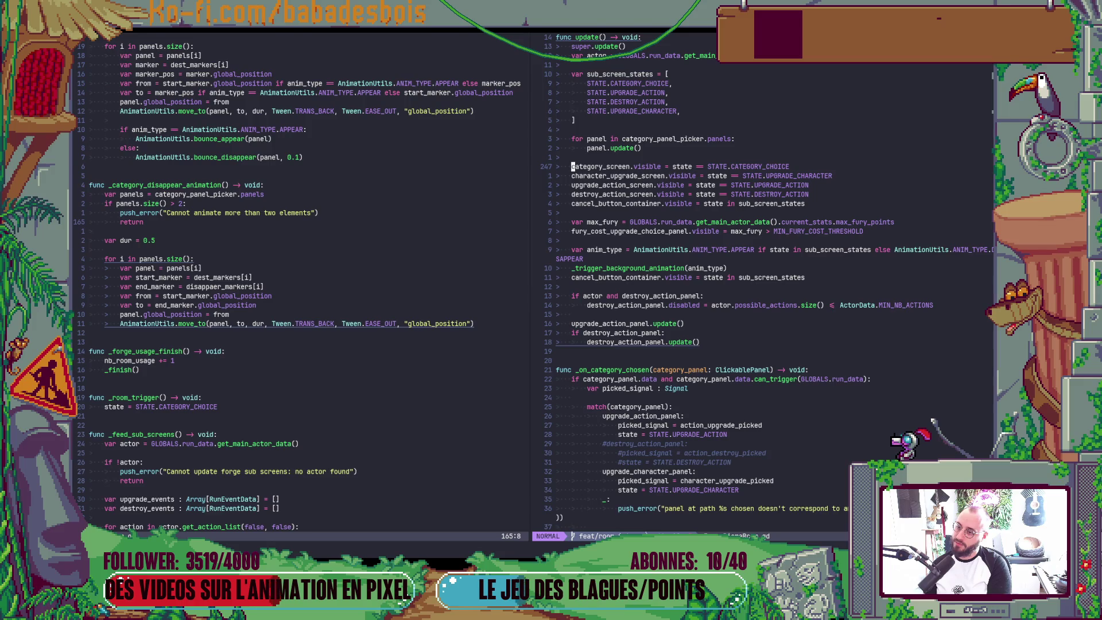
pyautogui.hotkey('shift', 'v')
pyautogui.press('j')
pyautogui.press('d')
# Paste the visibility lines below _feed_sub_screens() in the state_changed block and indent them into the CATEGORY_CHOICE branch
pyautogui.hotkey('ctrl', 'w')
pyautogui.press('h')
pyautogui.hotkey('ctrl', 'u')
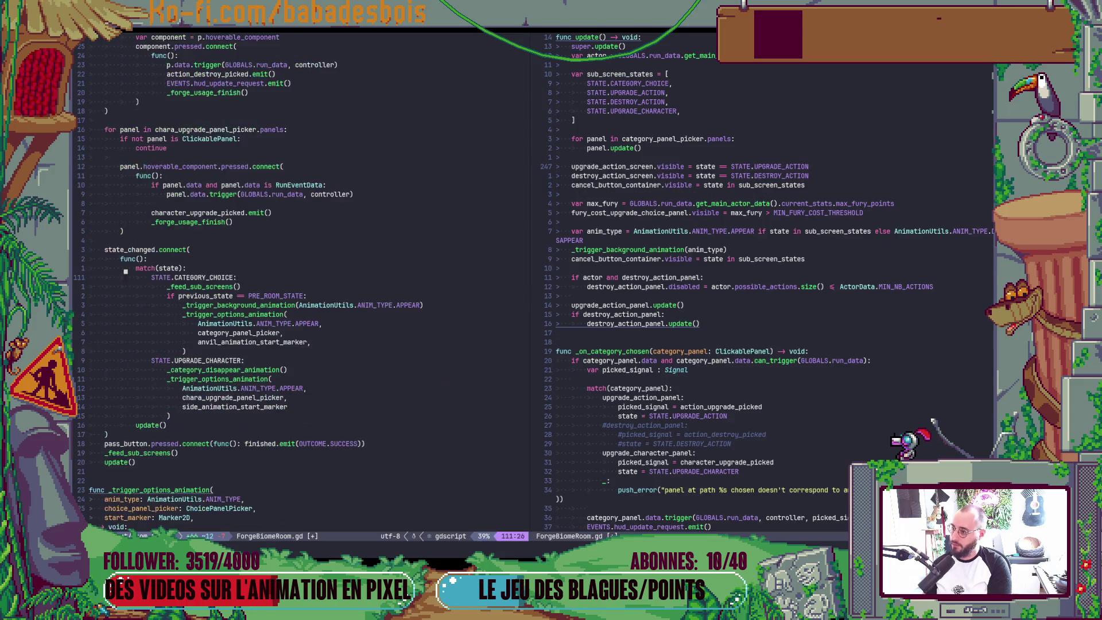
pyautogui.hotkey('ctrl', 'u')
pyautogui.press('k')
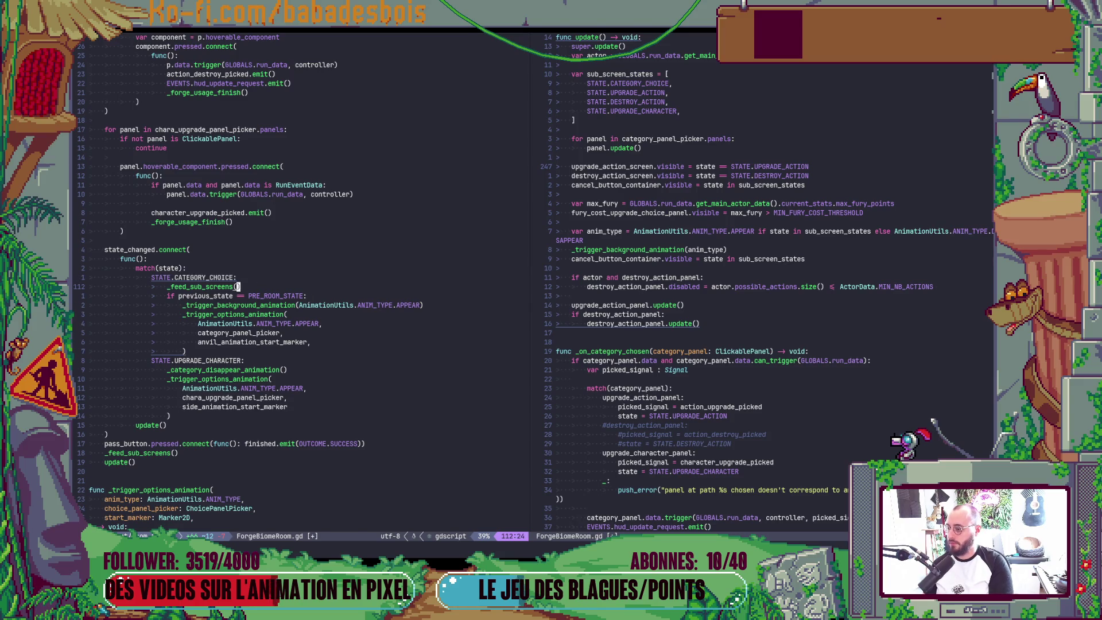
pyautogui.press('p')
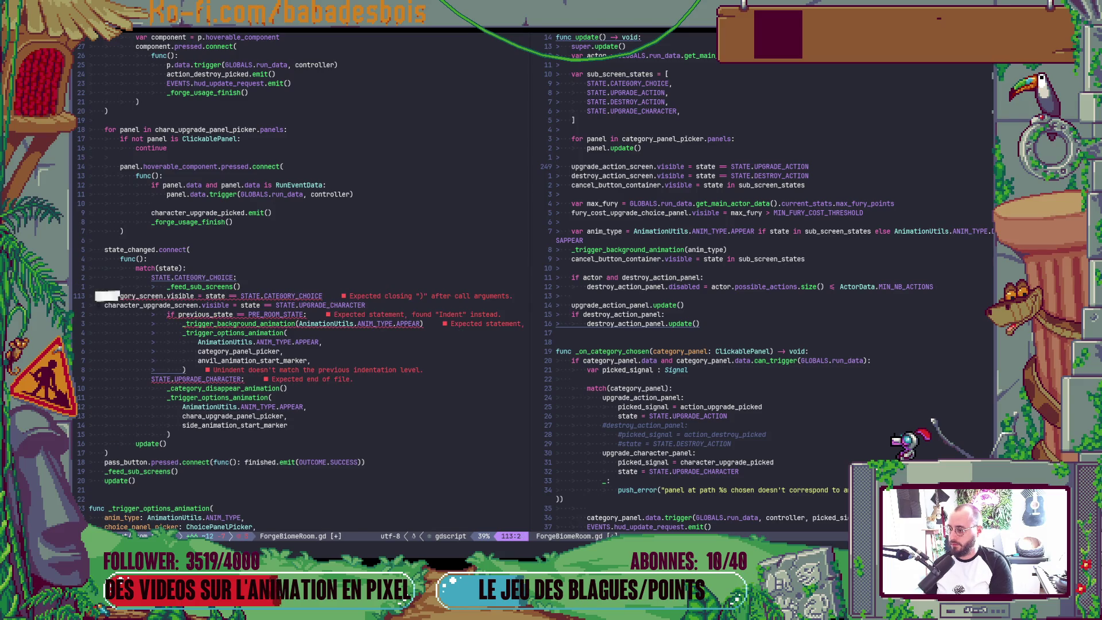
pyautogui.press('V')
pyautogui.press('j')
pyautogui.press('>')
pyautogui.press('>')
# Replace the state comparison on the category_screen line with a plain value
pyautogui.press('k')
pyautogui.press('$')
pyautogui.press('b')
pyautogui.press('b')
pyautogui.press('b')
pyautogui.press('b')
pyautogui.press('b')
pyautogui.press('C')
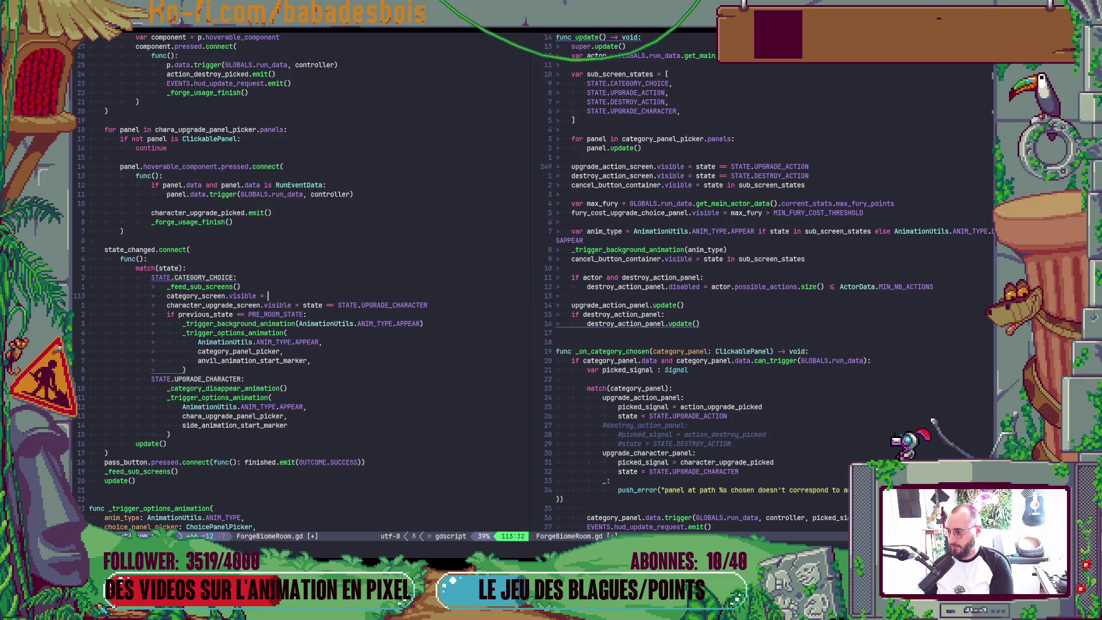
pyautogui.write('true')
pyautogui.press('Escape')
pyautogui.press('j')
pyautogui.press('k')
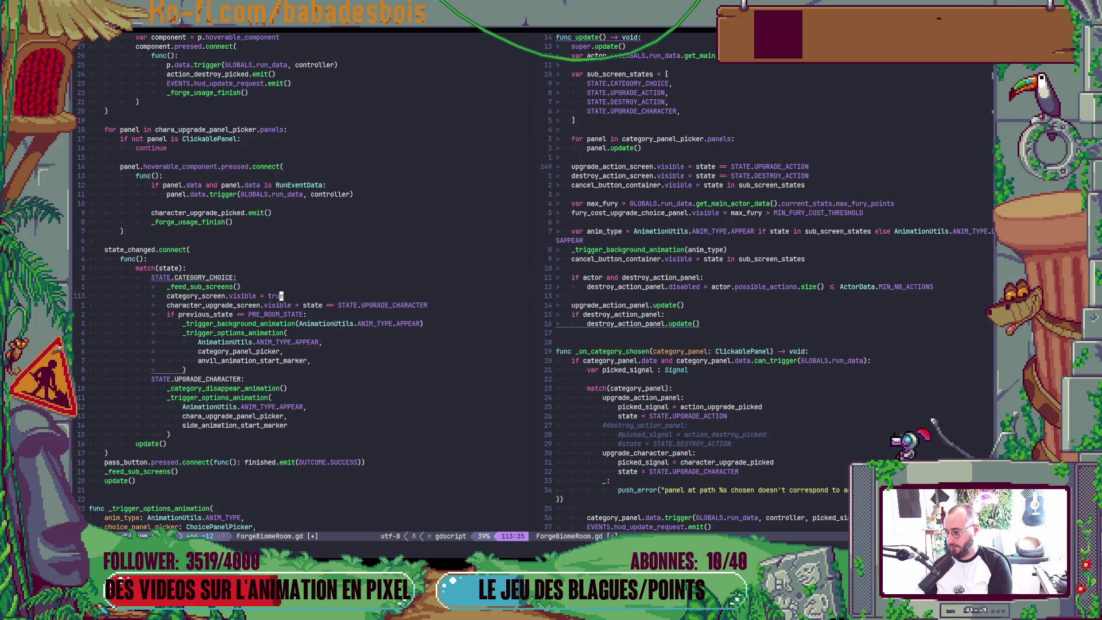
# Await the character options animation call and remove the leftover CATEGORY_CHOICE comparison
pyautogui.press('j')
pyautogui.press('j')
pyautogui.press('j')
pyautogui.press('j')
pyautogui.press('j')
pyautogui.press('j')
pyautogui.press('j')
pyautogui.press('j')
pyautogui.press('j')
pyautogui.write('jIawait')
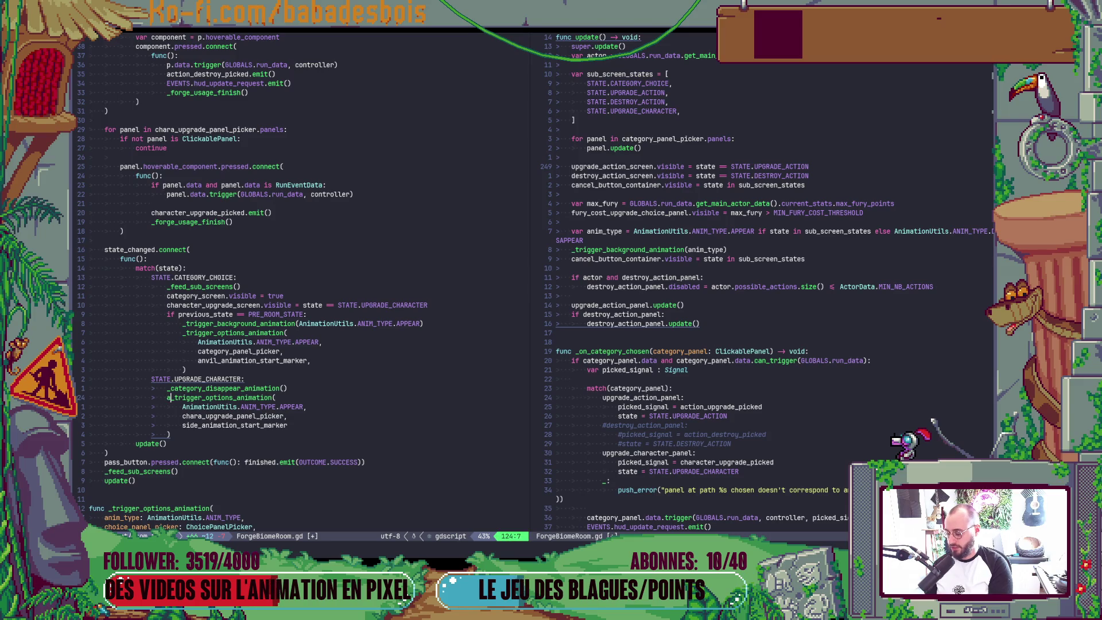
pyautogui.press('Escape')
pyautogui.press('j')
pyautogui.press('j')
pyautogui.press('j')
pyautogui.press('j')
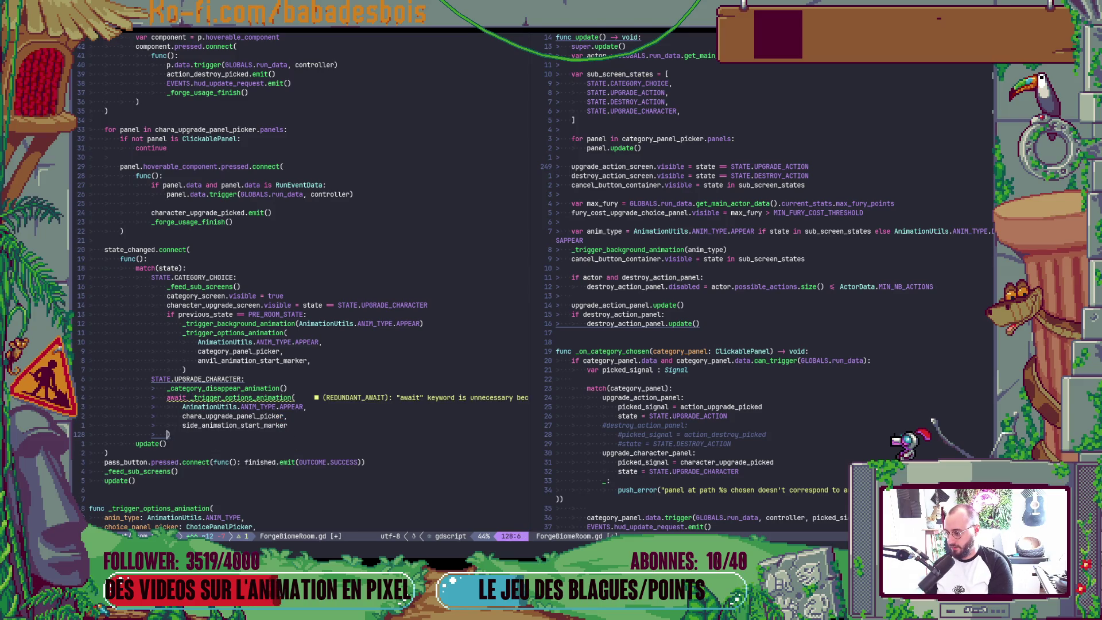
pyautogui.write('o')
pyautogui.write('state == STATE.CATEGORY_CHOICE')
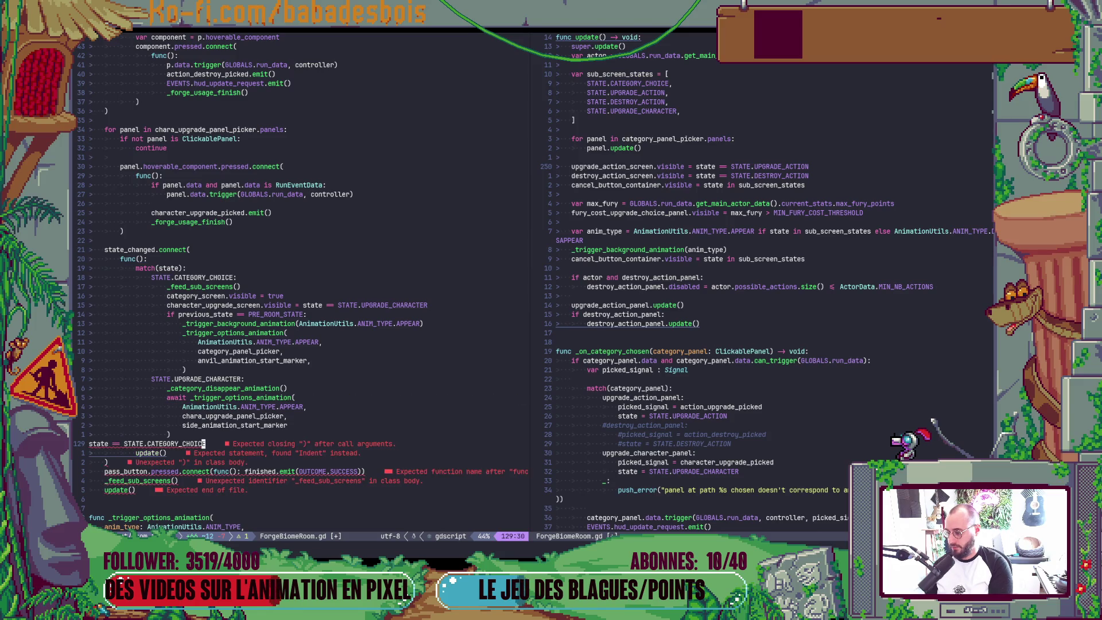
pyautogui.hotkey('ctrl', 'u')
pyautogui.press('Escape')
pyautogui.press('k')
pyautogui.press('k')
pyautogui.press('k')
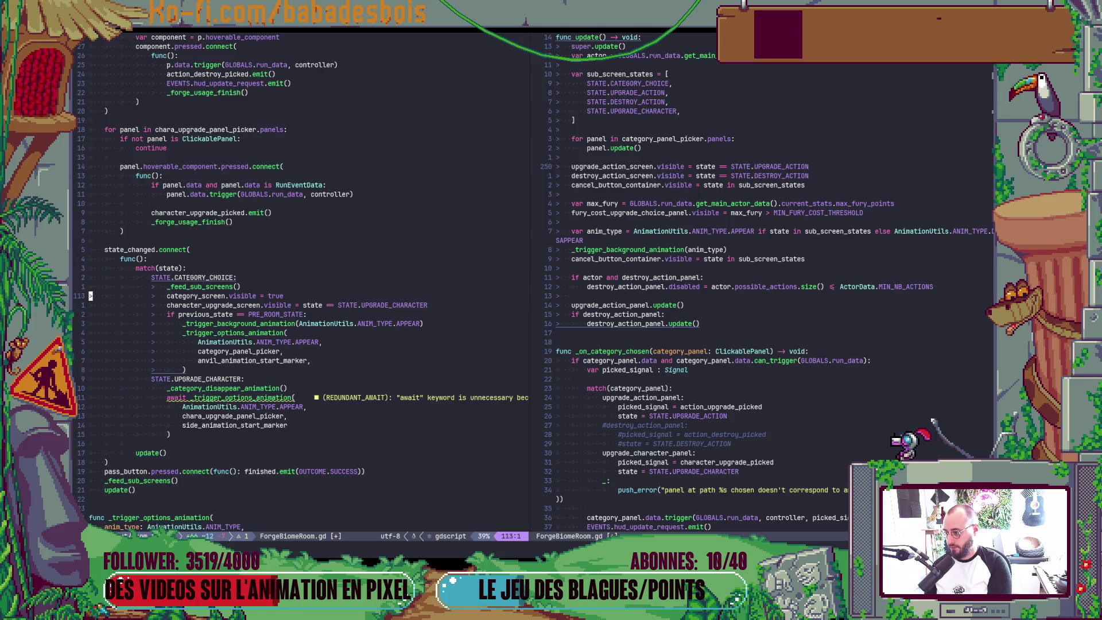
# Copy category_screen.visible below the animation call's closing parenthesis, set it to false and save ForgeBiomeRoom.gd
pyautogui.press('y')
pyautogui.press('y')
pyautogui.press('j')
pyautogui.press('j')
pyautogui.press('j')
pyautogui.press('p')
pyautogui.press('j')
pyautogui.press('k')
pyautogui.press('d')
pyautogui.press('d')
pyautogui.press('j')
pyautogui.press('j')
pyautogui.press('j')
pyautogui.press('p')
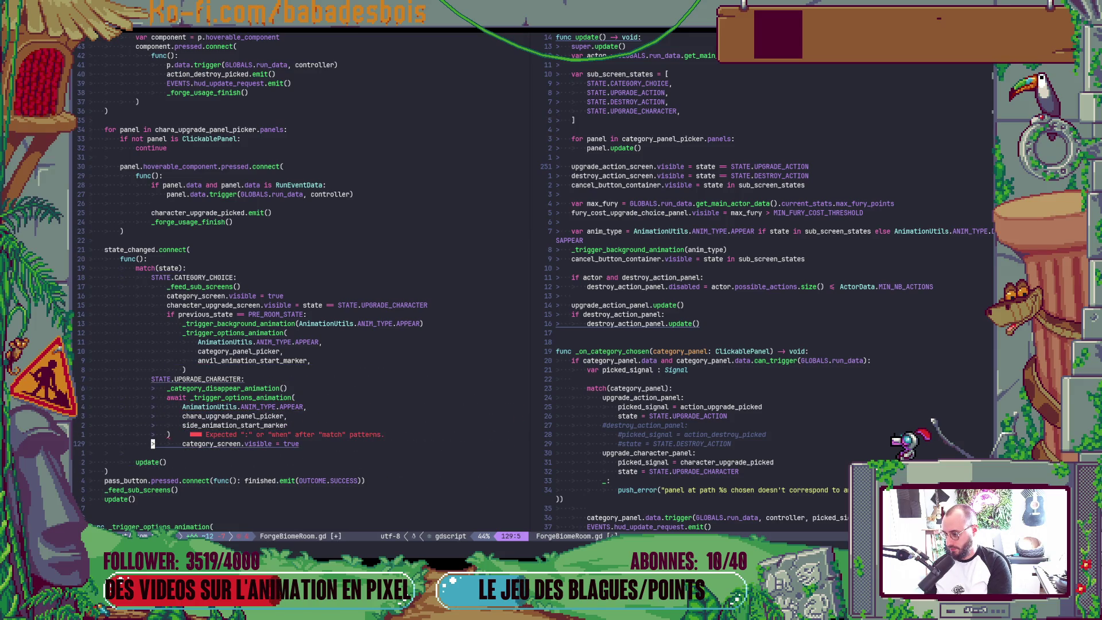
pyautogui.press('less')
pyautogui.press('less')
pyautogui.press('$')
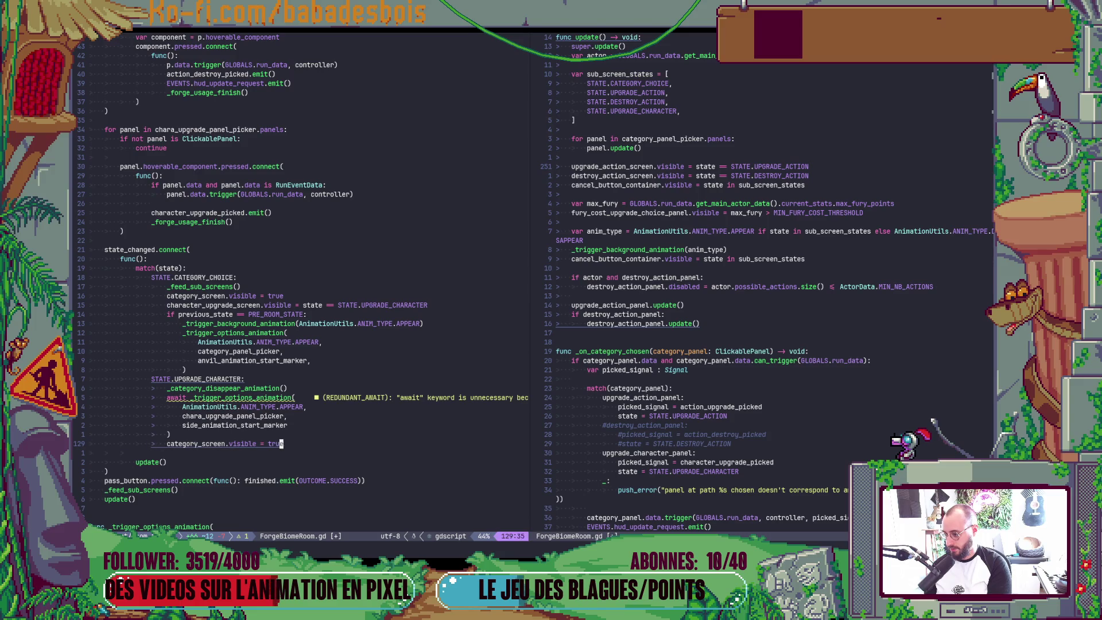
pyautogui.write('ciw')
pyautogui.write('false')
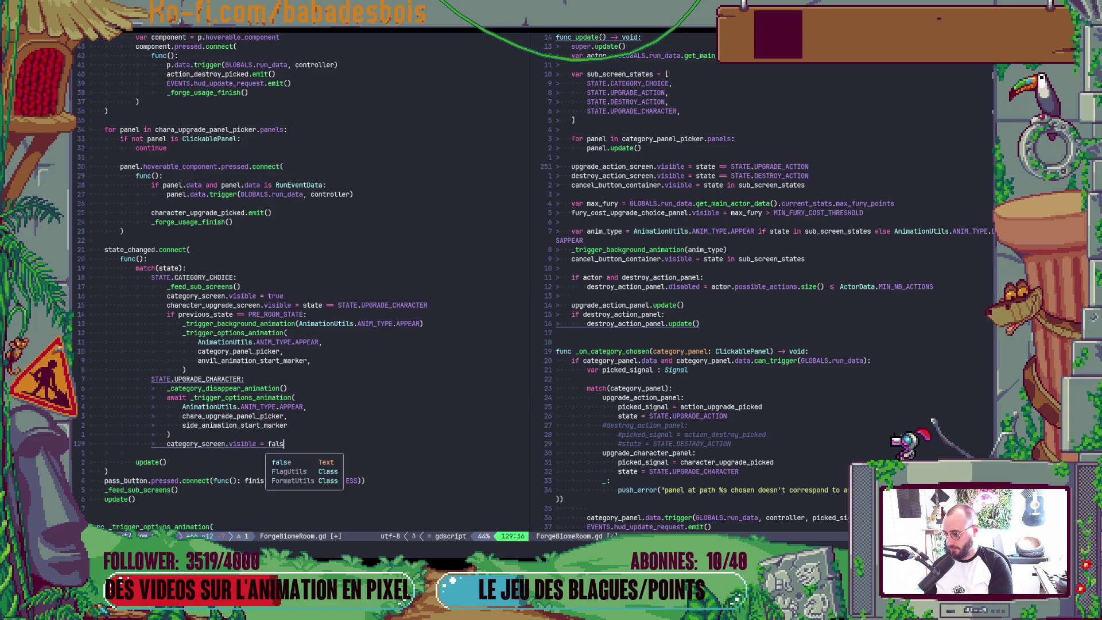
pyautogui.press('Escape')
pyautogui.write('w')
pyautogui.press('Return')
# Jump from the options animation call to the _trigger_options_animation definition
pyautogui.press('k')
pyautogui.press('k')
pyautogui.press('k')
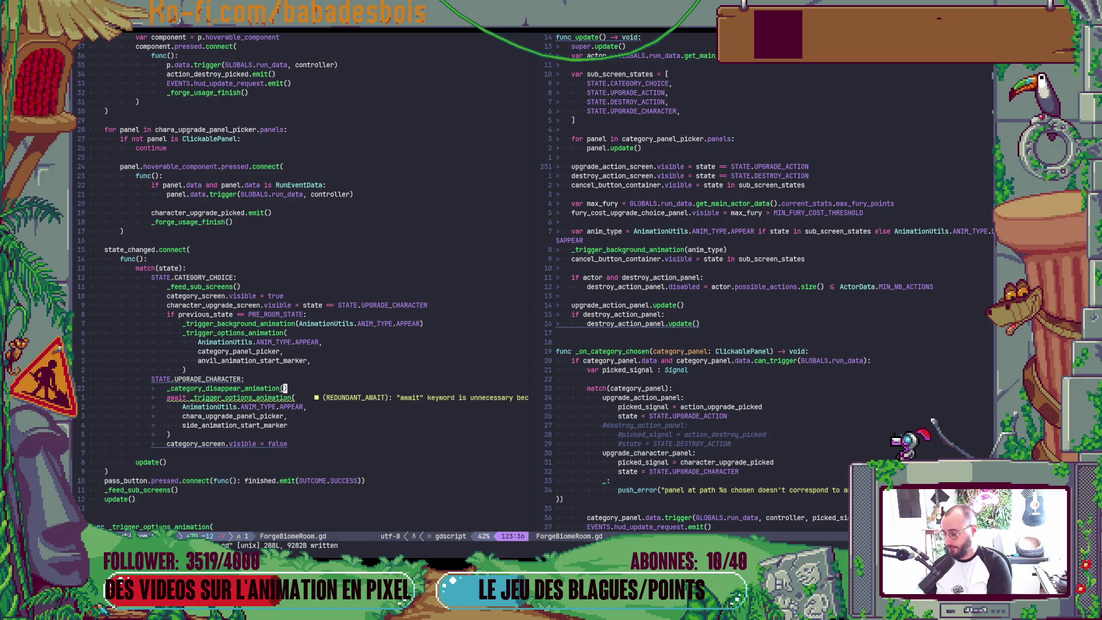
pyautogui.press('g')
pyautogui.press('d')
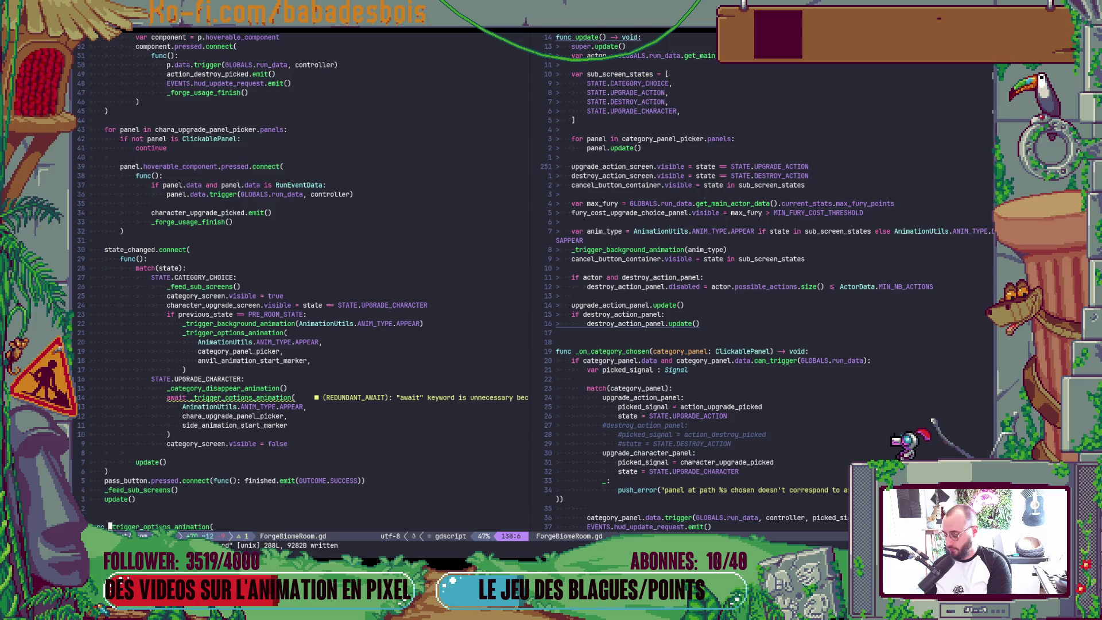
# Try adding await before bounce_appear, bounce_disappear and move_to, then undo those edits
pyautogui.press('z')
pyautogui.press('z')
pyautogui.press('j')
pyautogui.press('j')
pyautogui.press('j')
pyautogui.press('j')
pyautogui.press('j')
pyautogui.press('j')
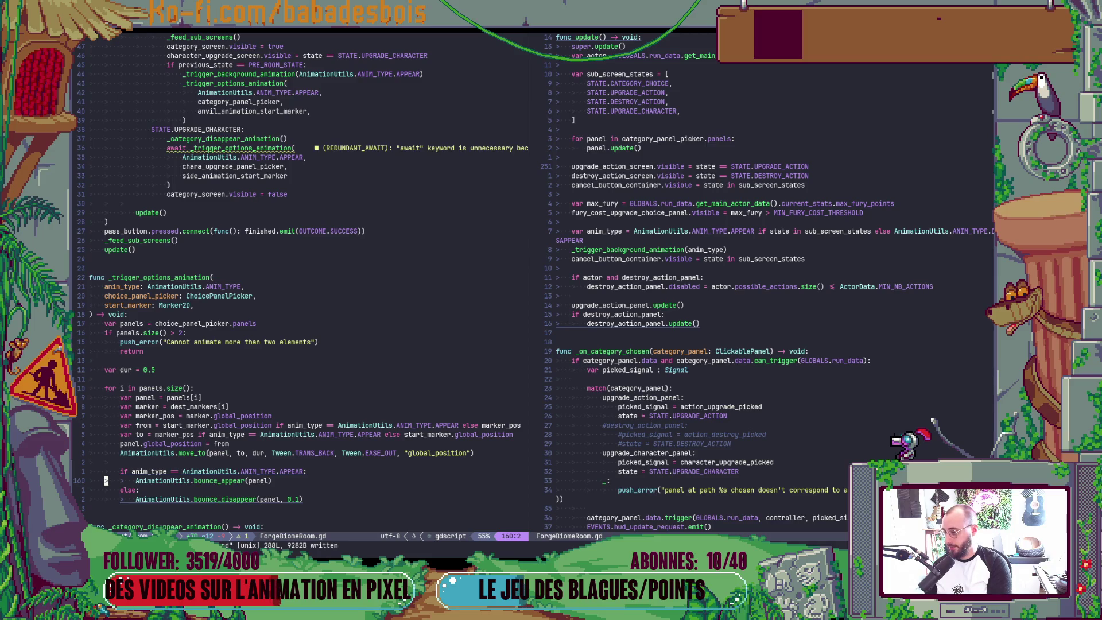
pyautogui.press('k')
pyautogui.press('j')
pyautogui.write('iawait')
pyautogui.press('Escape')
pyautogui.press('j')
pyautogui.press('j')
pyautogui.write('bsaws')
pyautogui.press('BackSpace')
pyautogui.write('ait A')
pyautogui.press('Escape')
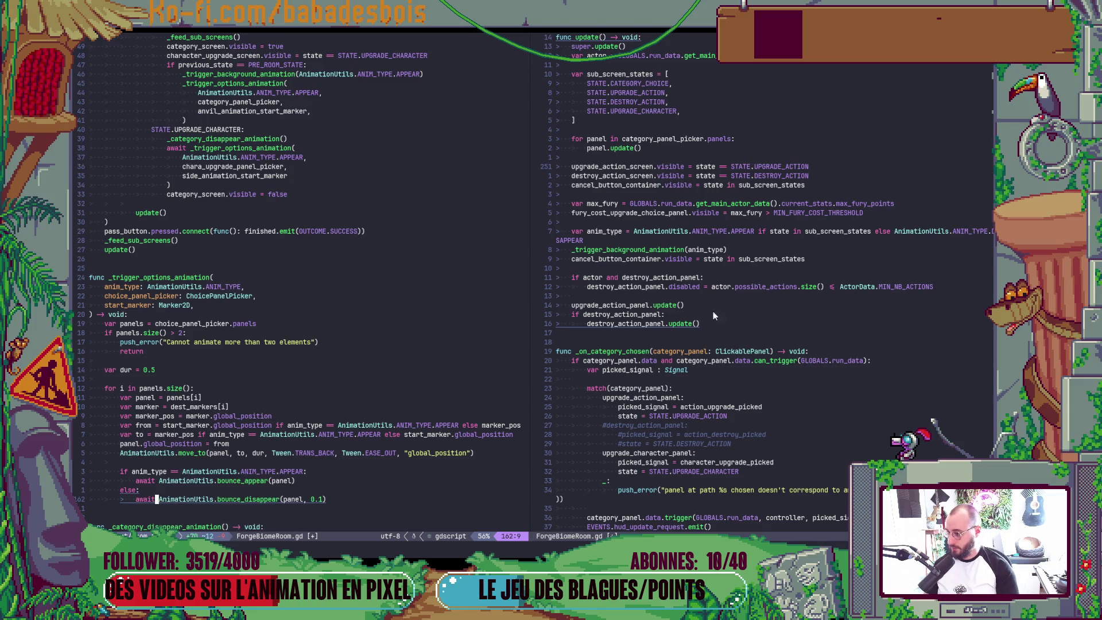
pyautogui.scroll(-8, 264, 332)
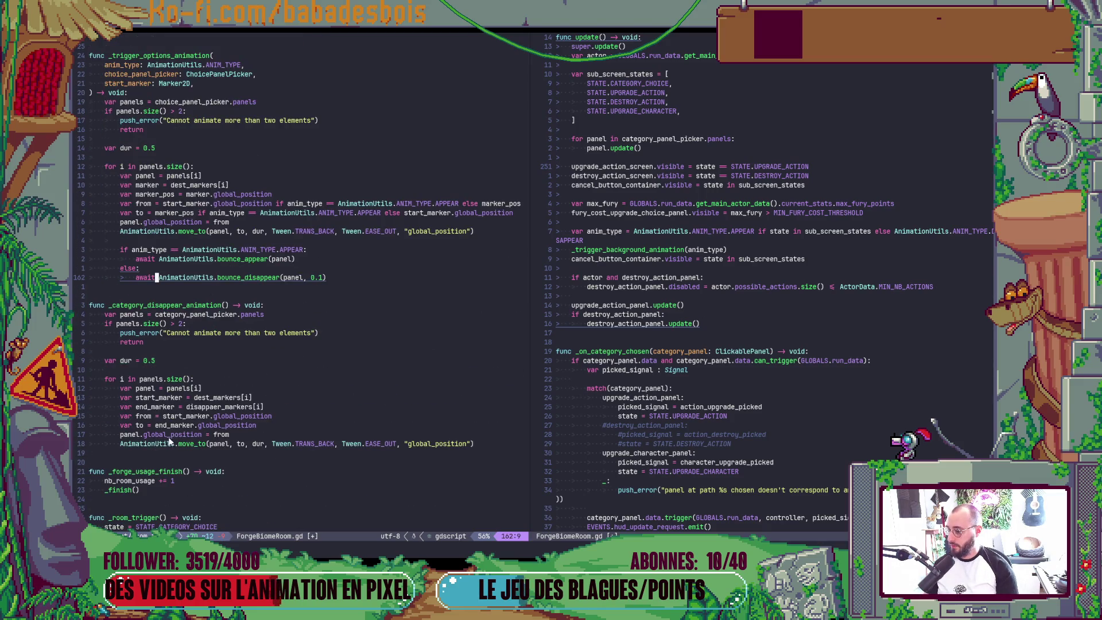
pyautogui.click(141, 438)
pyautogui.write('await')
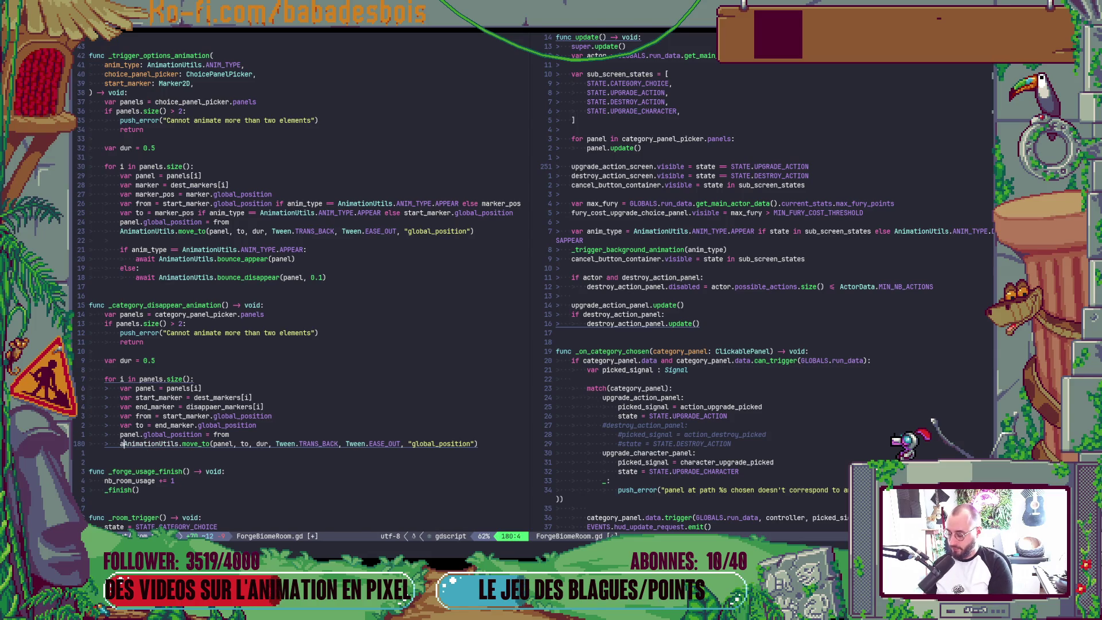
pyautogui.press('Escape')
pyautogui.press('Escape')
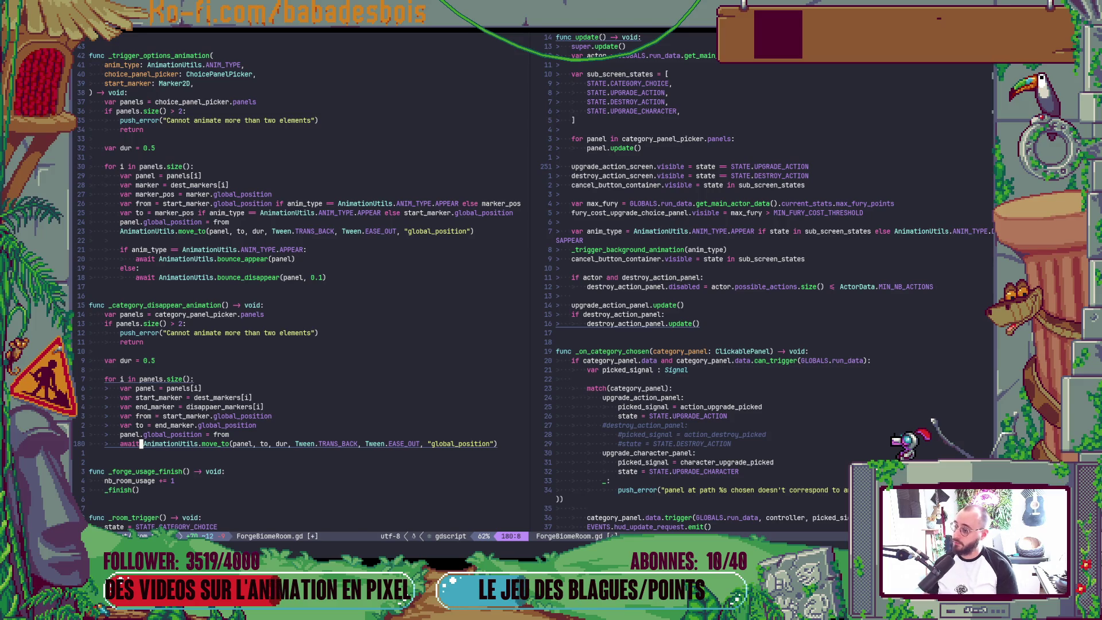
pyautogui.press('u')
pyautogui.press('u')
pyautogui.press('u')
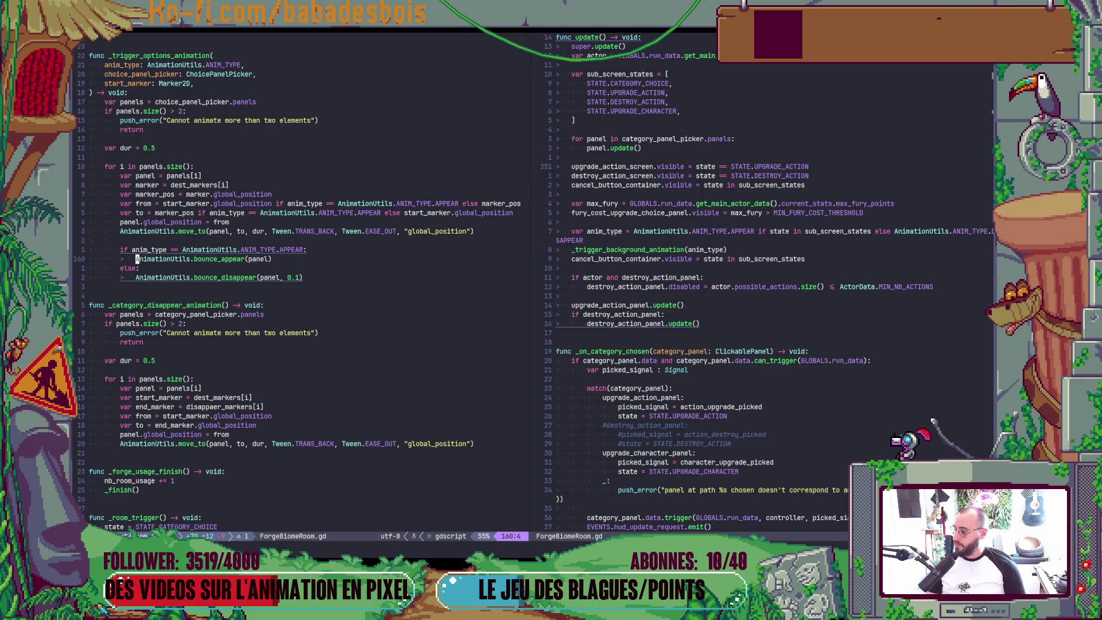
pyautogui.scroll(5, 153, 293)
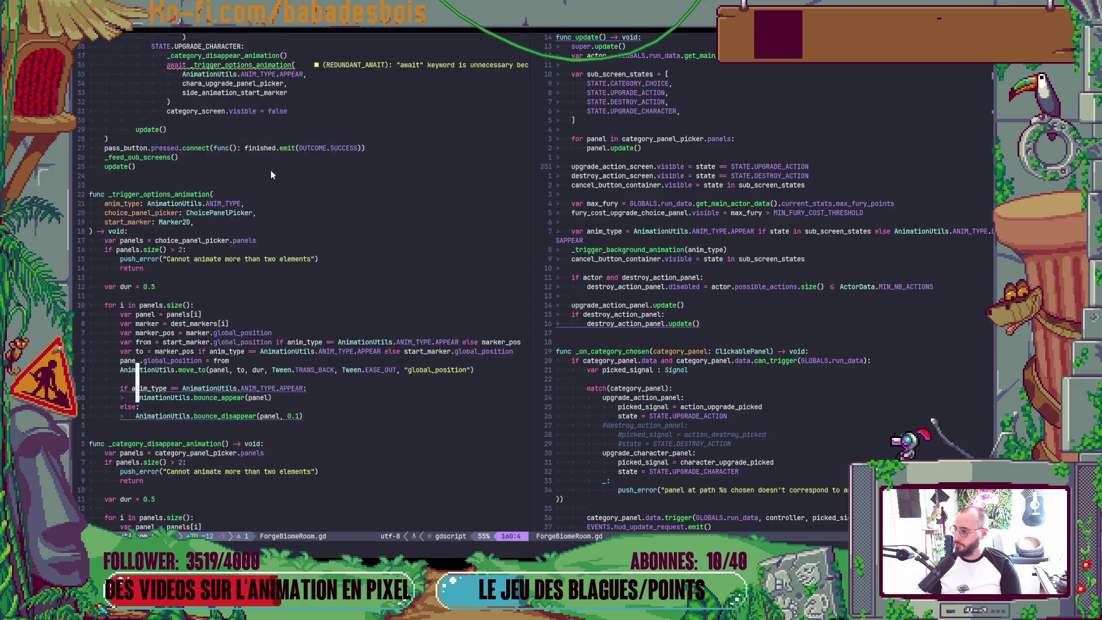
pyautogui.scroll(3, 270, 170)
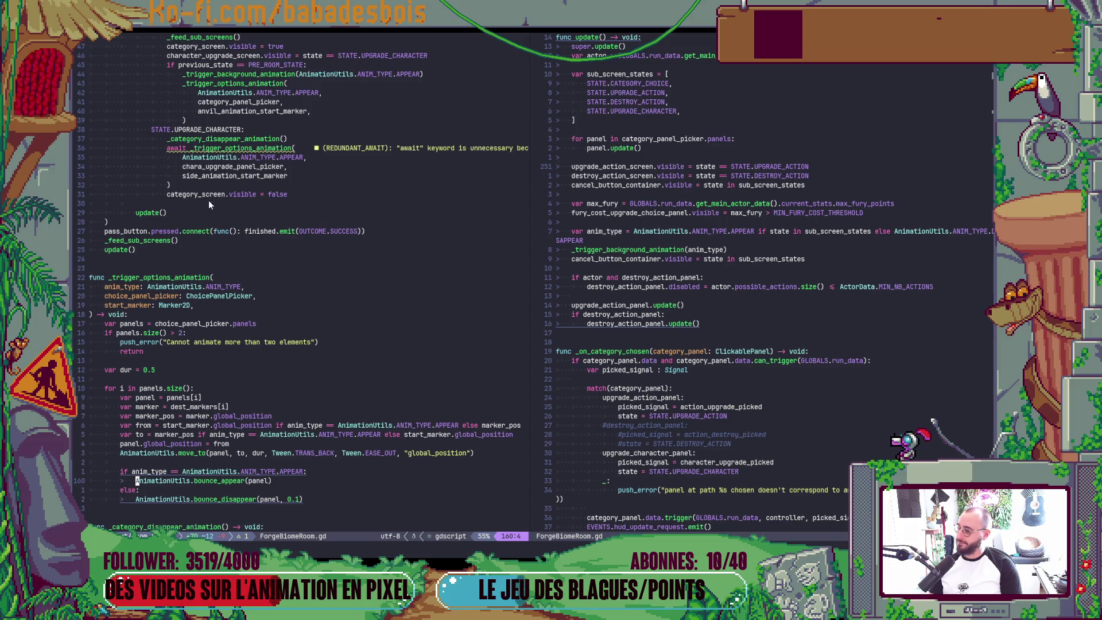
pyautogui.scroll(2, 156, 196)
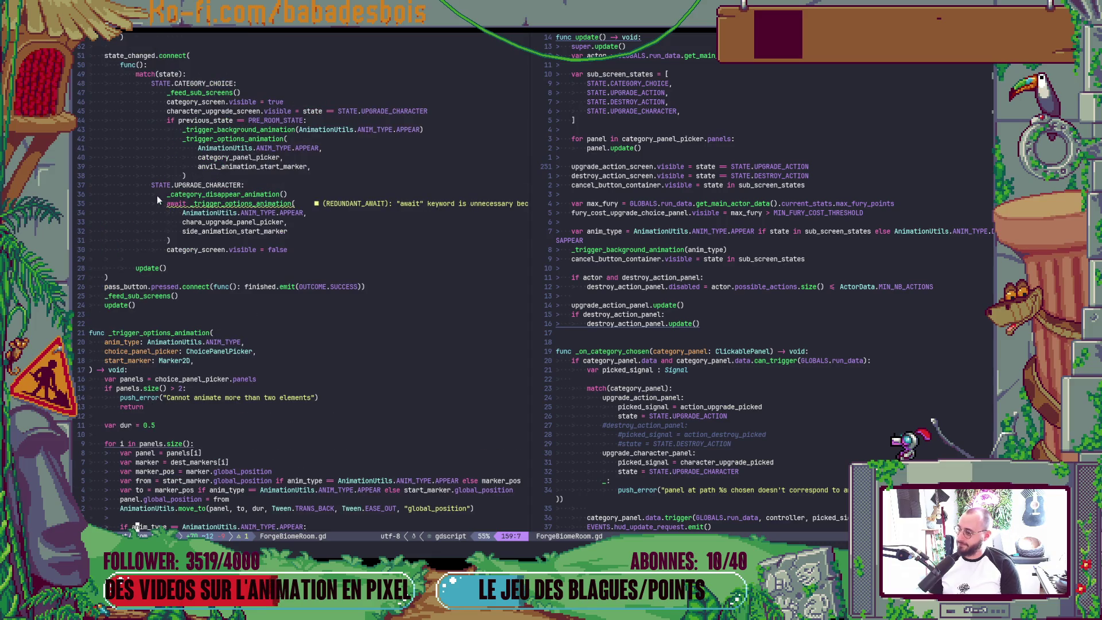
# Remove the await before the options animation call on line 124 and save
pyautogui.click(181, 203)
pyautogui.press('BackSpace')
pyautogui.press('BackSpace')
pyautogui.press('BackSpace')
pyautogui.write('aw')
pyautogui.press('BackSpace')
pyautogui.press('BackSpace')
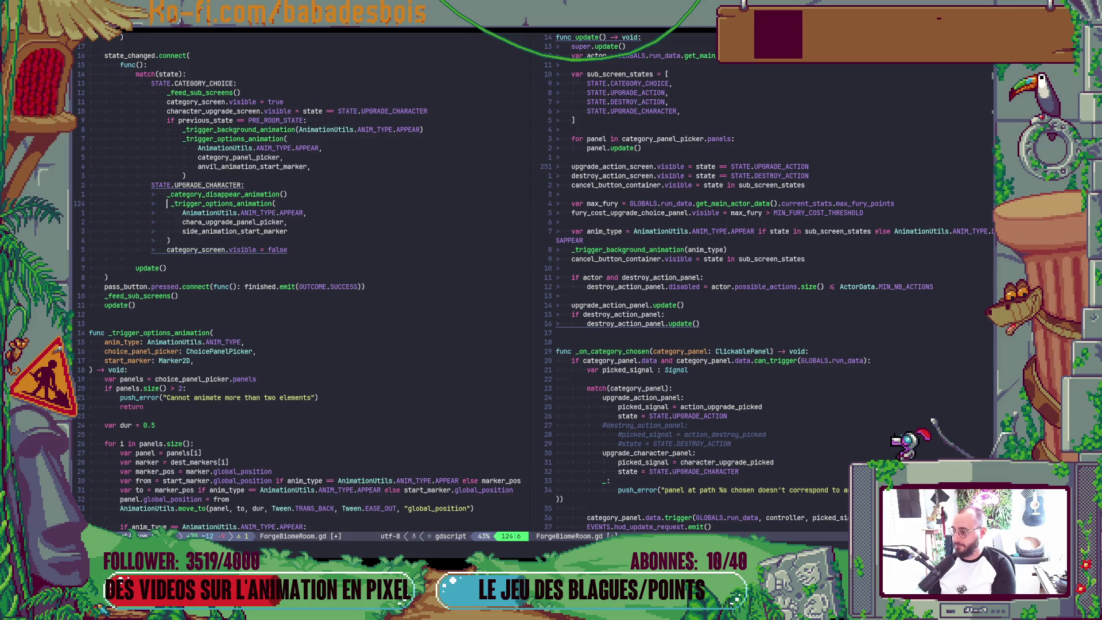
pyautogui.press('Escape')
pyautogui.write(':w')
pyautogui.press('Return')
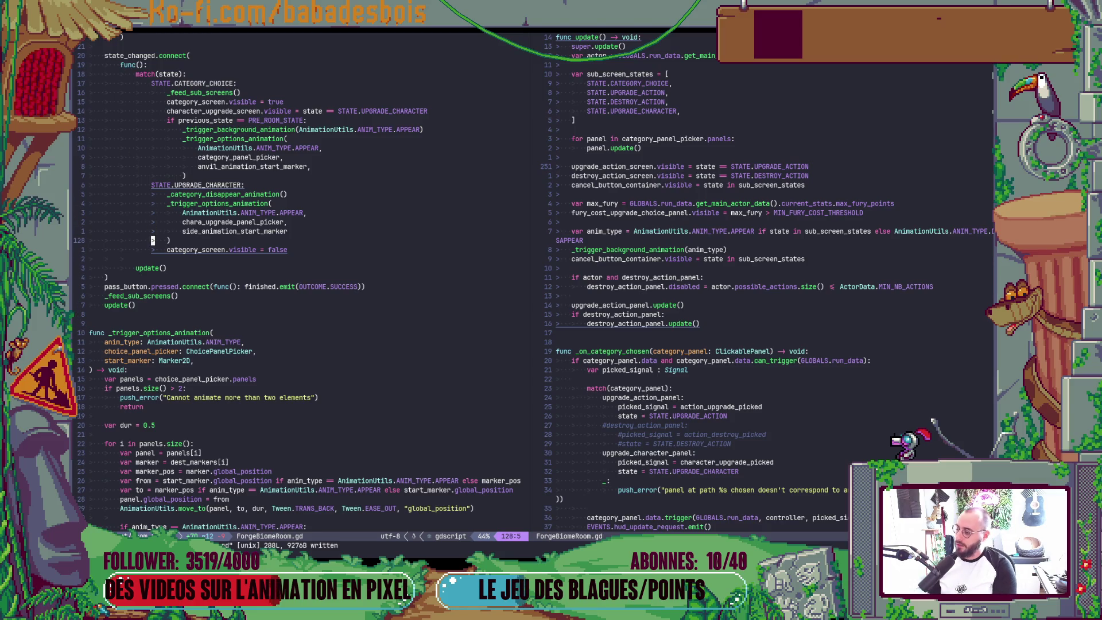
pyautogui.scroll(-4, 446, 324)
pyautogui.click(284, 441)
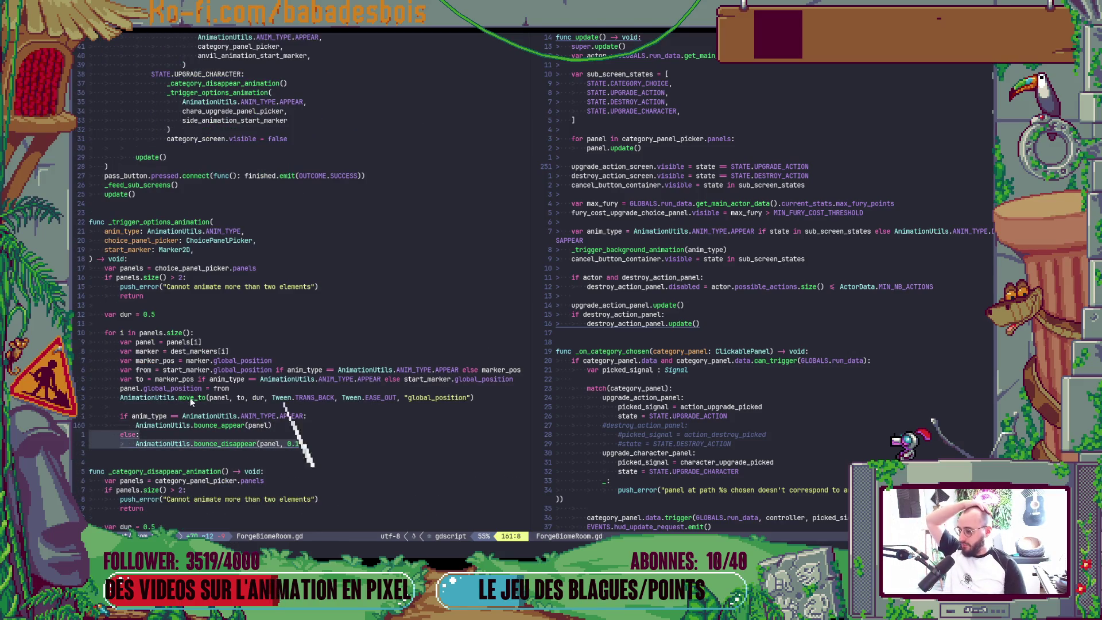
pyautogui.click(273, 425)
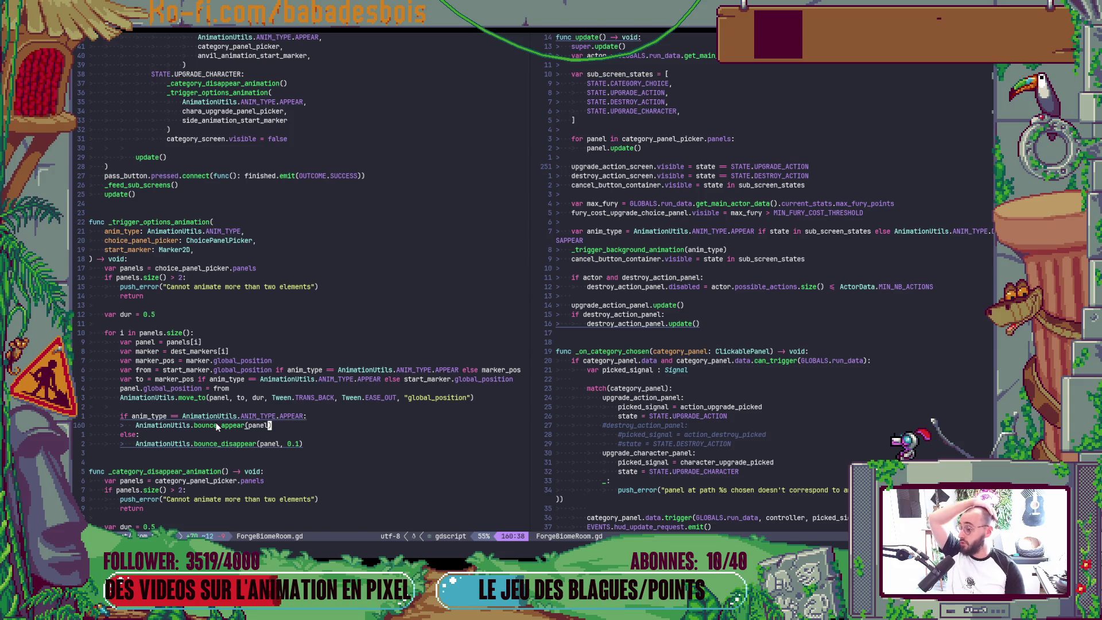
pyautogui.scroll(2, 215, 428)
pyautogui.scroll(3, 215, 431)
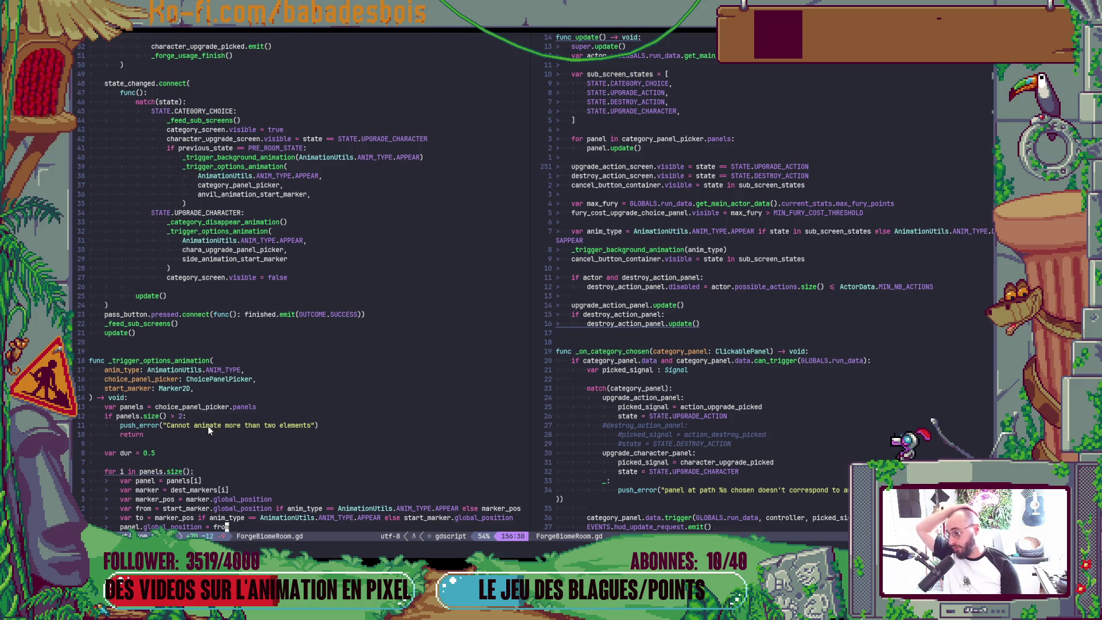
# Delete the category_screen.visible = false line, save, and run the game from Godot
pyautogui.click(250, 278)
pyautogui.press('x')
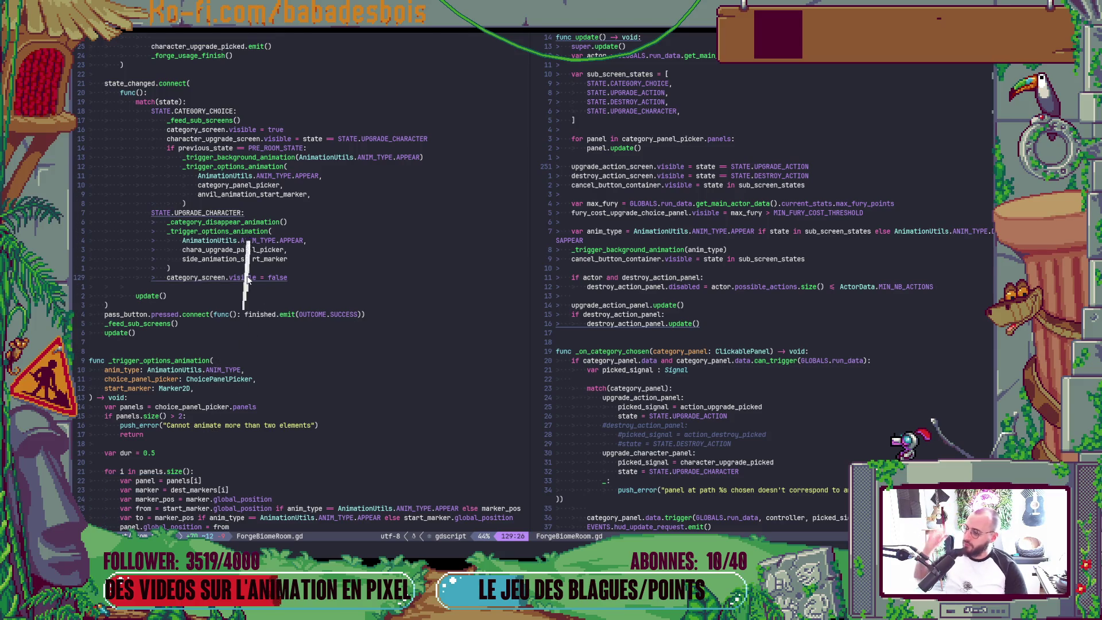
pyautogui.press('d')
pyautogui.hotkey('ctrl', 's')
pyautogui.hotkey('alt', 'Tab')
pyautogui.press('F5')
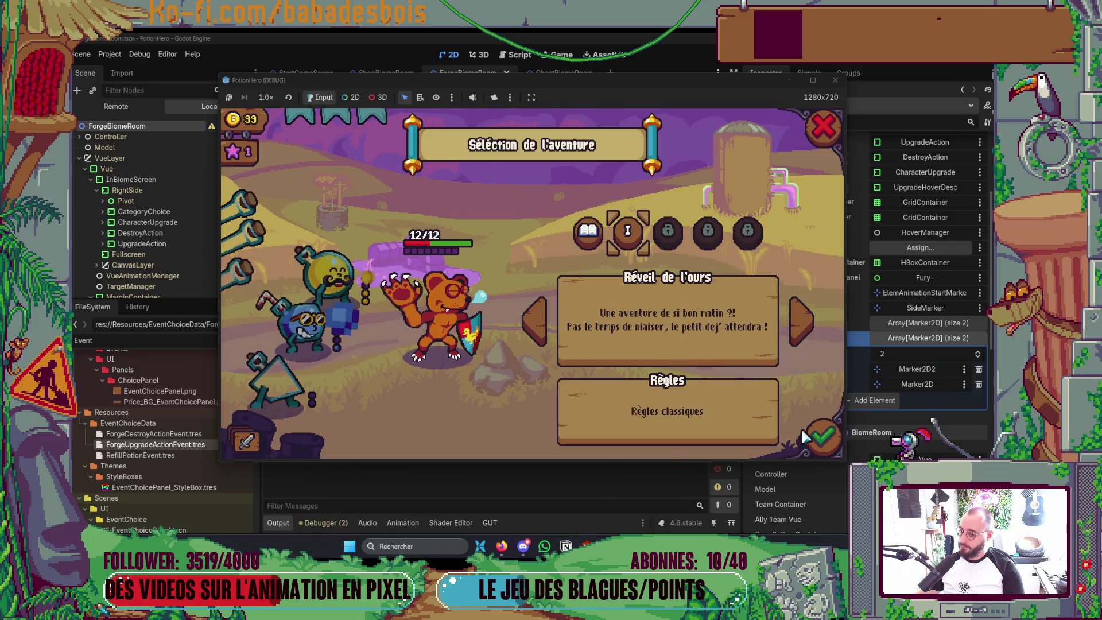
# Confirm the adventure, advance the intro, then stop and relaunch the game
pyautogui.click(819, 439)
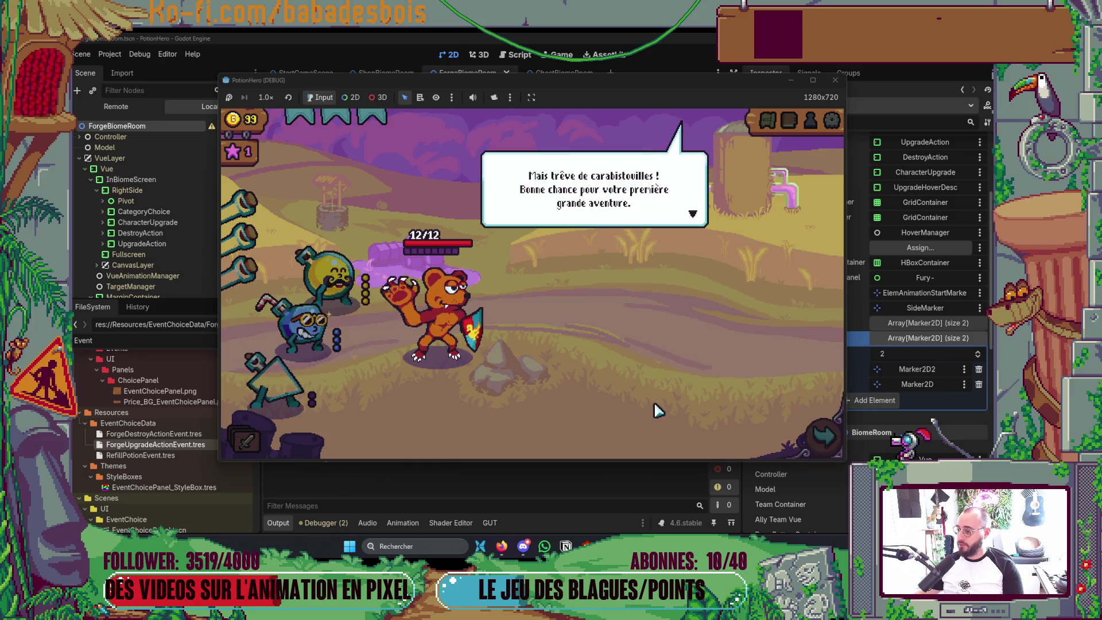
pyautogui.click(813, 437)
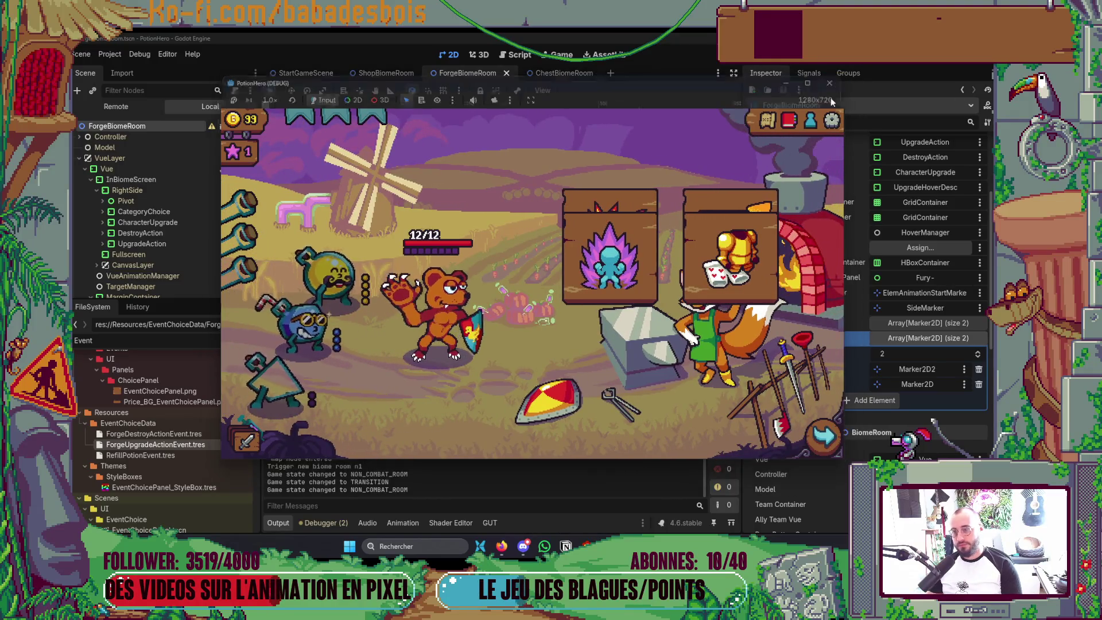
pyautogui.click(835, 80)
pyautogui.press('F5')
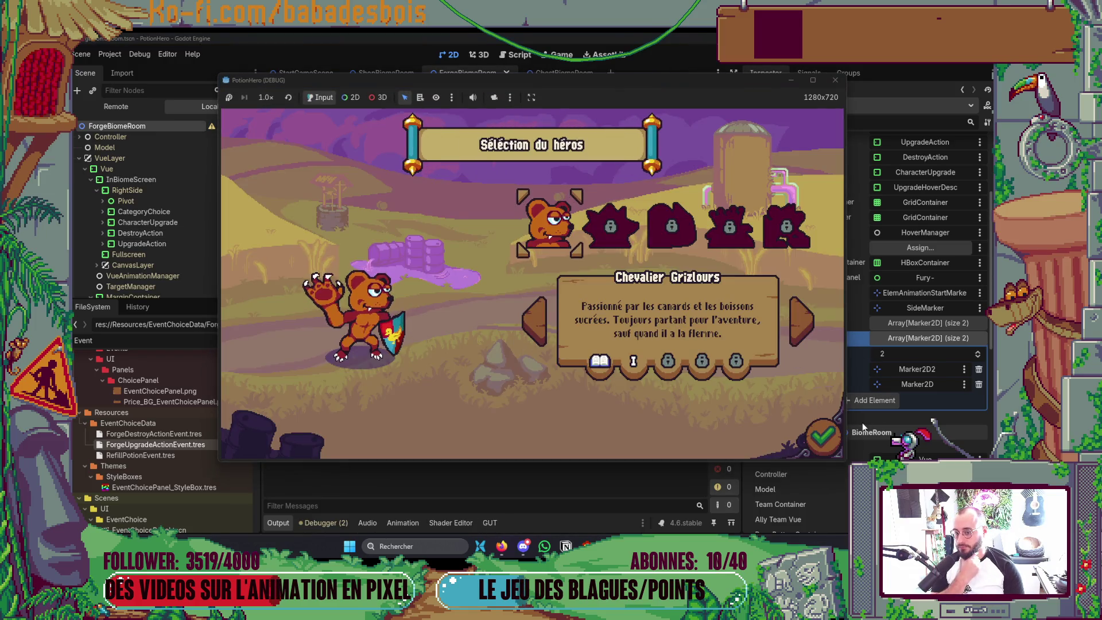
# Start the Réveil de l'ours adventure, pick the character upgrade card in the forge room and close the game
pyautogui.click(822, 435)
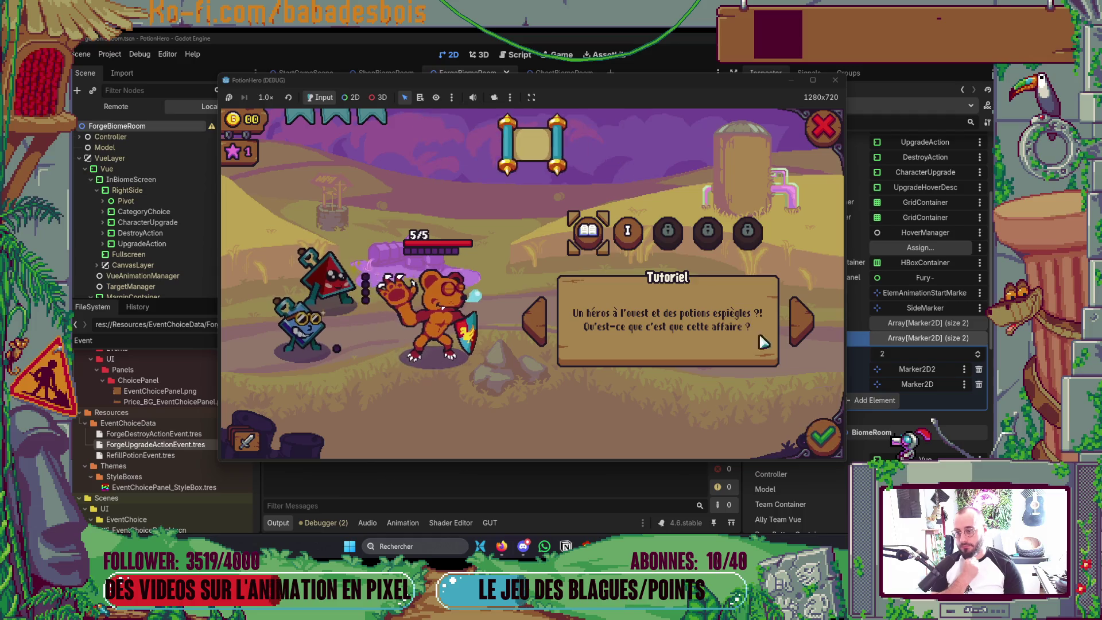
pyautogui.click(800, 319)
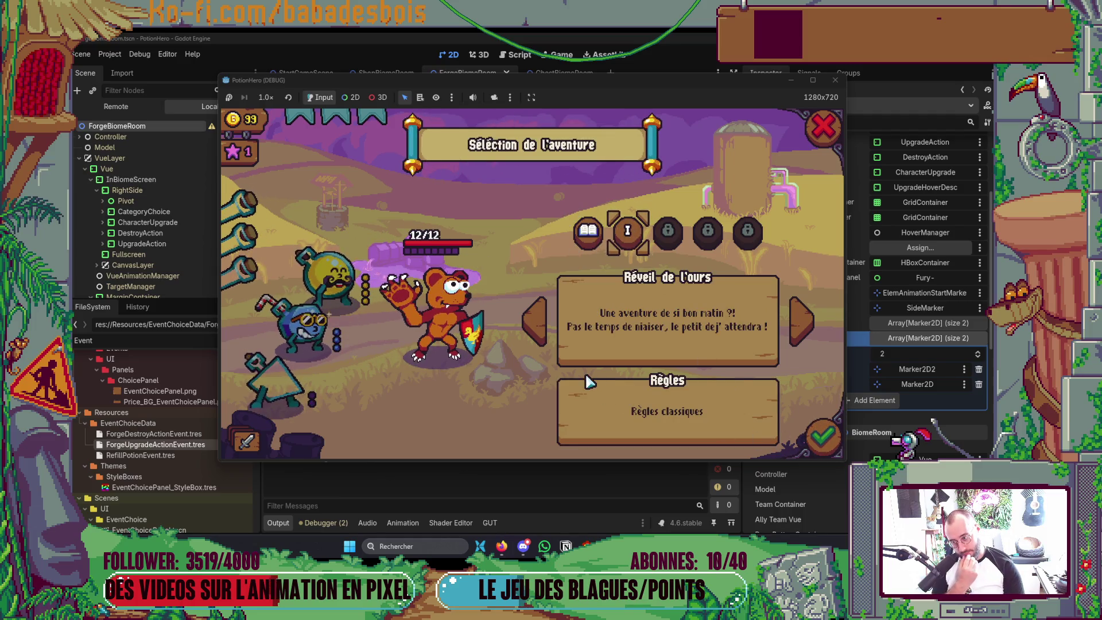
pyautogui.press('Return')
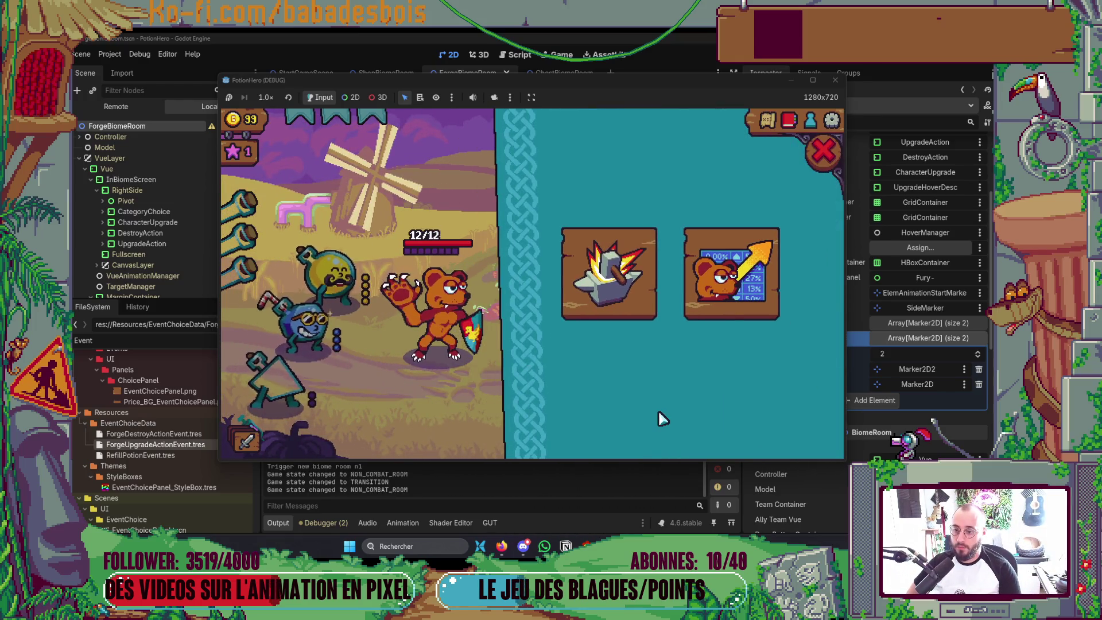
pyautogui.click(730, 315)
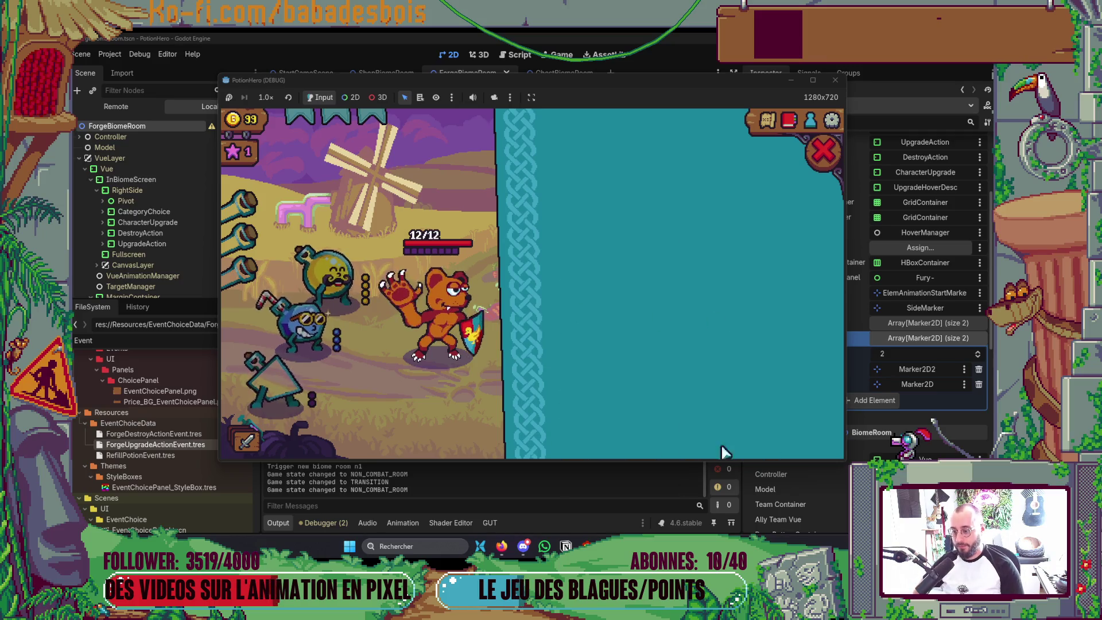
pyautogui.click(834, 151)
# Add upgrade_action_screen.show() under the STATE.UPGRADE_CHARACTER case via autocomplete
pyautogui.hotkey('alt', 'Tab')
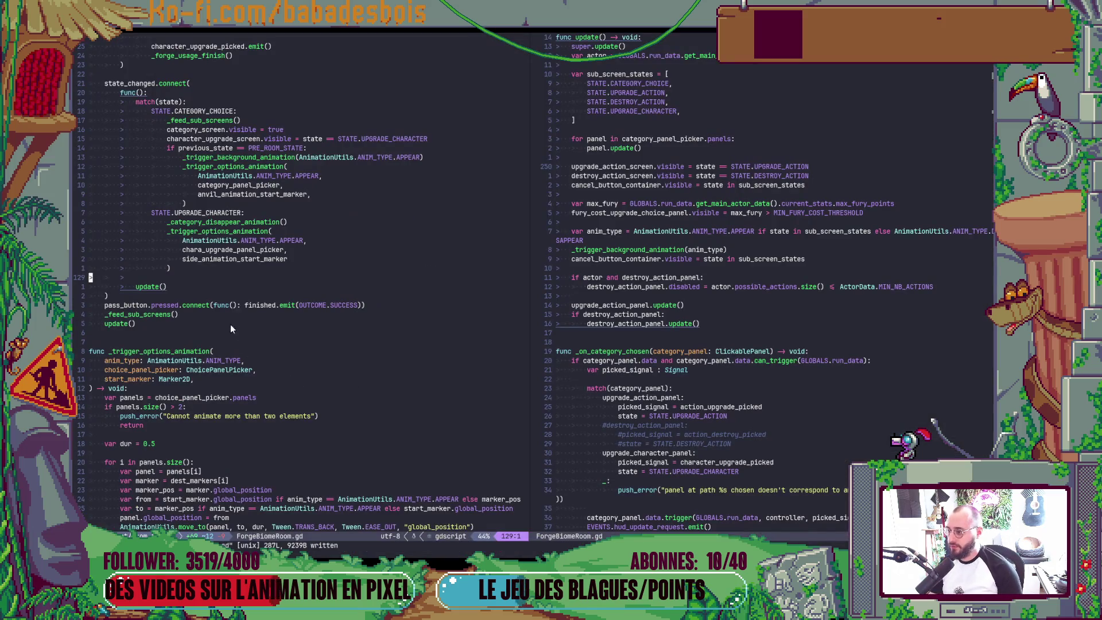
pyautogui.click(267, 214)
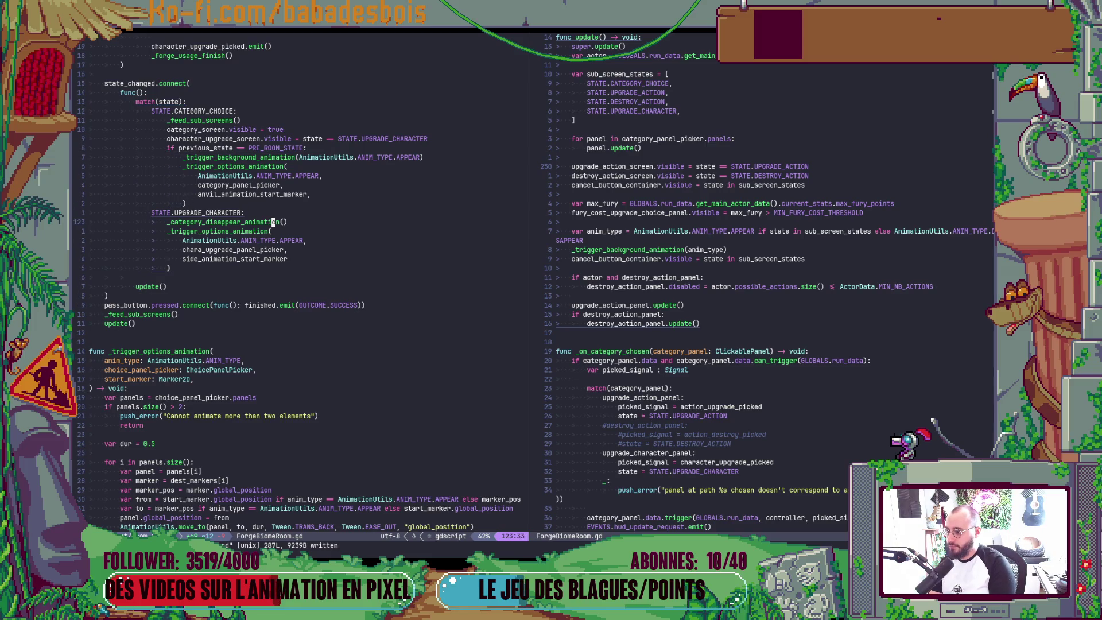
pyautogui.press('Return')
pyautogui.write('up')
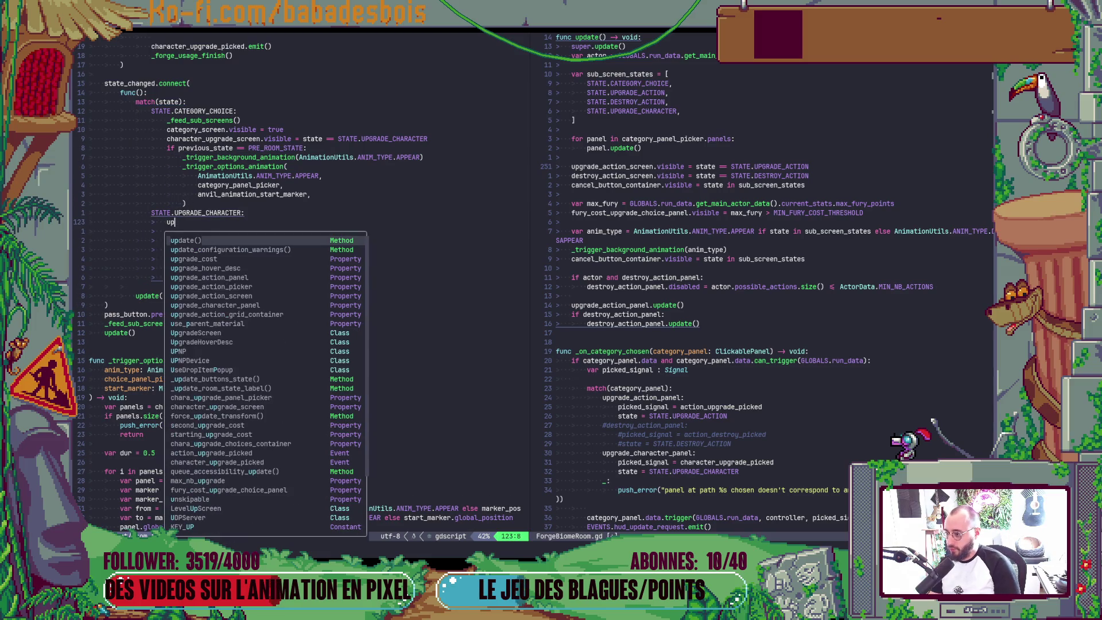
pyautogui.press('Down')
pyautogui.press('Down')
pyautogui.press('Down')
pyautogui.press('Return')
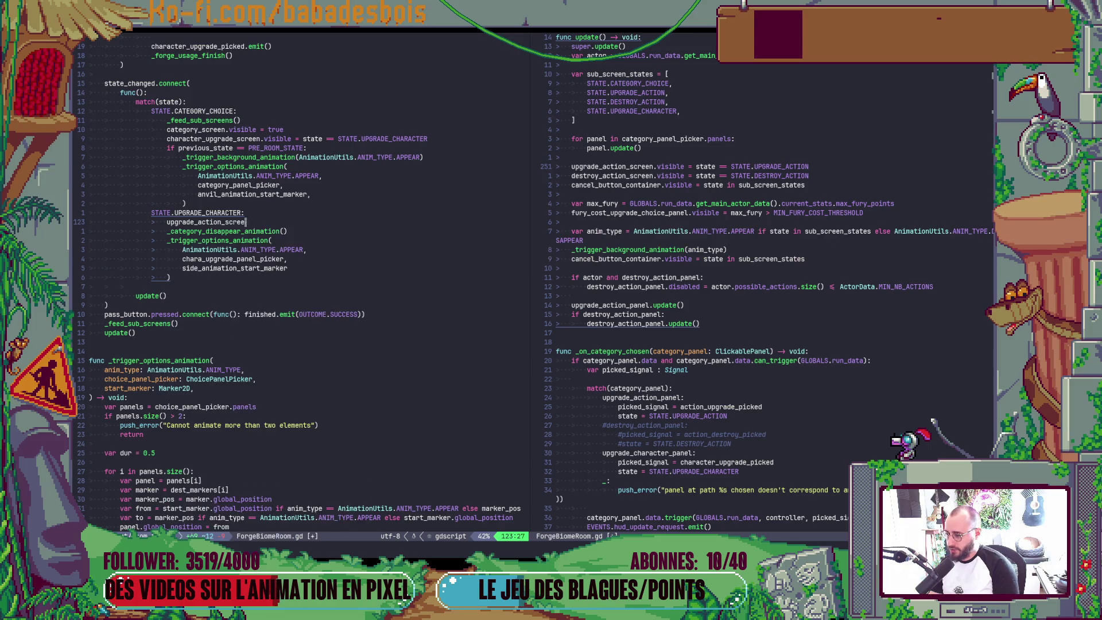
pyautogui.write('.shoe')
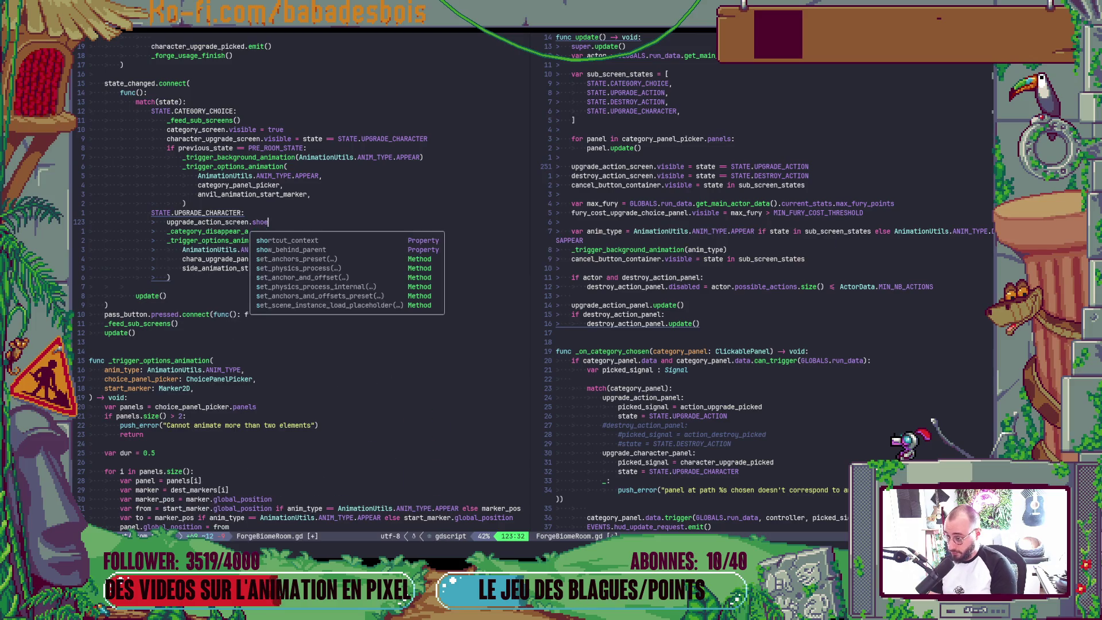
pyautogui.press('Return')
pyautogui.press('Escape')
# Change category_screen.visible = true to show(), save, and run the game from Godot
pyautogui.press('k')
pyautogui.press('k')
pyautogui.press('k')
pyautogui.press('k')
pyautogui.press('k')
pyautogui.hotkey('shift', 'c')
pyautogui.write('sho')
pyautogui.press('Tab')
pyautogui.press('Escape')
pyautogui.hotkey('alt', 'Tab')
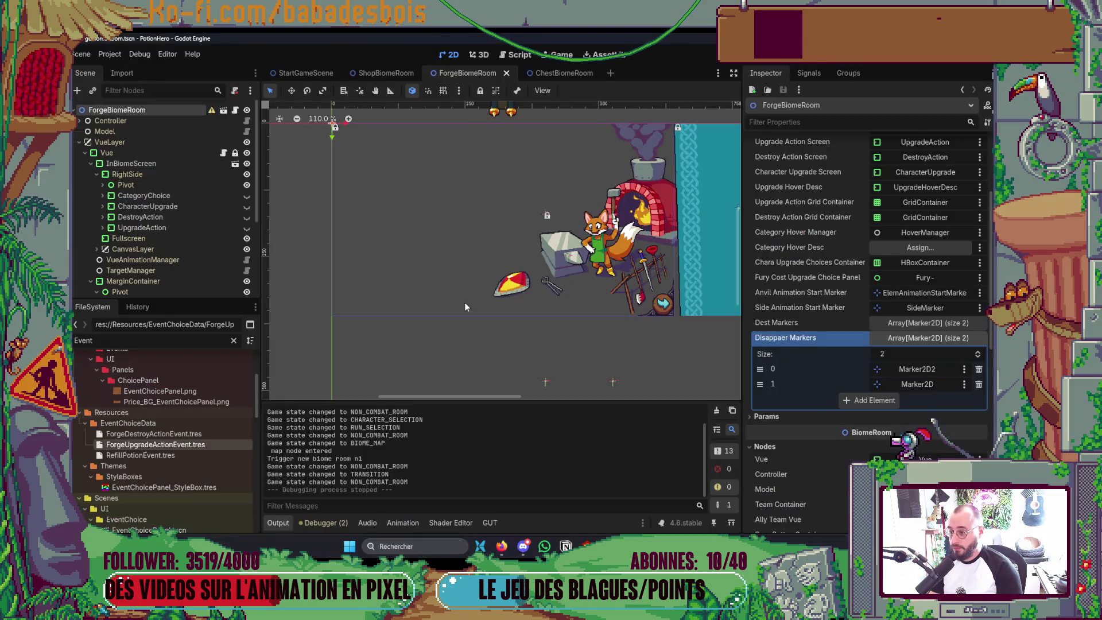
pyautogui.press('F6')
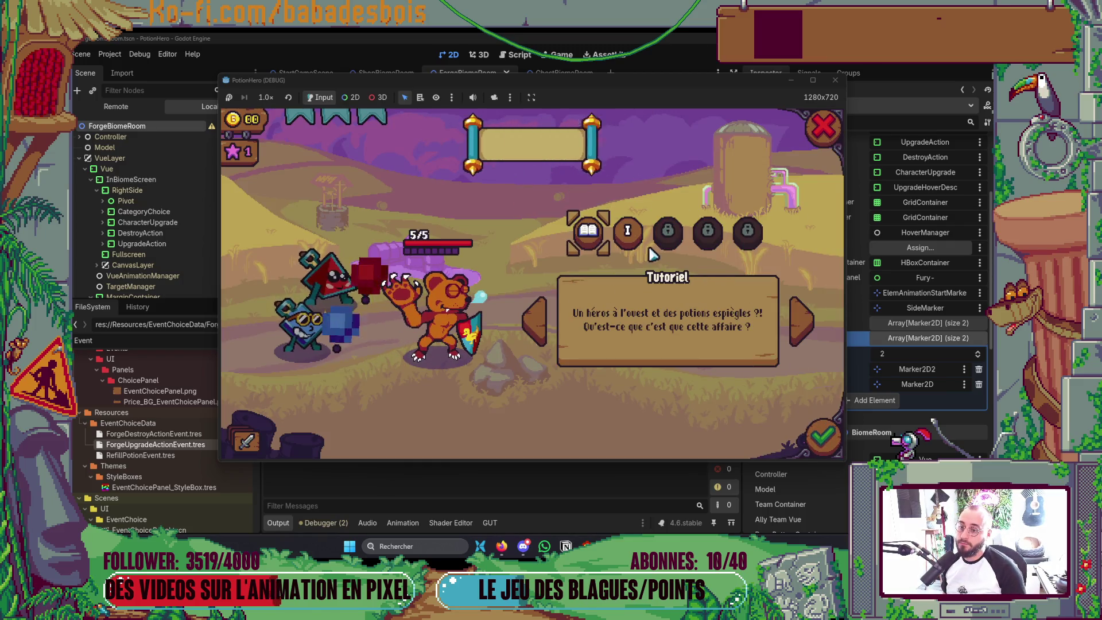
# Choose and confirm the Réveil de l'ours adventure and dismiss the tutorial
pyautogui.click(628, 230)
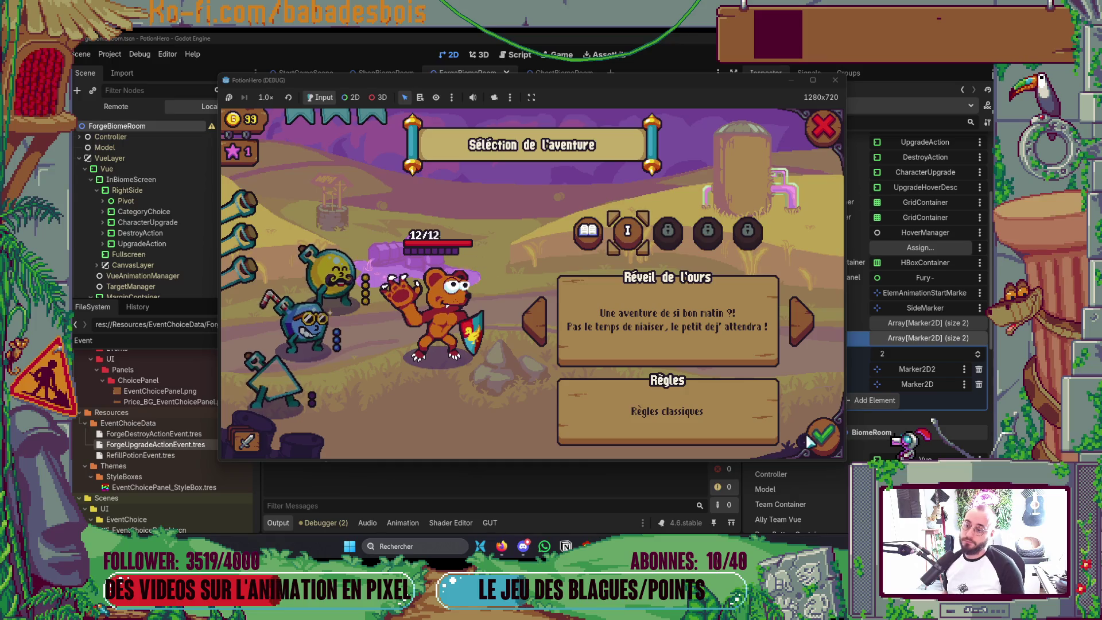
pyautogui.click(809, 440)
pyautogui.click(532, 426)
pyautogui.click(490, 364)
# Open the biome map, enter the next room, then bring the Godot editor back in front
pyautogui.click(726, 435)
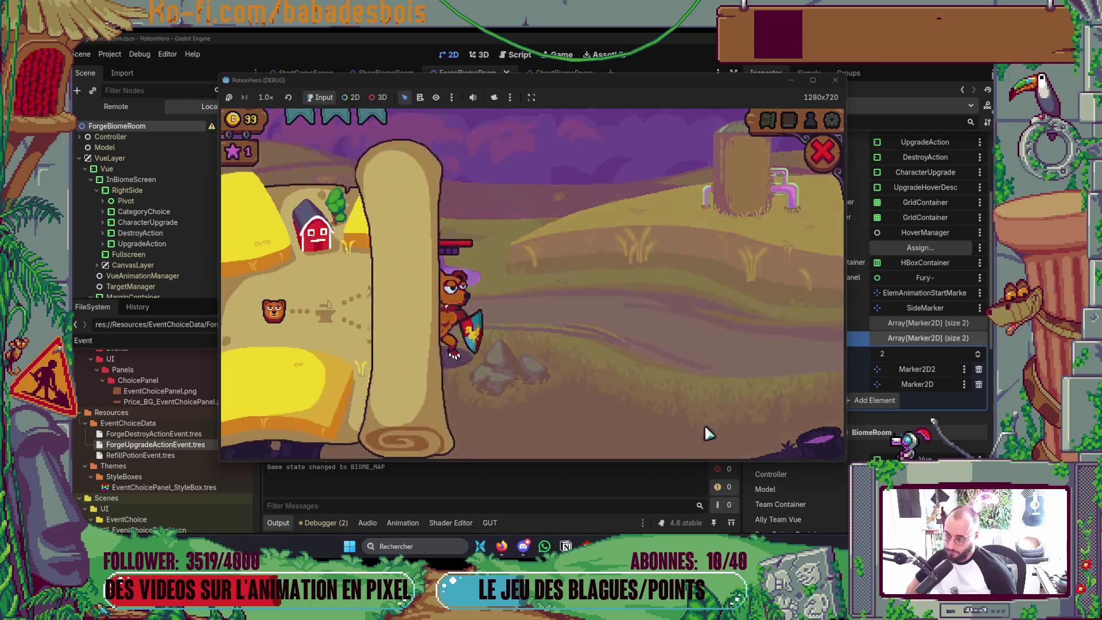
pyautogui.click(325, 312)
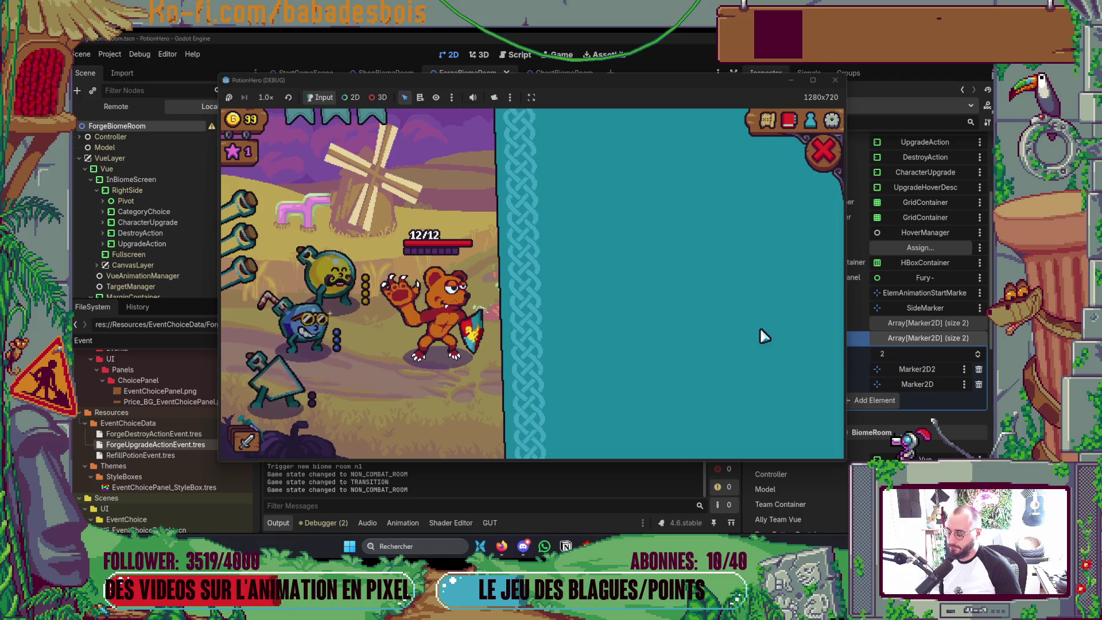
pyautogui.click(140, 114)
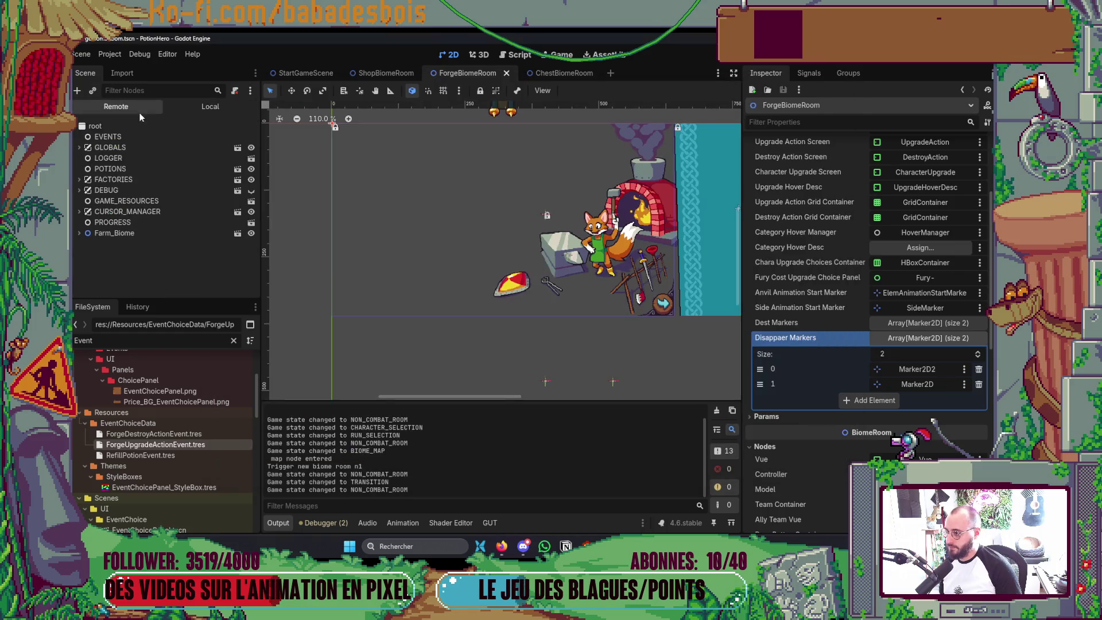
# Expand the live tree through Farm_Biome, RoomLayer and ForgeBiomeRoom down to VueLayer
pyautogui.click(82, 233)
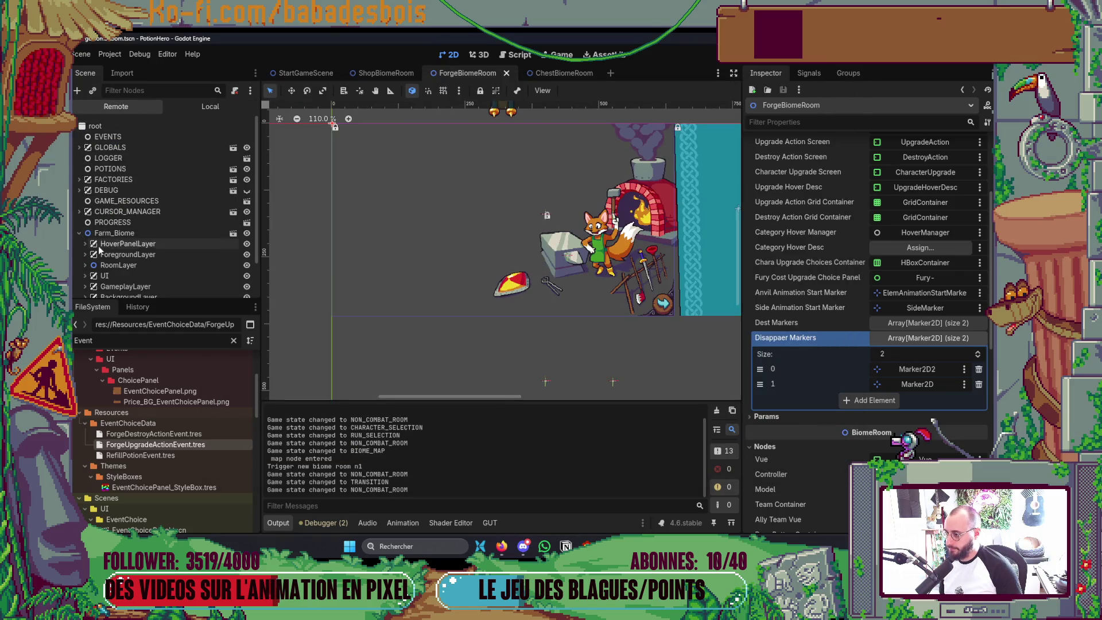
pyautogui.scroll(-2, 98, 245)
pyautogui.click(86, 212)
pyautogui.click(93, 224)
pyautogui.scroll(-2, 97, 239)
pyautogui.click(99, 232)
pyautogui.click(98, 231)
pyautogui.click(98, 192)
# Expand Vue, InBiomeScreen and RightSide and inspect the CharacterUpgrade VBoxContainer
pyautogui.click(109, 213)
pyautogui.click(119, 224)
pyautogui.scroll(-2, 122, 227)
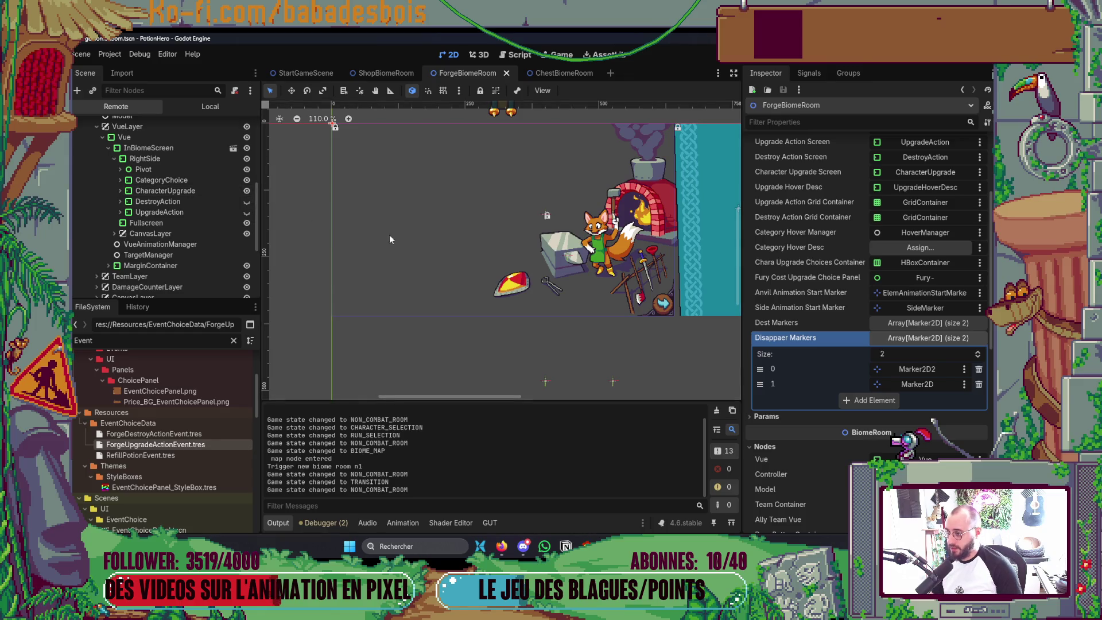
pyautogui.hotkey('alt', 'Tab')
pyautogui.hotkey('alt', 'Tab')
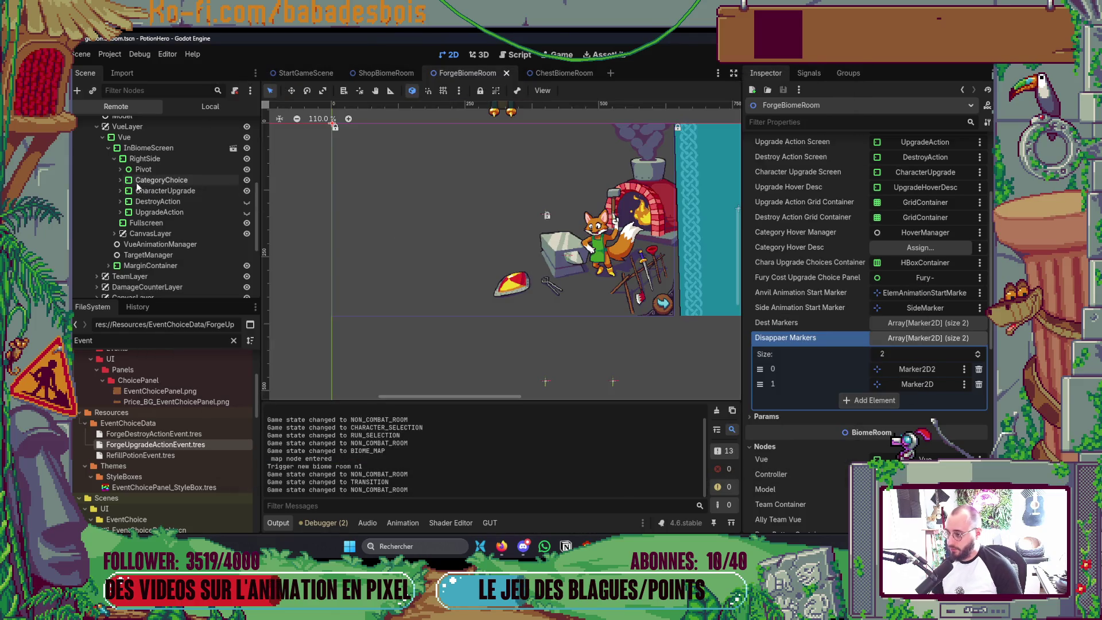
pyautogui.click(166, 202)
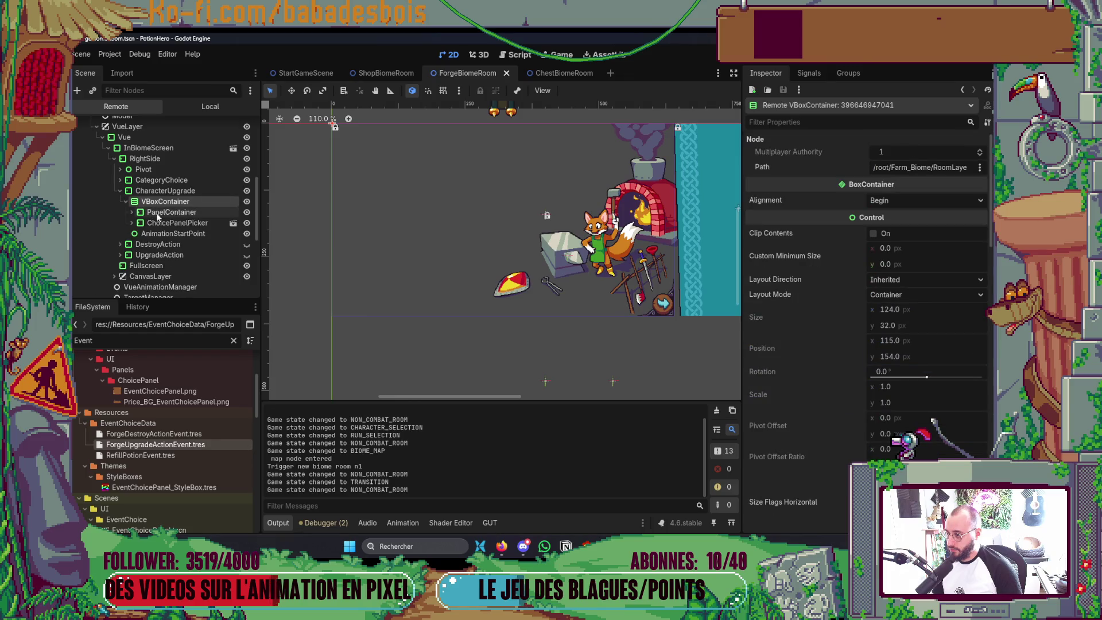
pyautogui.hotkey('alt', 'Tab')
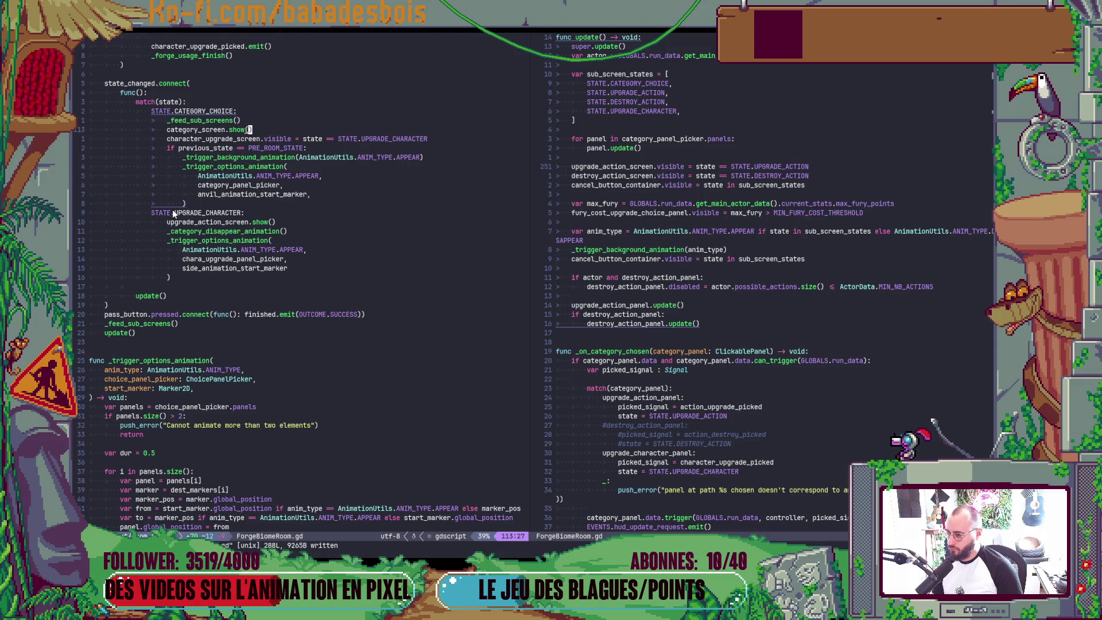
pyautogui.click(185, 223)
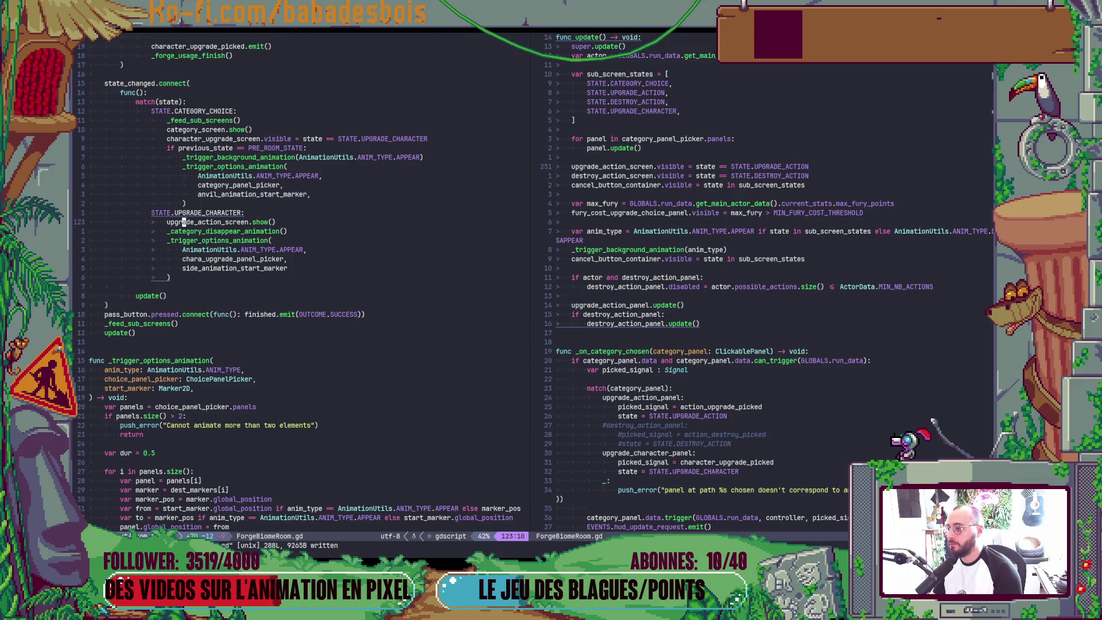
pyautogui.press('Return')
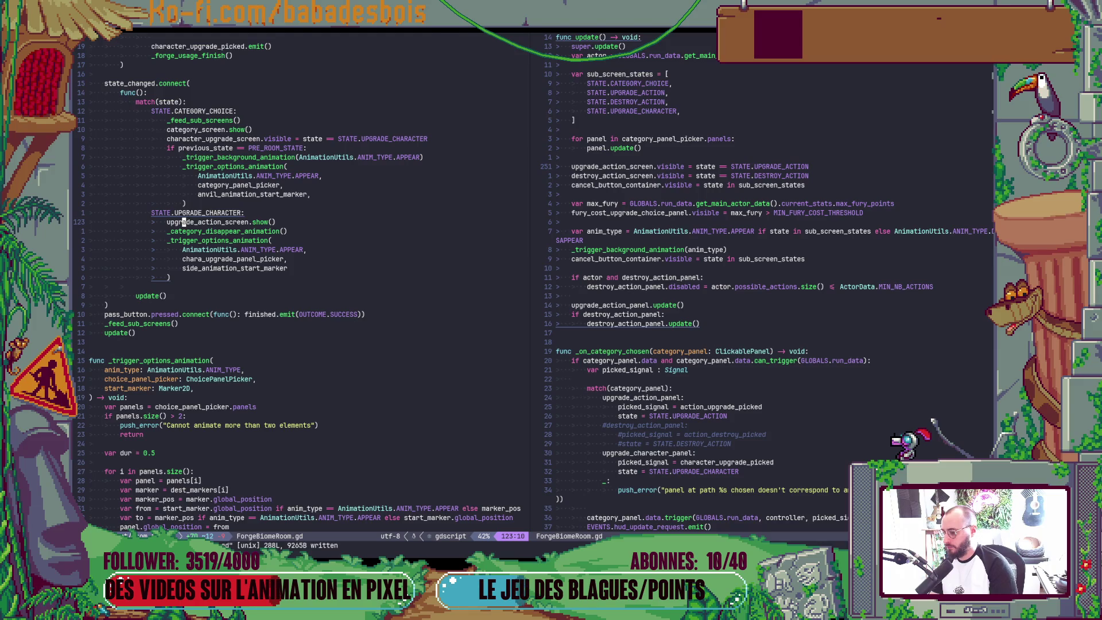
pyautogui.hotkey('alt', 'Tab')
pyautogui.hotkey('alt', 'Tab')
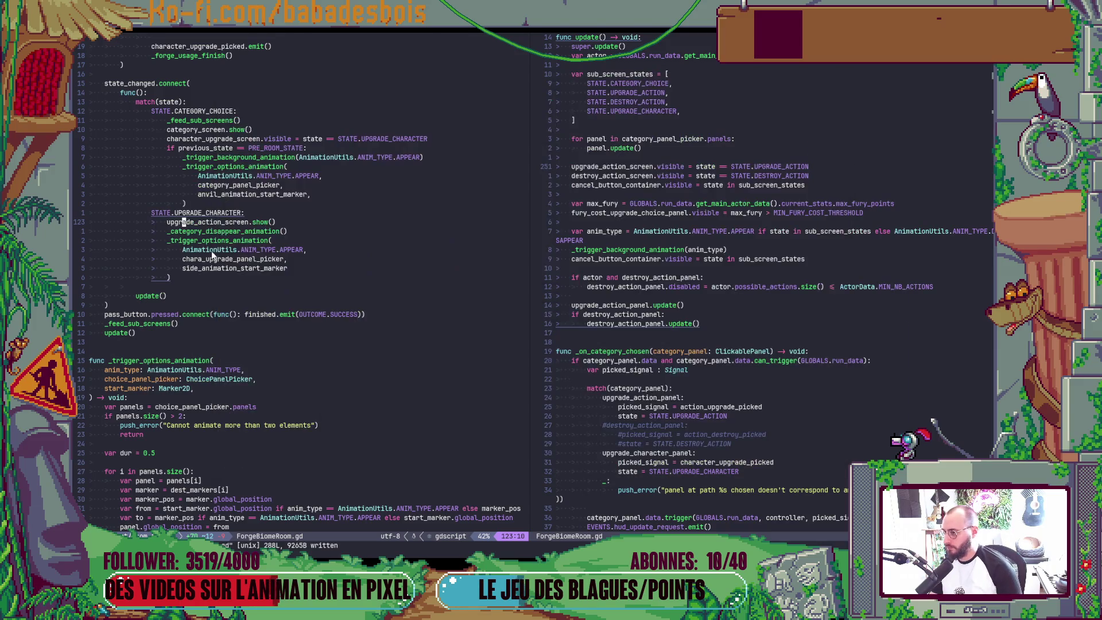
pyautogui.hotkey('alt', 'Tab')
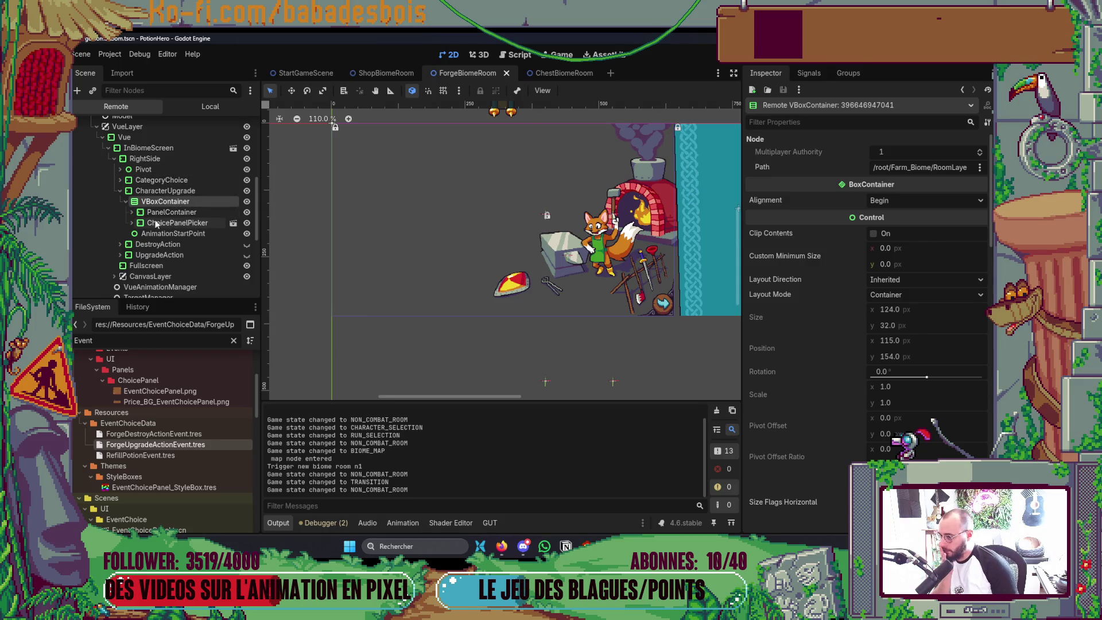
# Inspect the live Fury- panel and nudge its x position, checking against the game
pyautogui.click(128, 212)
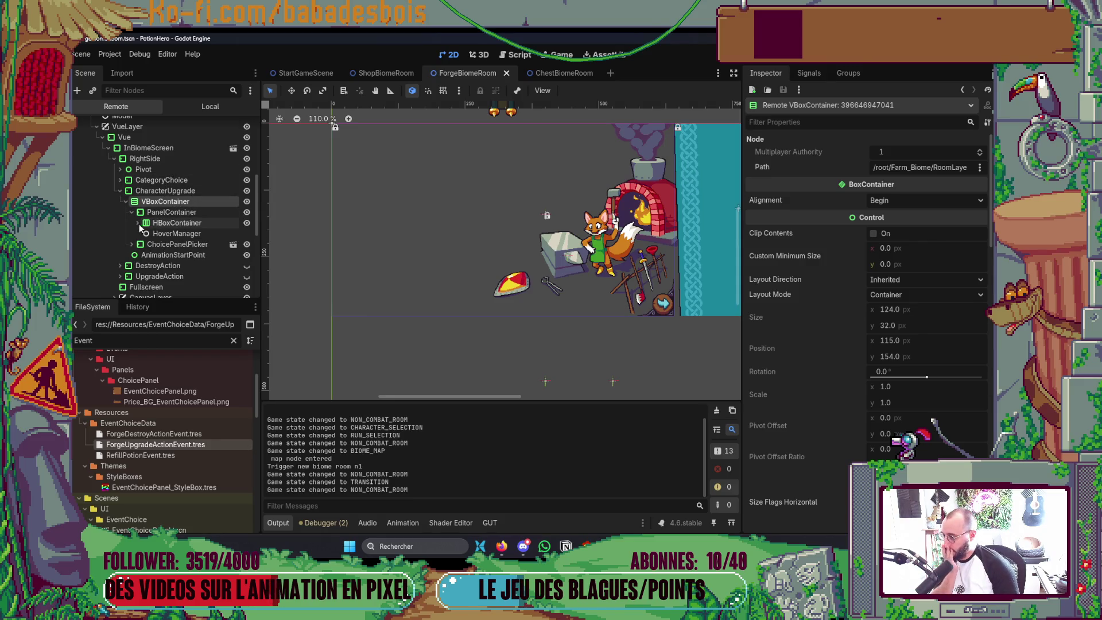
pyautogui.click(165, 233)
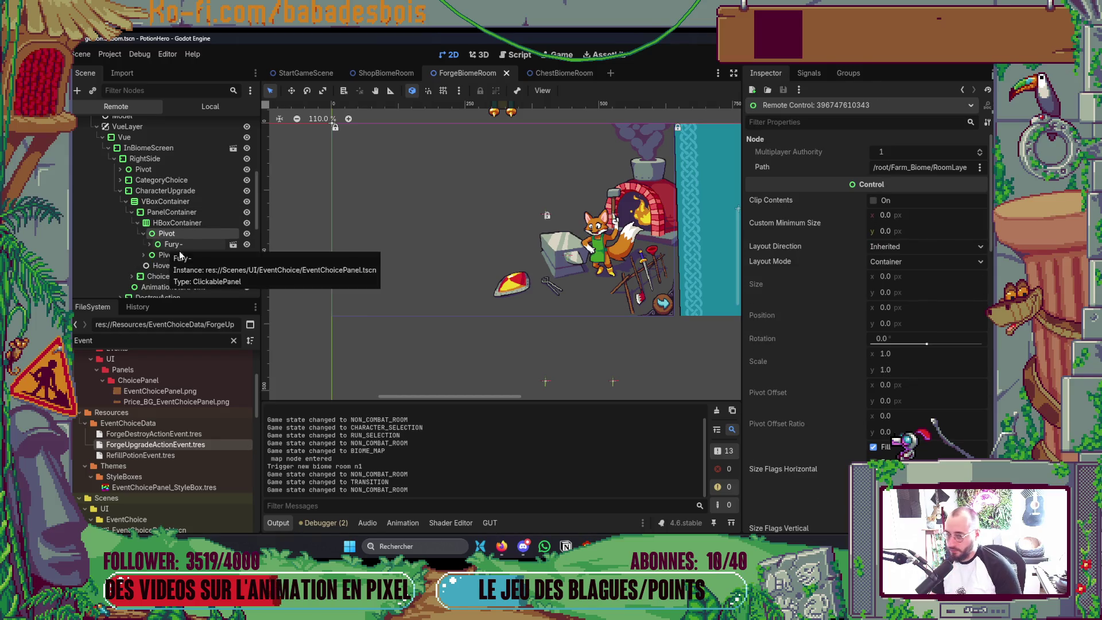
pyautogui.scroll(-5, 800, 407)
pyautogui.scroll(-4, 800, 408)
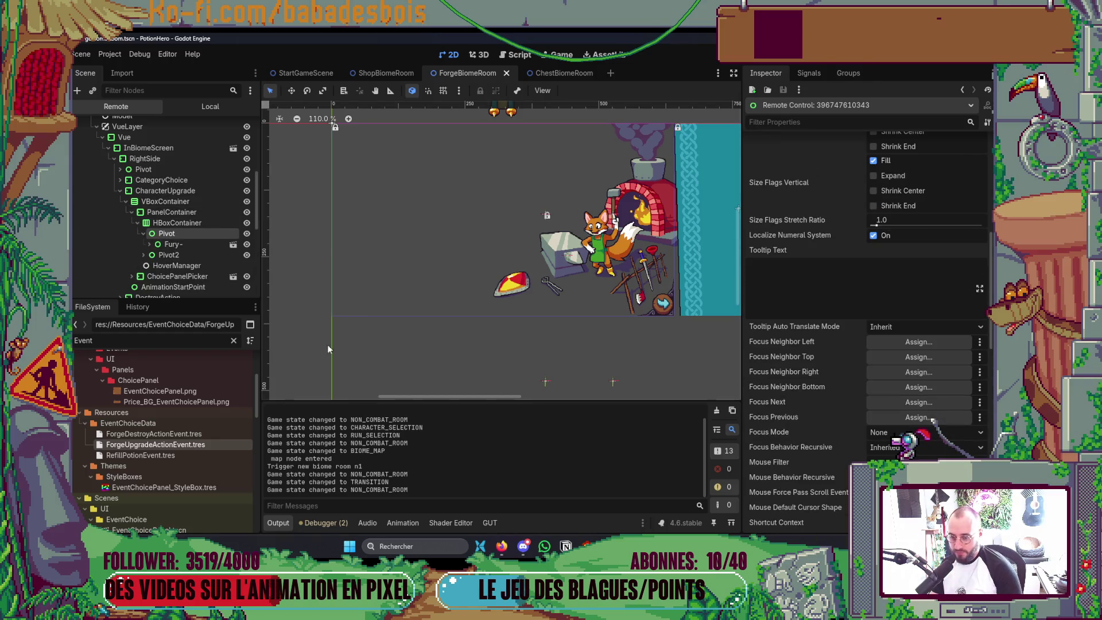
pyautogui.scroll(-4, 982, 387)
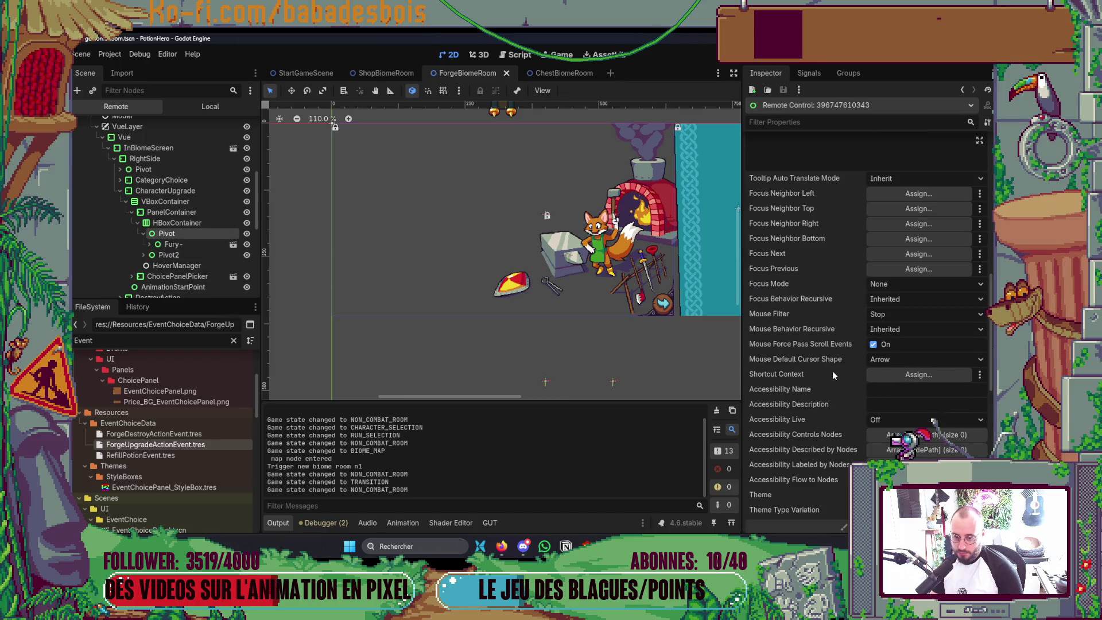
pyautogui.click(199, 243)
pyautogui.scroll(-3, 895, 357)
pyautogui.scroll(-3, 903, 360)
pyautogui.scroll(-3, 903, 361)
pyautogui.scroll(-3, 904, 360)
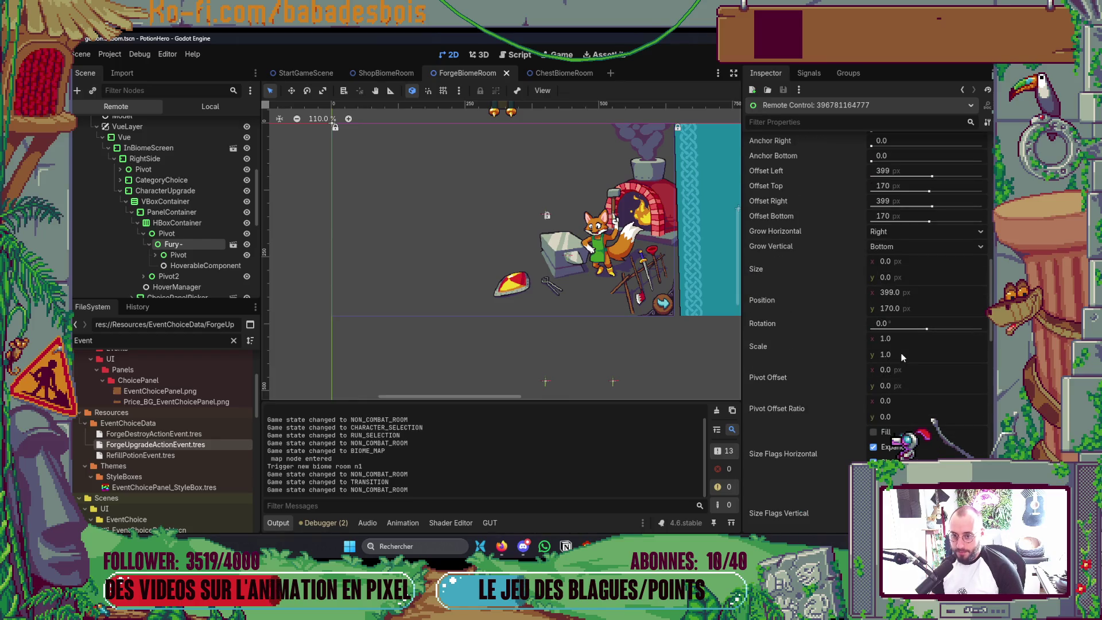
pyautogui.click(901, 298)
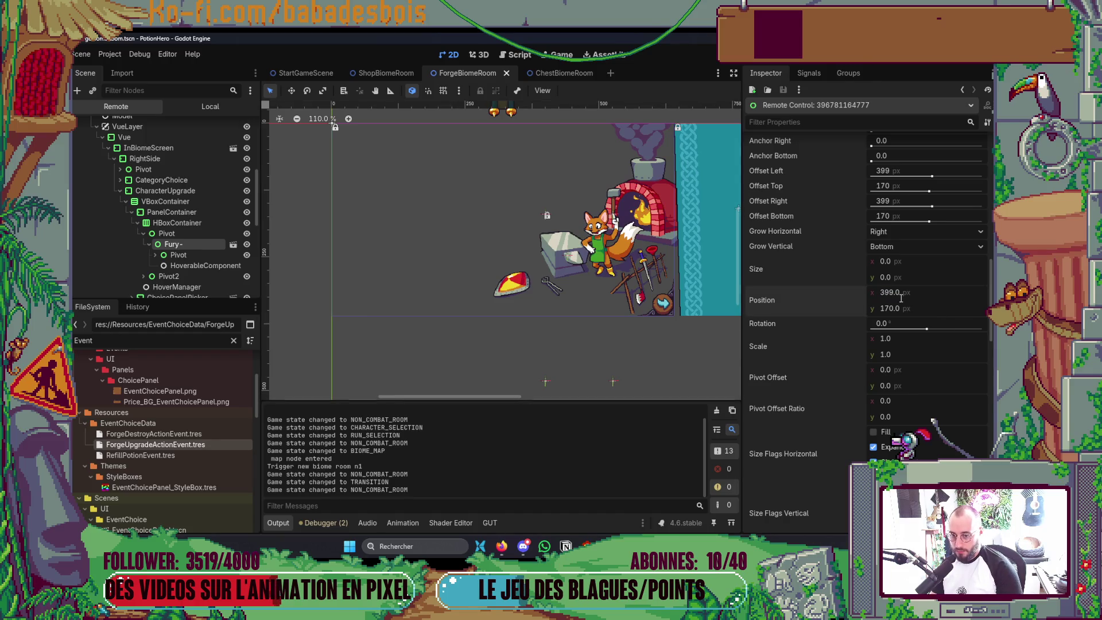
pyautogui.scroll(3, 904, 319)
pyautogui.scroll(3, 912, 345)
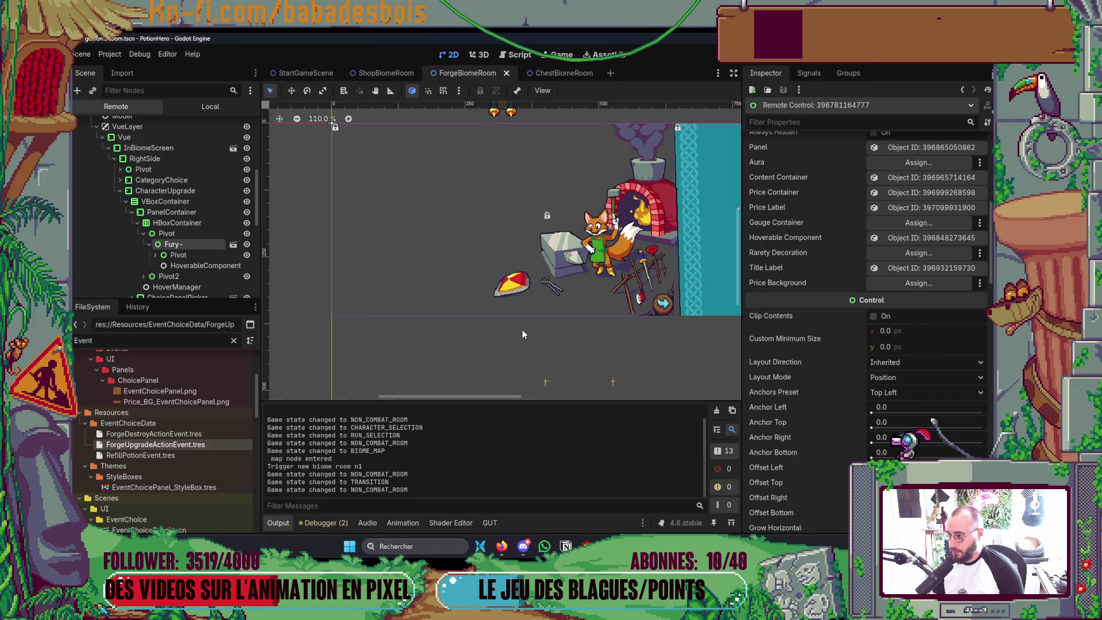
pyautogui.hotkey('alt', 'Tab')
pyautogui.hotkey('alt', 'Tab')
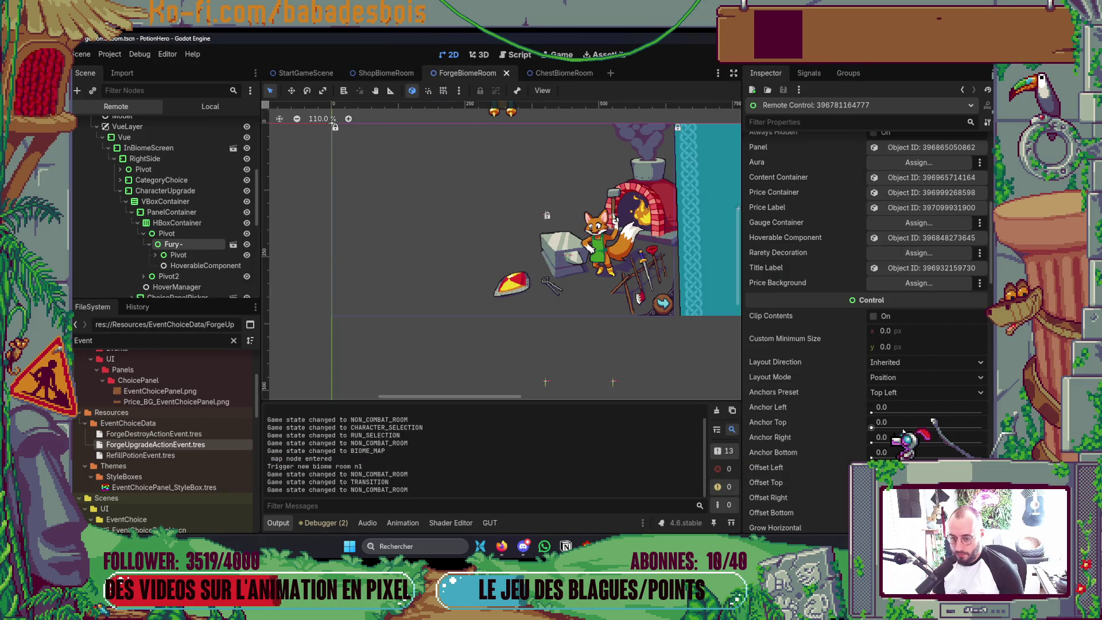
pyautogui.scroll(-3, 933, 422)
pyautogui.scroll(-3, 901, 430)
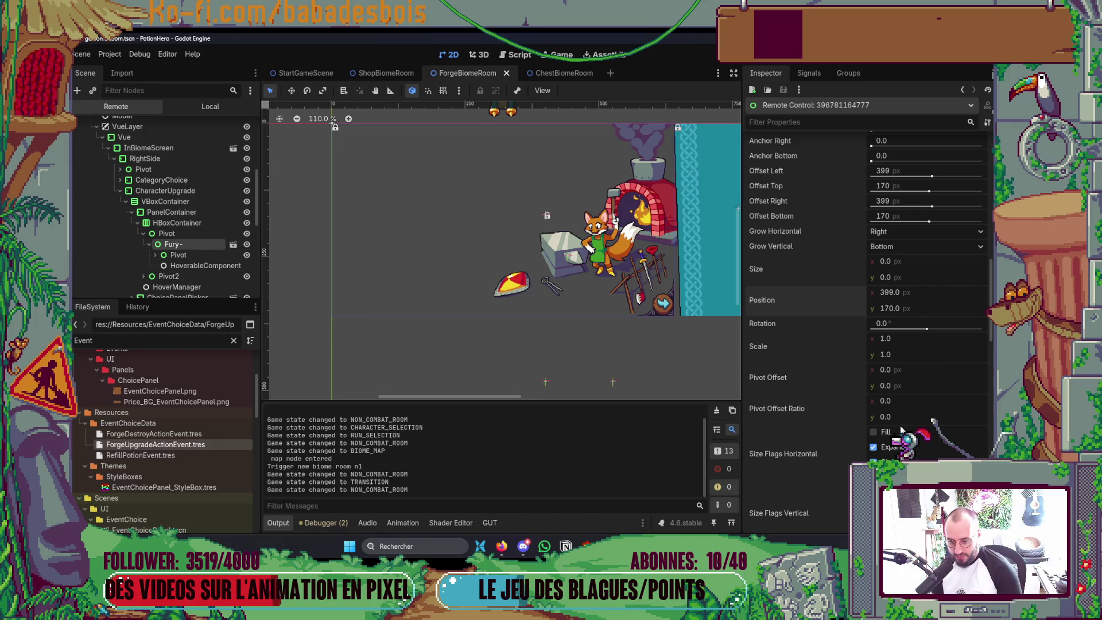
pyautogui.moveTo(889, 296); pyautogui.dragTo(910, 295)
pyautogui.click(897, 299)
pyautogui.press('Return')
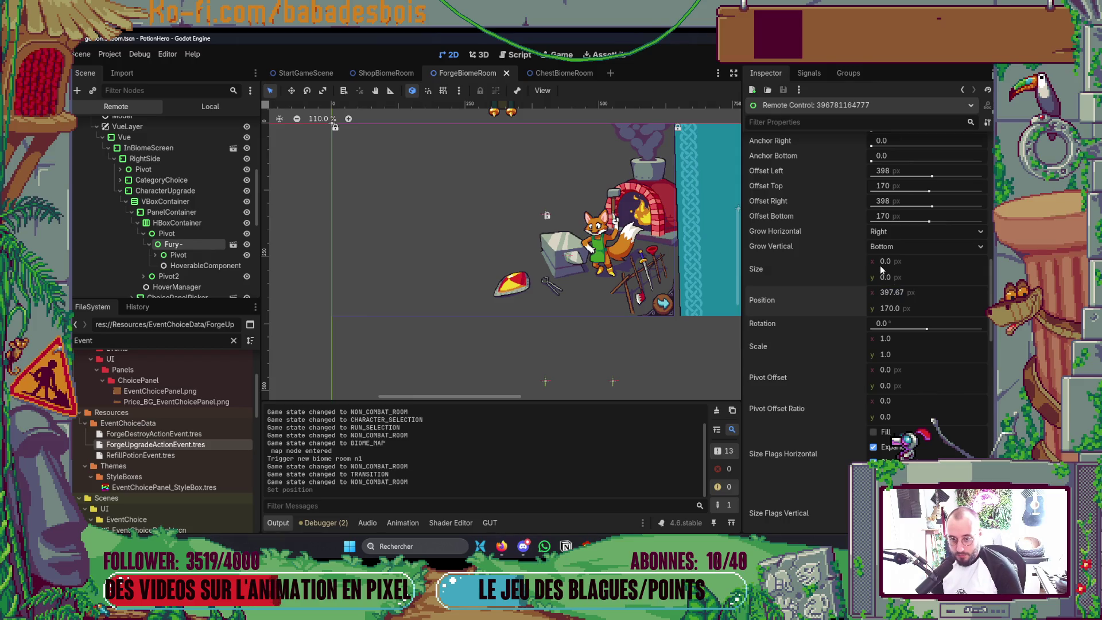
# Bring the Fury- panel's x position down to 0 and check the result in the game
pyautogui.moveTo(898, 295); pyautogui.dragTo(882, 294)
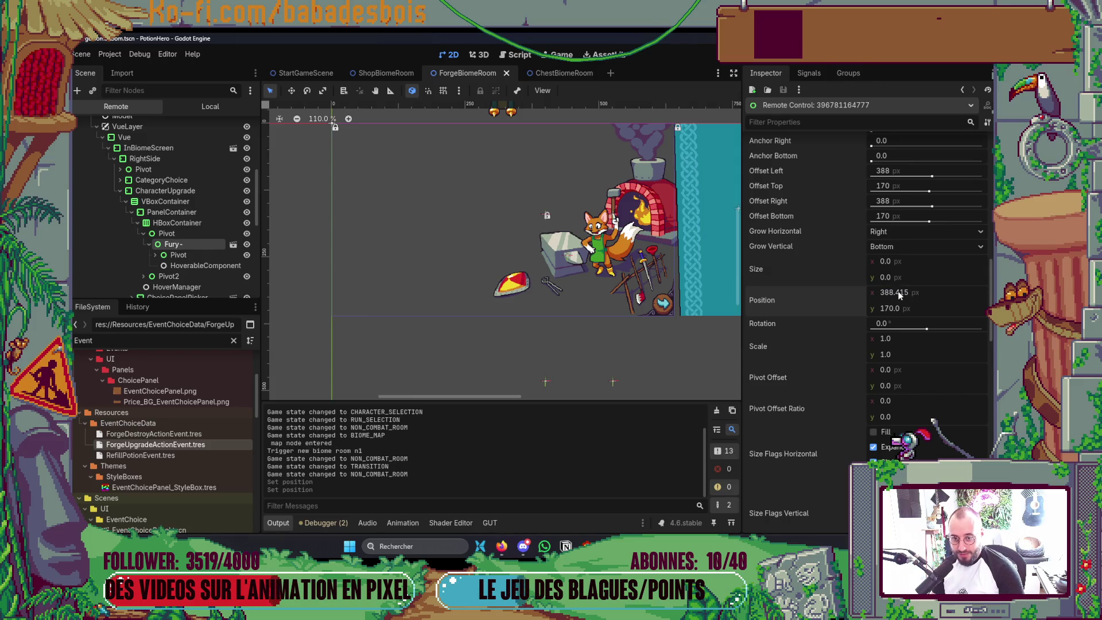
pyautogui.hotkey('alt', 'Tab')
pyautogui.hotkey('alt', 'Tab')
pyautogui.moveTo(896, 291); pyautogui.dragTo(887, 292)
pyautogui.click(906, 292)
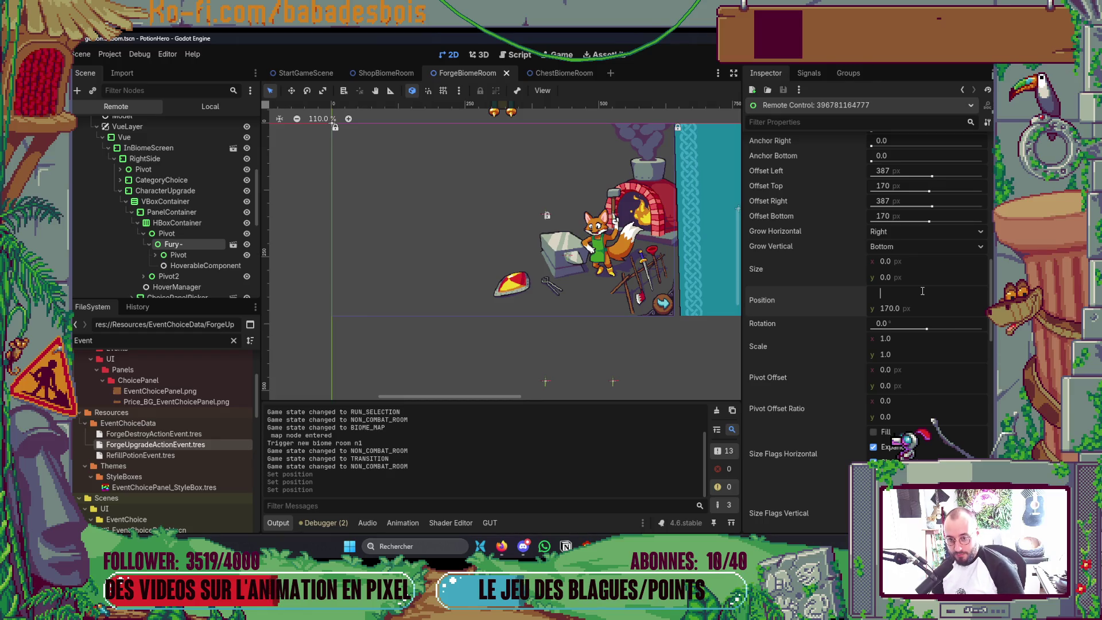
pyautogui.press('Return')
pyautogui.hotkey('alt', 'Tab')
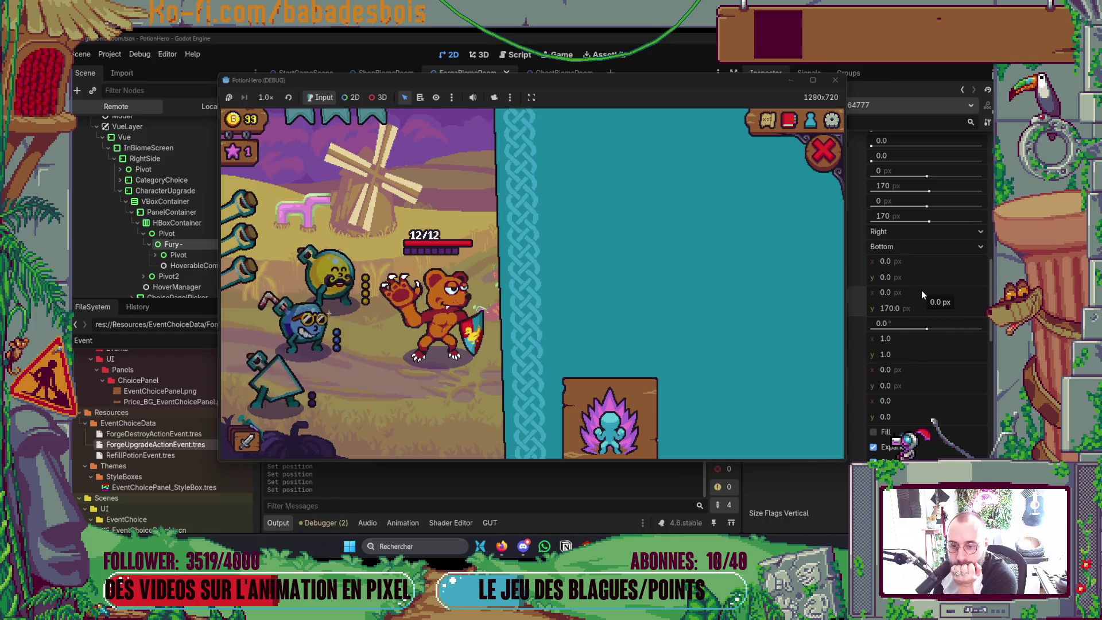
pyautogui.press('F8')
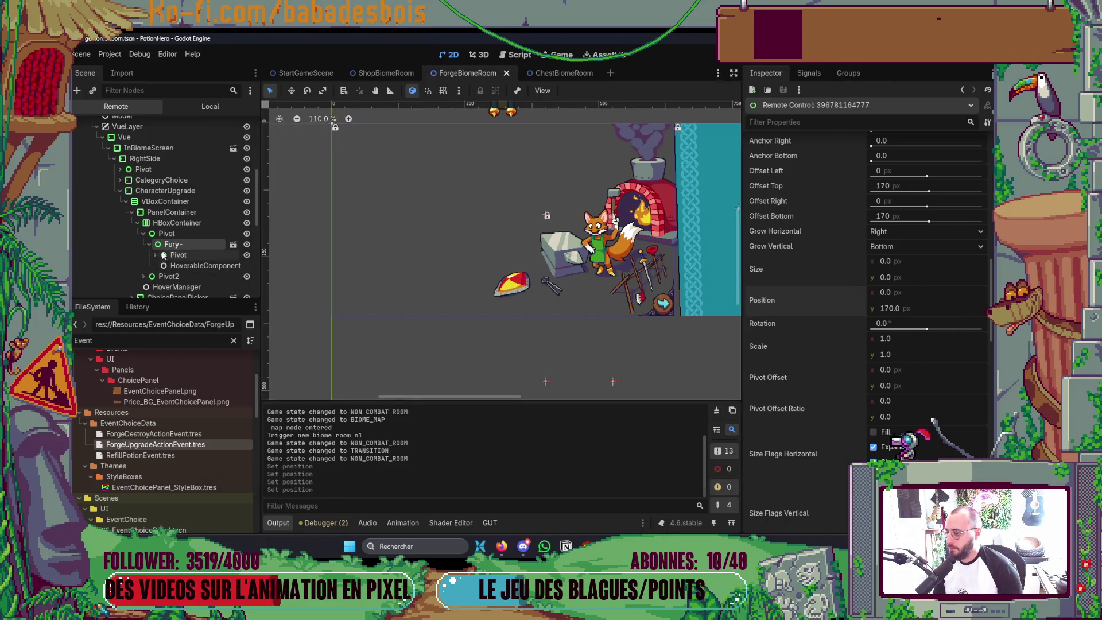
pyautogui.scroll(-2, 151, 258)
# Inspect the Pivot and HP+ nodes, then set the Fury- panel's y position to 0
pyautogui.click(143, 234)
pyautogui.click(163, 211)
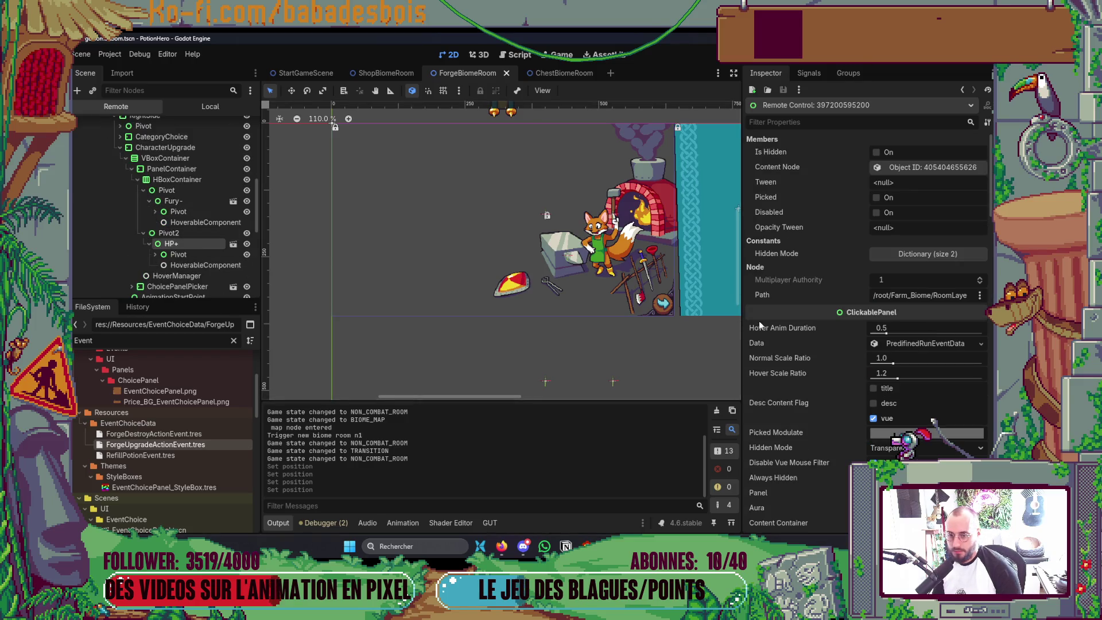
pyautogui.click(189, 212)
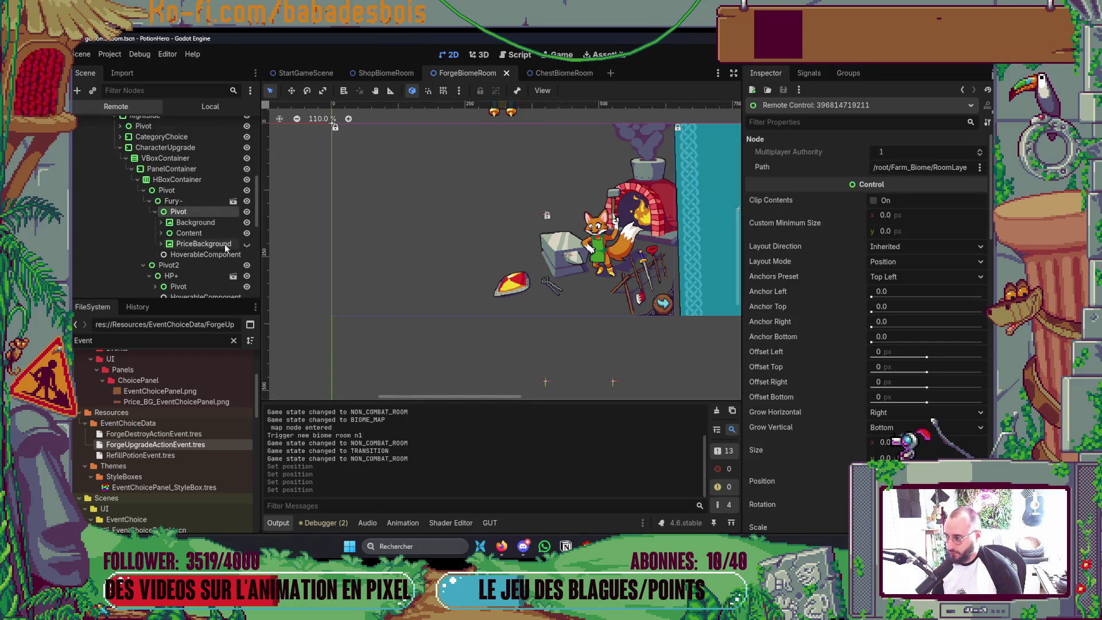
pyautogui.click(172, 201)
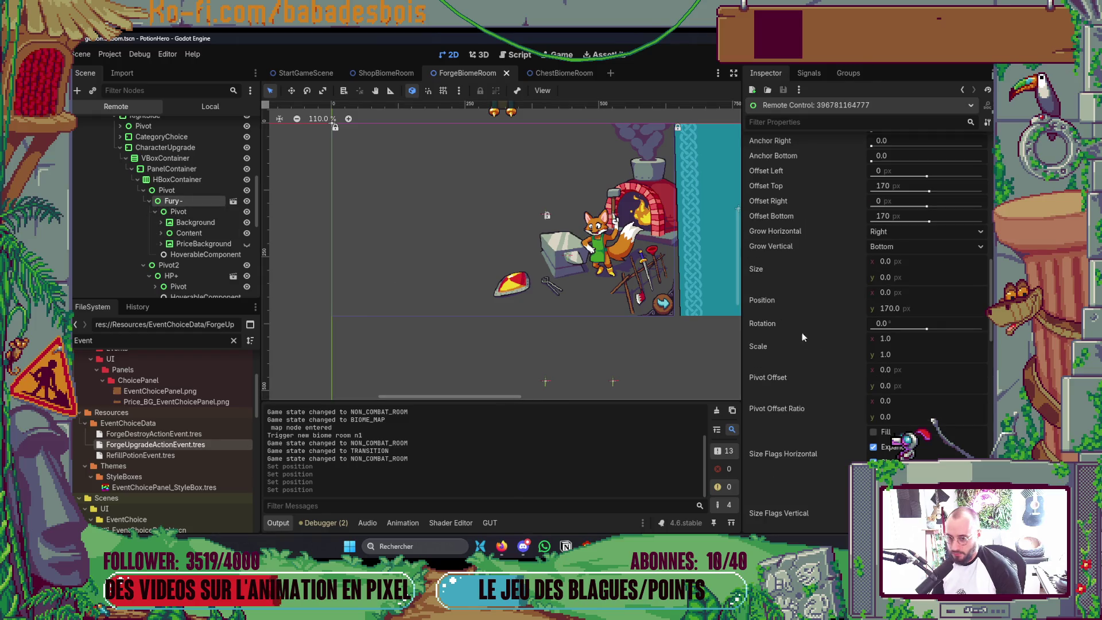
pyautogui.click(903, 306)
pyautogui.write('0')
pyautogui.press('Return')
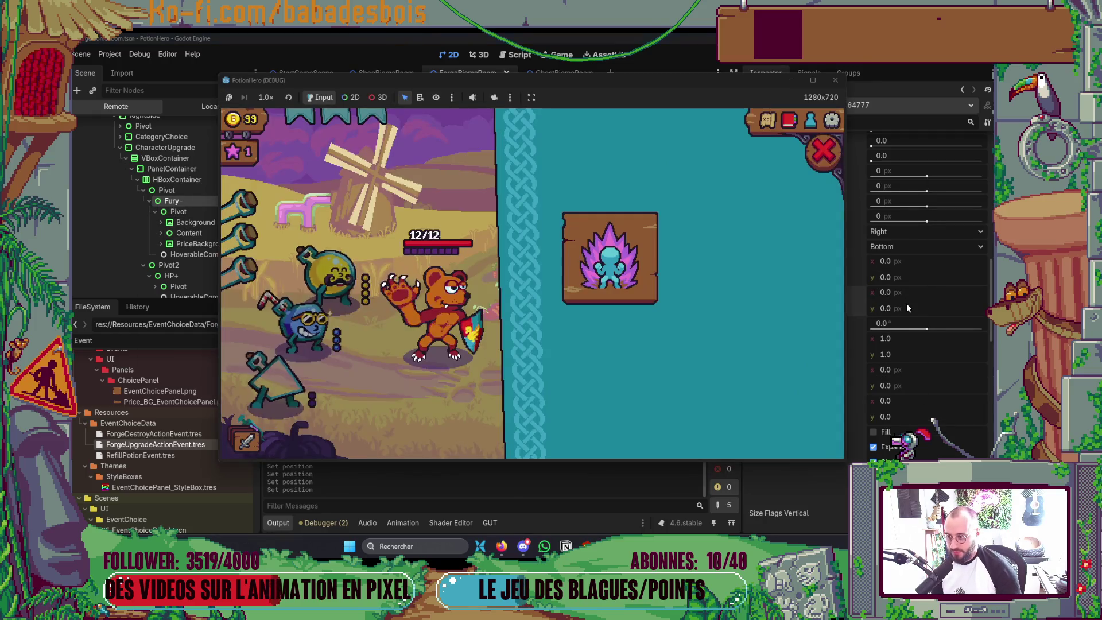
pyautogui.click(907, 303)
pyautogui.hotkey('alt', 'Tab')
pyautogui.press('Tab')
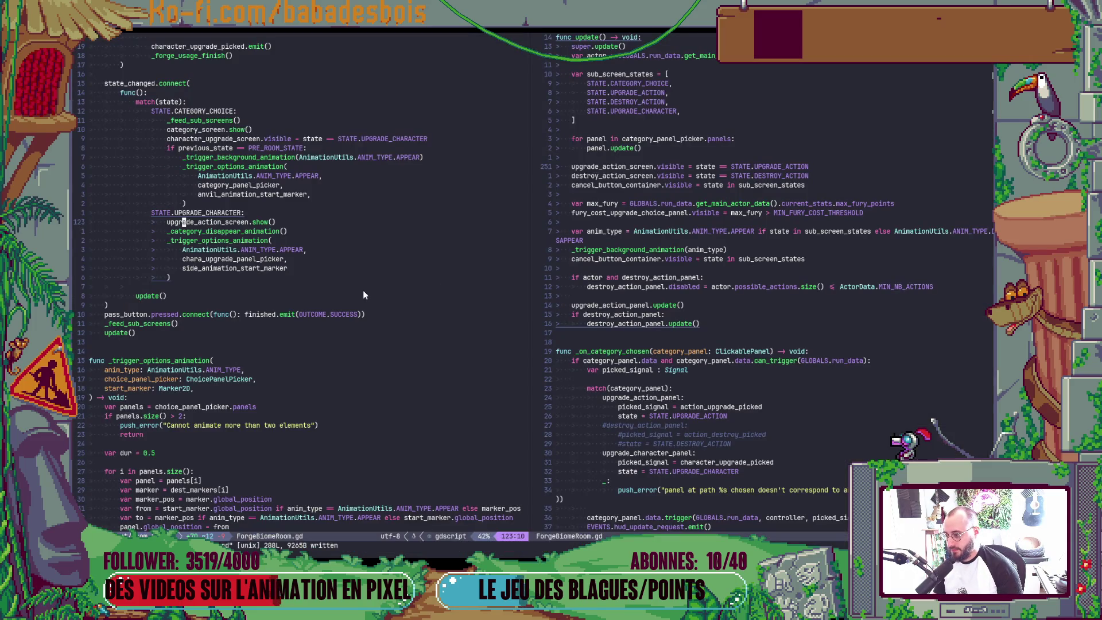
# Review the _trigger_options_animation function in ForgeBiomeRoom.gd and dismiss the in-game upgrade card
pyautogui.click(215, 241)
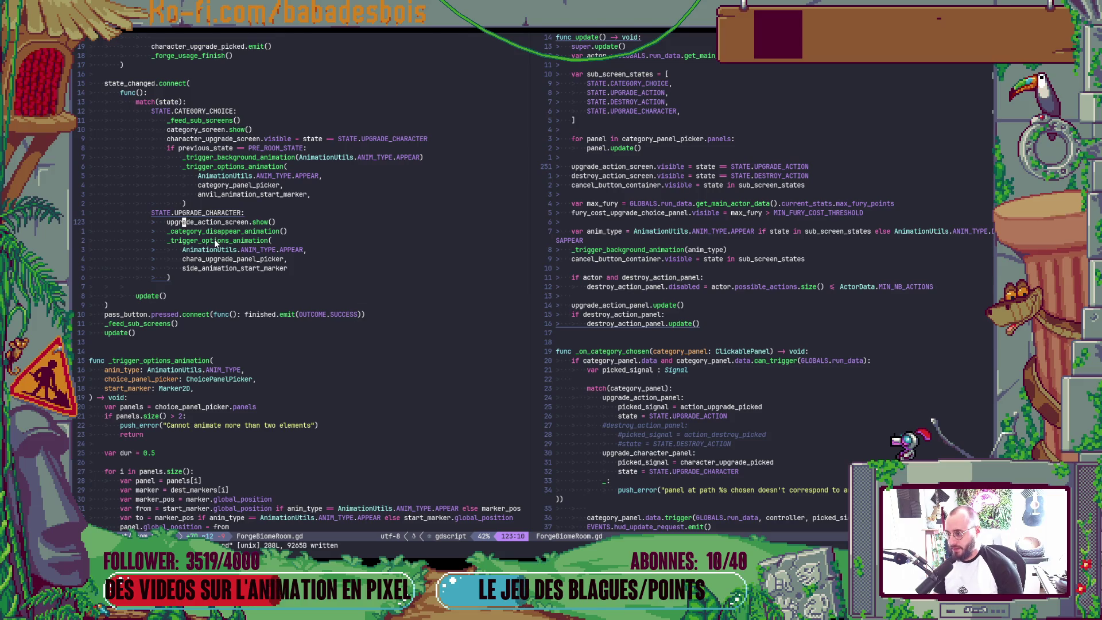
pyautogui.click(109, 359)
pyautogui.scroll(-3, 324, 324)
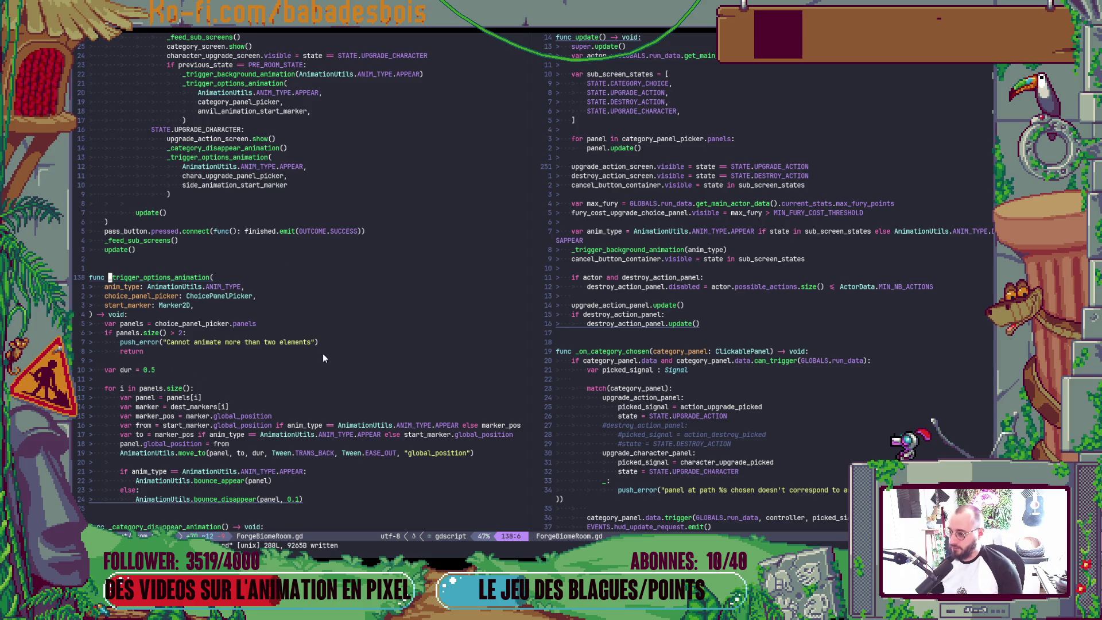
pyautogui.press('Down')
pyautogui.press('Down')
pyautogui.press('Down')
pyautogui.press('End')
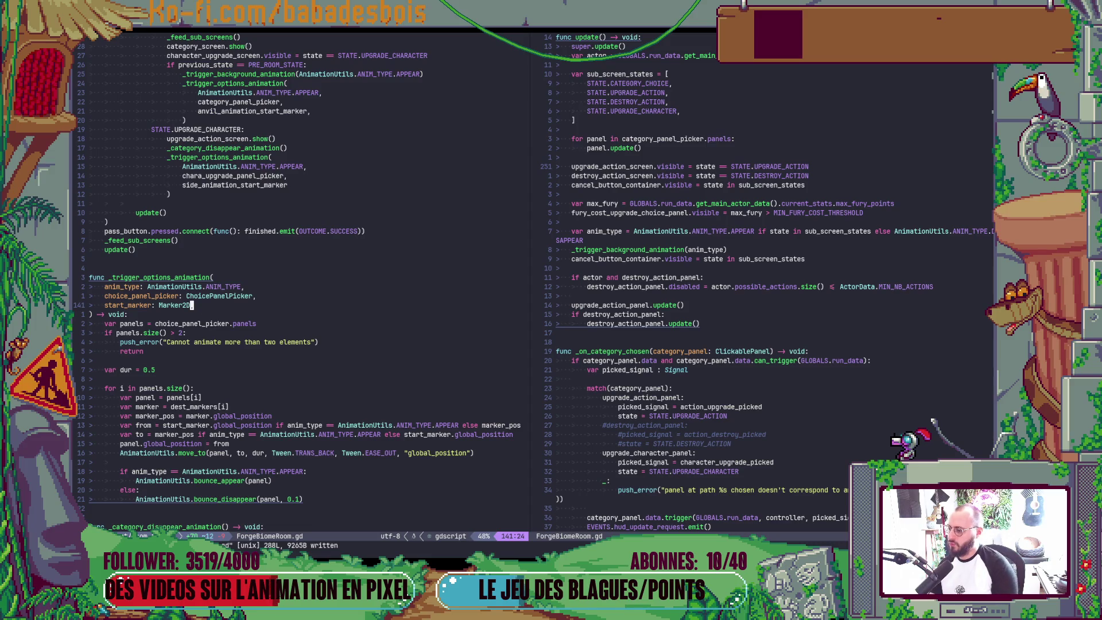
pyautogui.hotkey('alt', 'Tab')
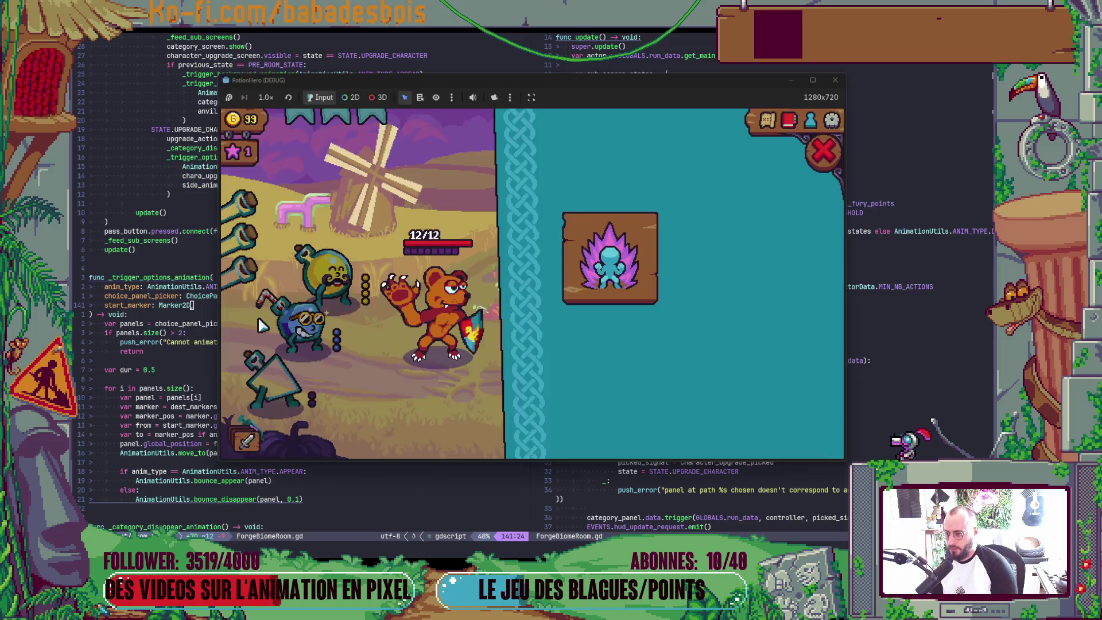
pyautogui.click(822, 152)
# Glance at the _feed_sub_screens() call, then relaunch the game from Godot with F5
pyautogui.hotkey('alt', 'Tab')
pyautogui.click(497, 240)
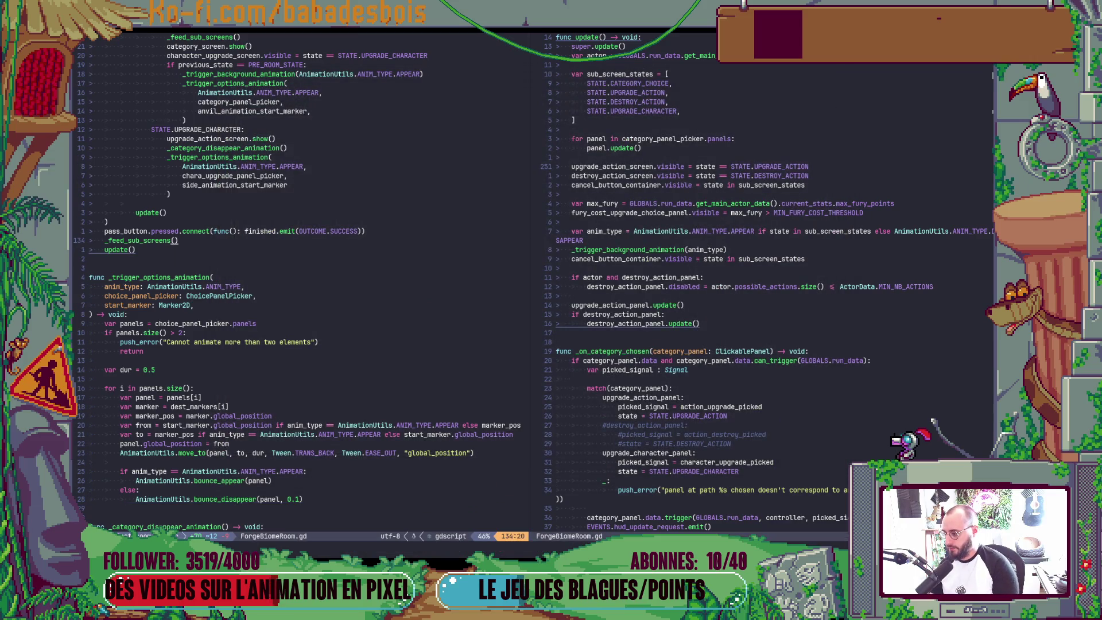
pyautogui.hotkey('alt', 'Tab')
pyautogui.press('F5')
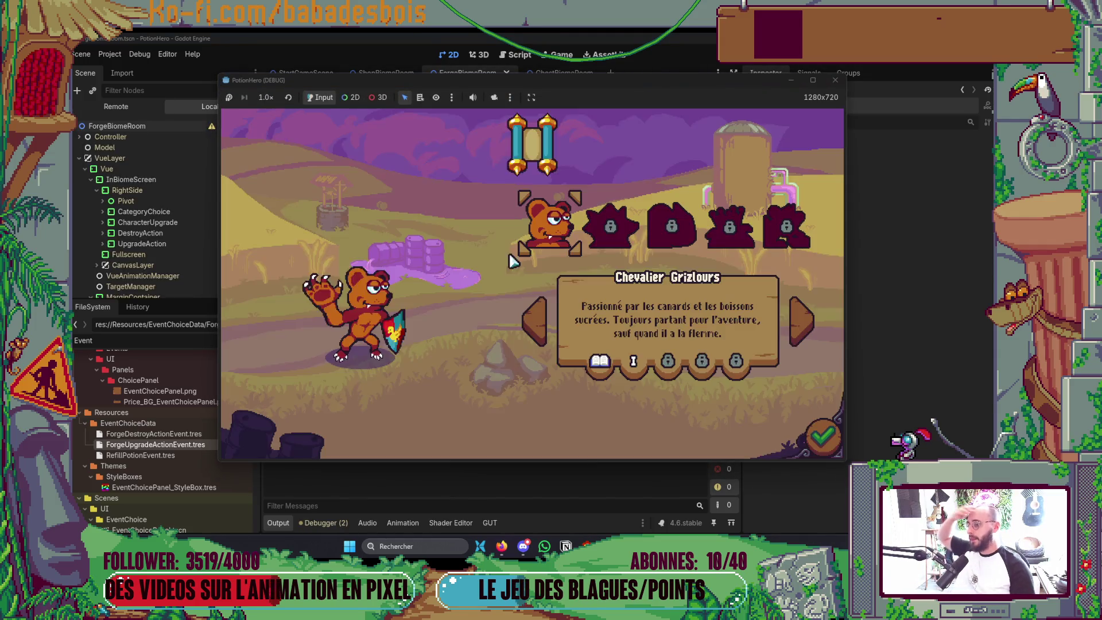
# Confirm Chevalier Grizlours and the Réveil de l'ours adventure and advance past dialogue to the map
pyautogui.click(822, 435)
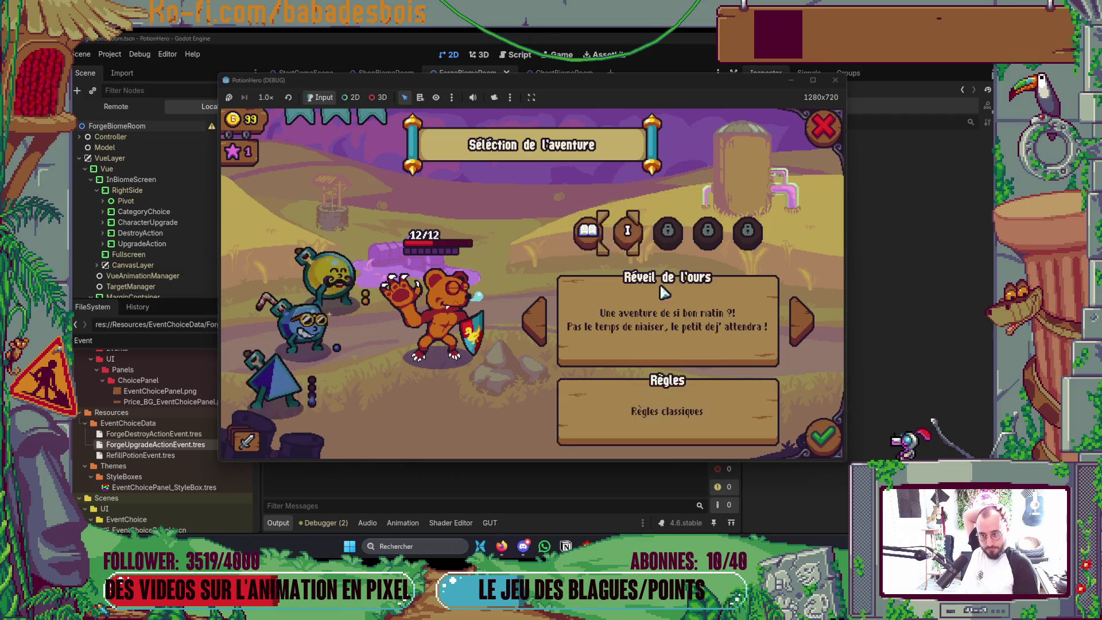
pyautogui.click(822, 416)
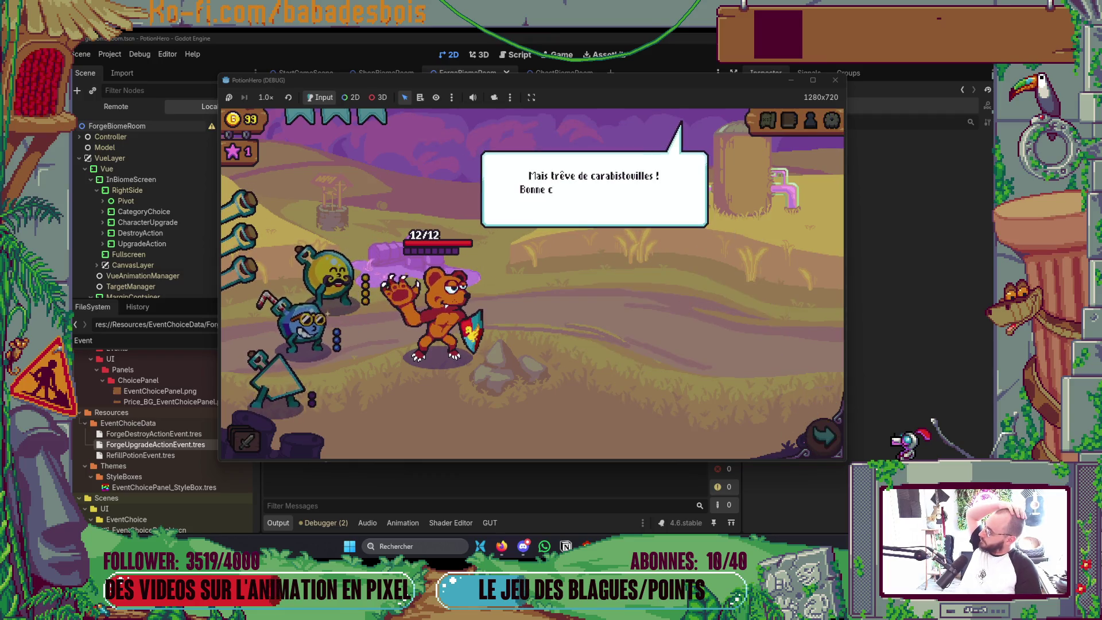
pyautogui.click(517, 389)
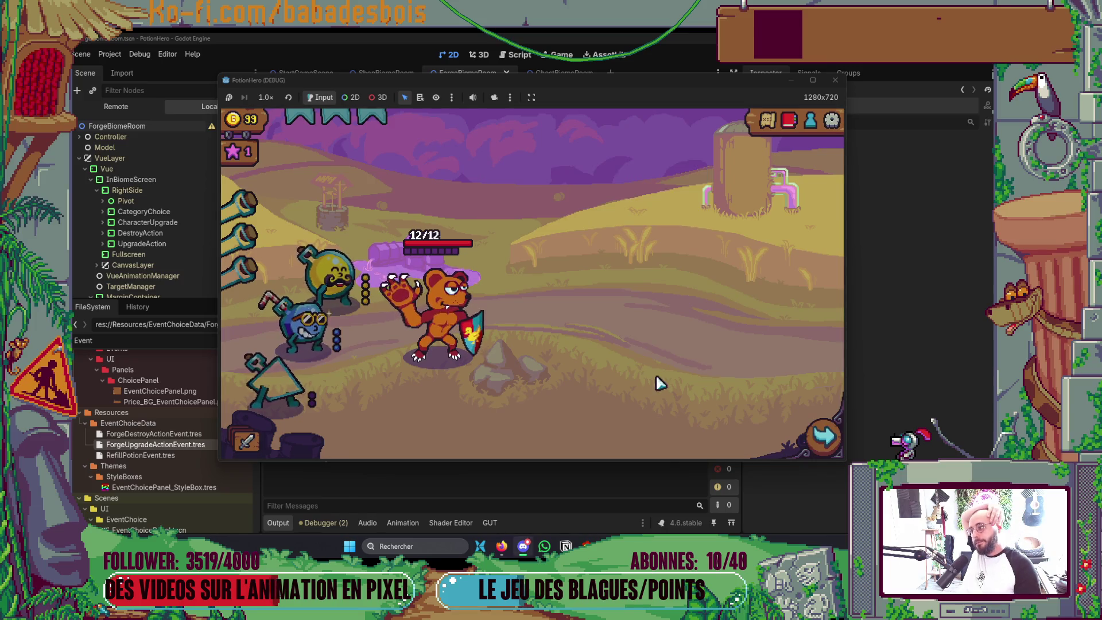
pyautogui.click(821, 433)
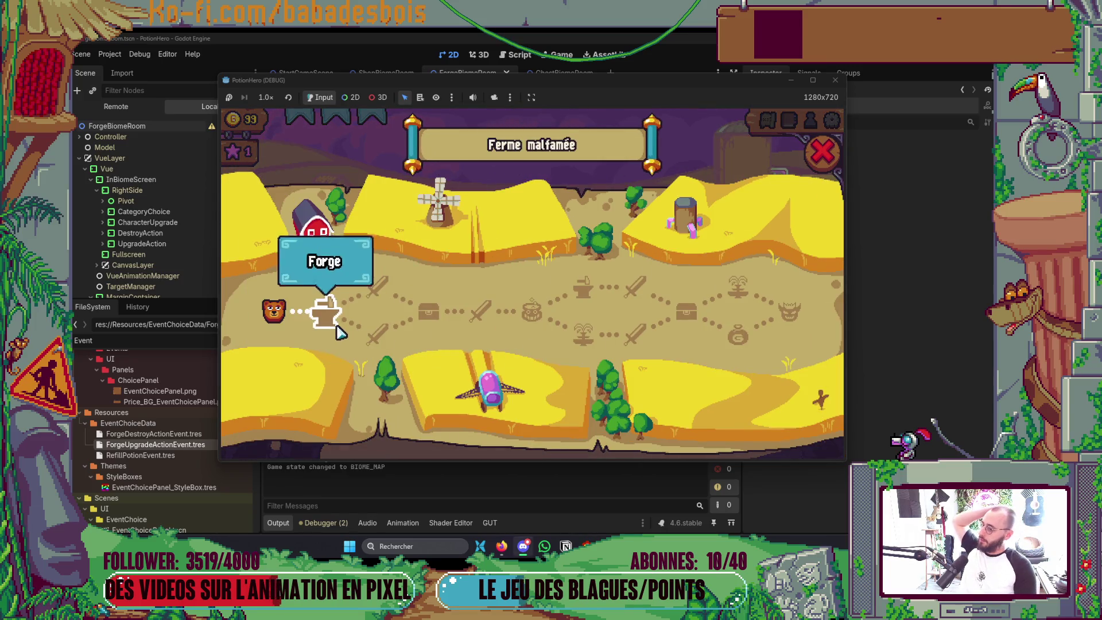
# Enter the Forge room, choose the character upgrade card, and return to the live scene tree
pyautogui.click(337, 330)
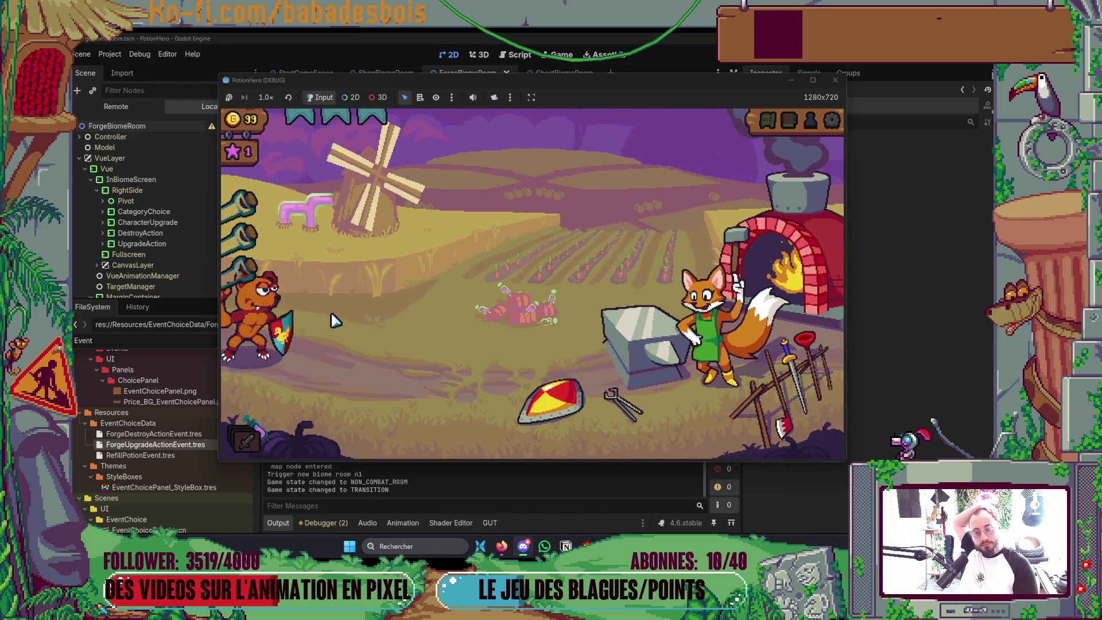
pyautogui.click(667, 341)
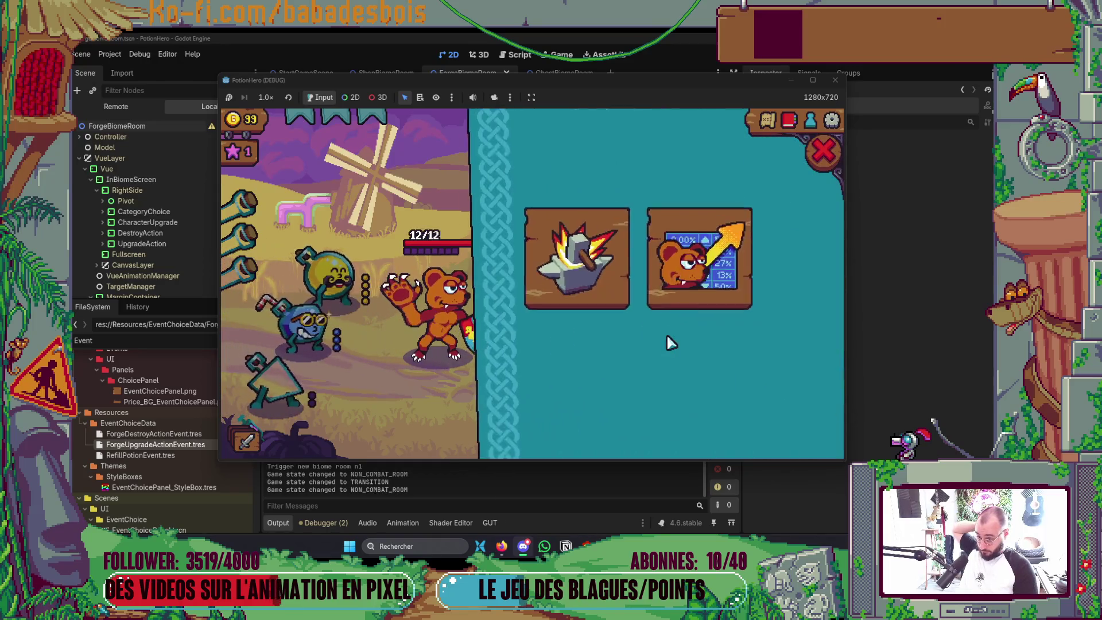
pyautogui.click(714, 310)
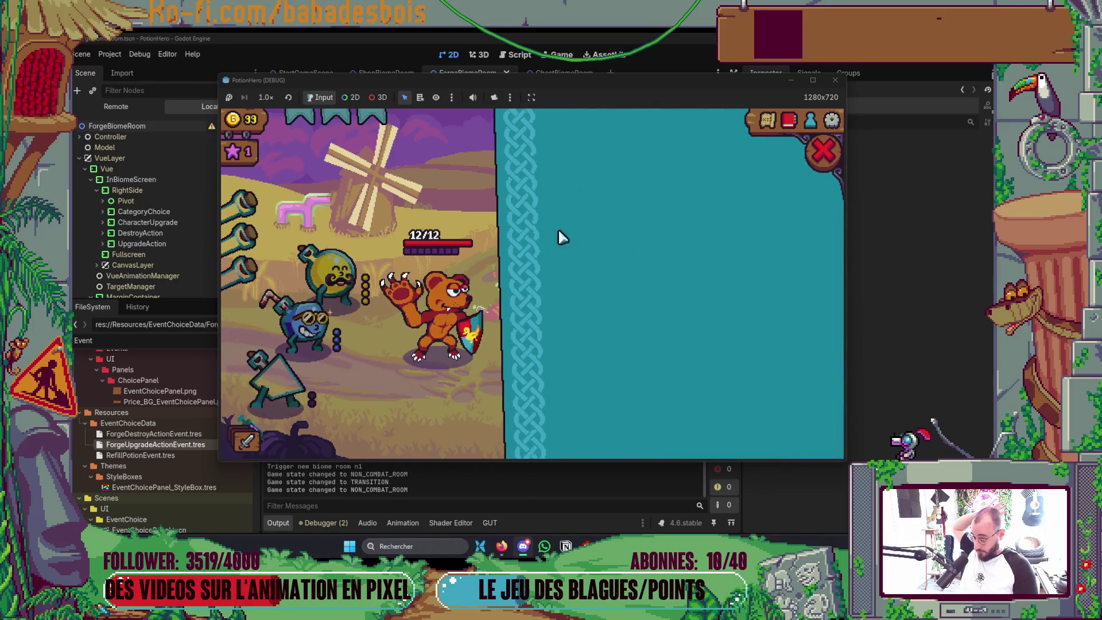
pyautogui.click(125, 106)
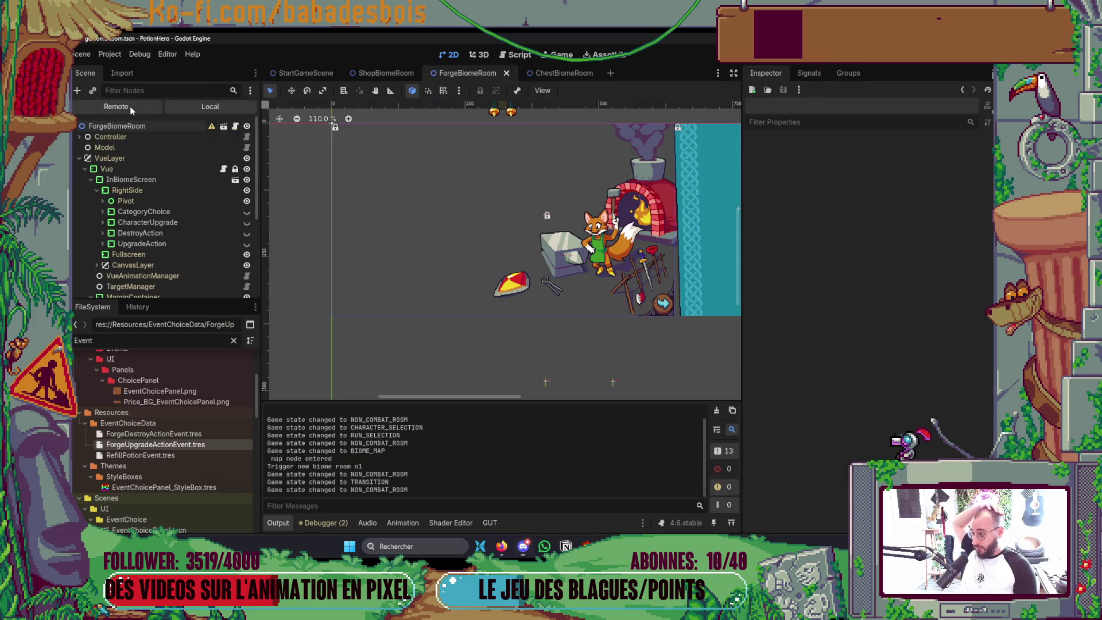
pyautogui.scroll(3, 183, 241)
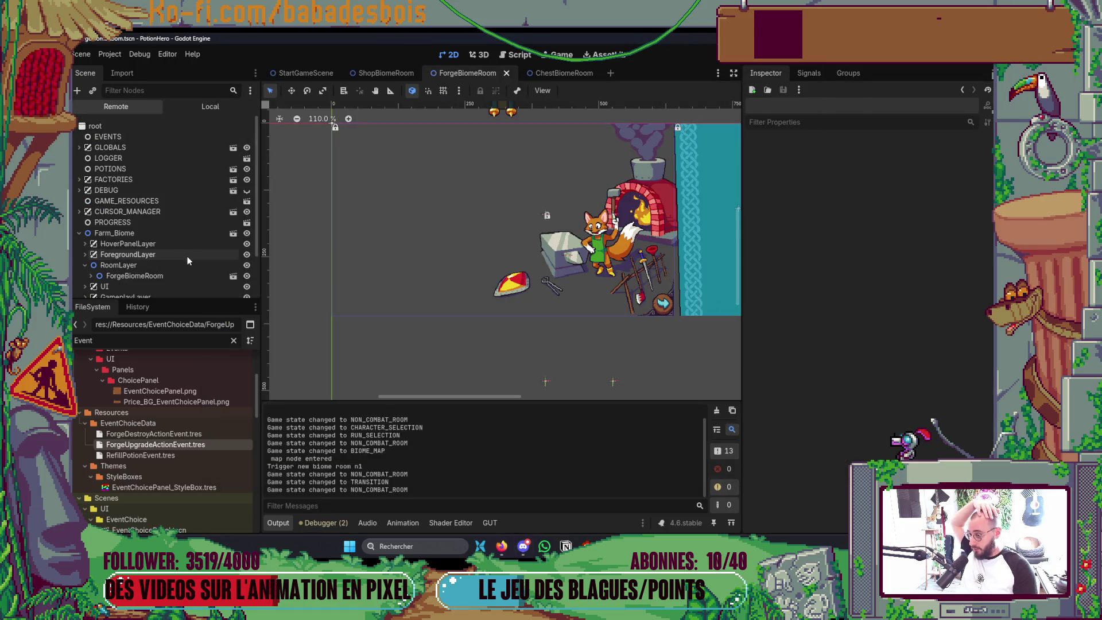
# Expand ForgeBiomeRoom's Vue branches and inspect the live CharacterUpgrade node
pyautogui.click(93, 275)
pyautogui.scroll(-3, 89, 277)
pyautogui.click(97, 244)
pyautogui.click(104, 254)
pyautogui.scroll(-3, 110, 253)
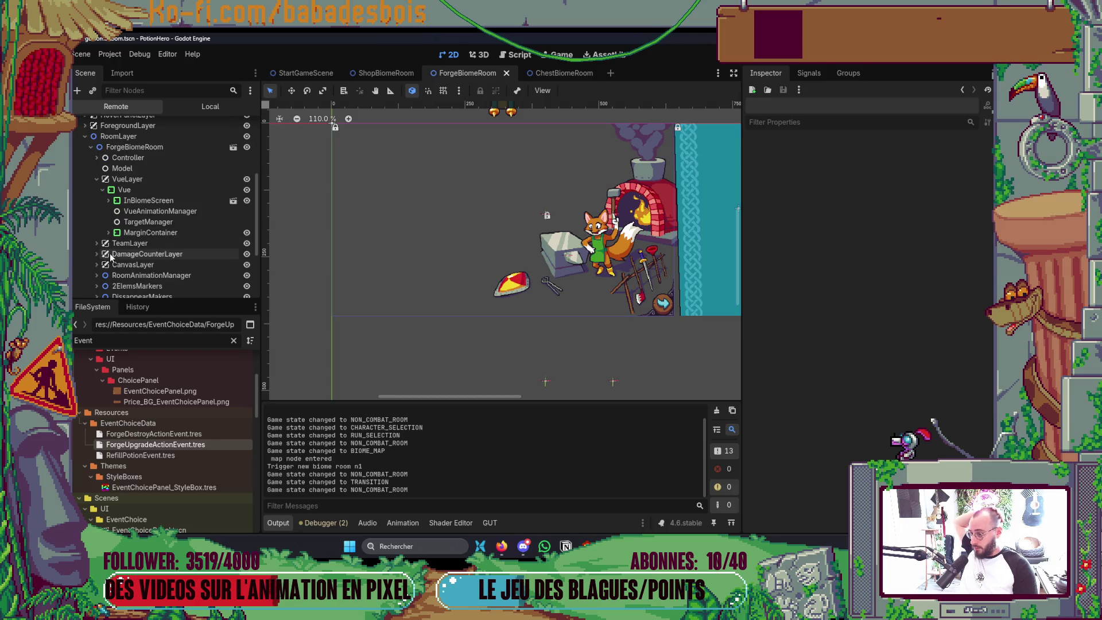
pyautogui.click(109, 234)
pyautogui.click(115, 243)
pyautogui.click(112, 232)
pyautogui.click(110, 201)
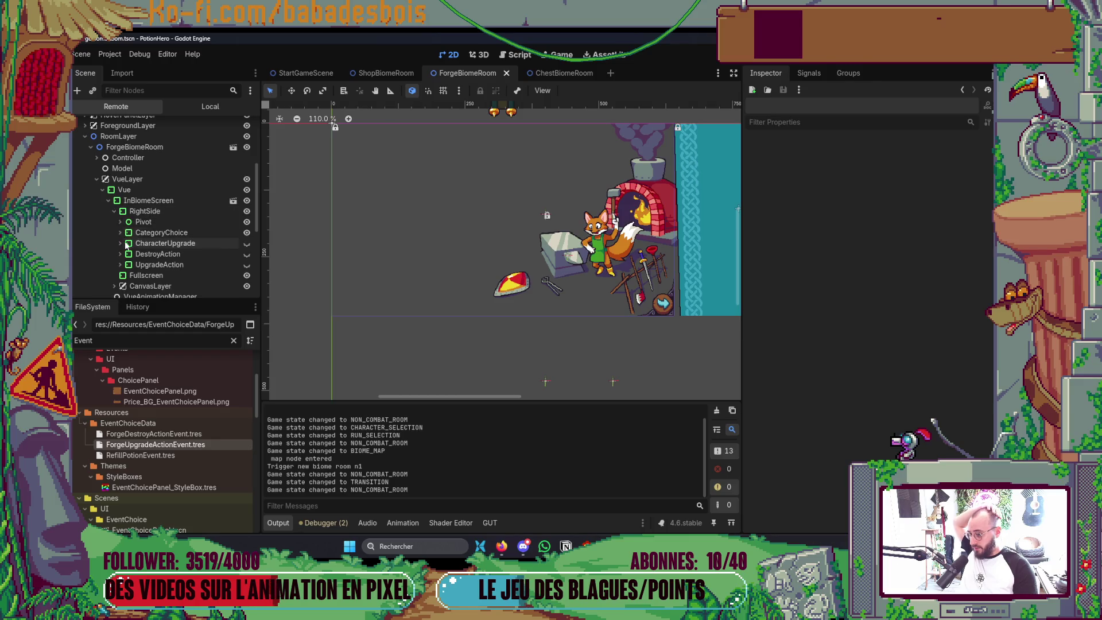
pyautogui.click(174, 246)
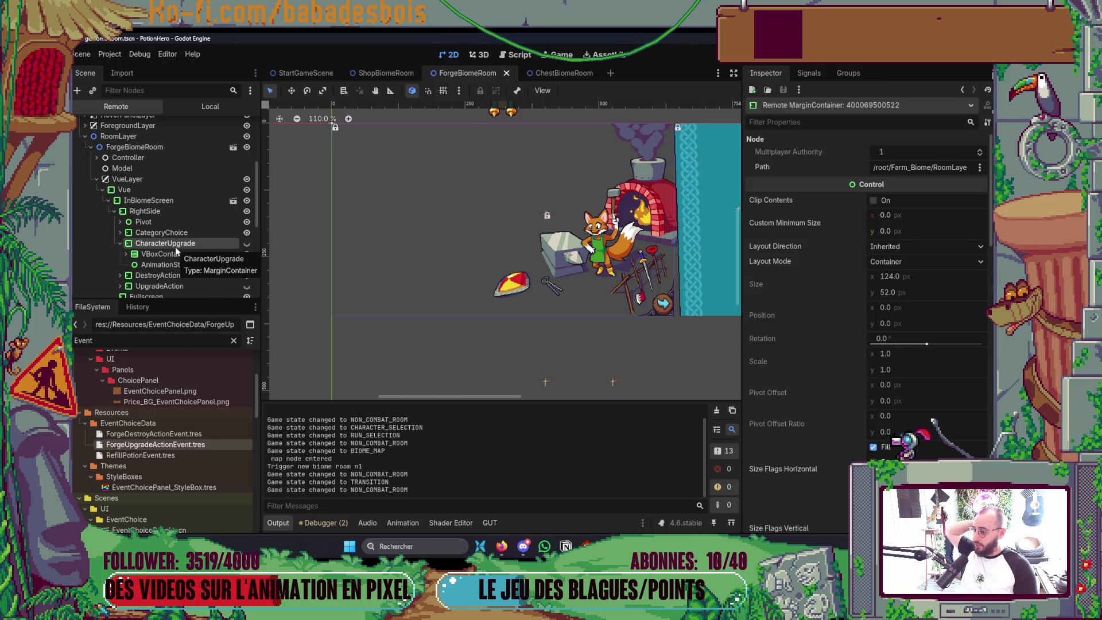
# Bring the editor back in front of the game and collapse the forge room branch of the live tree
pyautogui.hotkey('alt', 'Tab')
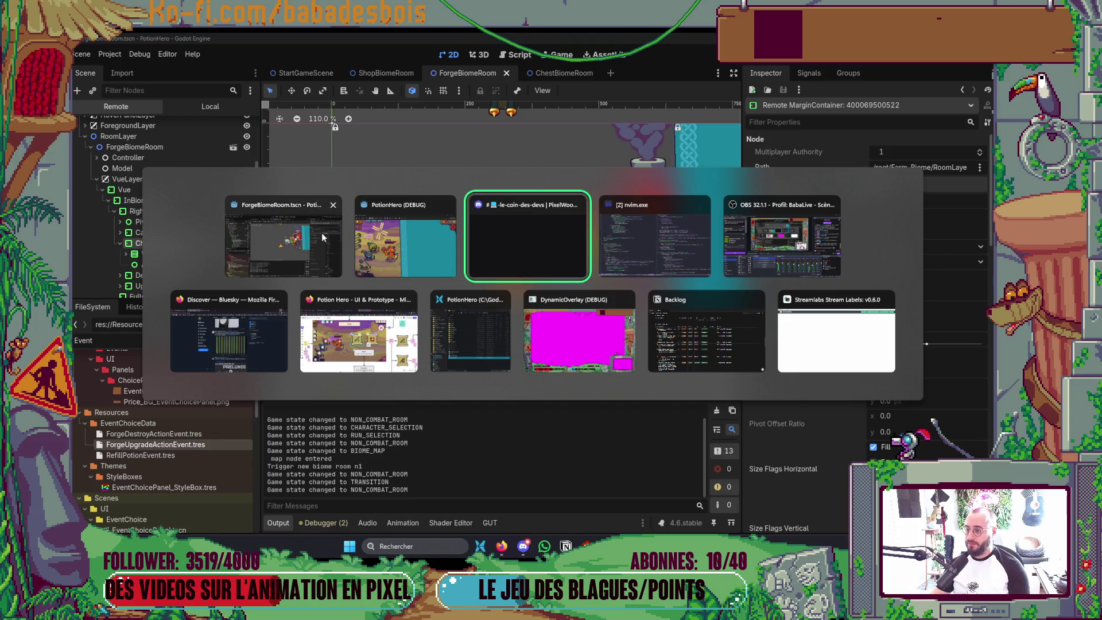
pyautogui.click(367, 239)
pyautogui.hotkey('alt', 'Tab')
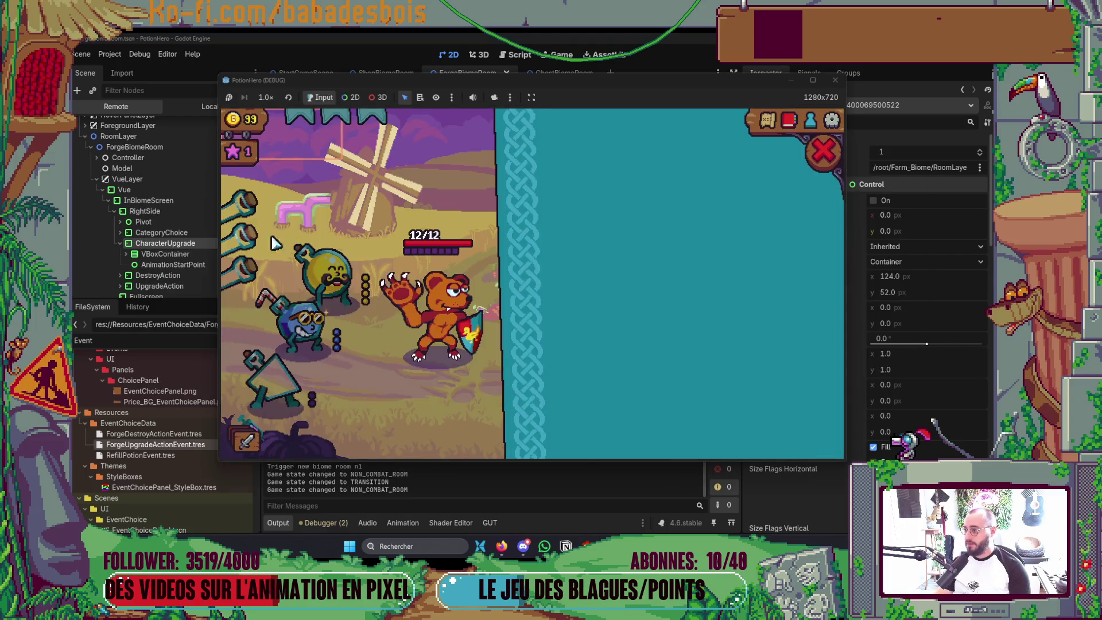
pyautogui.click(132, 191)
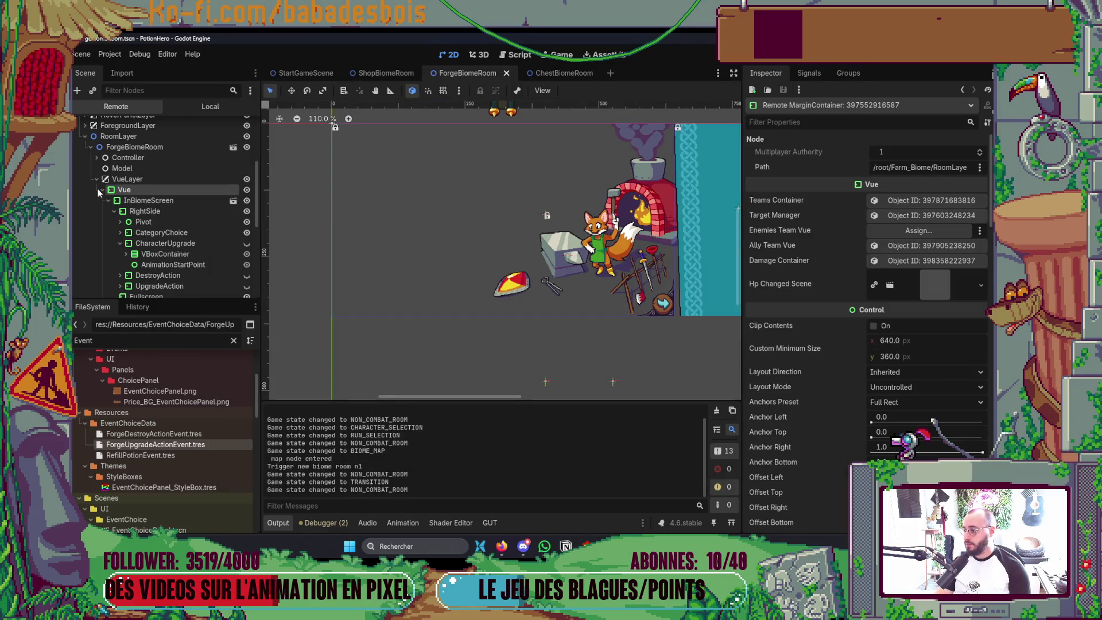
pyautogui.click(90, 146)
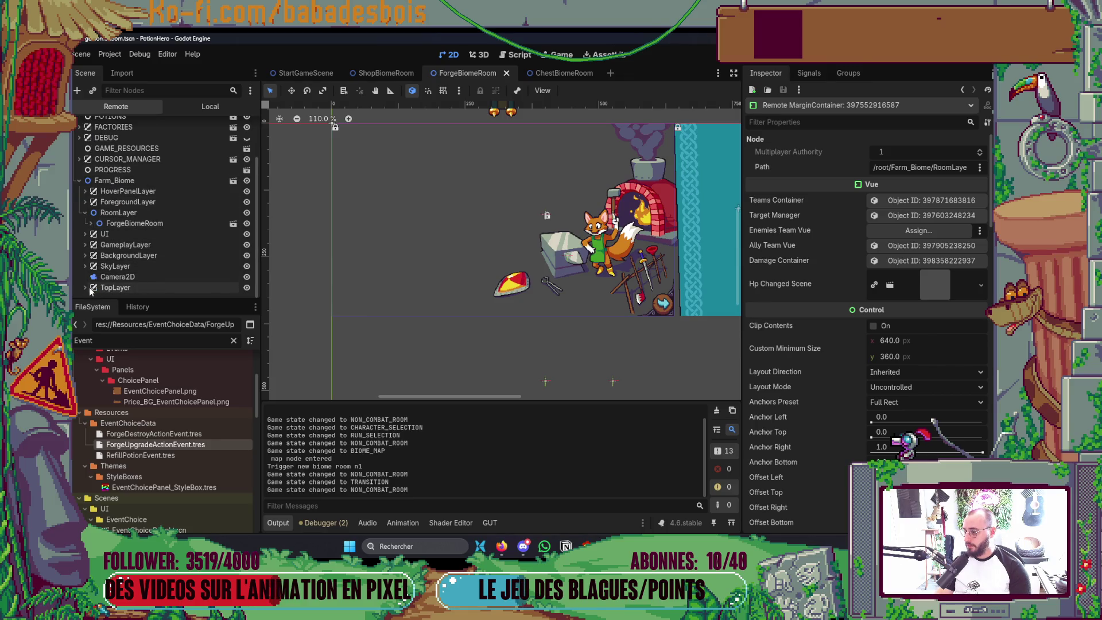
pyautogui.scroll(-2, 83, 289)
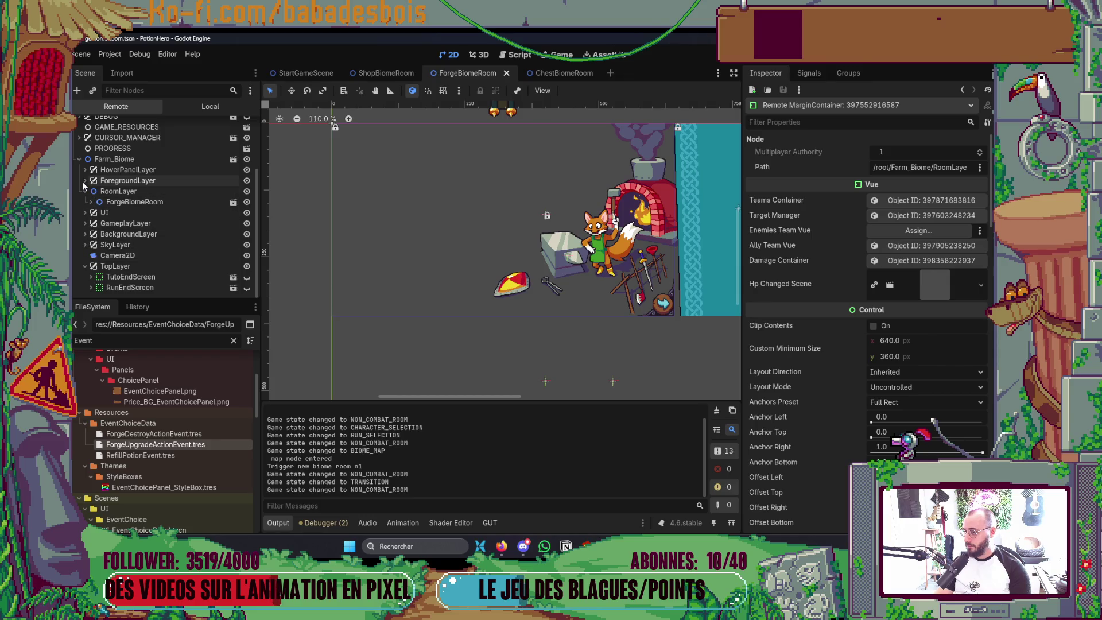
pyautogui.scroll(3, 87, 183)
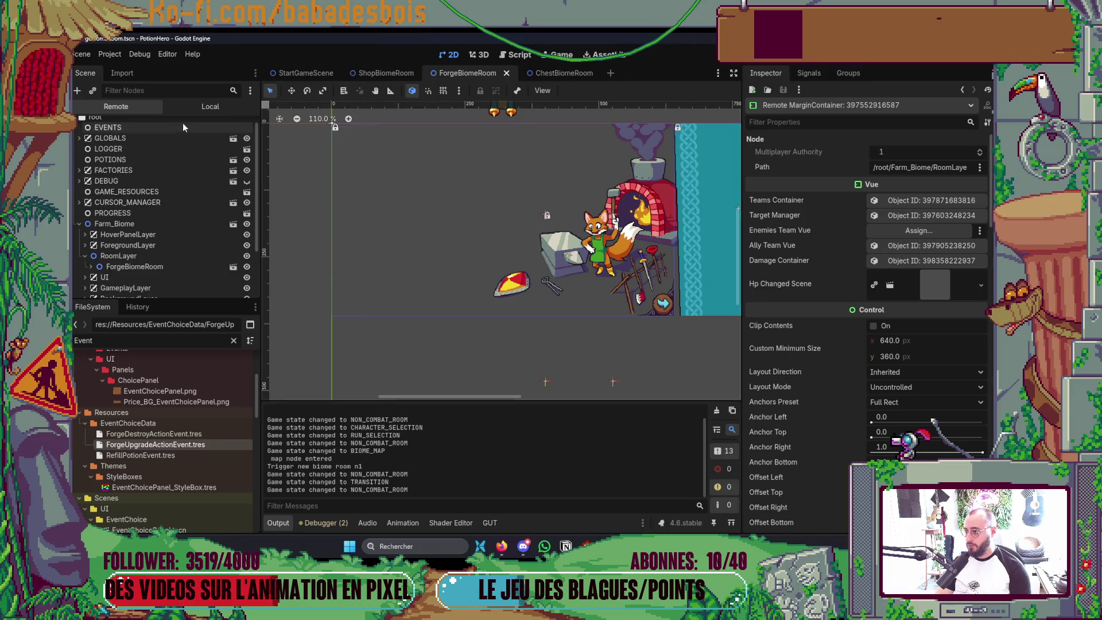
# Switch the Scene dock to Local, save the forge room scene and bring the game forward
pyautogui.click(211, 106)
pyautogui.click(80, 212)
pyautogui.hotkey('ctrl', 's')
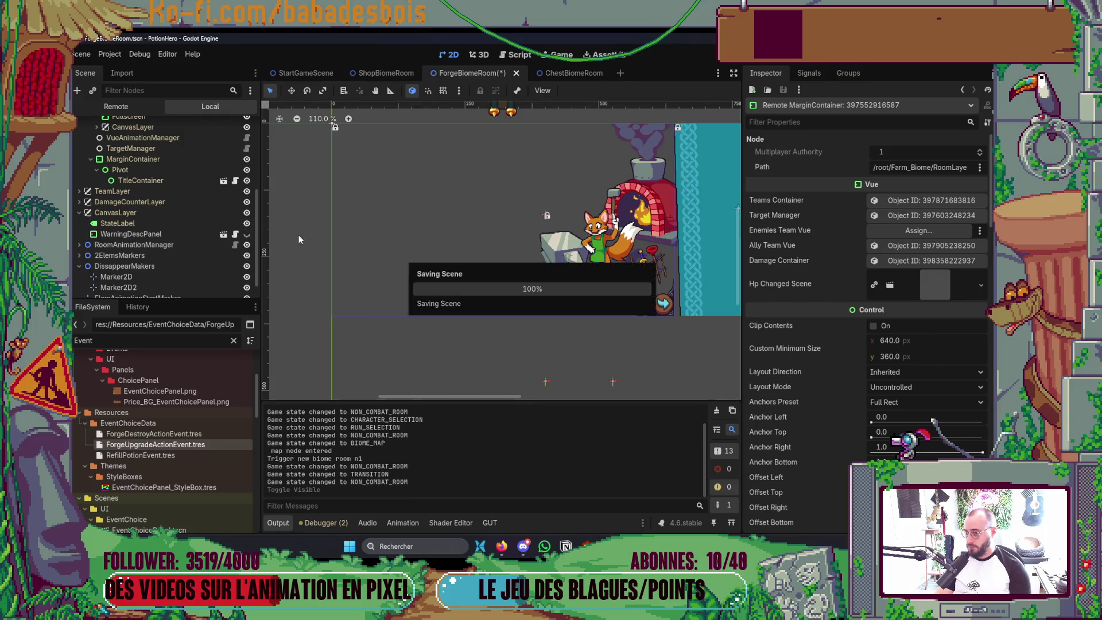
pyautogui.hotkey('alt', 'Tab')
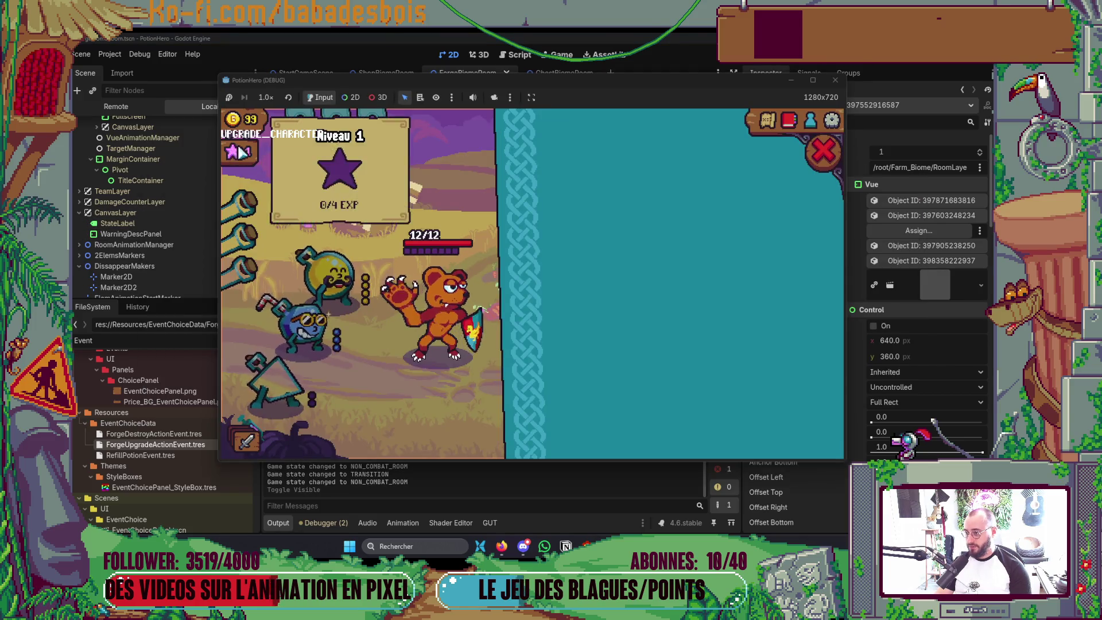
# Close the character upgrade panel in game, stop the run and select CategoryChoice
pyautogui.click(834, 148)
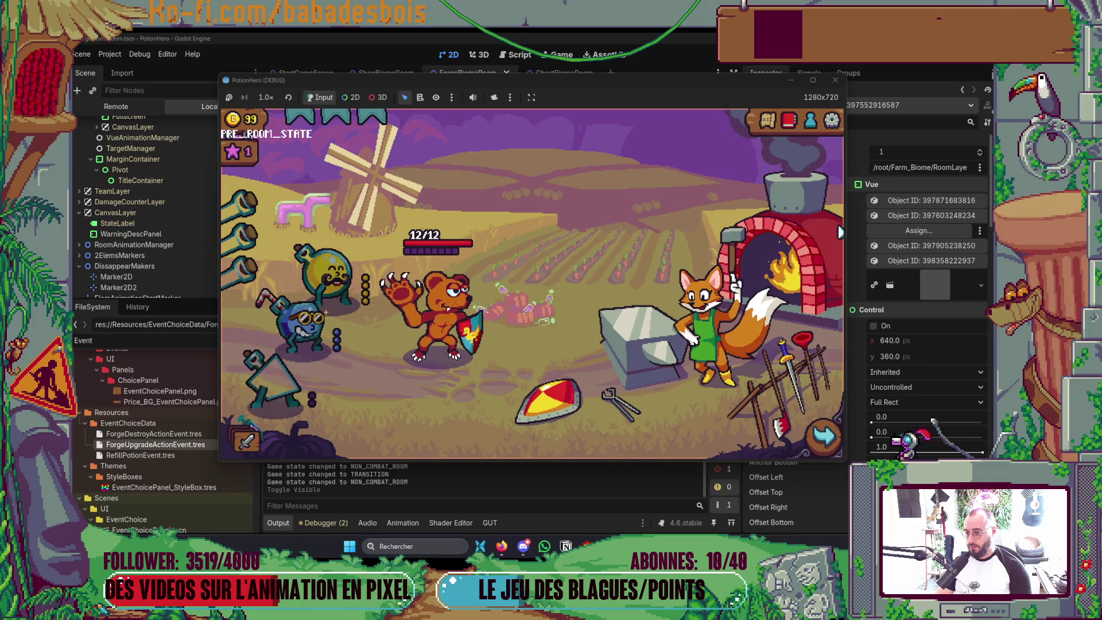
pyautogui.click(835, 80)
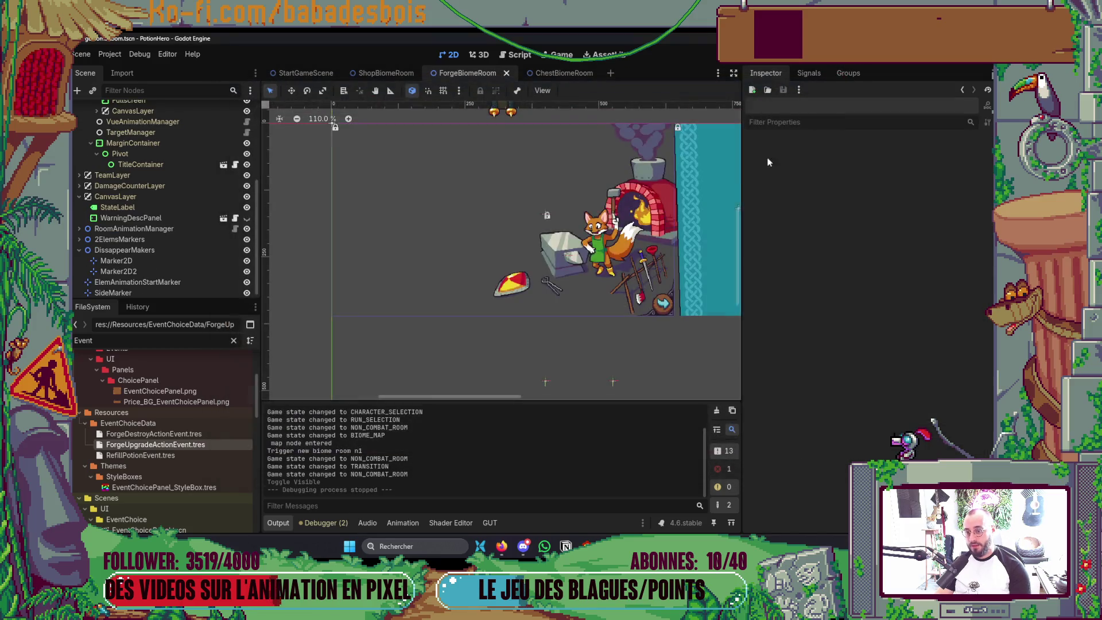
pyautogui.scroll(3, 168, 246)
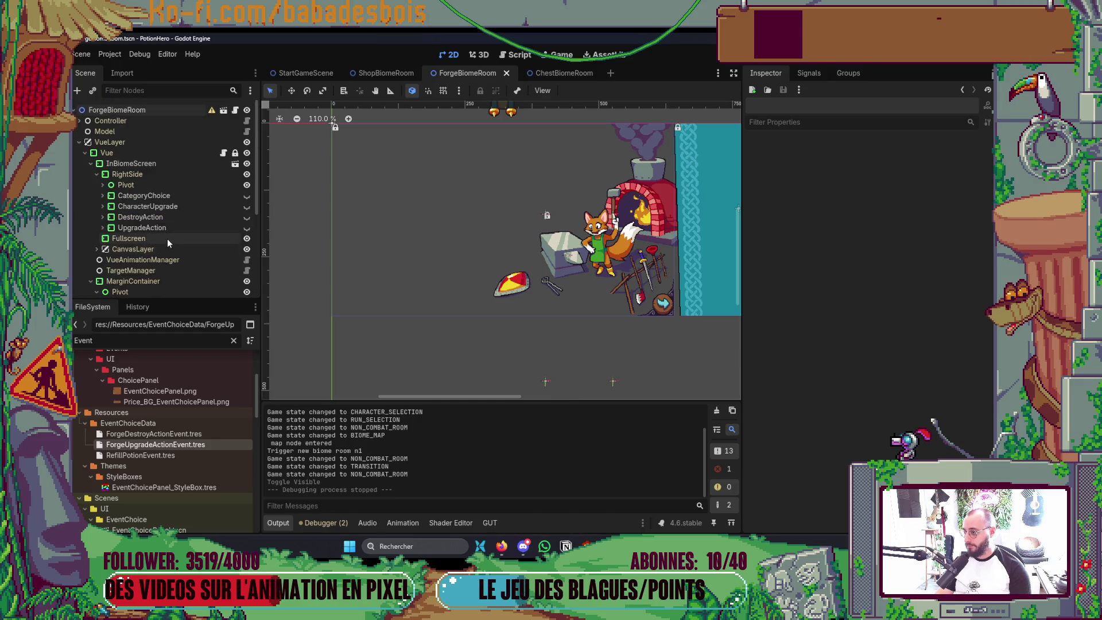
pyautogui.click(154, 198)
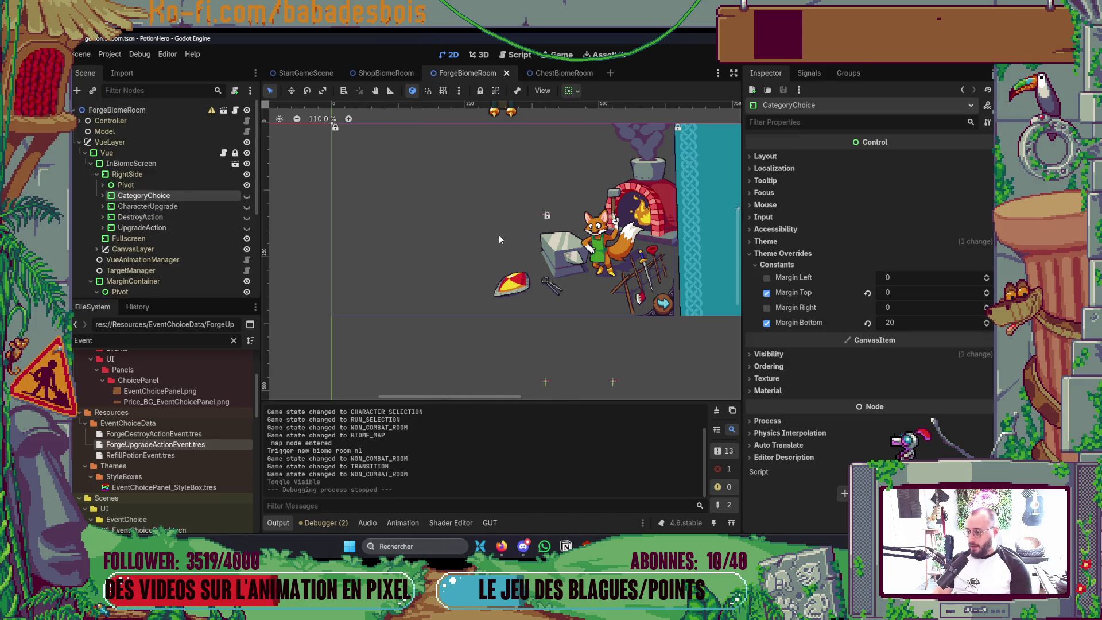
# Make CategoryChoice visible and check the Mouse Filter settings on it and its VBoxContainer
pyautogui.click(103, 185)
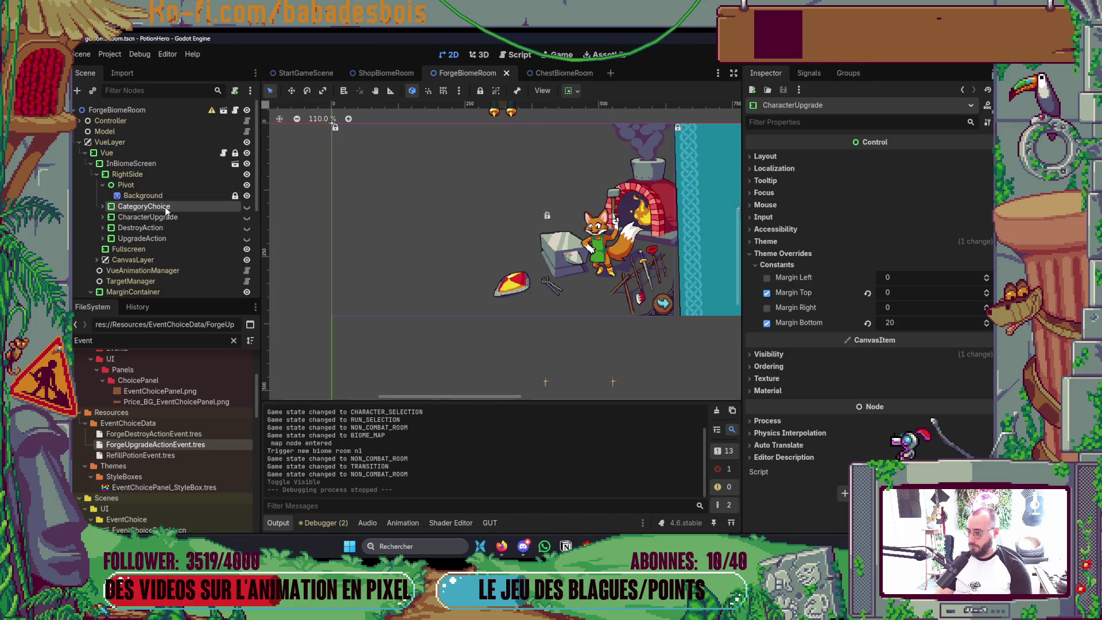
pyautogui.click(248, 208)
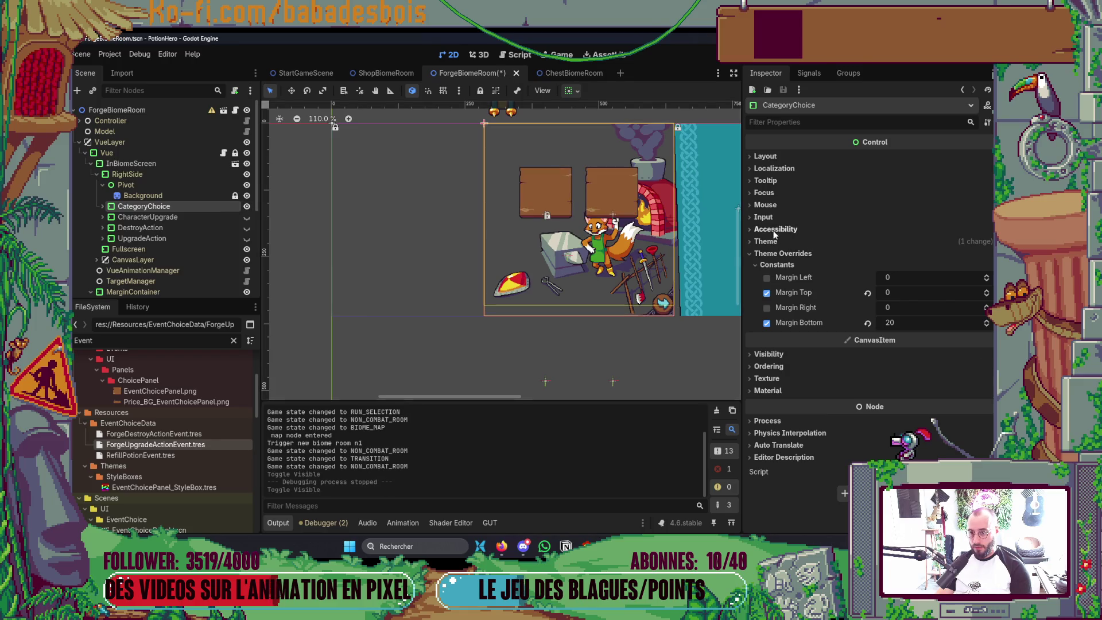
pyautogui.click(766, 206)
pyautogui.click(898, 219)
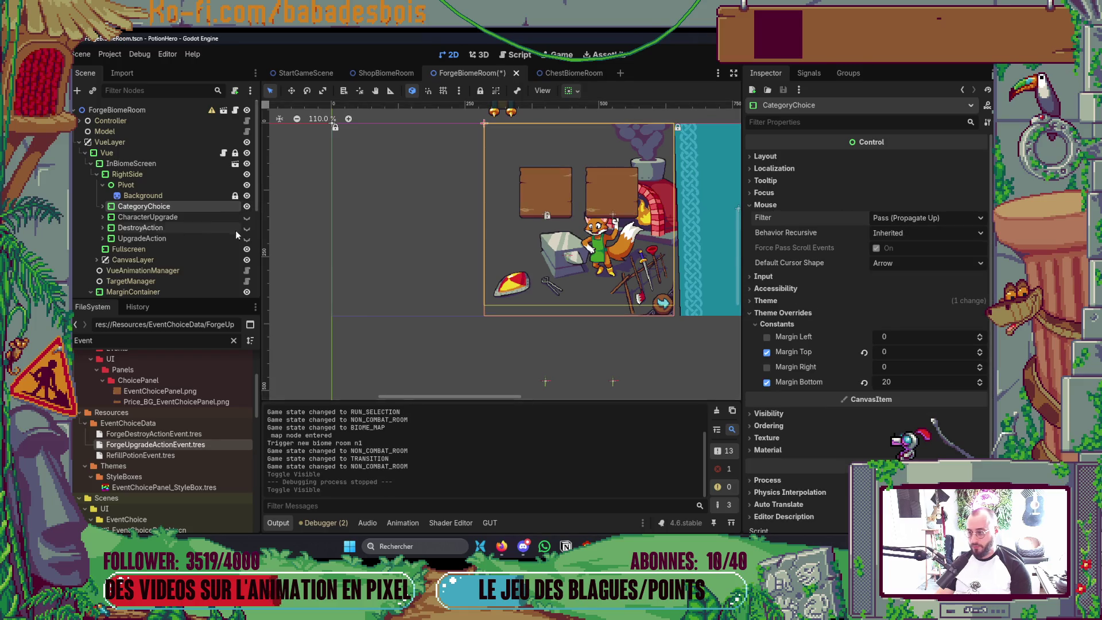
pyautogui.click(106, 207)
pyautogui.click(147, 217)
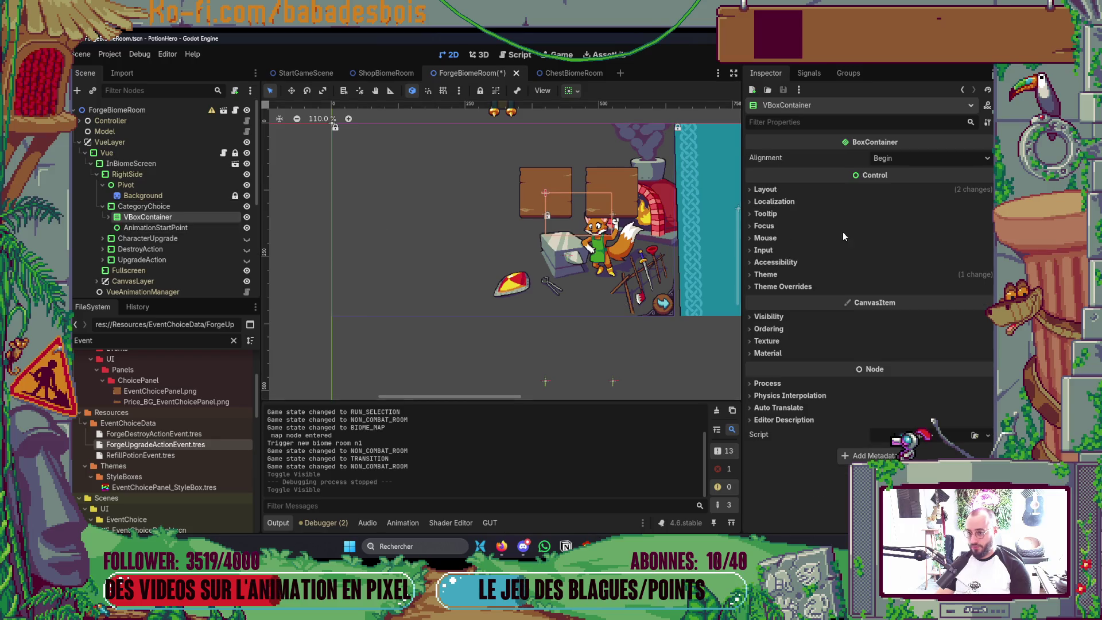
pyautogui.click(775, 240)
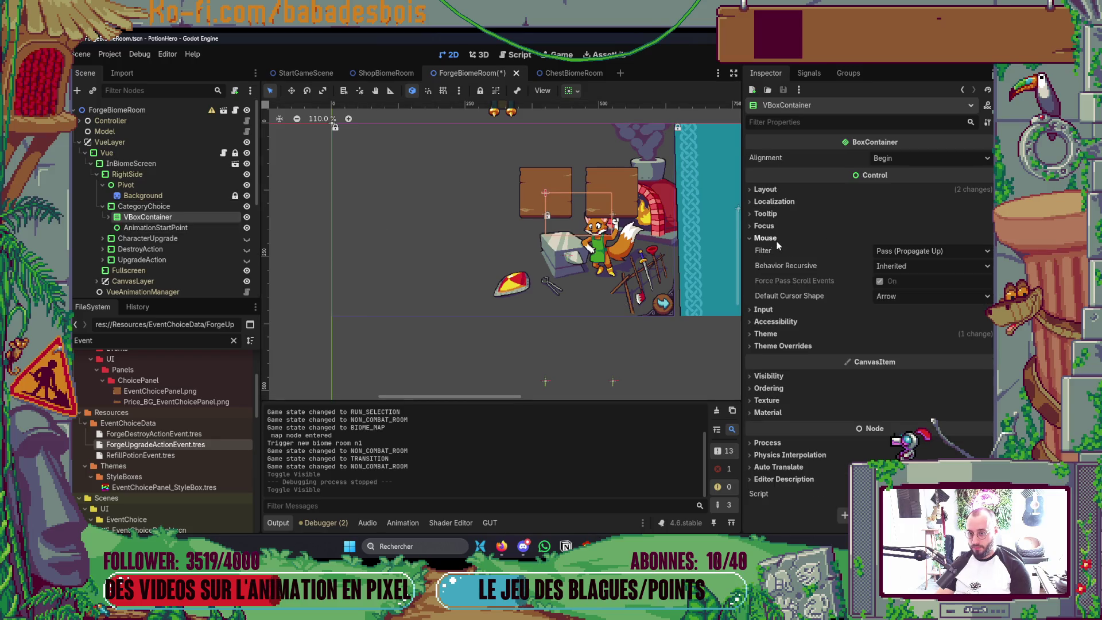
# Inspect CategoryPanelContainer, fold the branch and select CharacterUpgrade
pyautogui.click(118, 217)
pyautogui.click(159, 229)
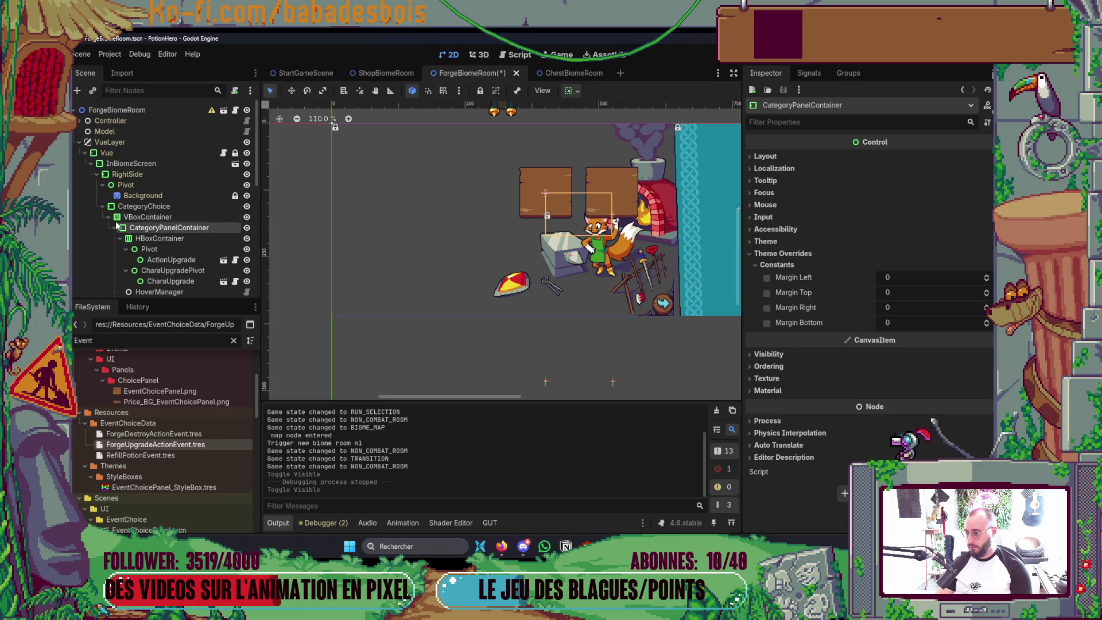
pyautogui.click(108, 216)
pyautogui.click(103, 206)
pyautogui.click(138, 219)
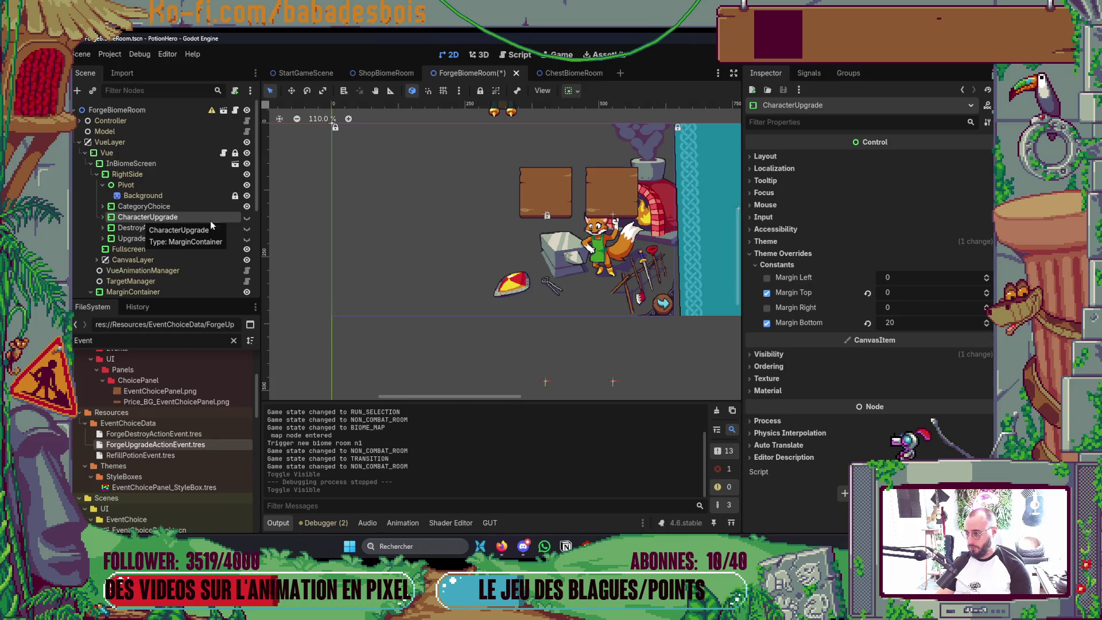
# Return to the editor and save the ForgeBiomeRoom scene
pyautogui.hotkey('alt', 'Tab')
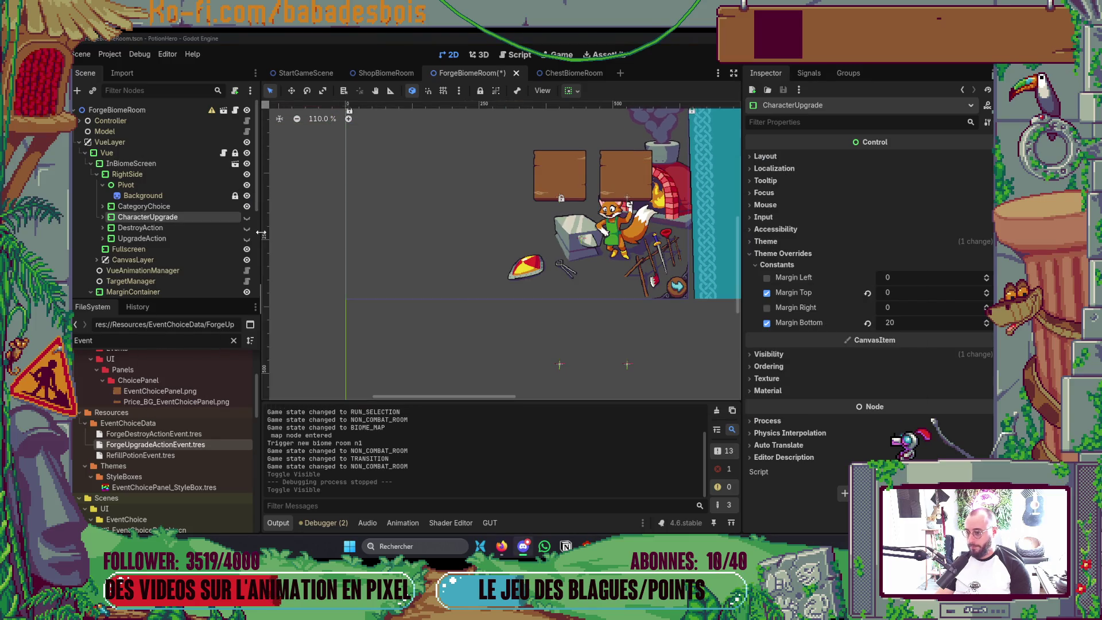
pyautogui.hotkey('alt', 'Tab')
pyautogui.press('Tab')
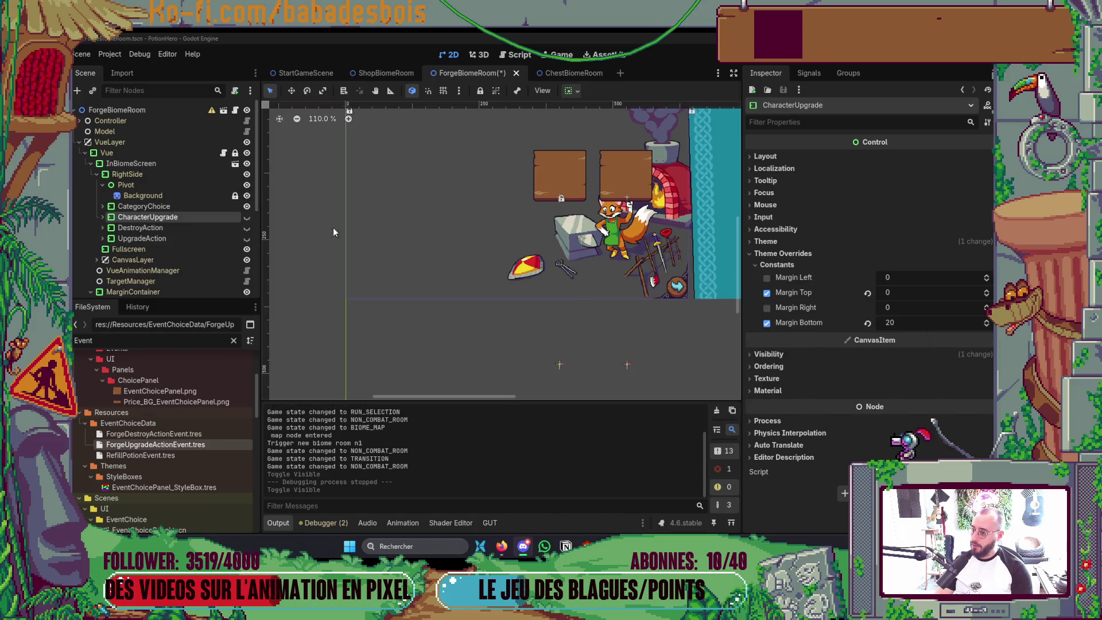
pyautogui.hotkey('ctrl', 's')
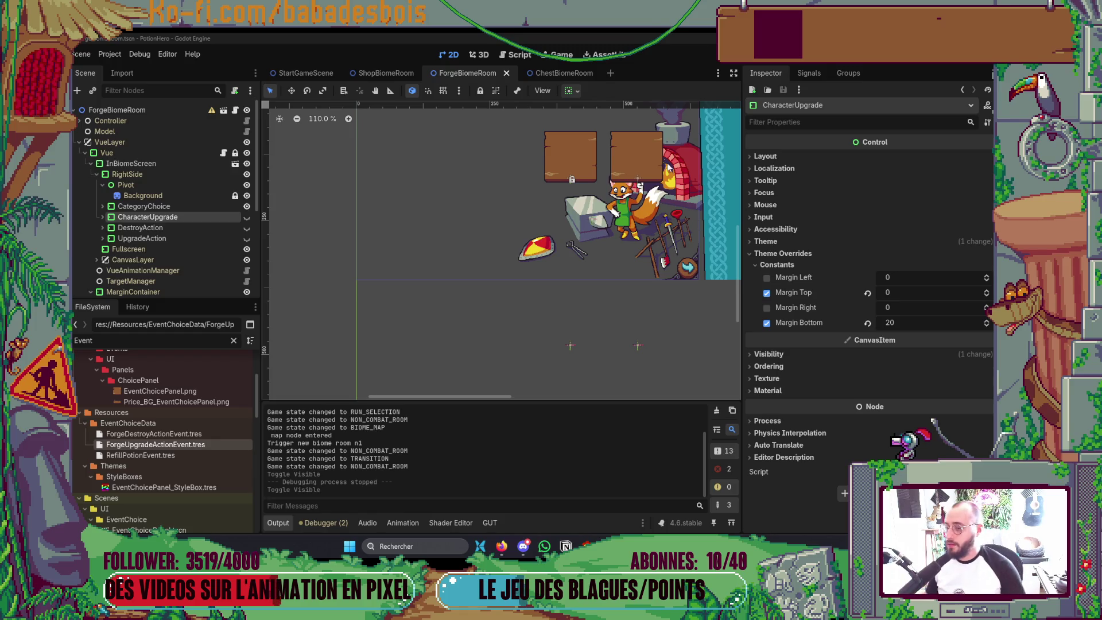
pyautogui.hotkey('alt', 'Tab')
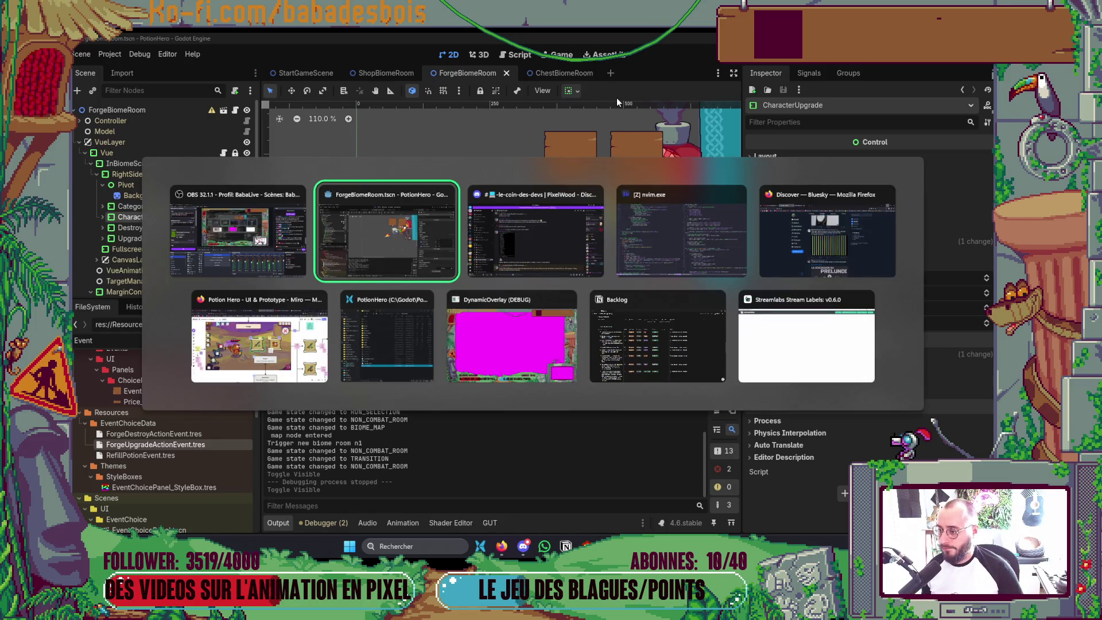
# Add print("Character upgrade") above show() in the UPGRADE_CHARACTER case and relaunch the game
pyautogui.hotkey('alt', 'Tab')
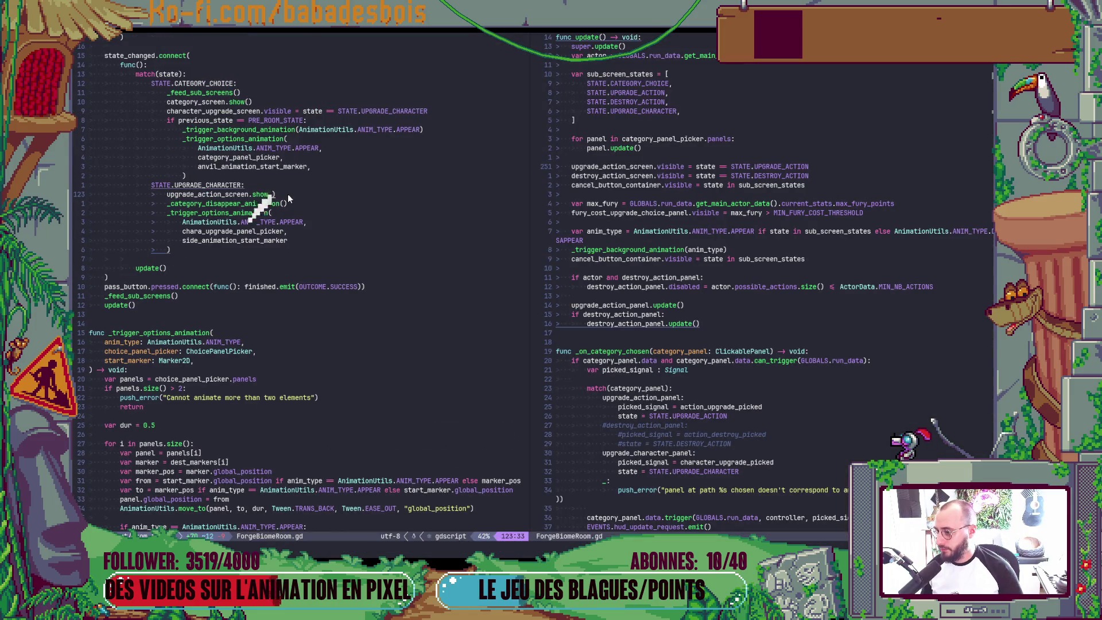
pyautogui.hotkey('ctrl', 'shift', 'Return')
pyautogui.write('print')
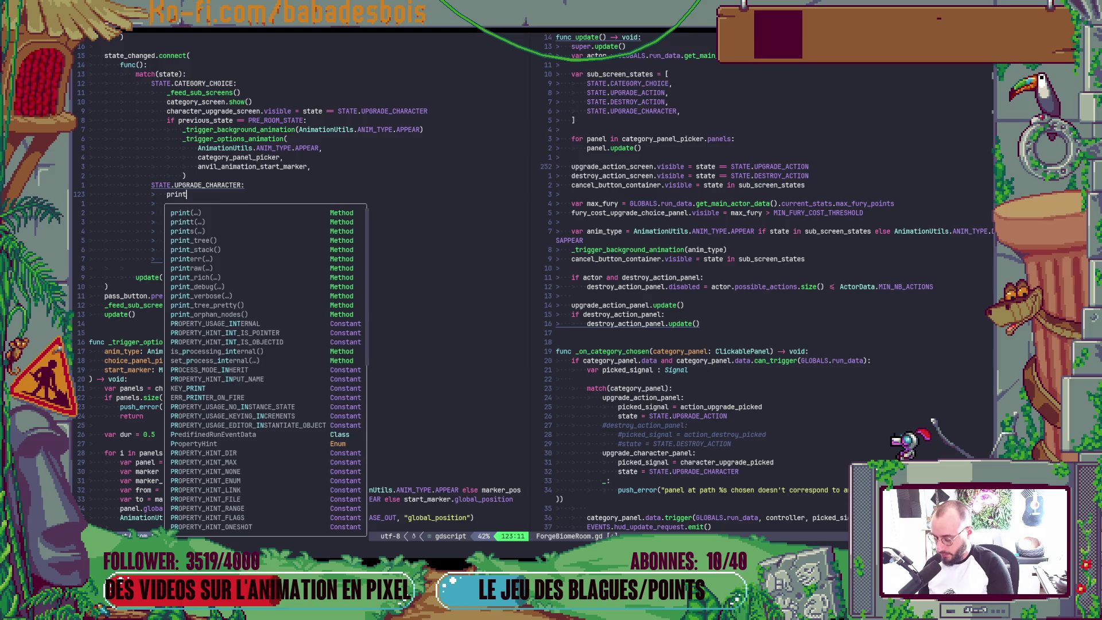
pyautogui.write('("Character upgrade')
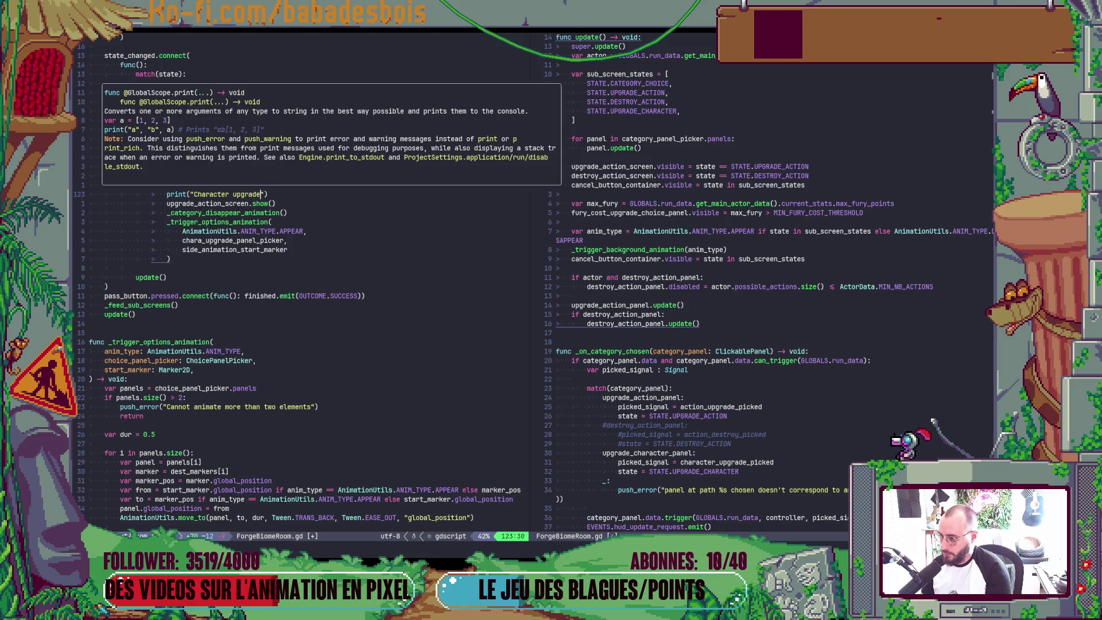
pyautogui.press('Escape')
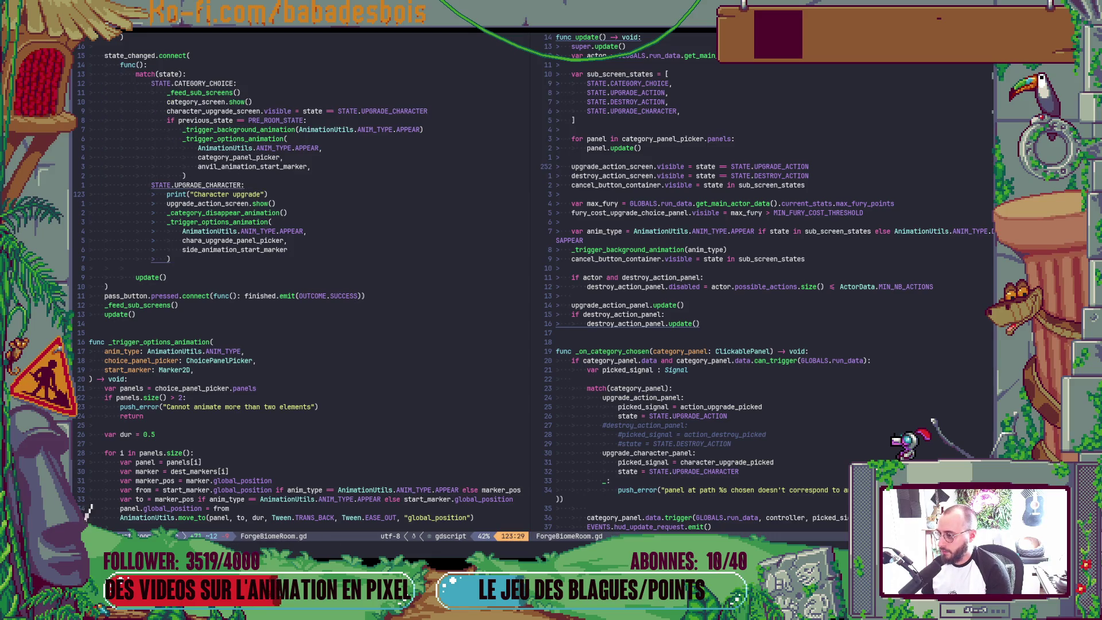
pyautogui.hotkey('alt', 'Tab')
pyautogui.press('F5')
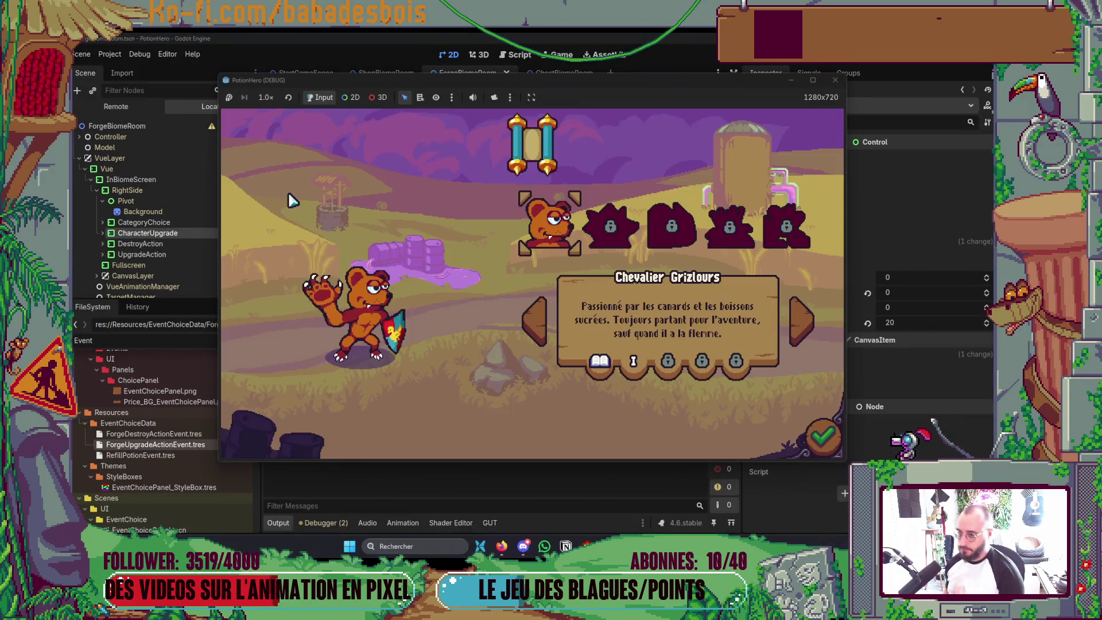
# Confirm the hero and Réveil de l'ours adventure and start the dialogue
pyautogui.click(808, 435)
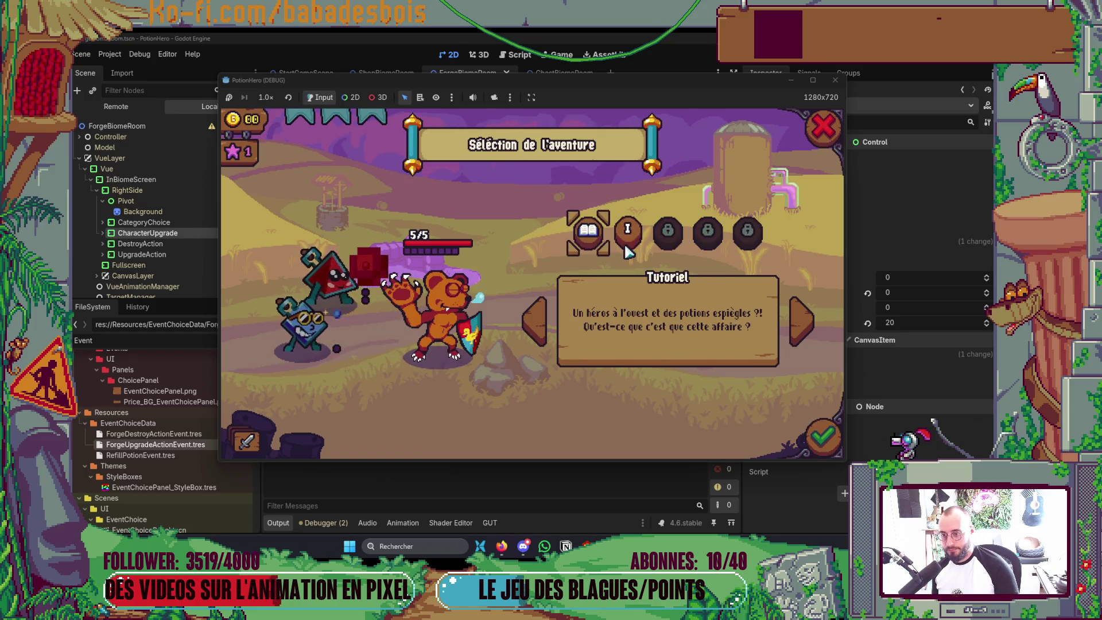
pyautogui.click(801, 319)
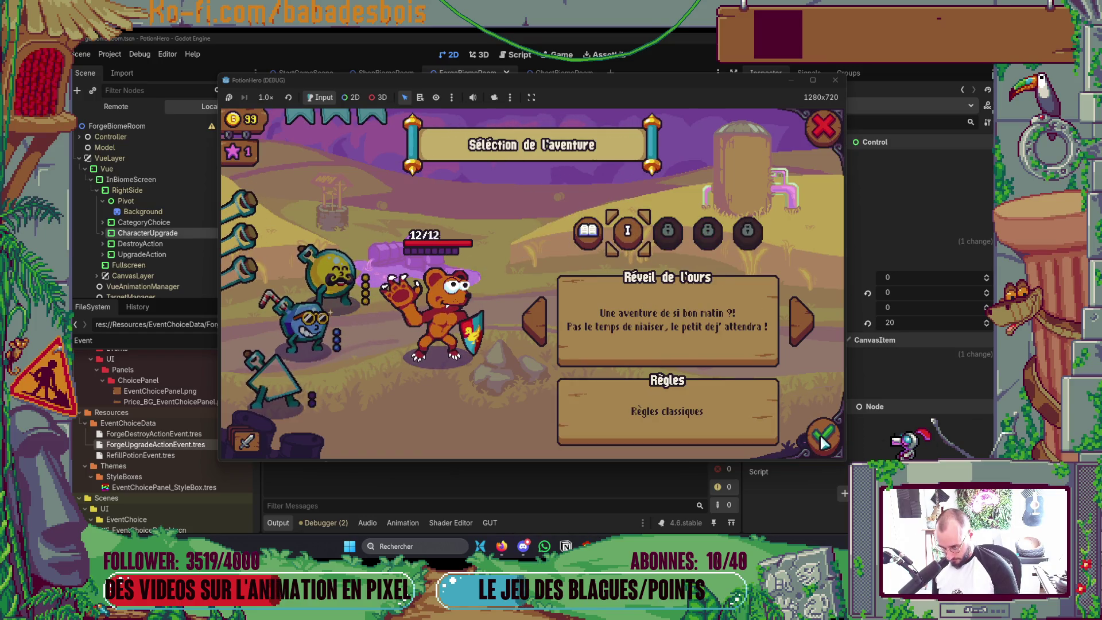
pyautogui.click(822, 441)
pyautogui.click(642, 311)
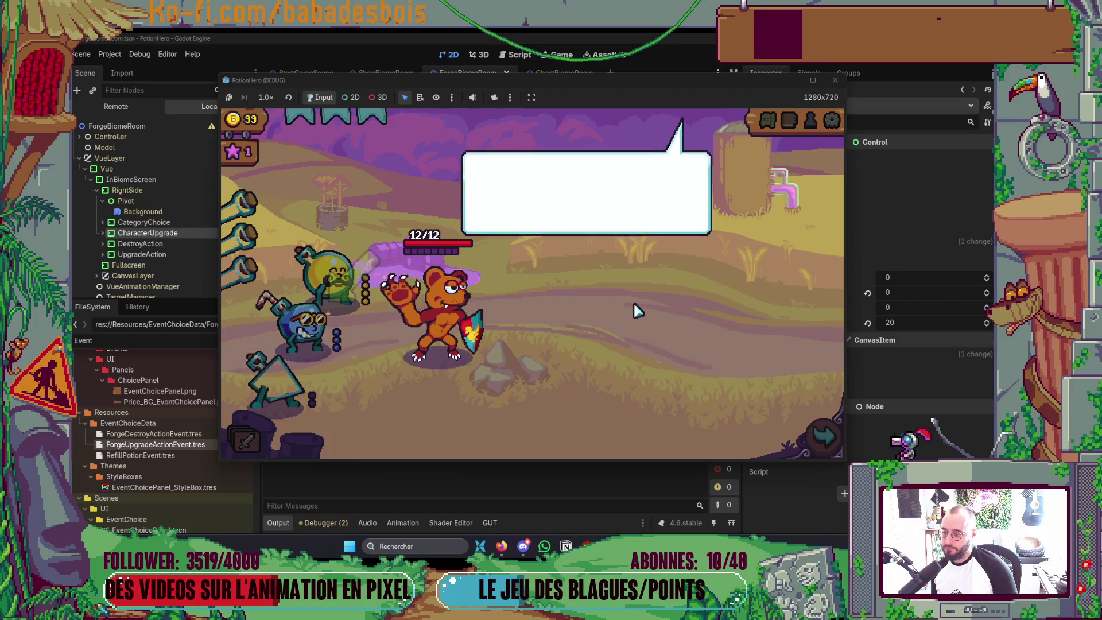
pyautogui.moveTo(600, 91); pyautogui.dragTo(786, 80)
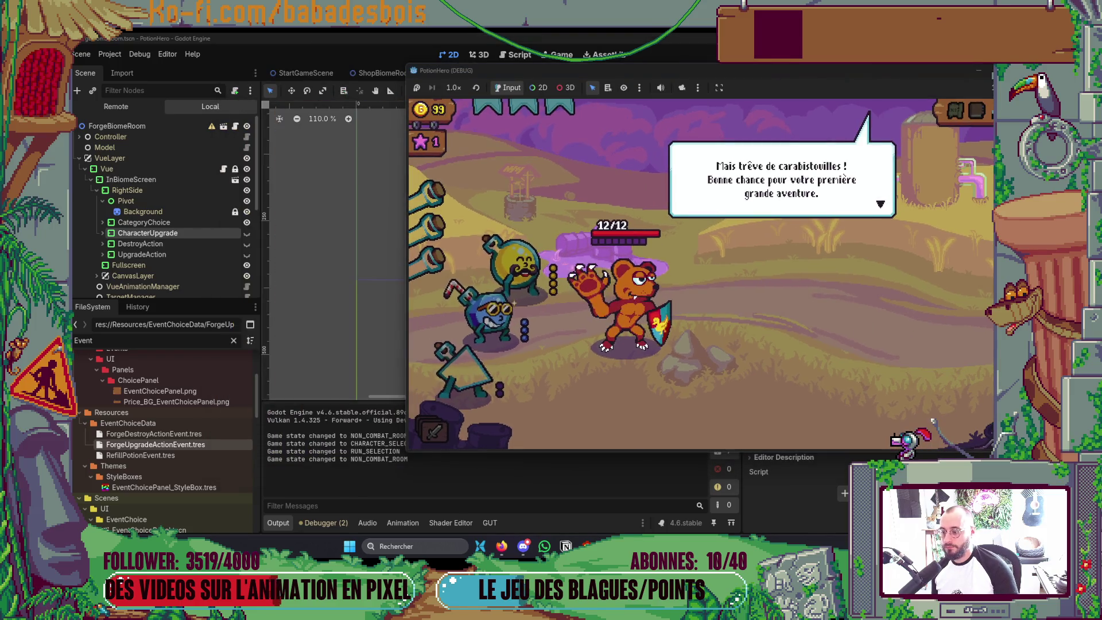
pyautogui.click(801, 190)
# Finish the dialogue, enter the forge room from the biome map, then stop the run with F8
pyautogui.click(913, 417)
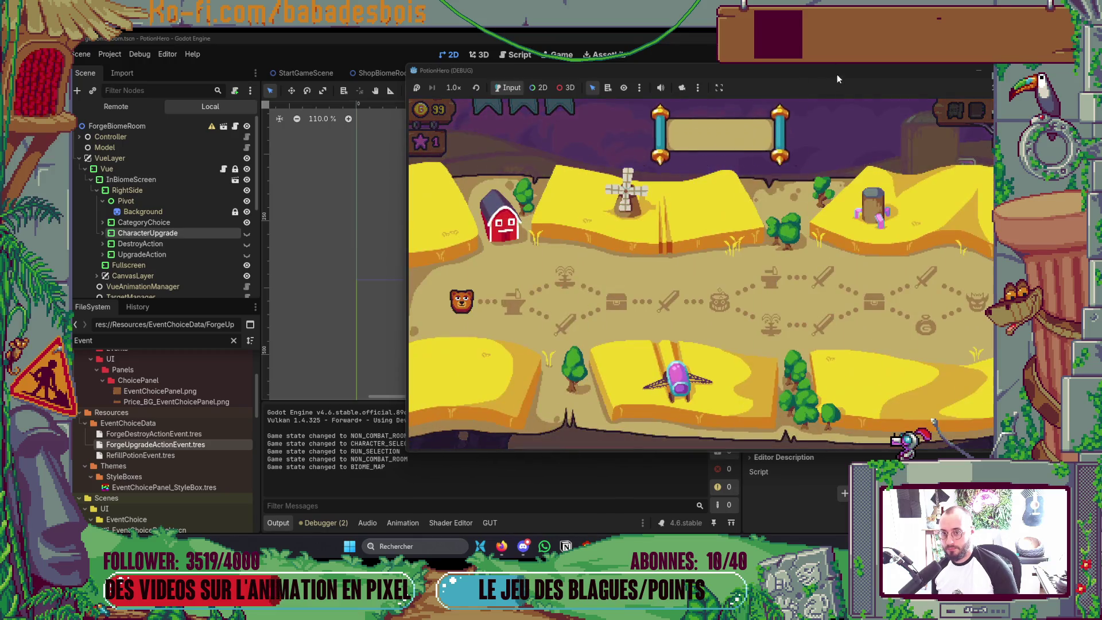
pyautogui.click(488, 304)
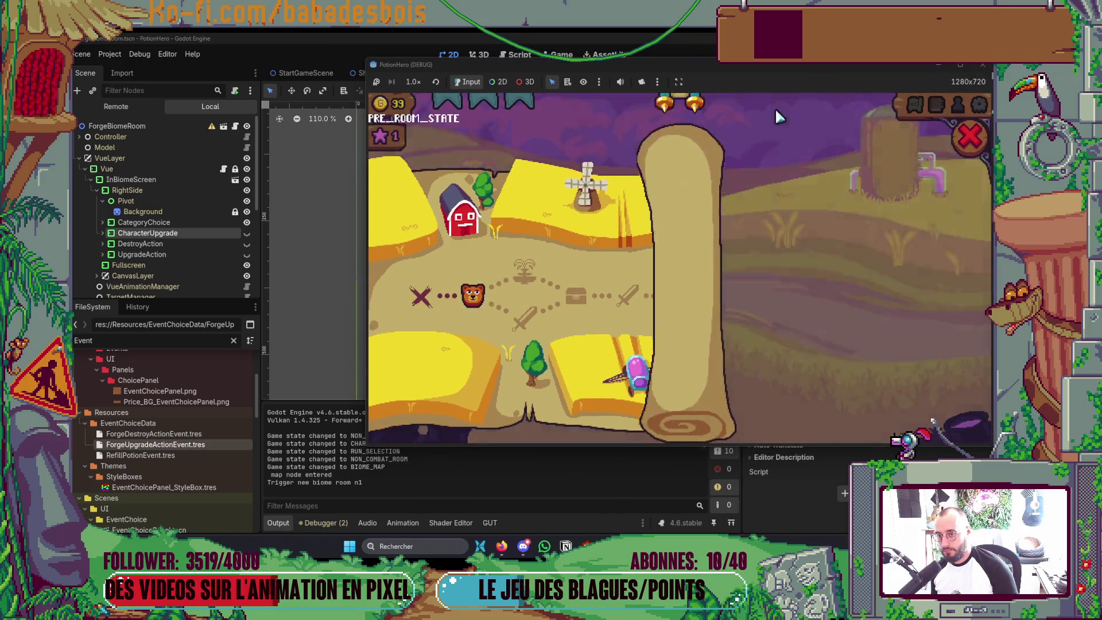
pyautogui.moveTo(776, 68); pyautogui.dragTo(752, 68)
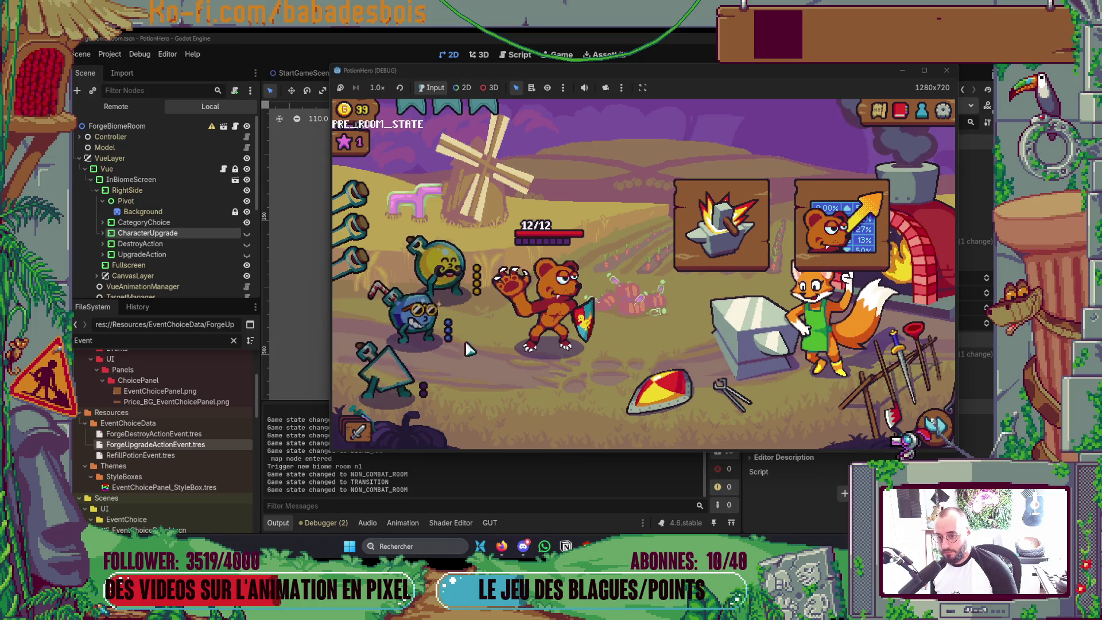
pyautogui.moveTo(840, 259)
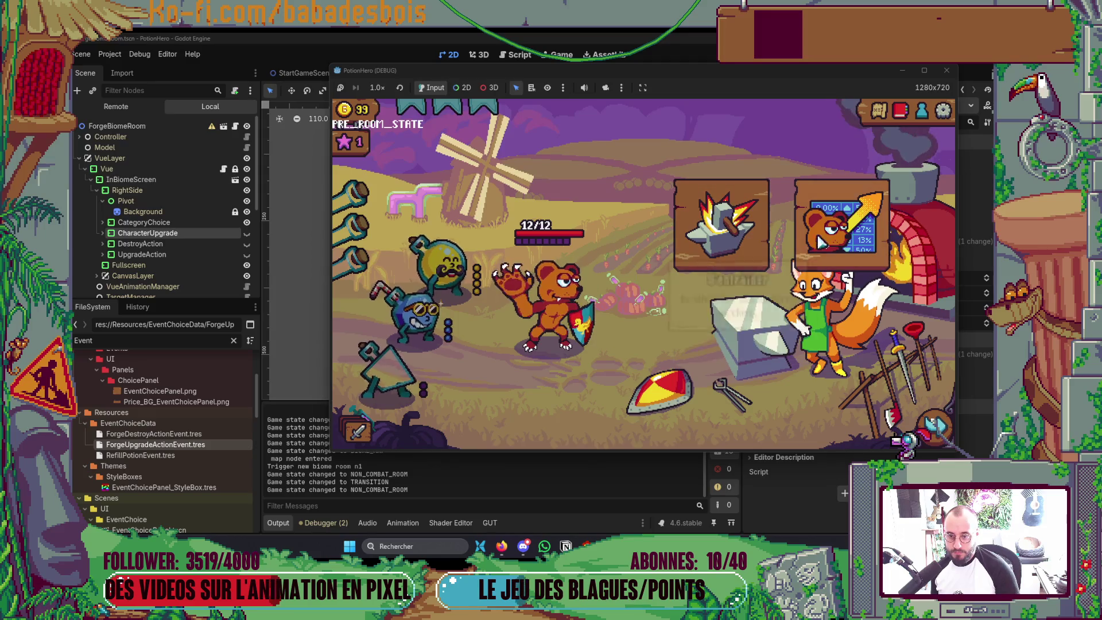
pyautogui.press('F8')
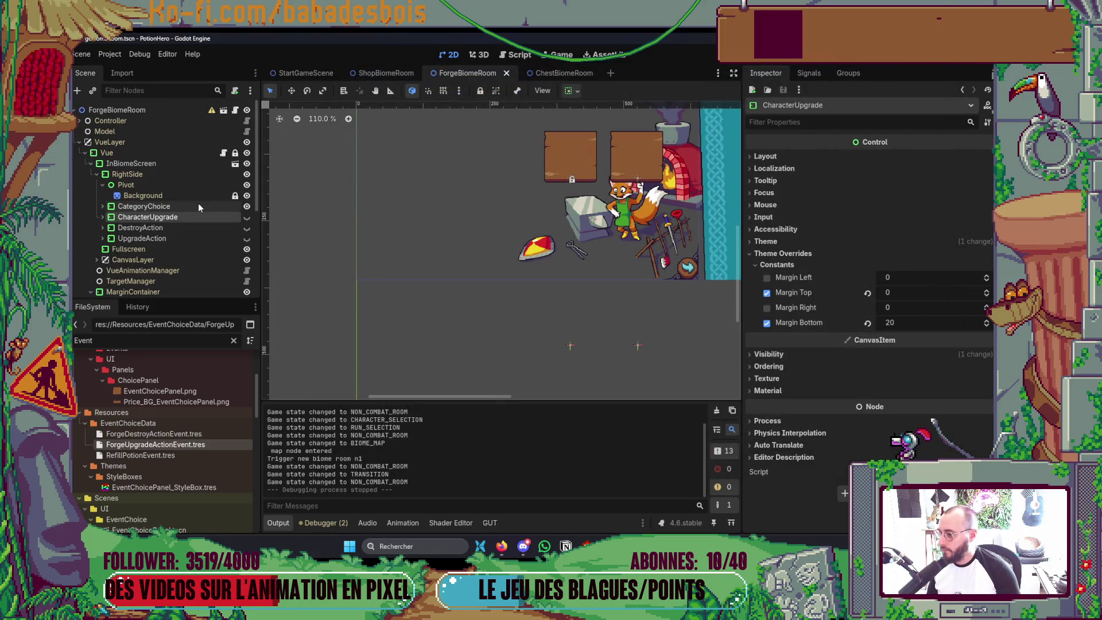
# Expand CategoryChoice down to its HBoxContainer and ActionUpgrade children
pyautogui.click(198, 205)
pyautogui.click(101, 207)
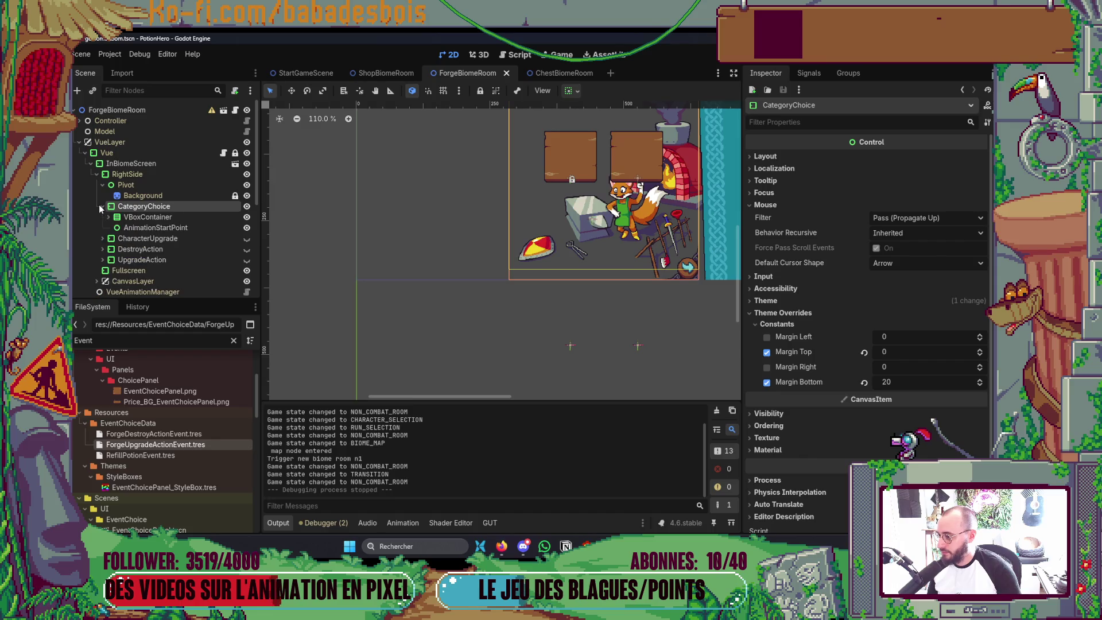
pyautogui.click(138, 216)
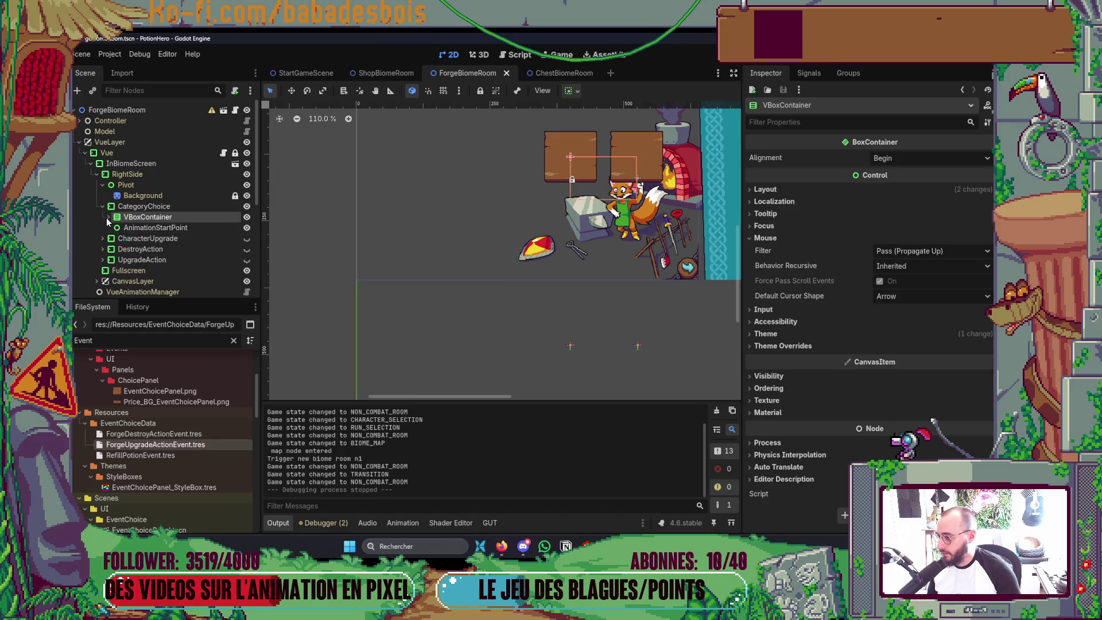
pyautogui.click(154, 227)
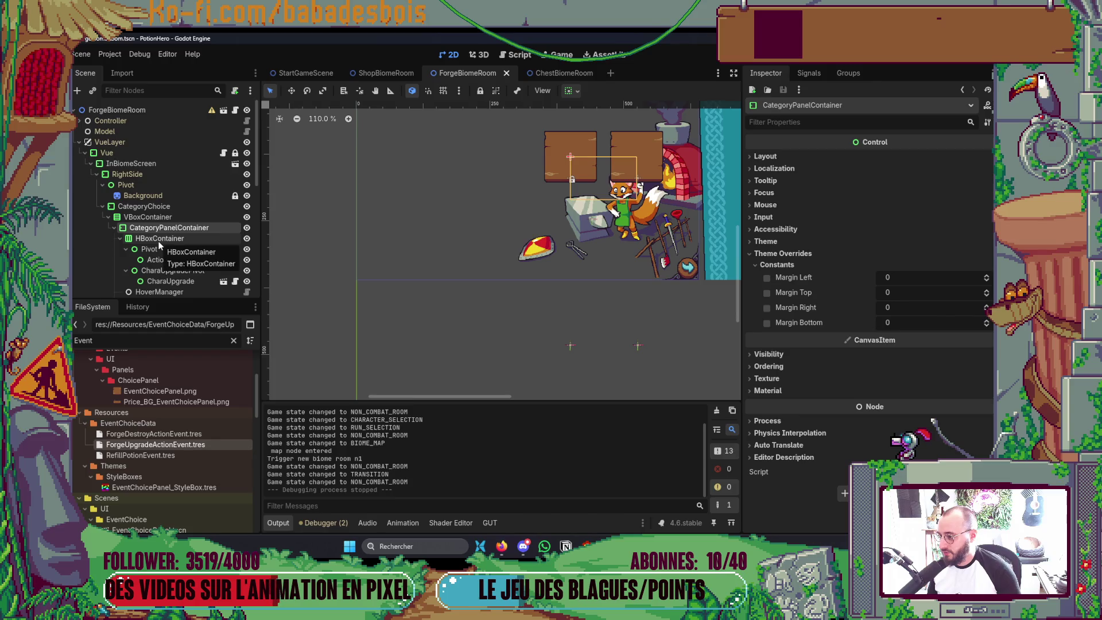
pyautogui.click(159, 241)
pyautogui.click(156, 261)
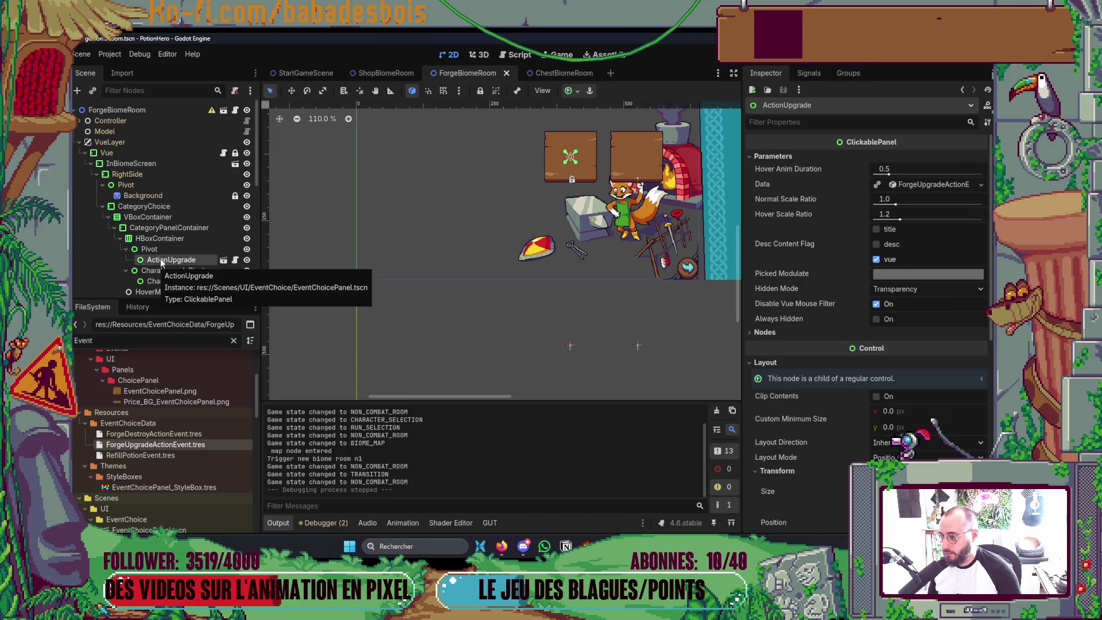
pyautogui.click(172, 240)
# Set the Mouse Filter to Ignore on HBoxContainer and CategoryPanelContainer
pyautogui.click(814, 238)
pyautogui.click(895, 250)
pyautogui.click(901, 285)
pyautogui.click(907, 251)
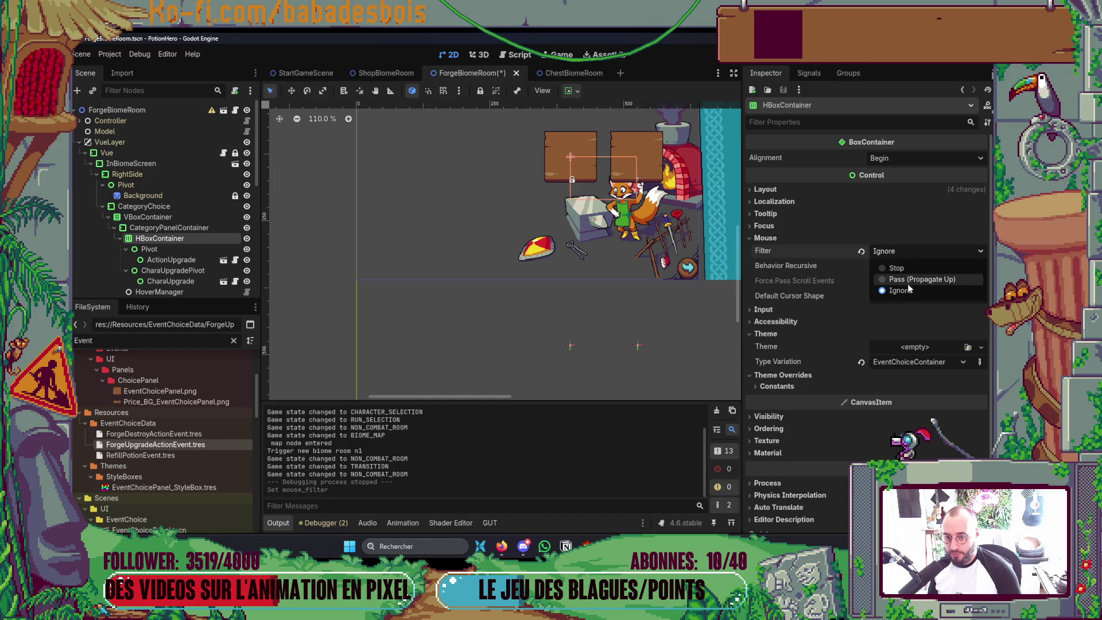
pyautogui.click(907, 287)
pyautogui.click(151, 228)
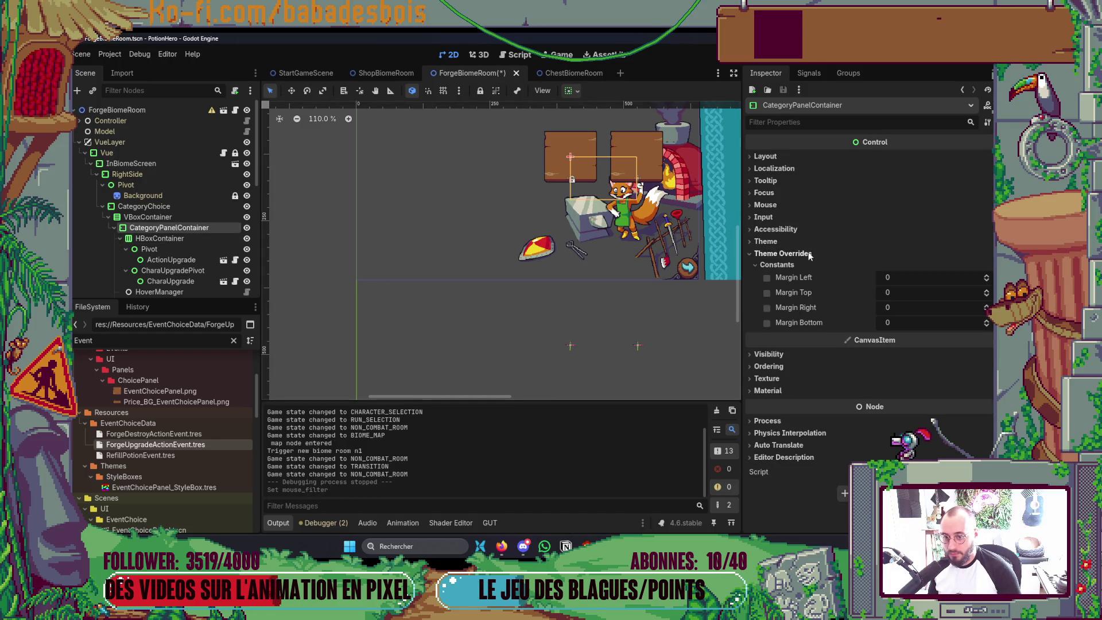
pyautogui.click(773, 207)
pyautogui.click(882, 219)
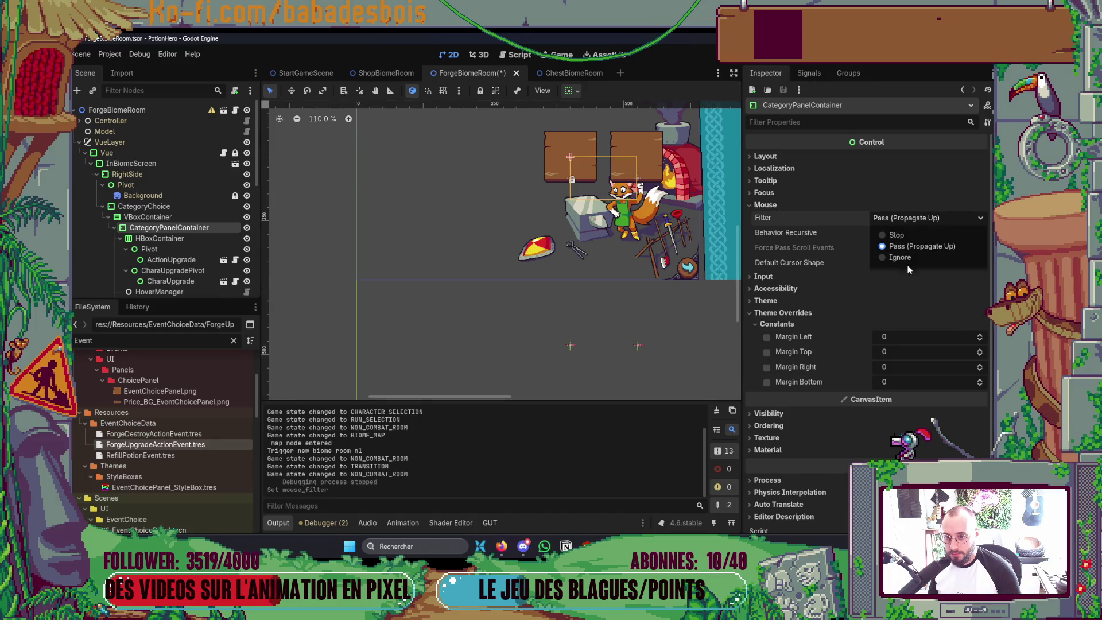
pyautogui.click(899, 263)
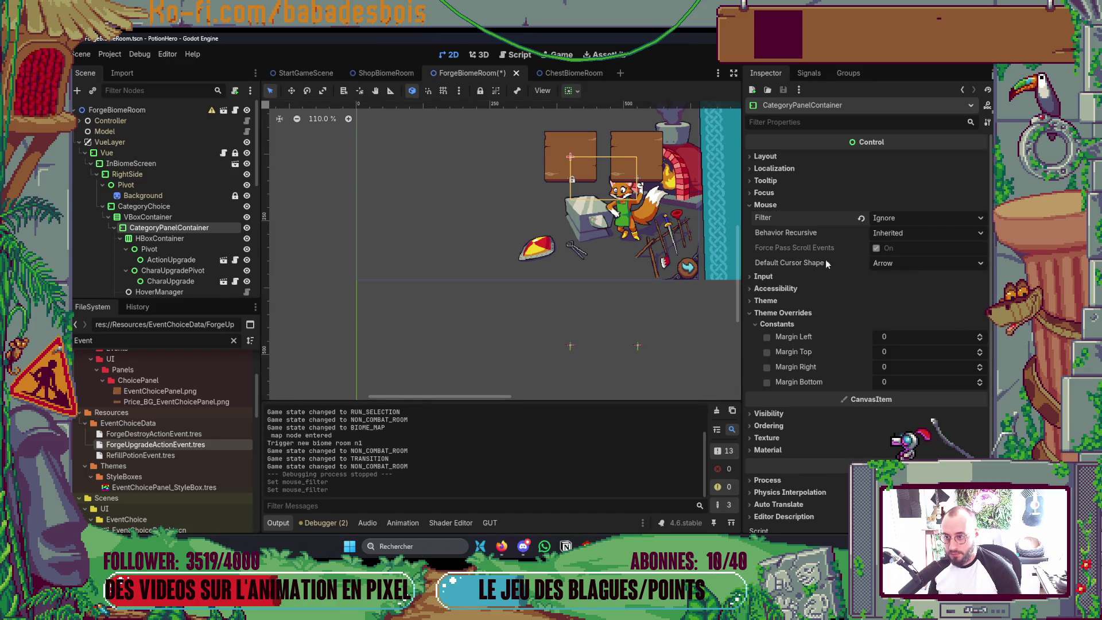
# Set the Mouse Filter to Ignore on VBoxContainer and CategoryChoice, then run the game with F5
pyautogui.click(155, 217)
pyautogui.click(937, 252)
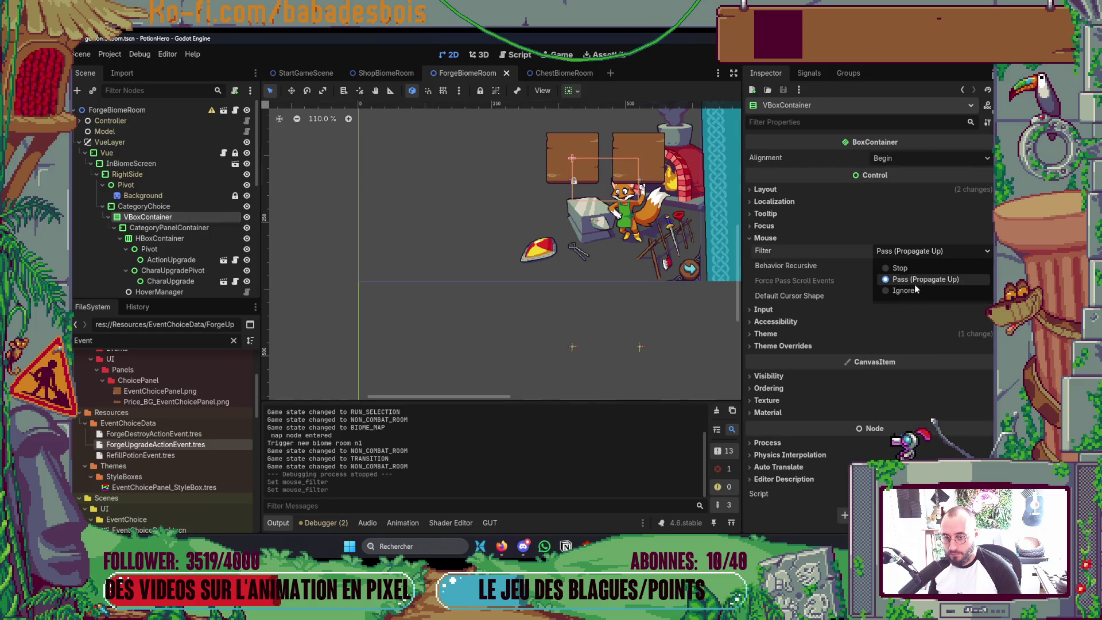
pyautogui.click(895, 291)
pyautogui.click(170, 208)
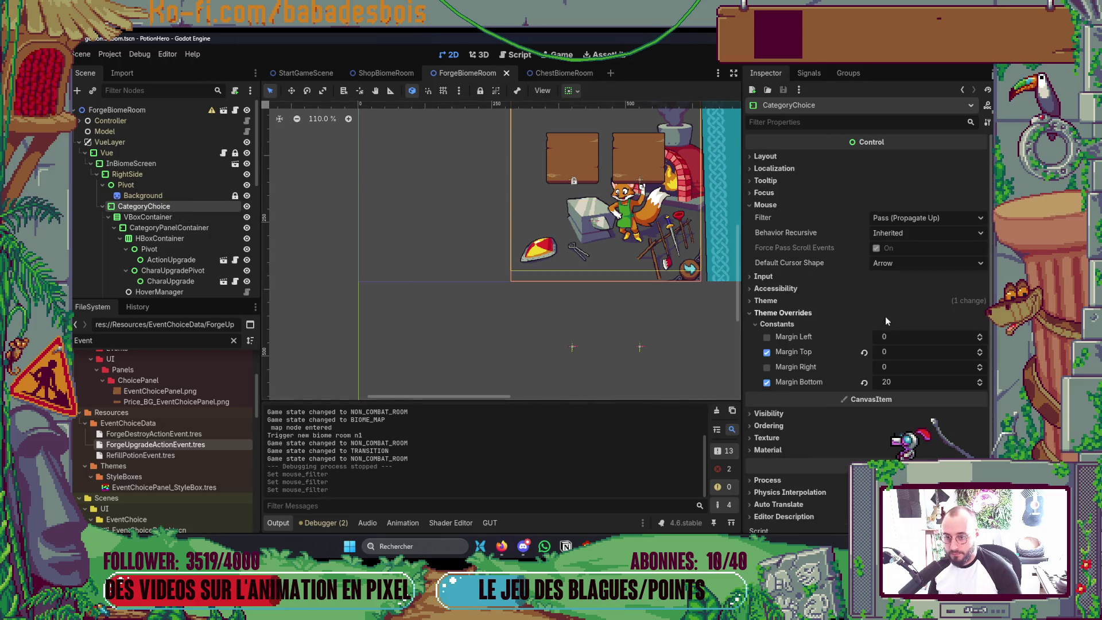
pyautogui.click(940, 223)
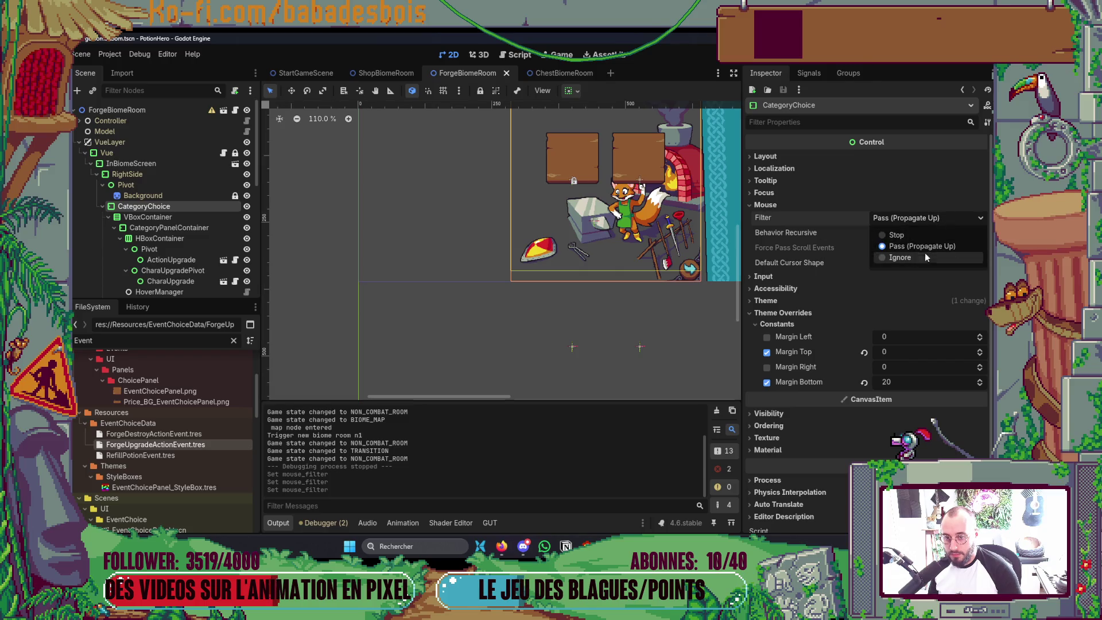
pyautogui.click(920, 254)
pyautogui.scroll(1, 559, 275)
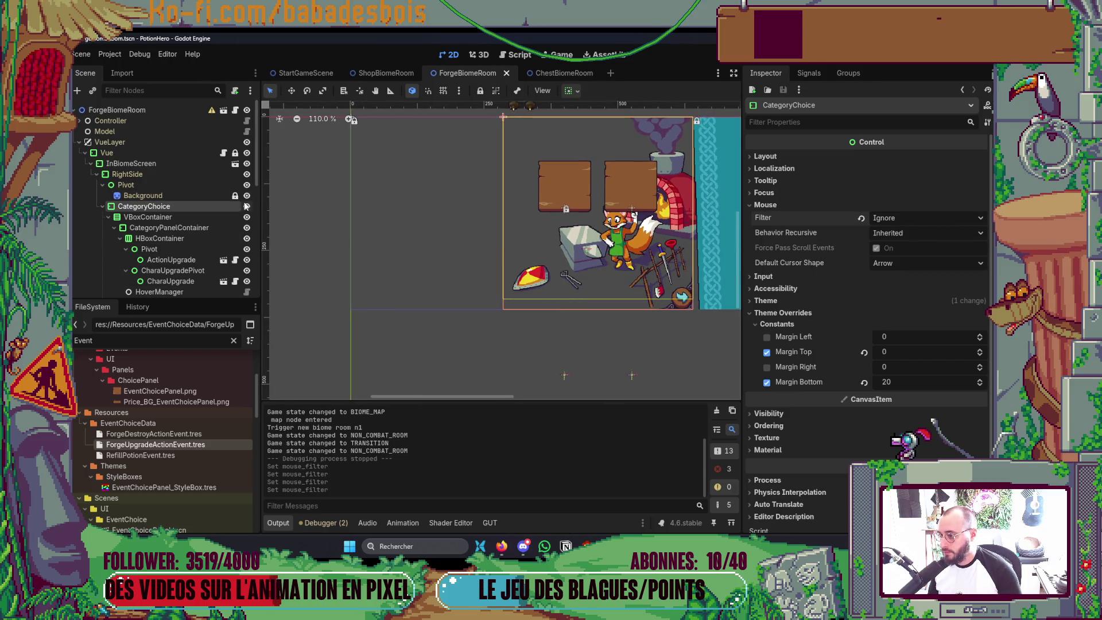
pyautogui.press('F5')
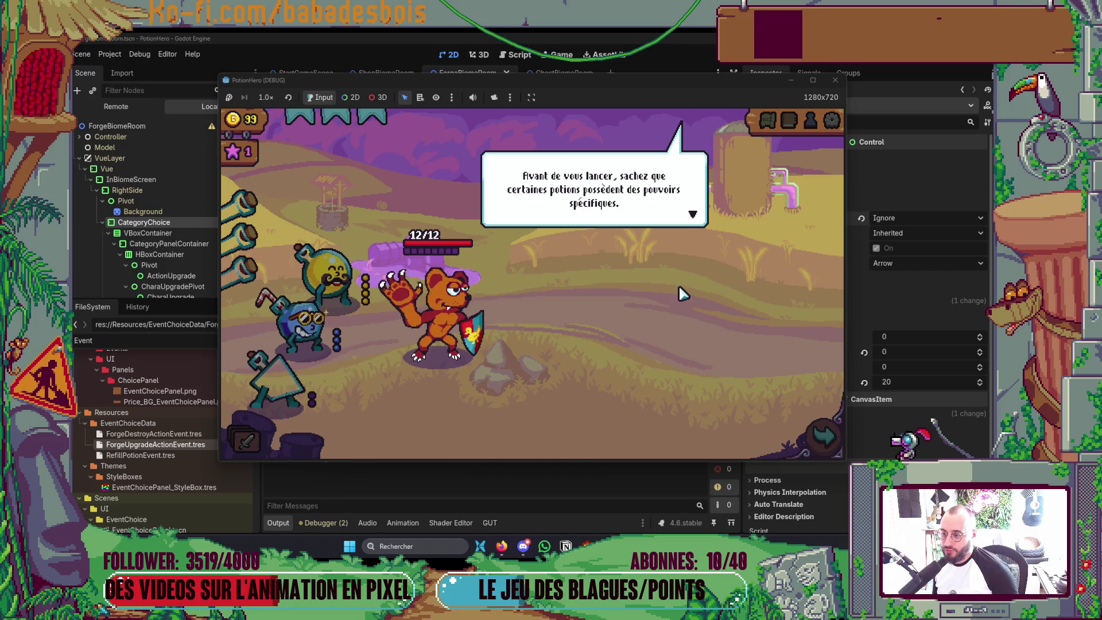
# Advance through the tutorial dialogue and send the hero to the forge node
pyautogui.click(651, 328)
pyautogui.click(606, 340)
pyautogui.click(613, 340)
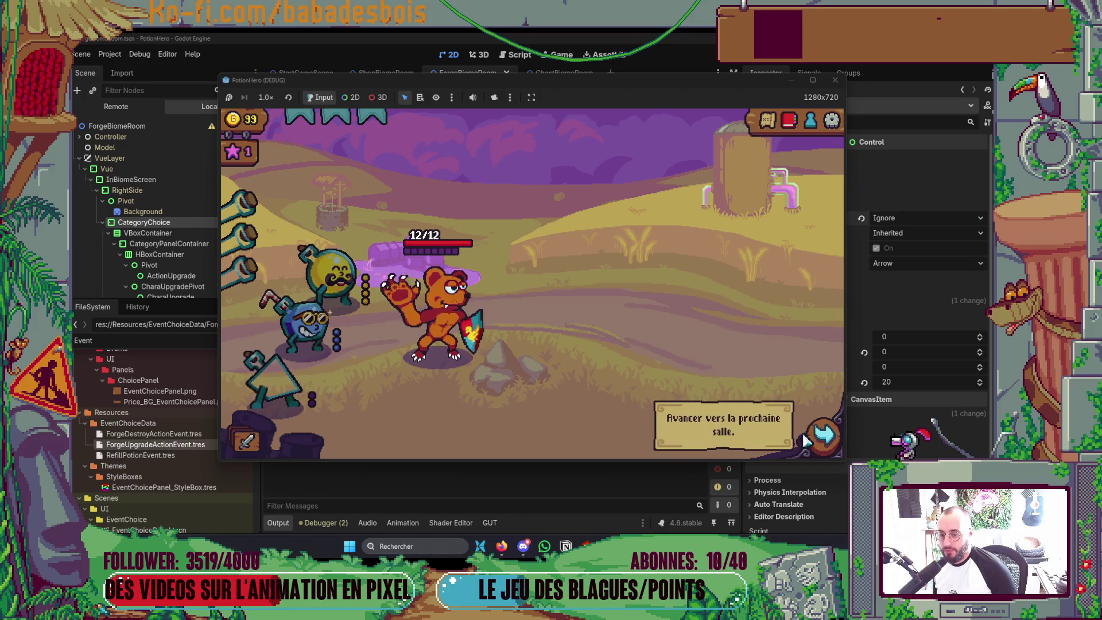
pyautogui.click(615, 342)
pyautogui.click(338, 323)
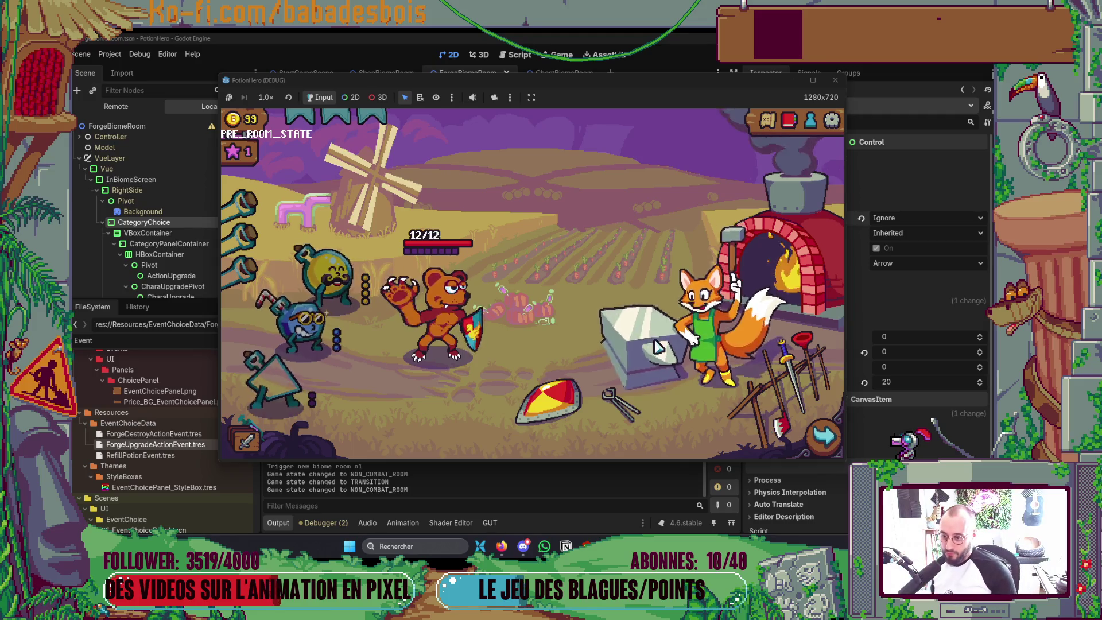
# Choose the forge's character upgrade card, then bring the editor back to the front
pyautogui.click(672, 337)
pyautogui.click(732, 303)
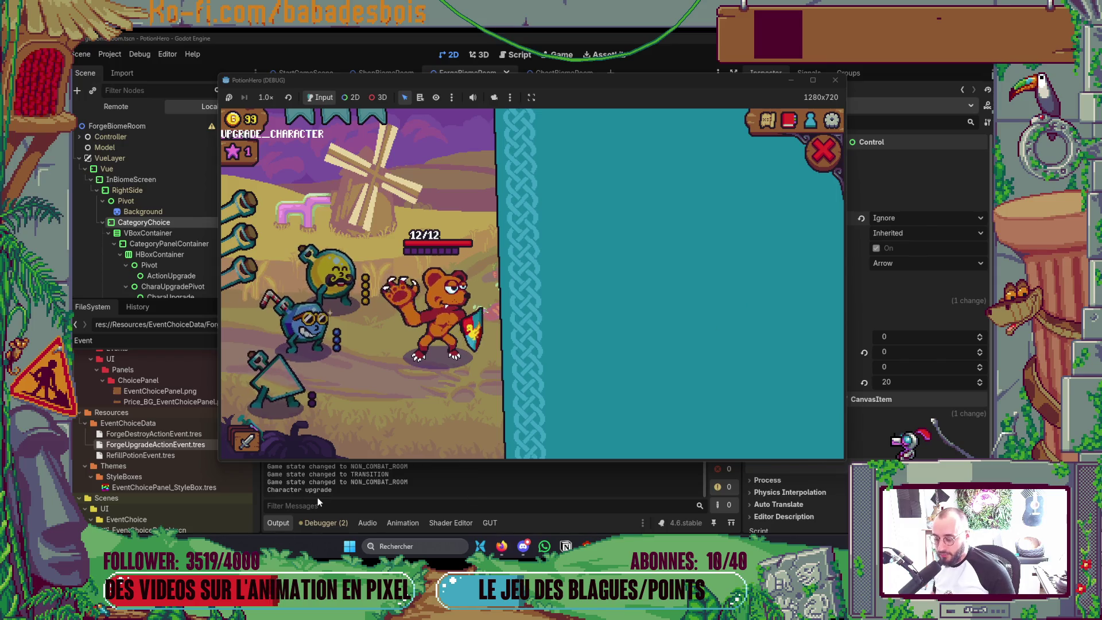
pyautogui.click(125, 102)
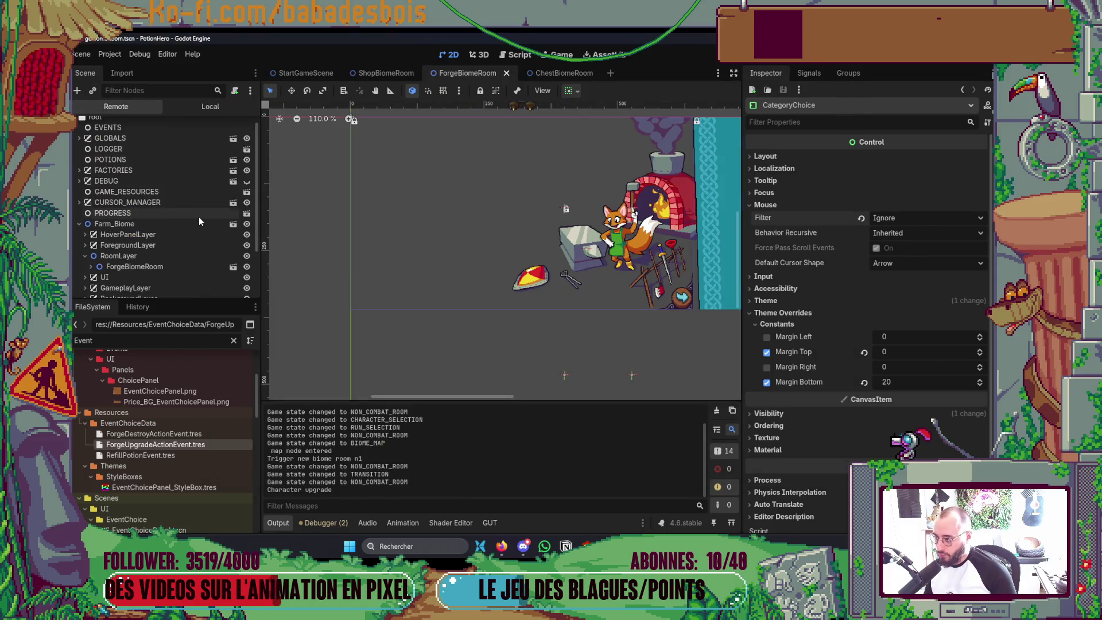
pyautogui.hotkey('alt', 'Tab')
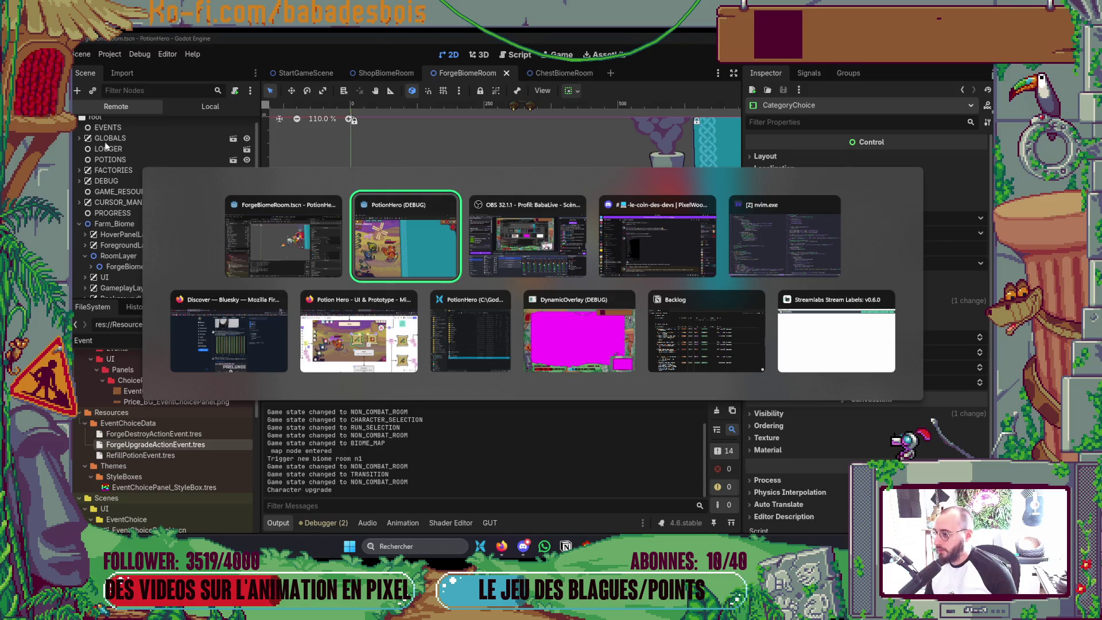
# Expand VueLayer and Vue in the remote scene tree, then switch to the code editor
pyautogui.press('Escape')
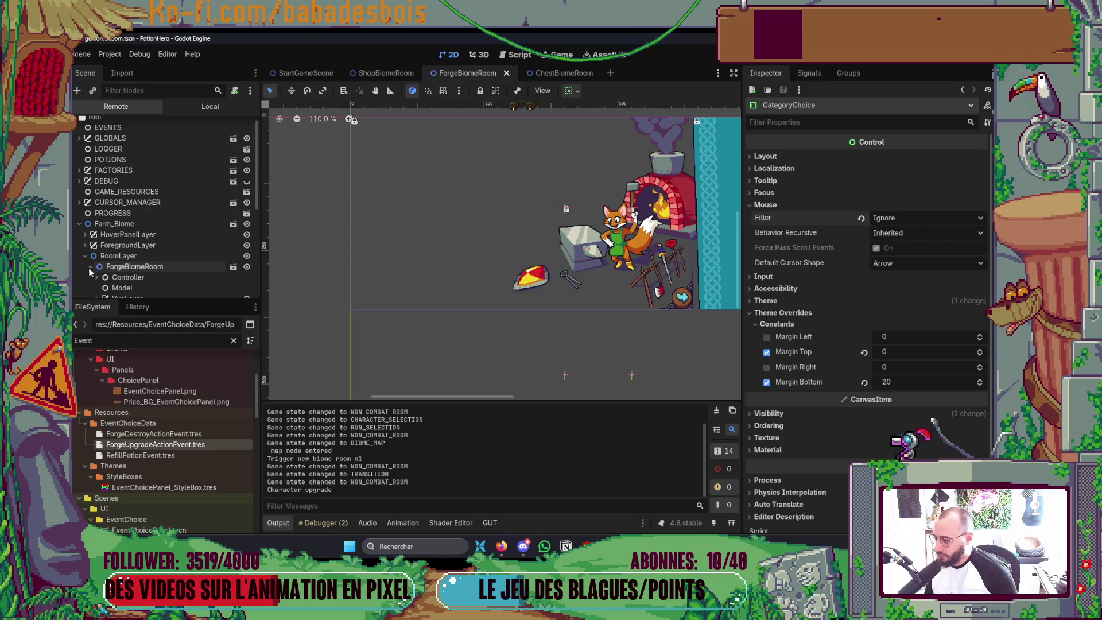
pyautogui.scroll(-3, 95, 259)
pyautogui.click(94, 191)
pyautogui.hotkey('alt', 'Tab')
pyautogui.hotkey('alt', 'Tab')
pyautogui.hotkey('alt', 'Tab')
pyautogui.hotkey('alt', 'Tab')
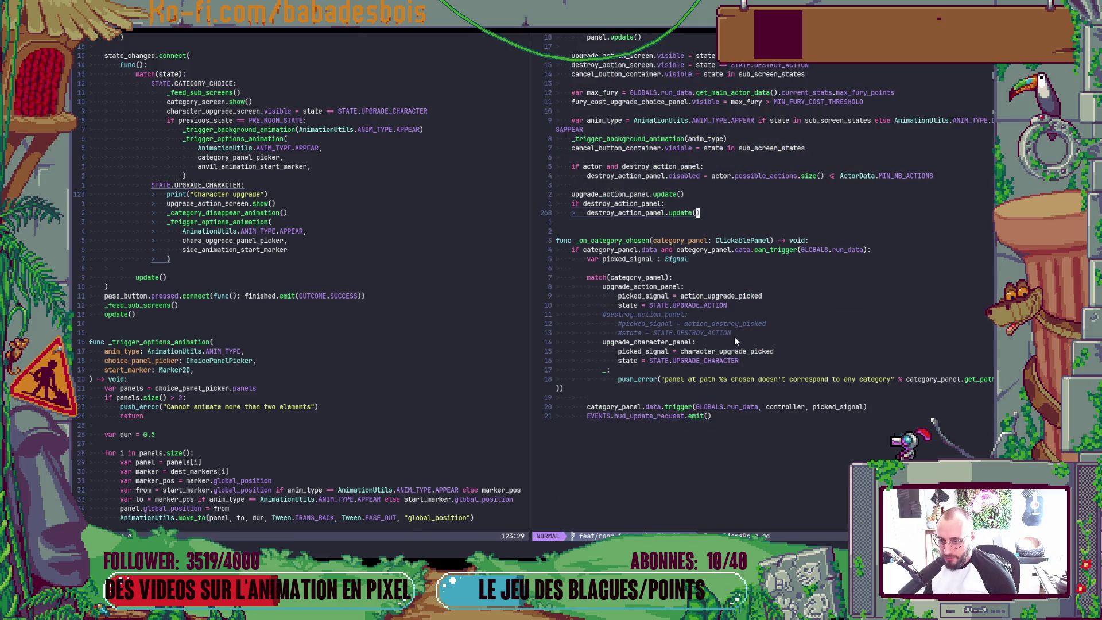
pyautogui.scroll(3, 735, 337)
pyautogui.scroll(4, 725, 327)
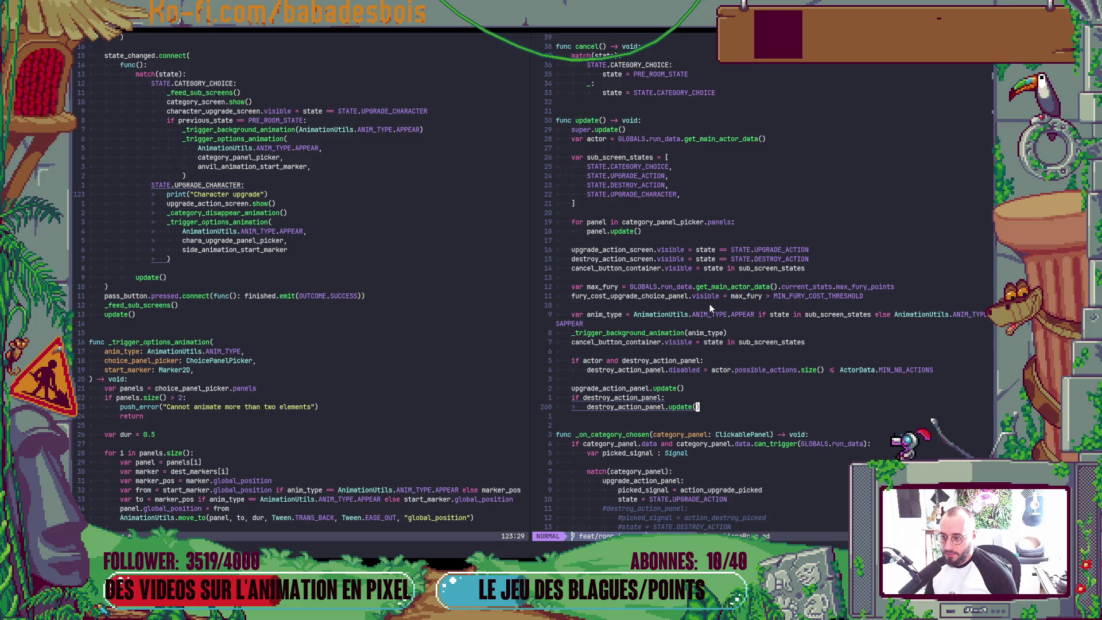
pyautogui.scroll(10, 709, 303)
pyautogui.scroll(1, 703, 301)
pyautogui.scroll(4, 701, 302)
pyautogui.scroll(5, 702, 302)
pyautogui.scroll(4, 702, 301)
pyautogui.scroll(4, 691, 293)
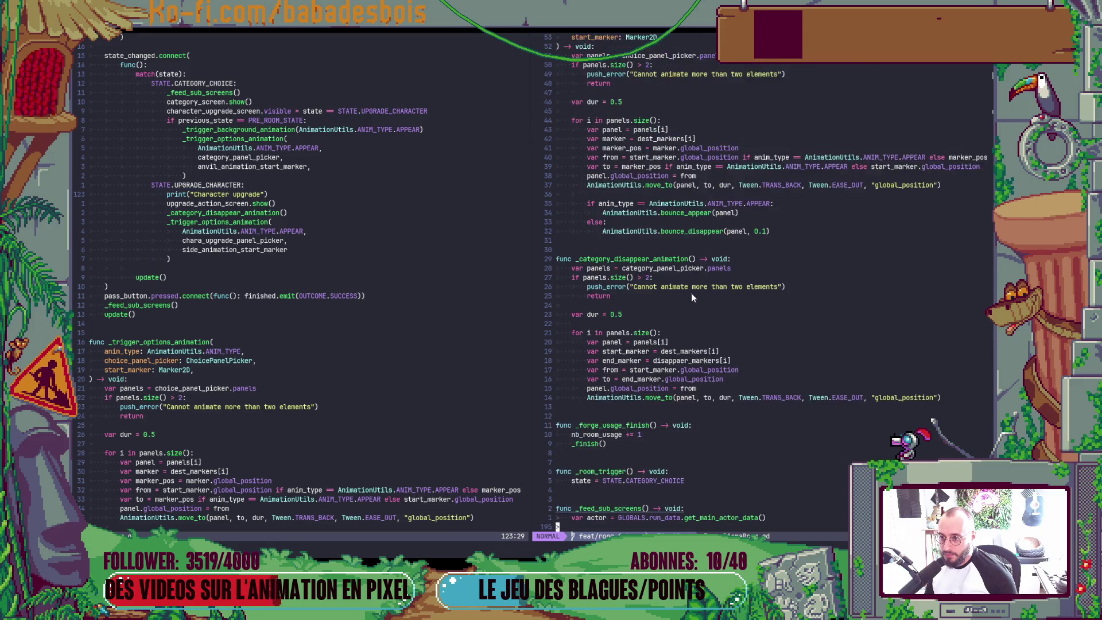
pyautogui.scroll(5, 691, 293)
pyautogui.scroll(6, 683, 287)
pyautogui.scroll(6, 684, 286)
pyautogui.scroll(6, 684, 287)
pyautogui.scroll(7, 682, 286)
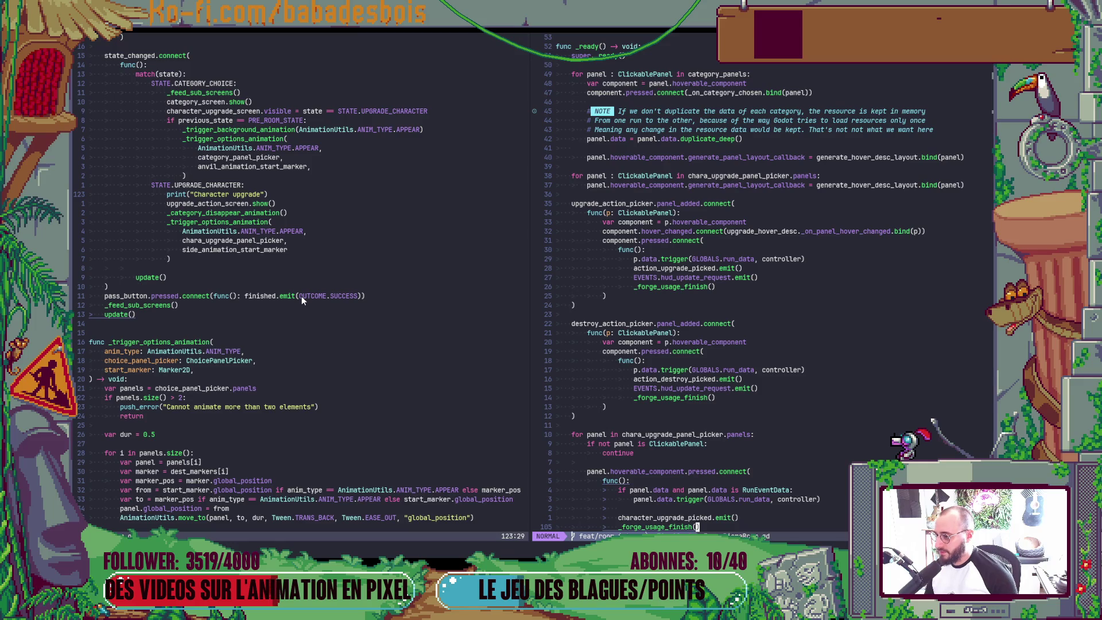
# Delete the Character upgrade print and the upgrade_action_screen visibility line, then launch the game
pyautogui.click(295, 196)
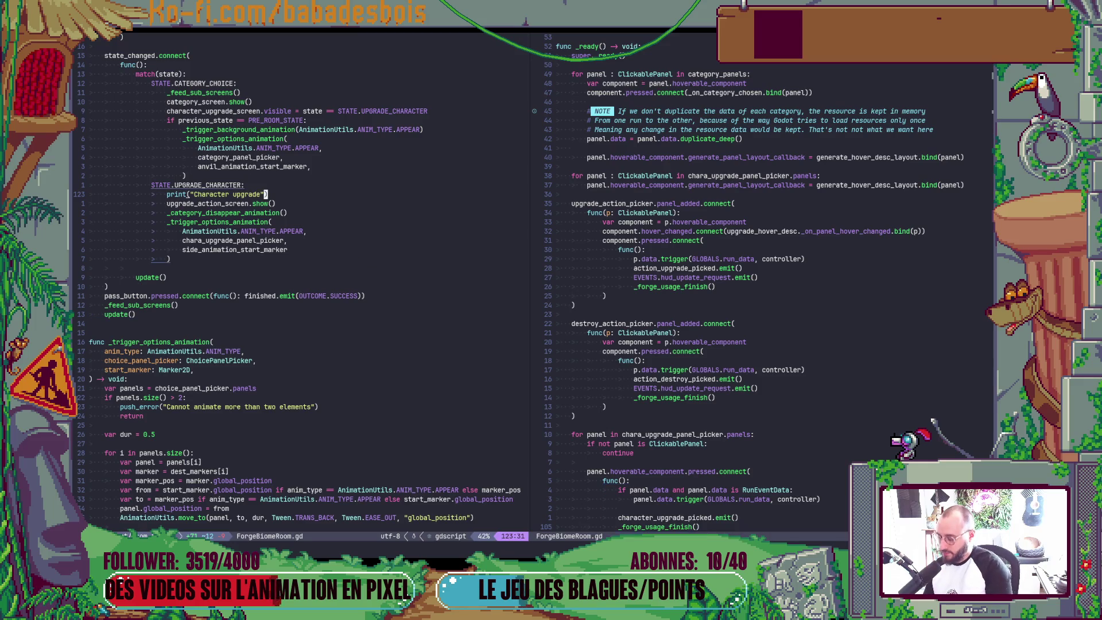
pyautogui.press('d')
pyautogui.press('d')
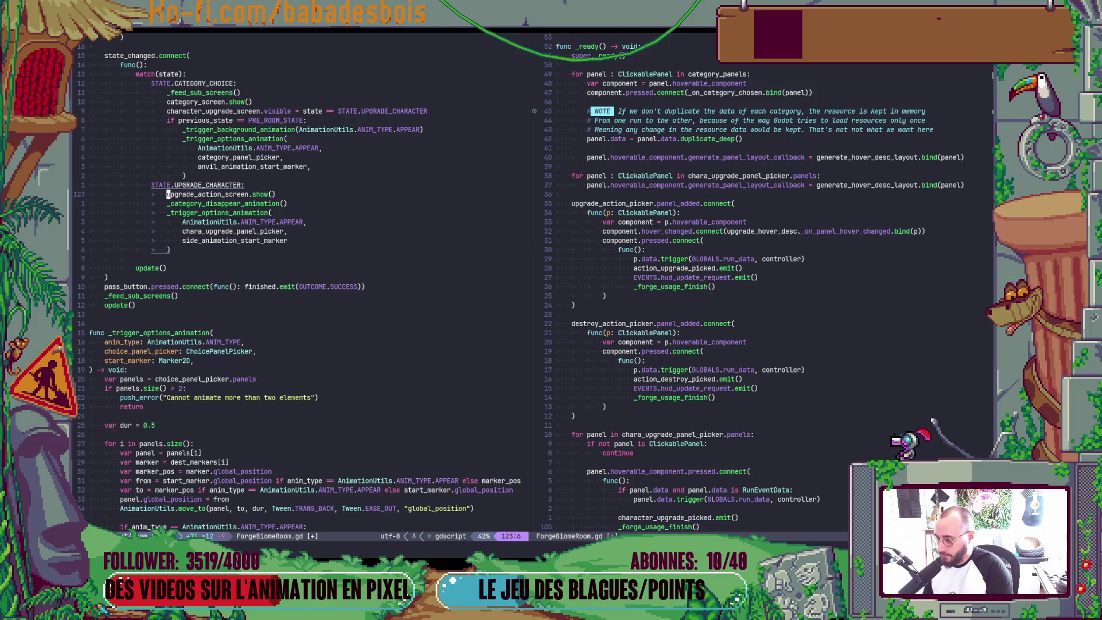
pyautogui.press('*')
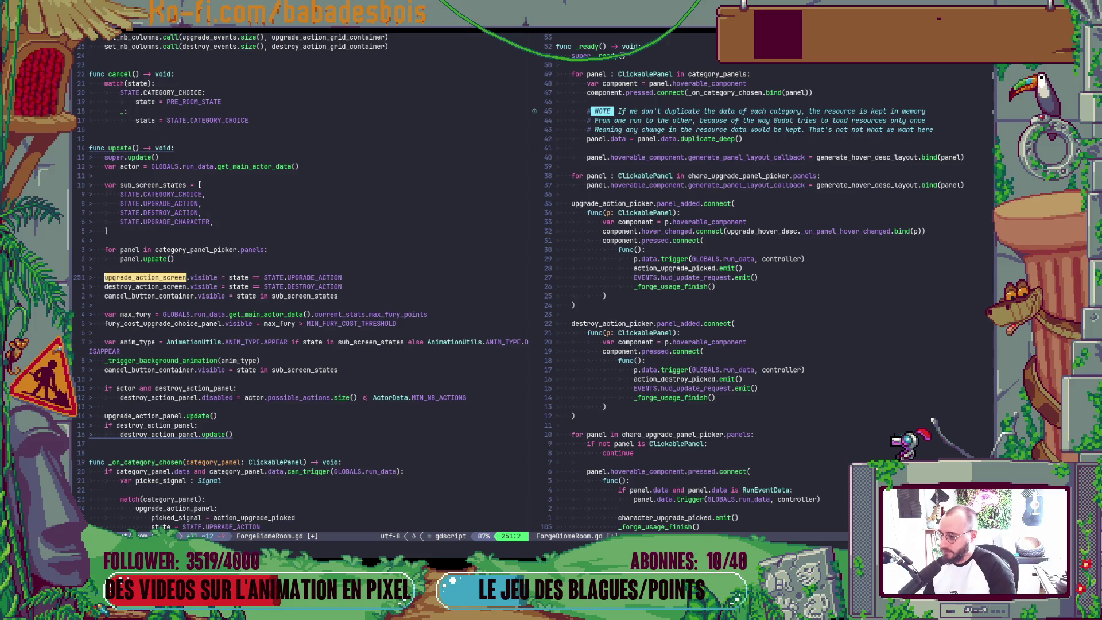
pyautogui.press('d')
pyautogui.press('d')
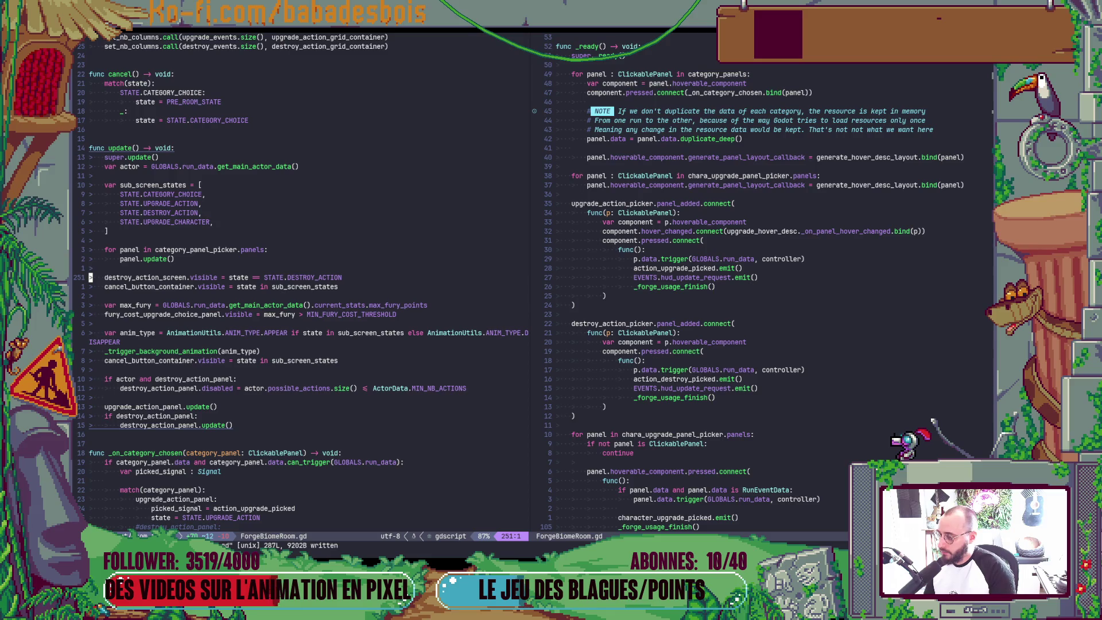
pyautogui.hotkey('alt', 'Tab')
pyautogui.press('F5')
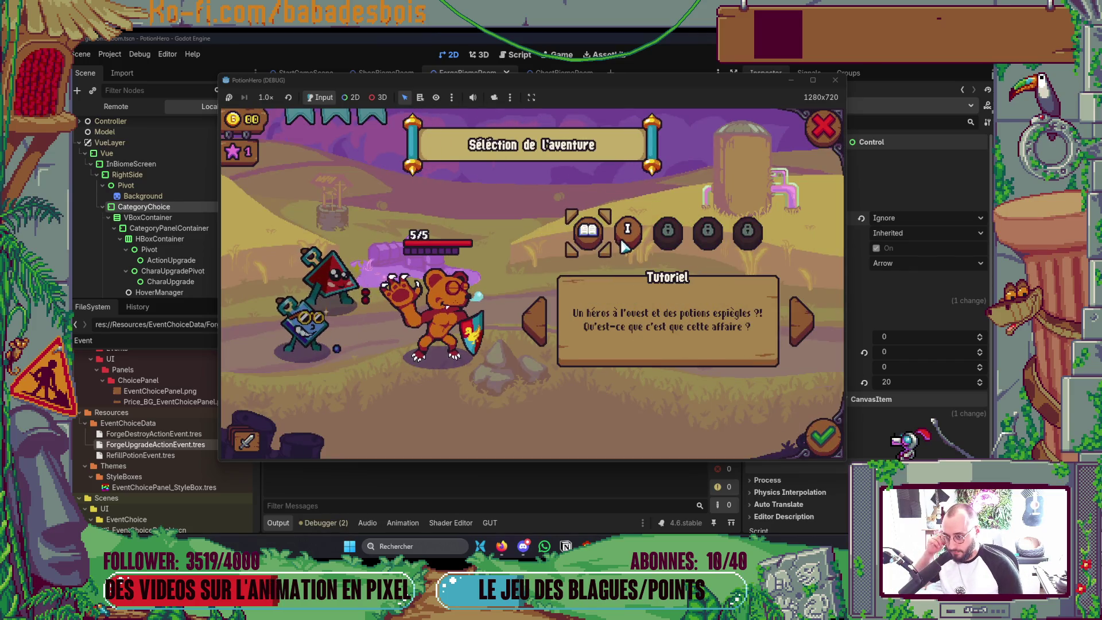
# Start the second adventure, skip the opening dialogue and travel to the Forge room
pyautogui.click(626, 232)
pyautogui.click(822, 436)
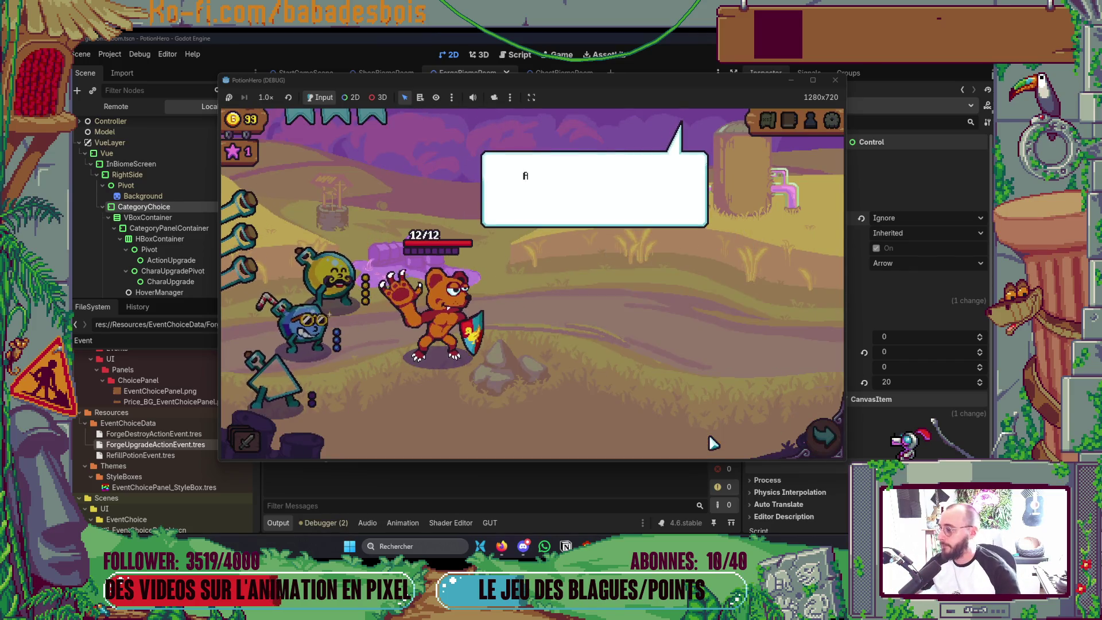
pyautogui.click(602, 303)
pyautogui.click(652, 324)
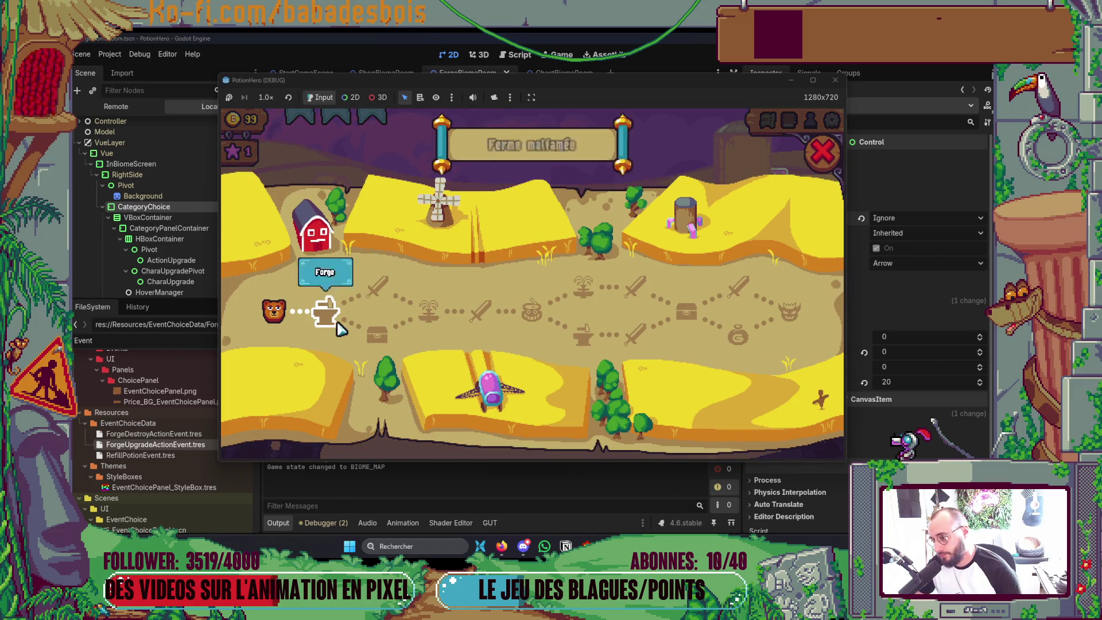
pyautogui.click(377, 334)
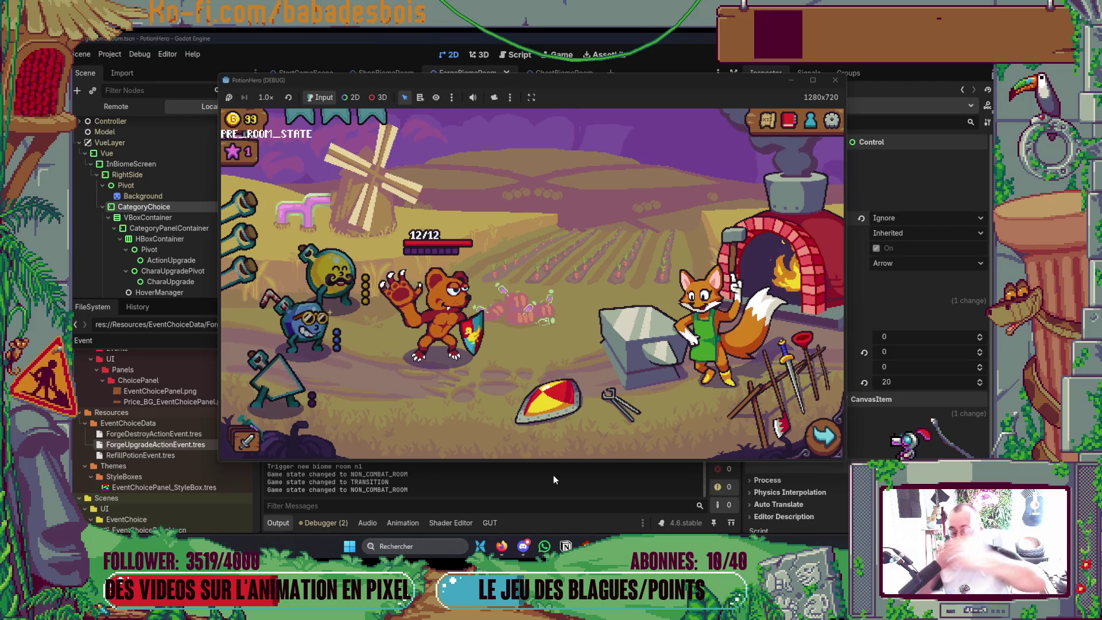
# Pick the anvil's right-hand upgrade card, then stop the running game
pyautogui.click(658, 396)
pyautogui.click(751, 318)
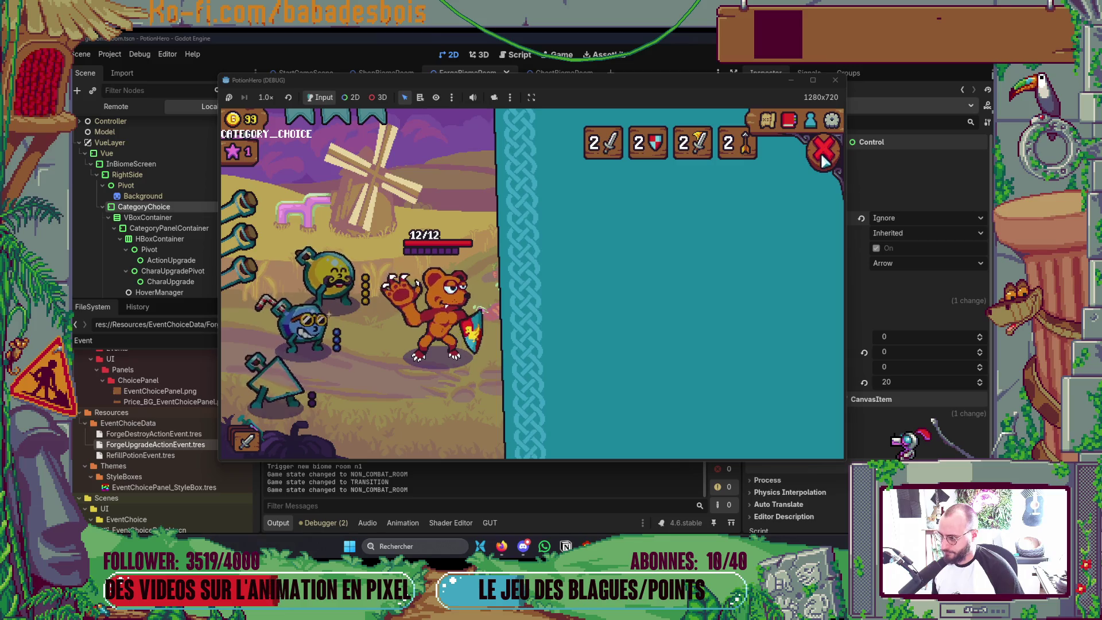
pyautogui.click(834, 81)
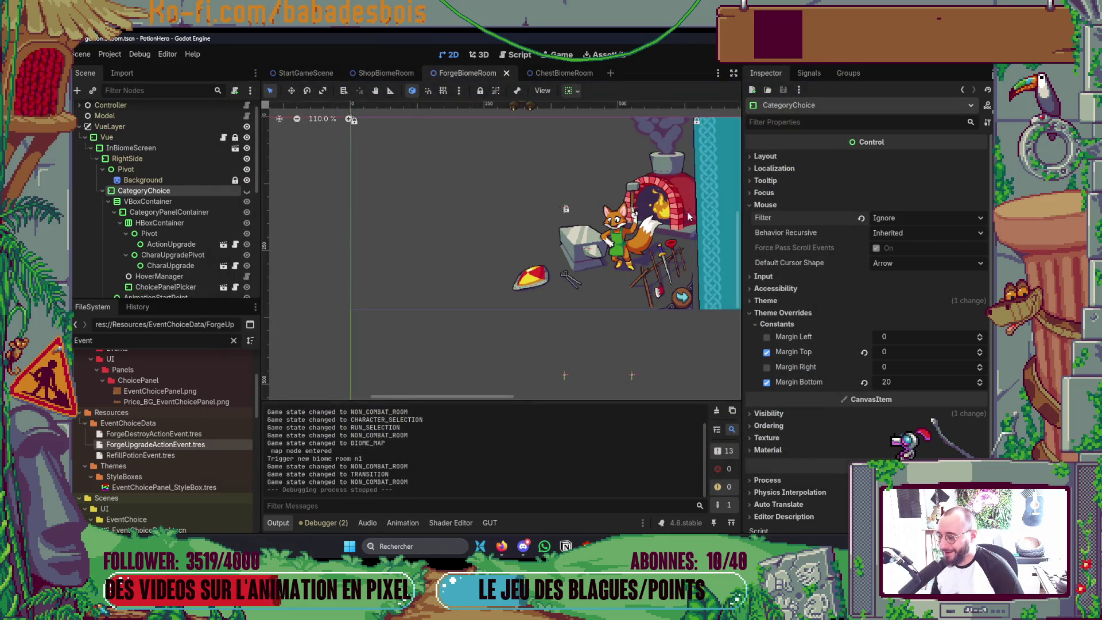
# Restore the upgrade_action_screen visibility line and jump to its use on line 123 in the other split
pyautogui.hotkey('alt', 'Tab')
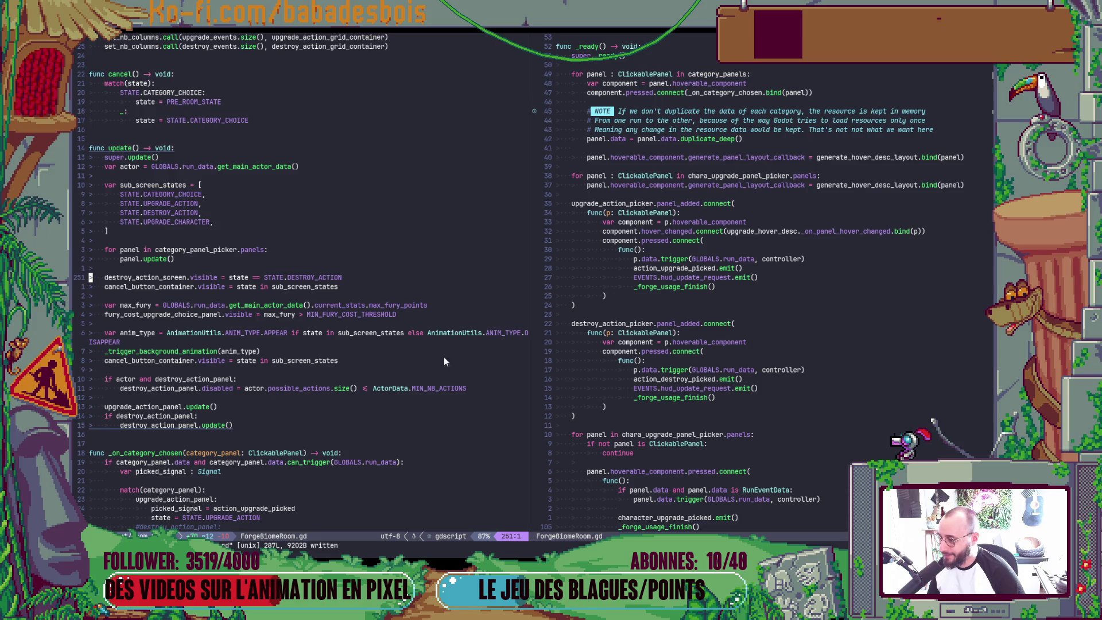
pyautogui.press('P')
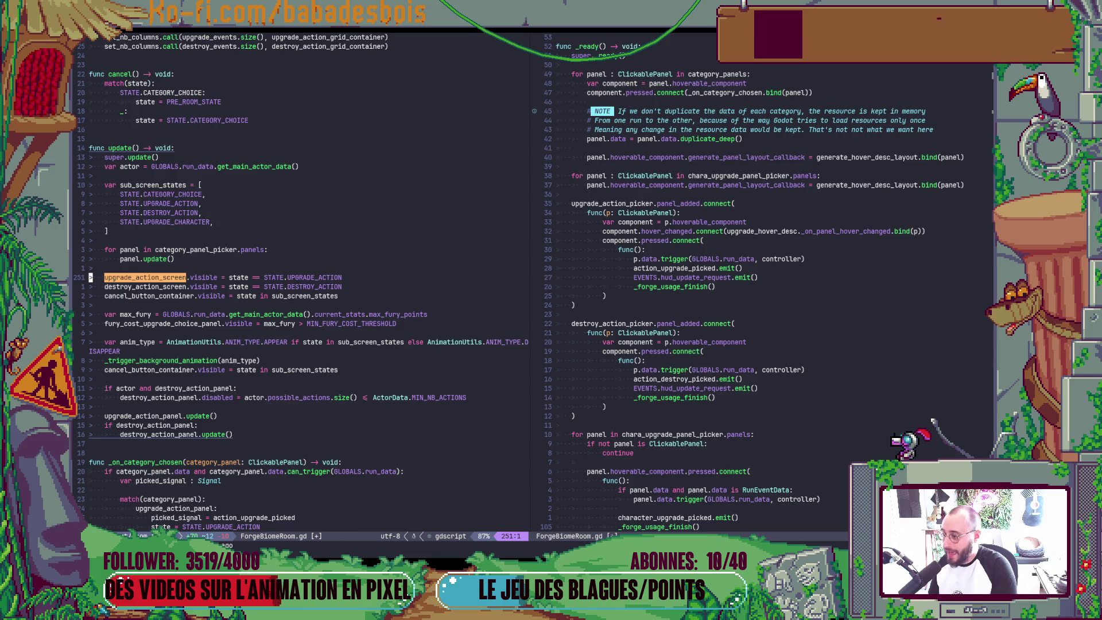
pyautogui.press('w')
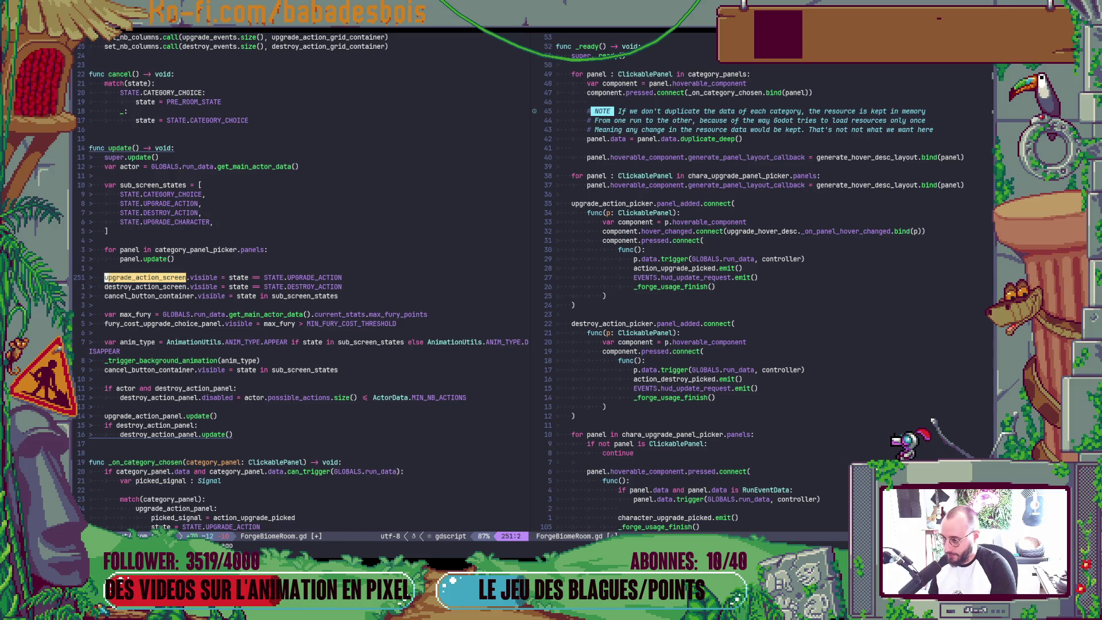
pyautogui.hotkey('ctrl', 'w')
pyautogui.press('l')
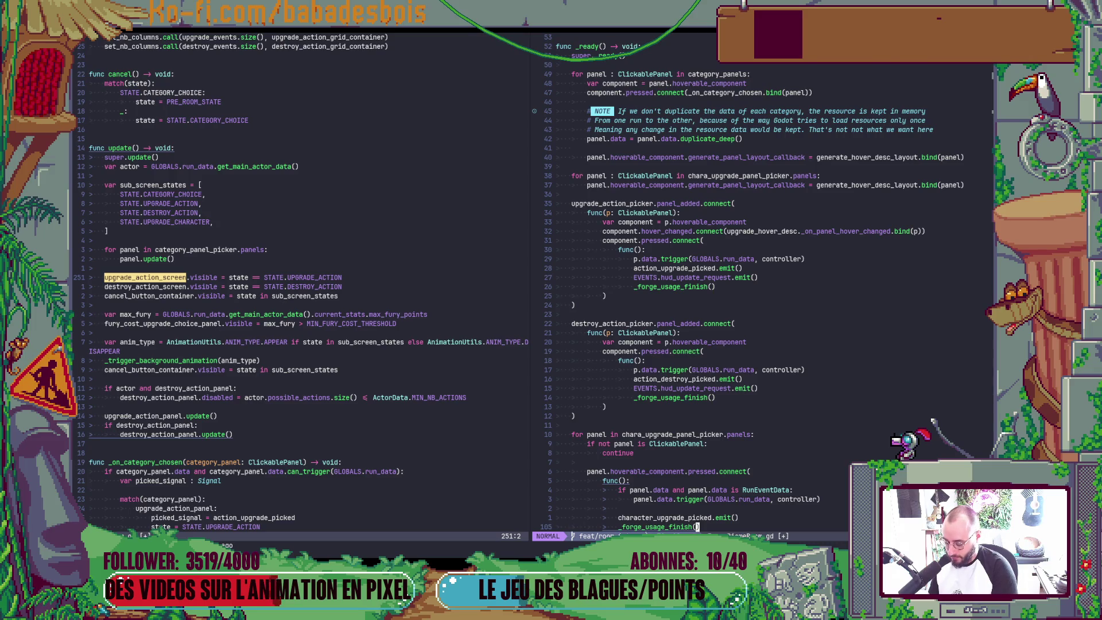
pyautogui.press('n')
pyautogui.write('ciw(')
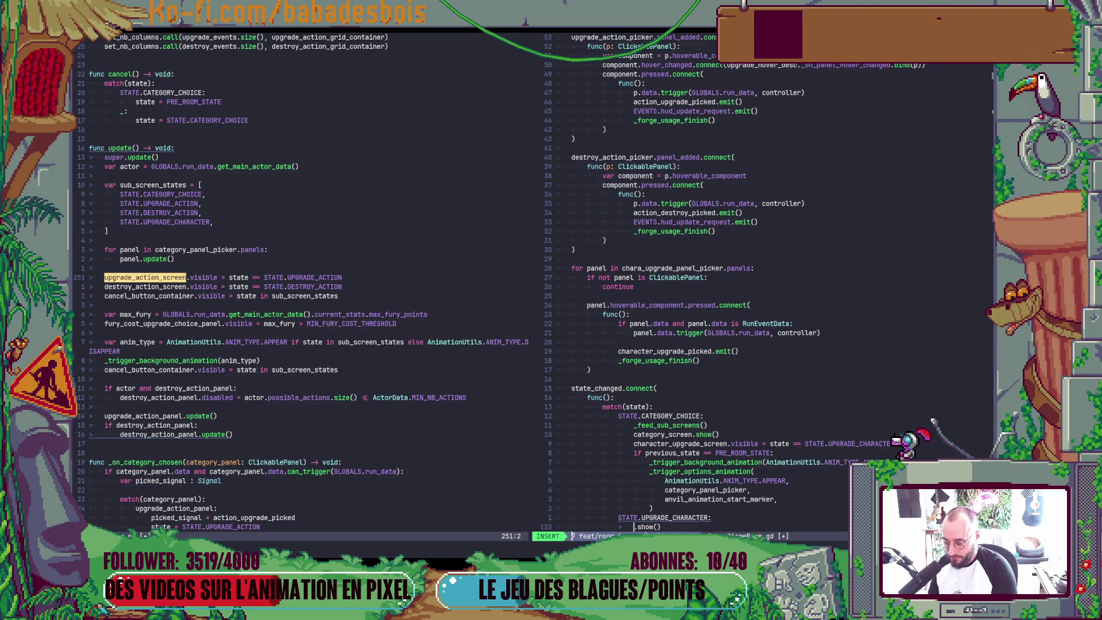
pyautogui.write('up')
# Rework line 123's show() call toward upgrade_character_panel, trimming the _panel ending, and return to Godot
pyautogui.press('Tab')
pyautogui.press('Tab')
pyautogui.press('Tab')
pyautogui.press('Tab')
pyautogui.press('Tab')
pyautogui.press('Tab')
pyautogui.press('Return')
pyautogui.hotkey('ctrl', 't')
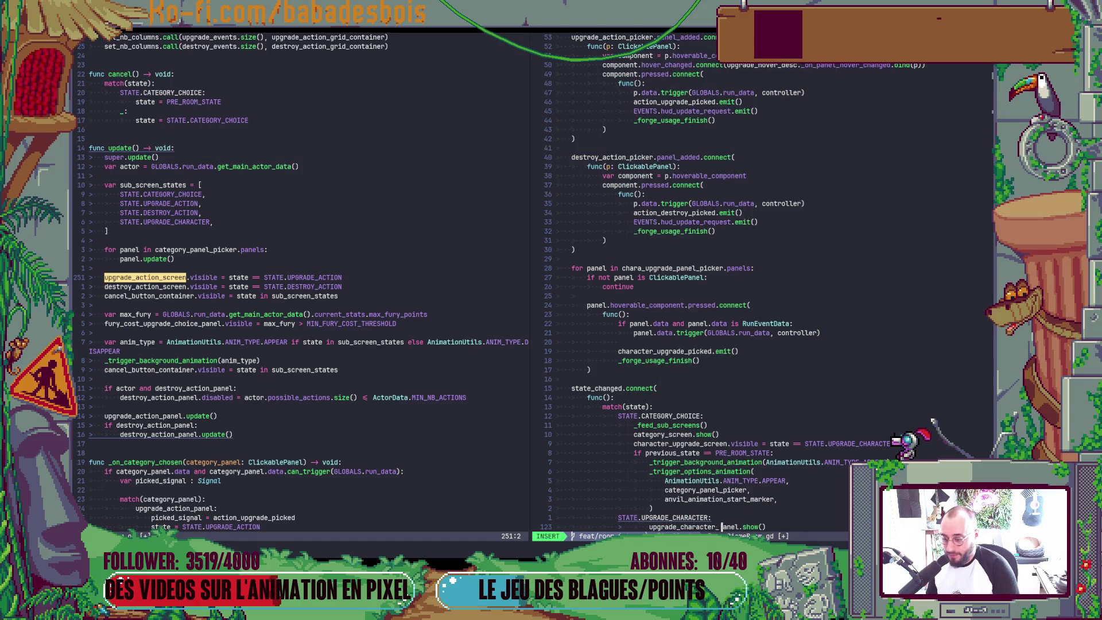
pyautogui.press('Escape')
pyautogui.press('c')
pyautogui.press('t')
pyautogui.press('.')
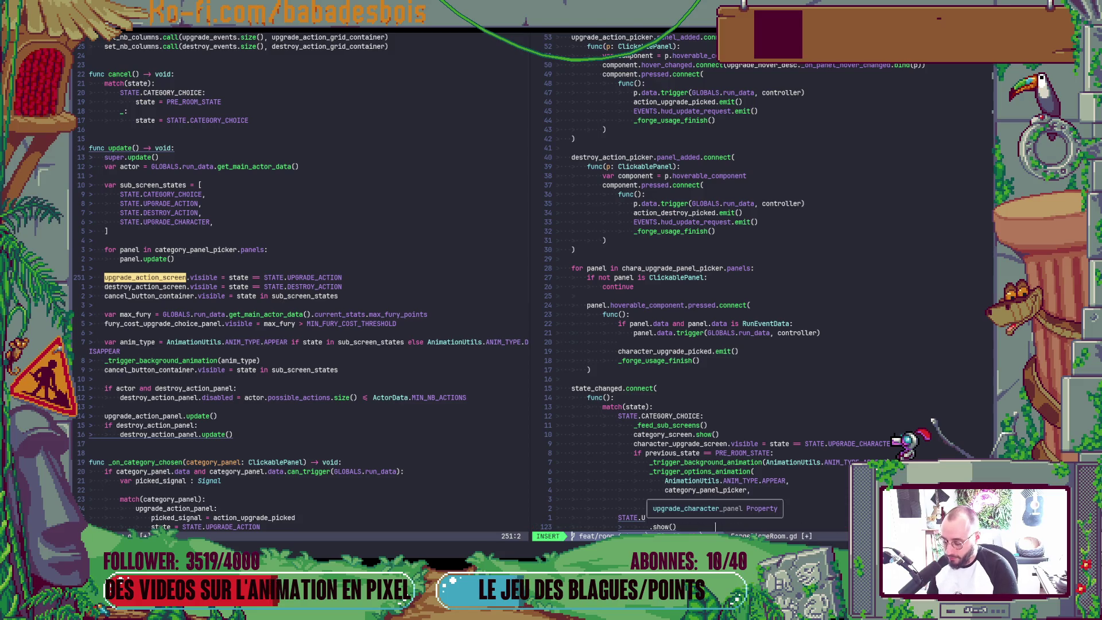
pyautogui.hotkey('alt', 'Tab')
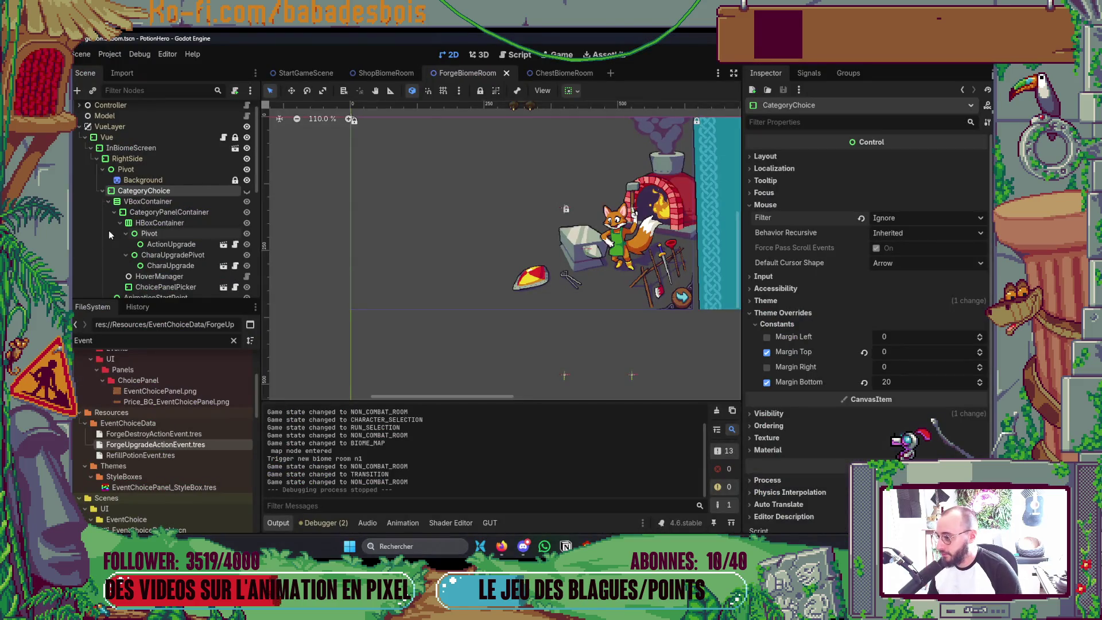
pyautogui.scroll(-2, 195, 230)
# Inspect the CharacterUpgrade node and ForgeBiomeRoom's exported node properties in the Inspector
pyautogui.click(146, 263)
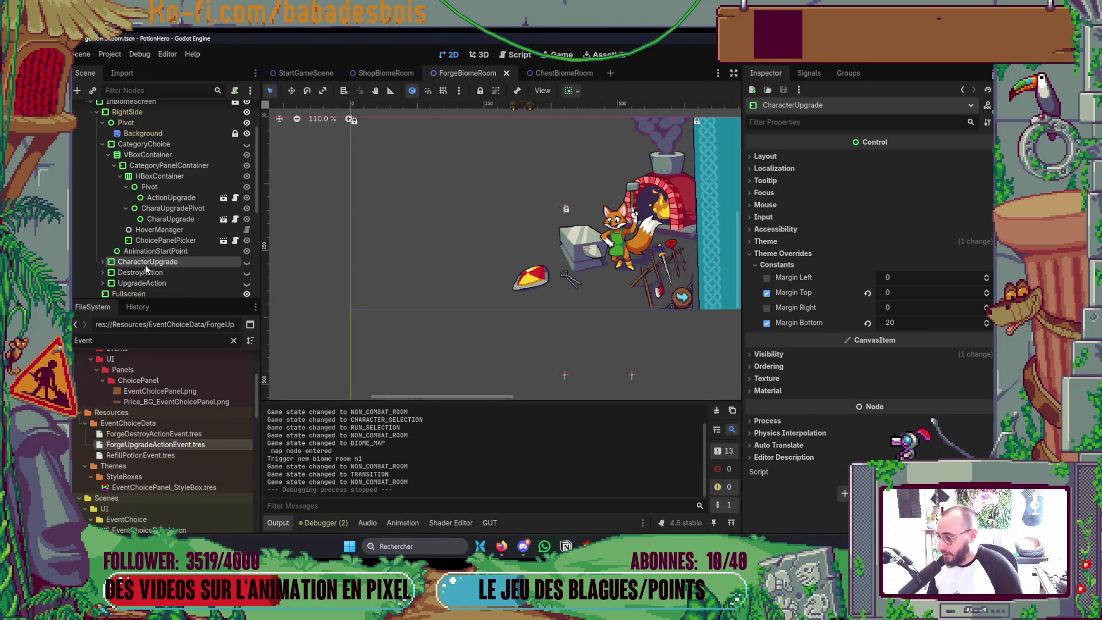
pyautogui.scroll(3, 159, 215)
pyautogui.click(153, 111)
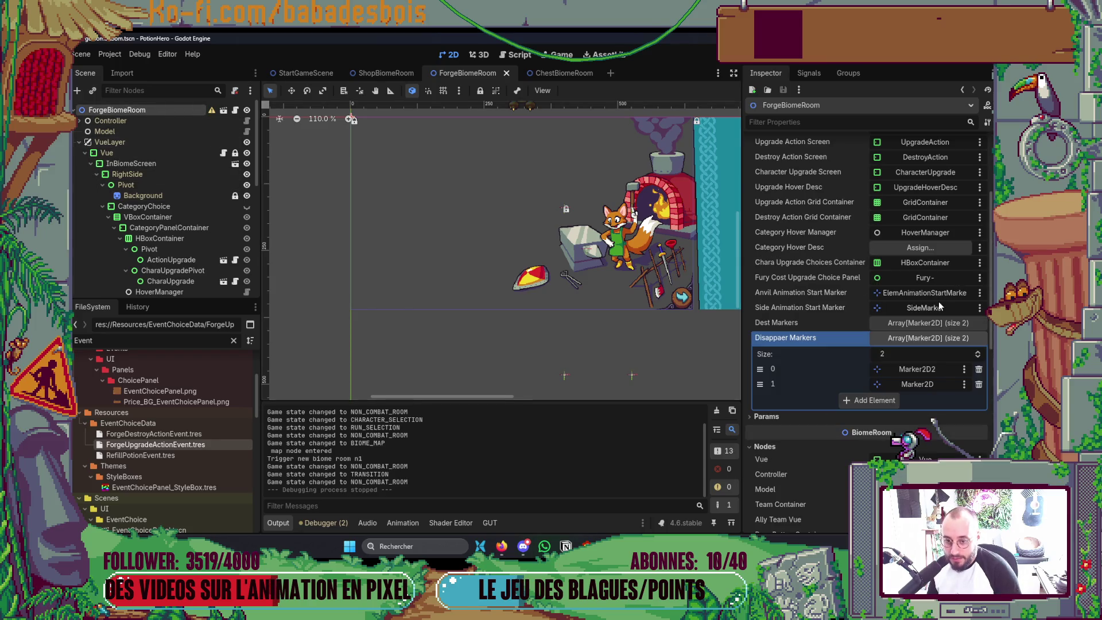
pyautogui.scroll(4, 932, 311)
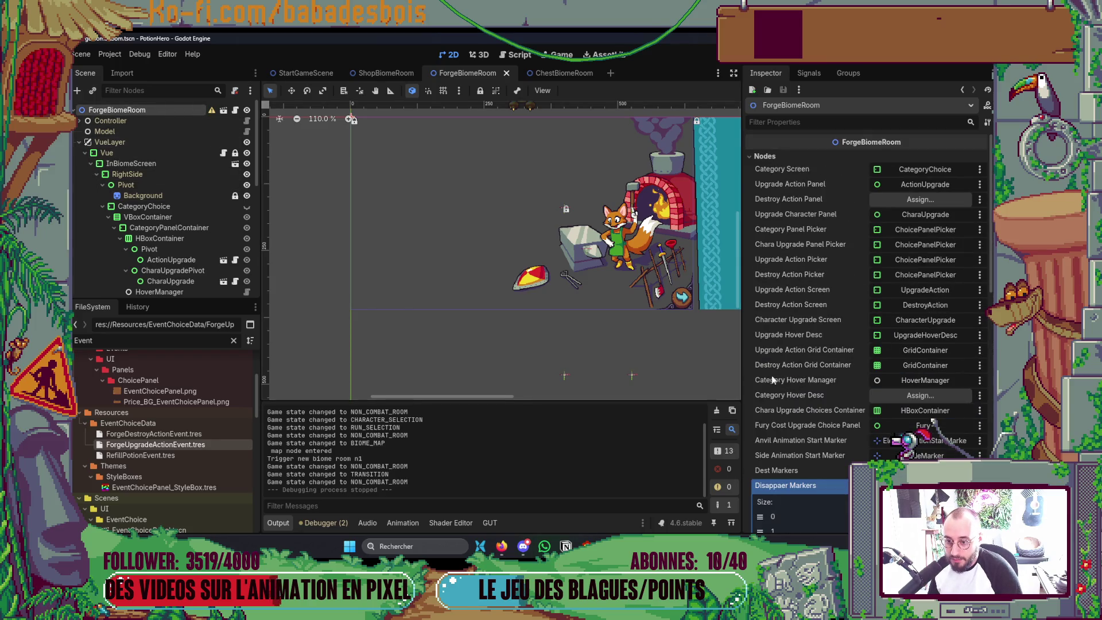
pyautogui.hotkey('alt', 'Tab')
pyautogui.write('ch')
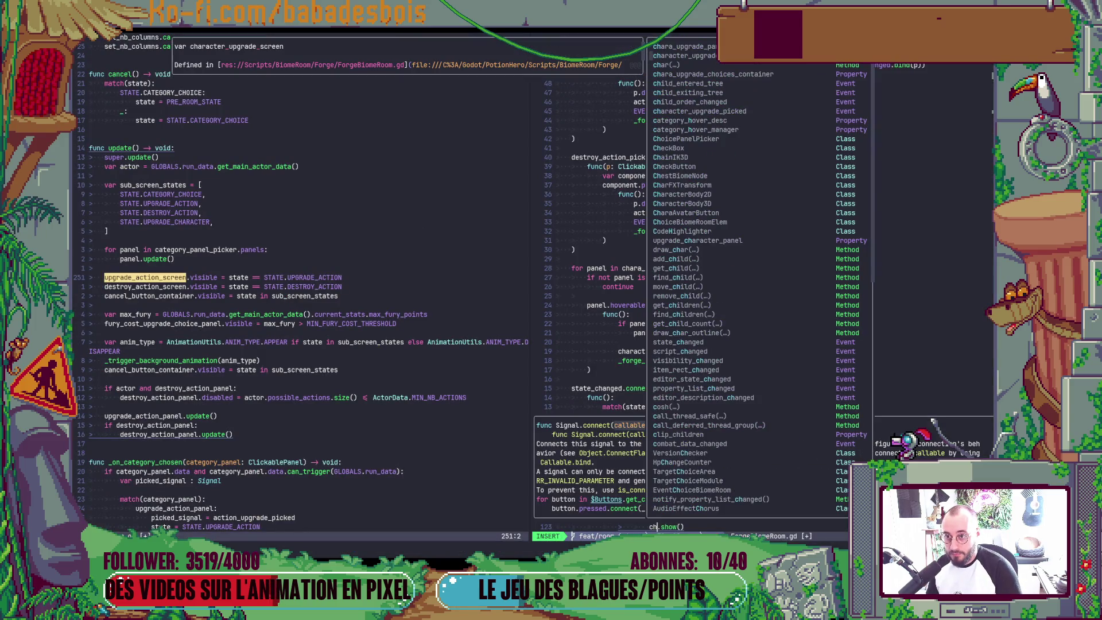
# Make the UPGRADE_CHARACTER branch call character_upgrade_screen.show(), save the script and launch the game
pyautogui.press('Return')
pyautogui.press('Escape')
pyautogui.write('w')
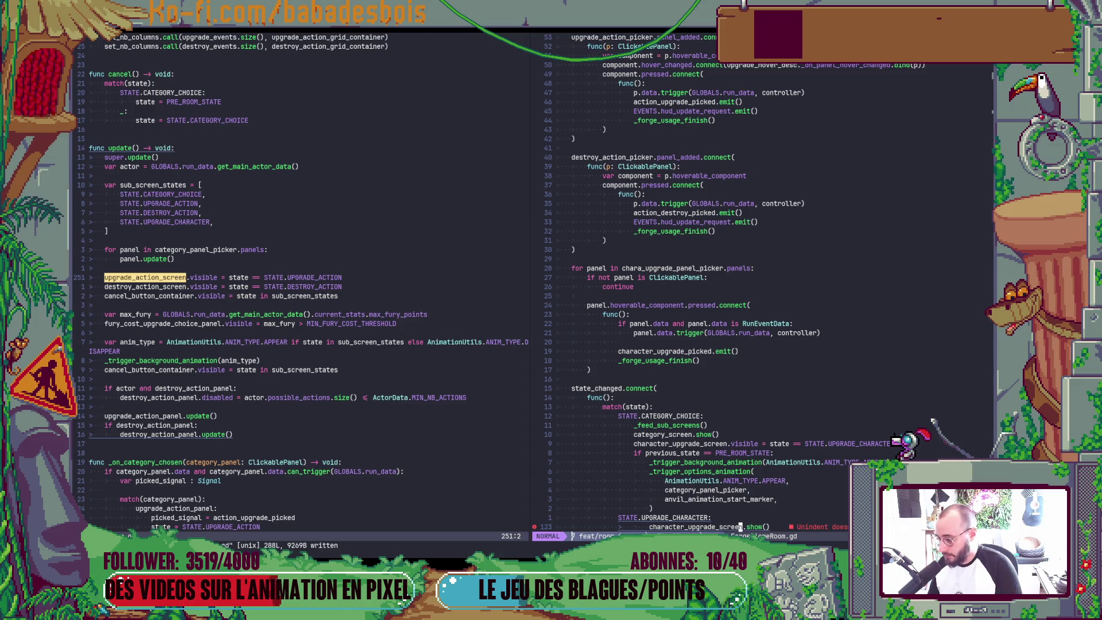
pyautogui.press('Return')
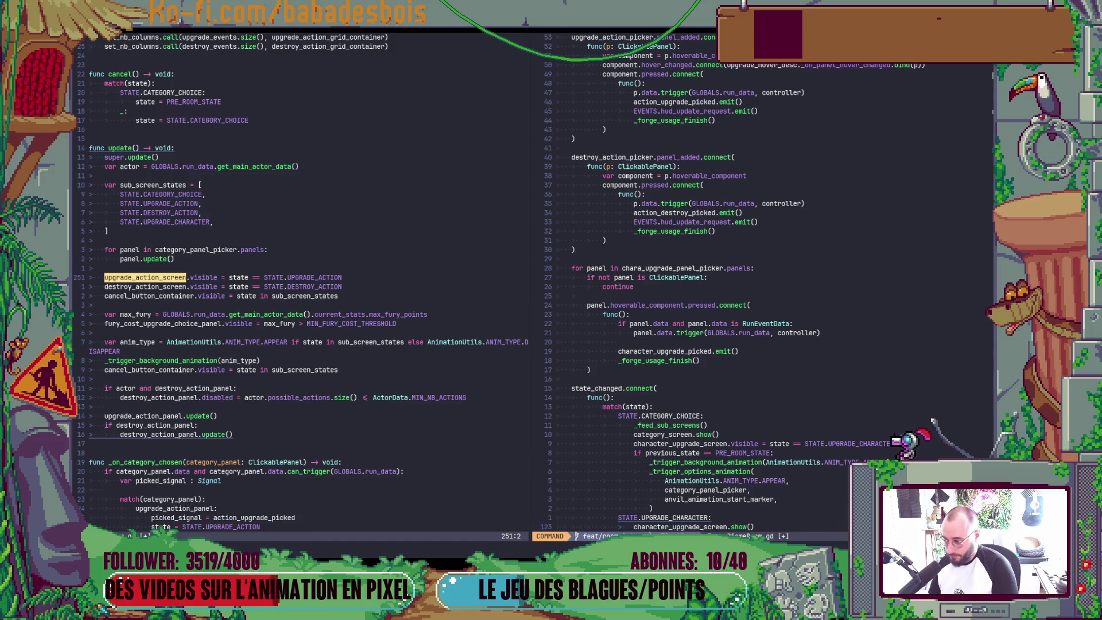
pyautogui.hotkey('alt', 'Tab')
pyautogui.press('F6')
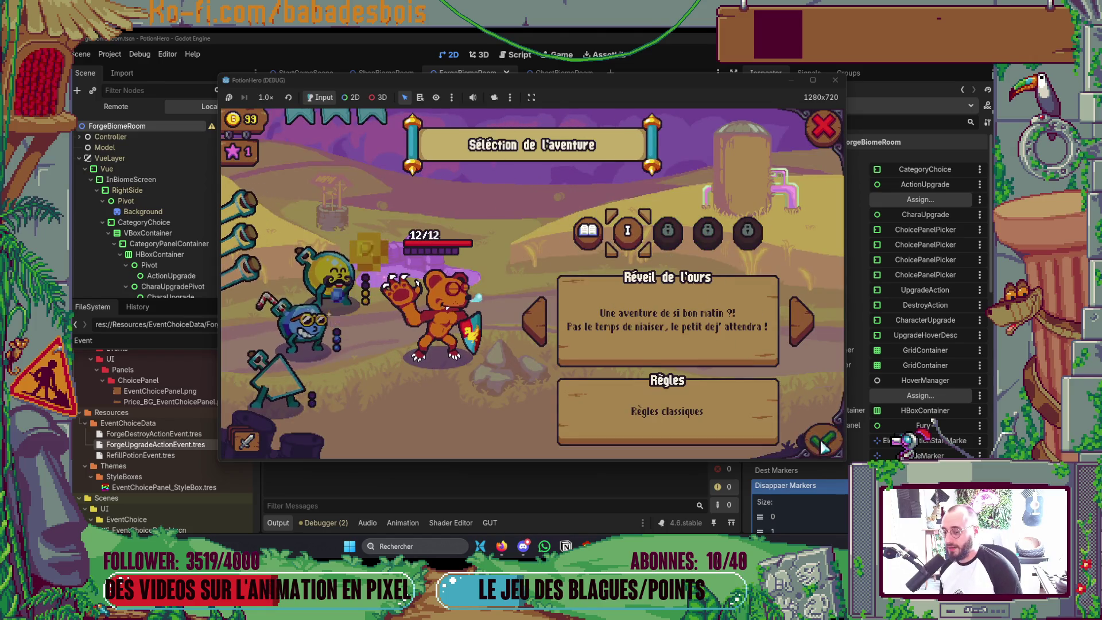
# Play to the forge anvil, confirm the character upgrade shows its two cards, then stop the game
pyautogui.click(822, 439)
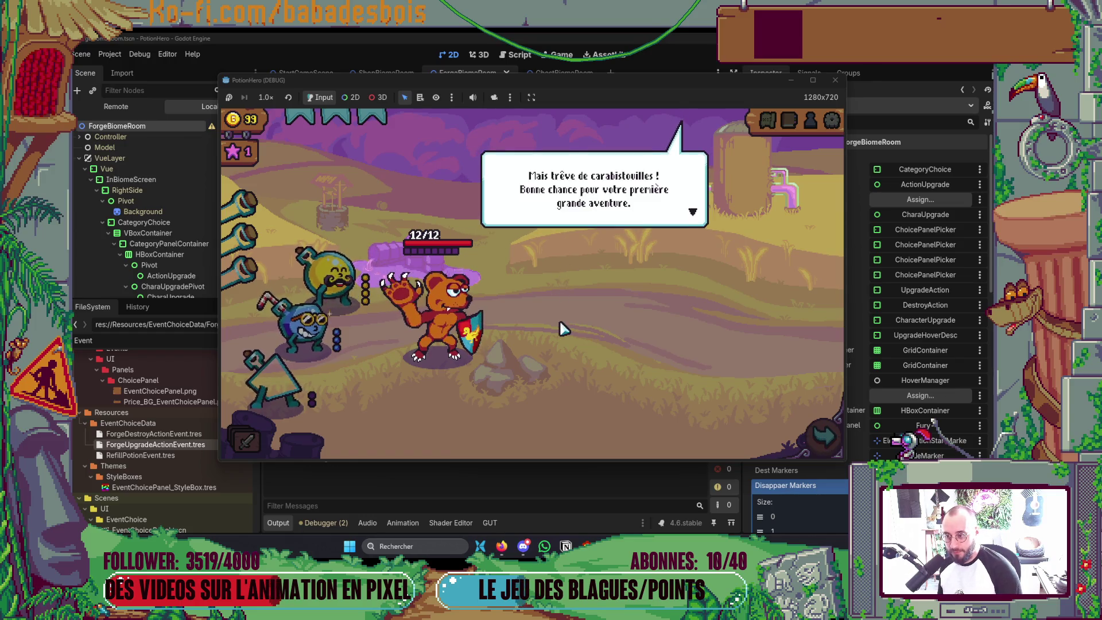
pyautogui.click(822, 437)
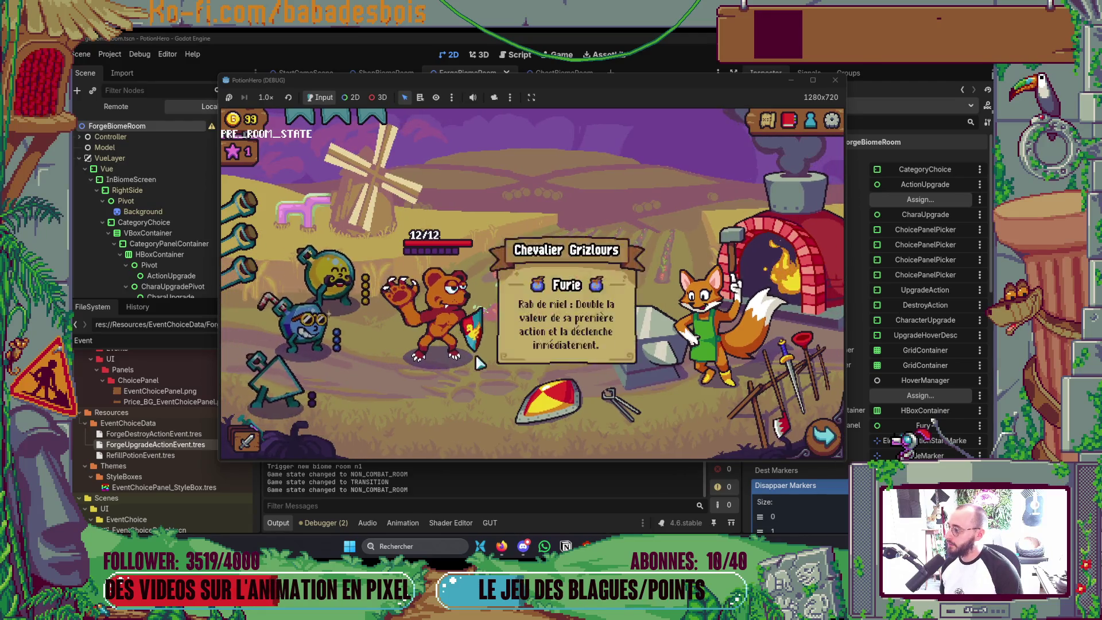
pyautogui.click(634, 364)
pyautogui.click(728, 284)
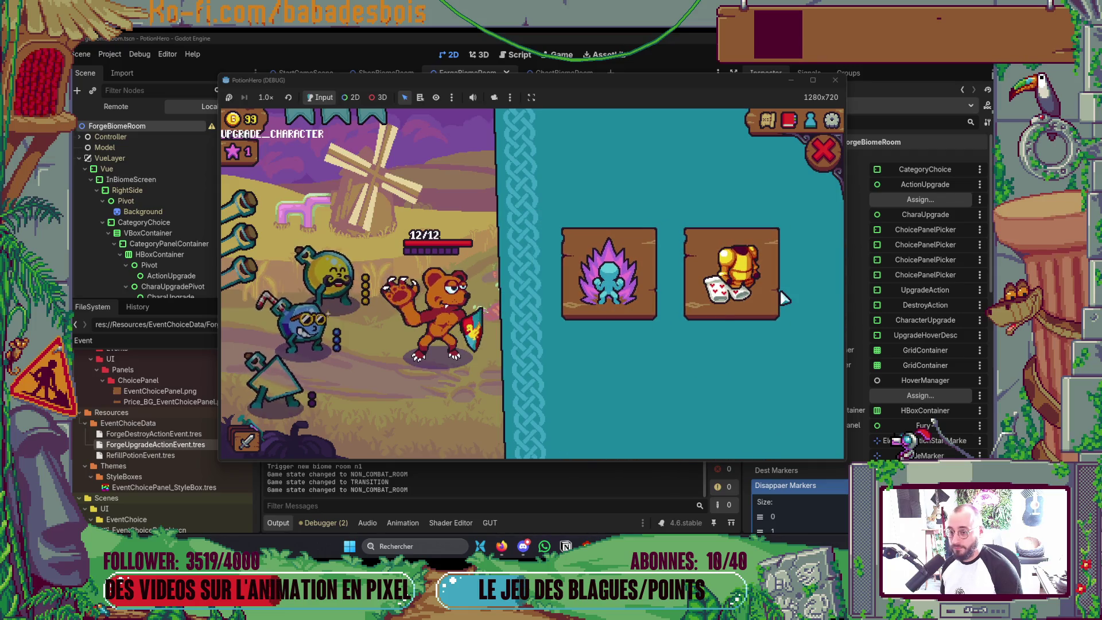
pyautogui.click(825, 155)
pyautogui.click(835, 80)
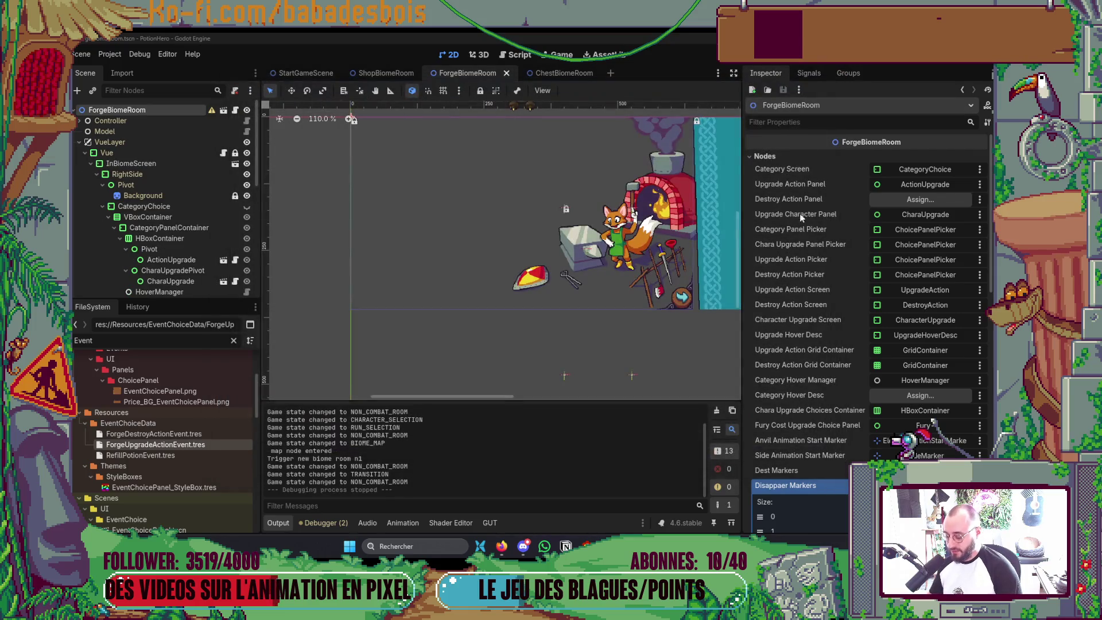
# Relaunch the game, confirm hero and adventure, skip the intro dialogue and enter the forge room
pyautogui.press('F6')
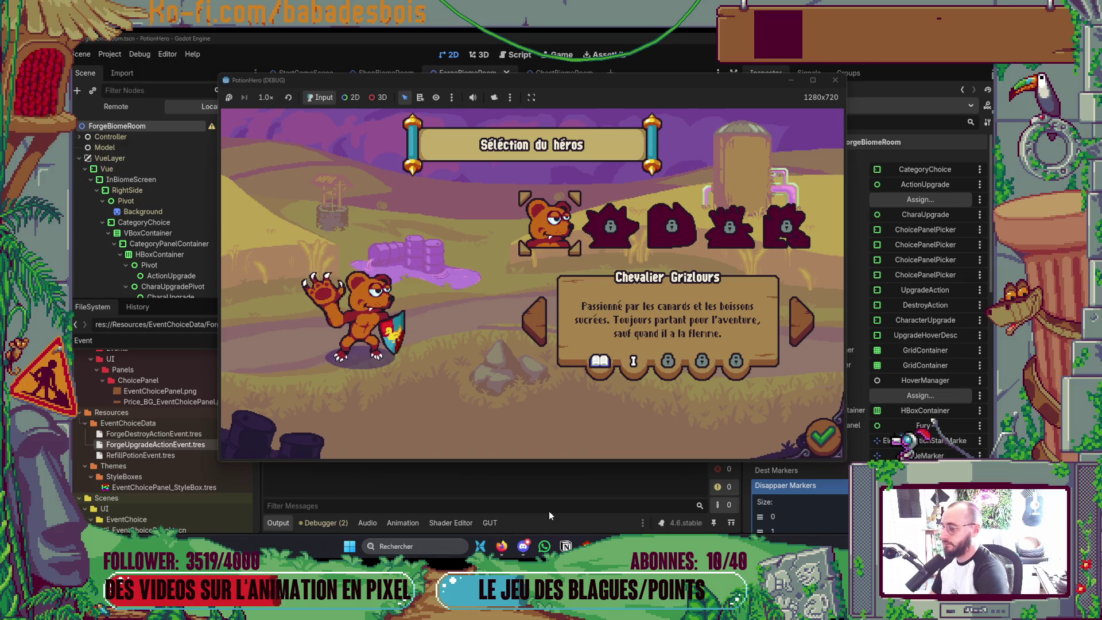
pyautogui.click(824, 437)
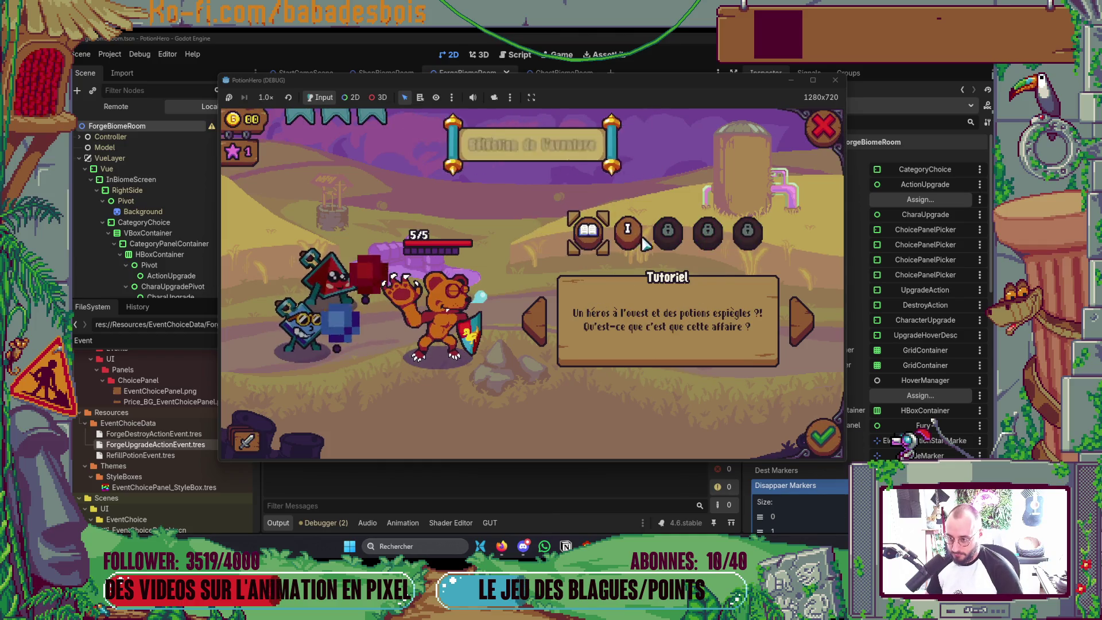
pyautogui.click(824, 437)
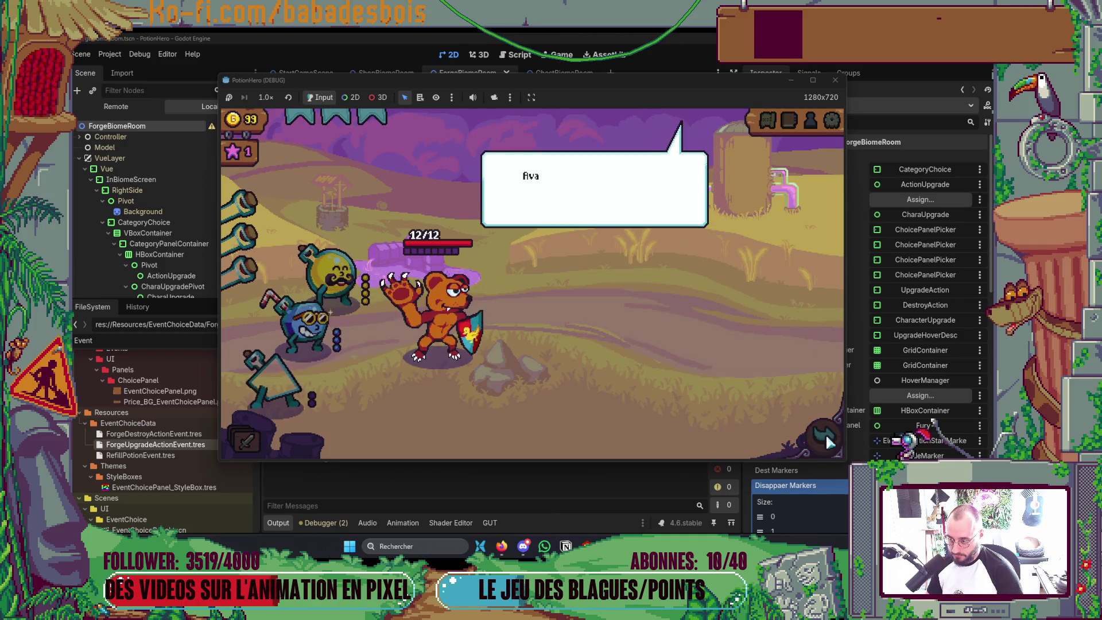
pyautogui.click(725, 382)
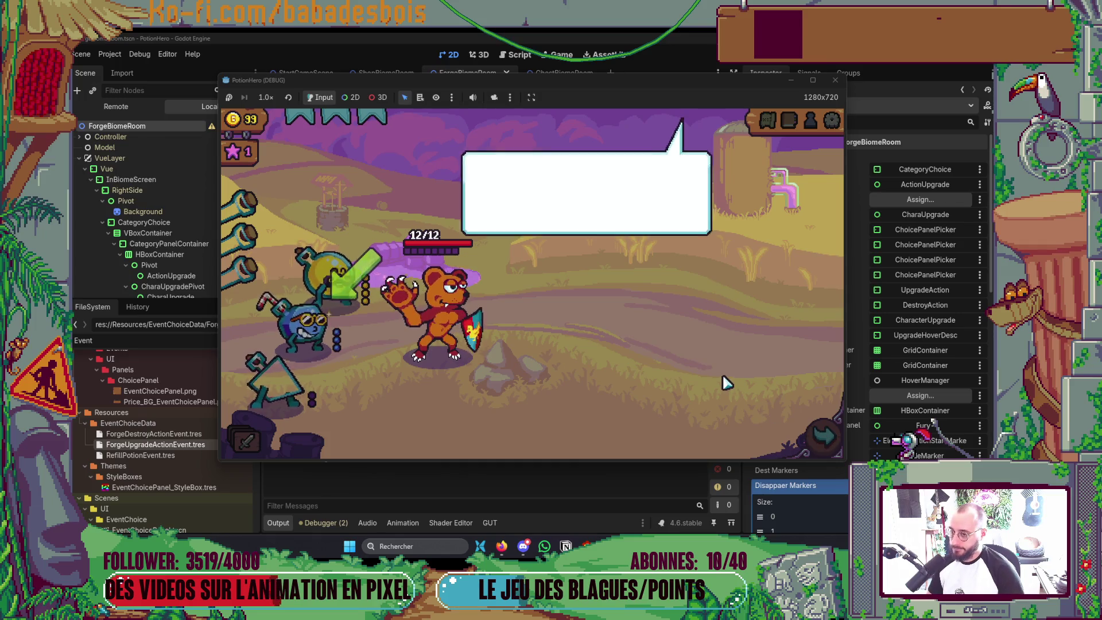
pyautogui.click(726, 382)
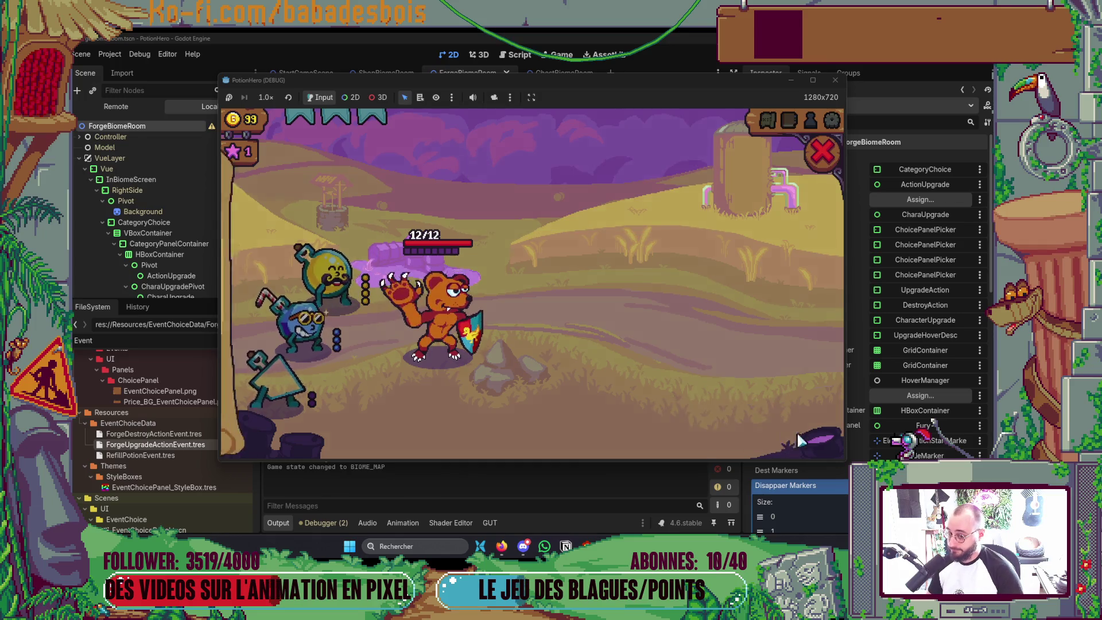
pyautogui.click(337, 318)
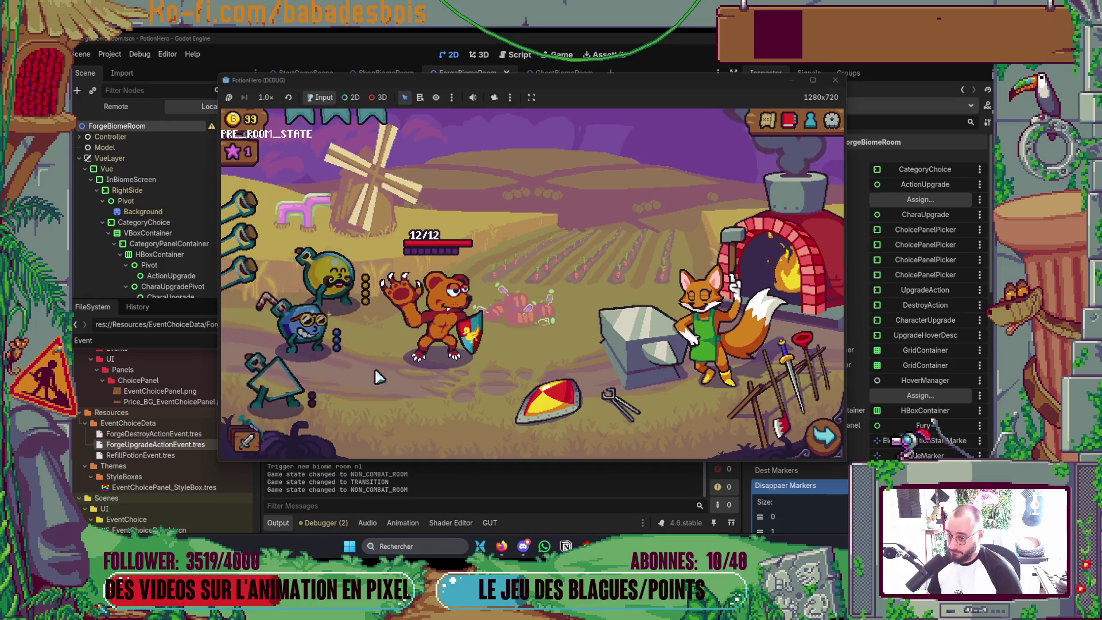
# Take max health and max fury character upgrades at the forge, then leave for the map
pyautogui.click(730, 303)
pyautogui.click(615, 295)
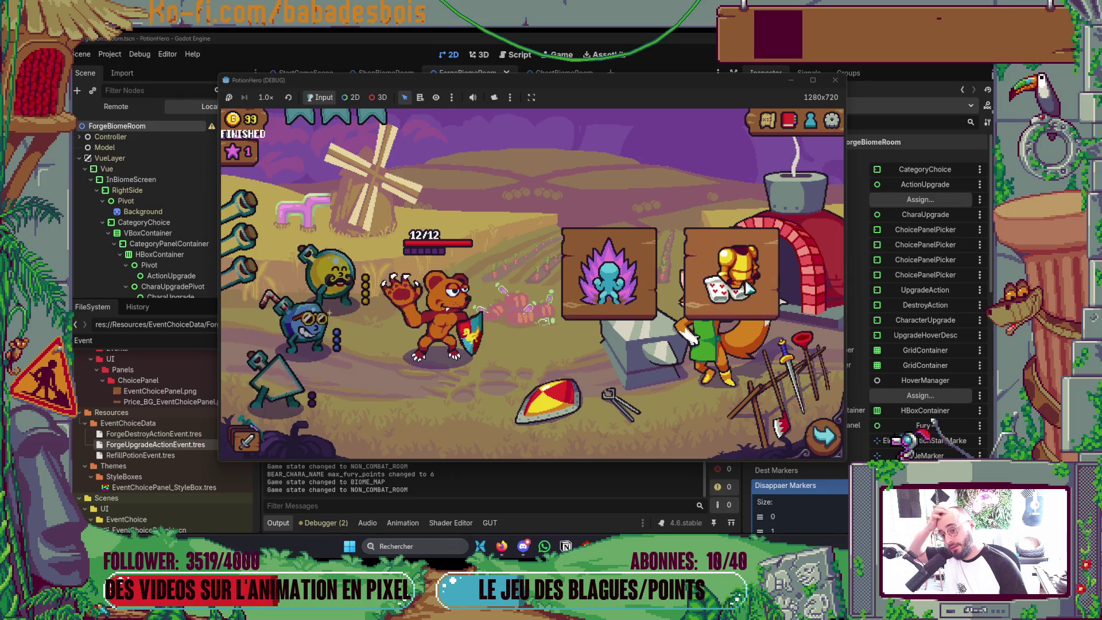
pyautogui.click(748, 289)
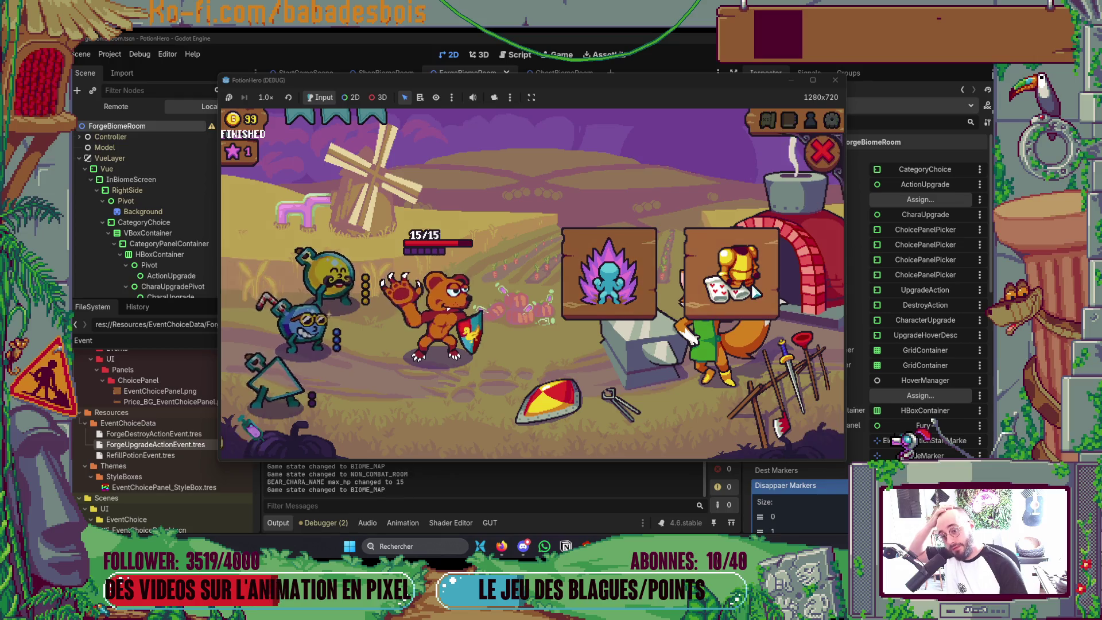
pyautogui.click(821, 154)
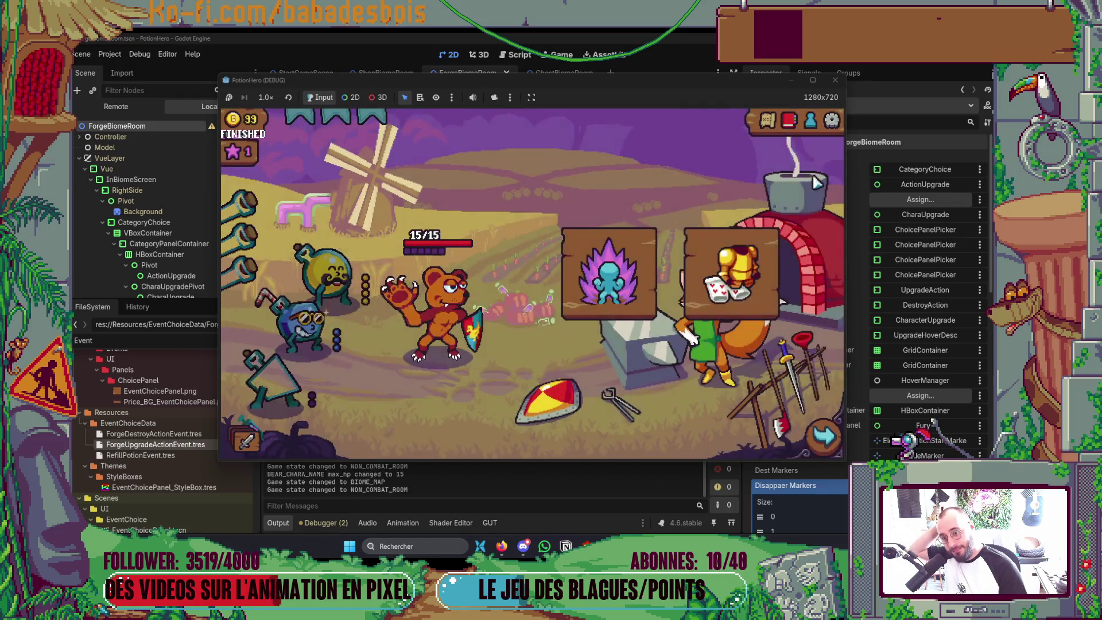
pyautogui.click(634, 293)
pyautogui.click(822, 153)
pyautogui.click(777, 314)
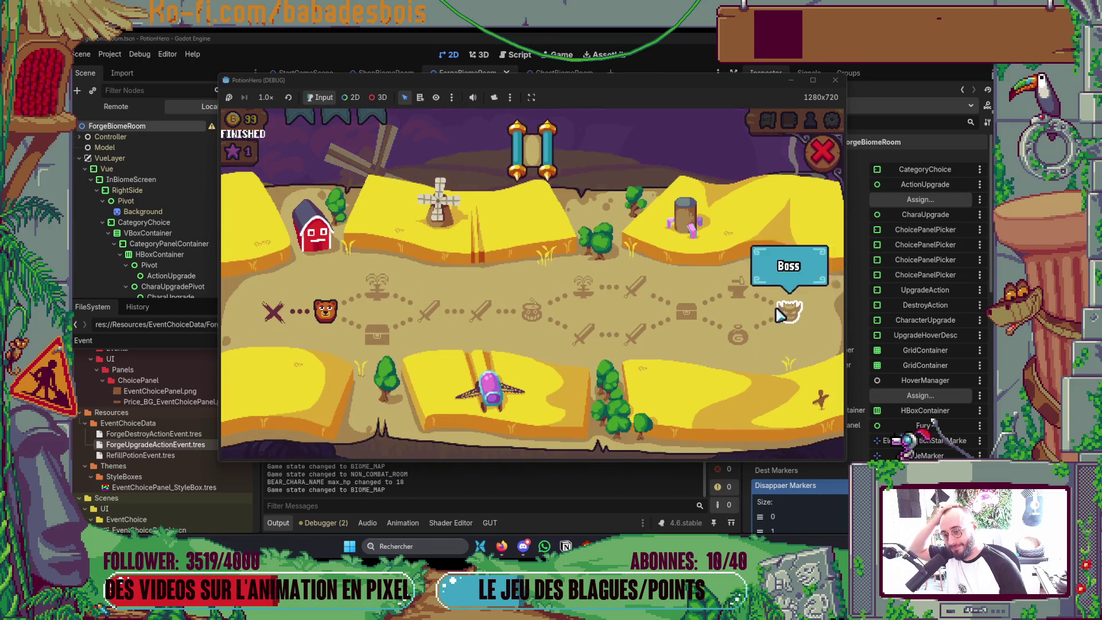
# Open the chest, collect the Chaussette fétide, enter the combat room, then close the game
pyautogui.click(376, 334)
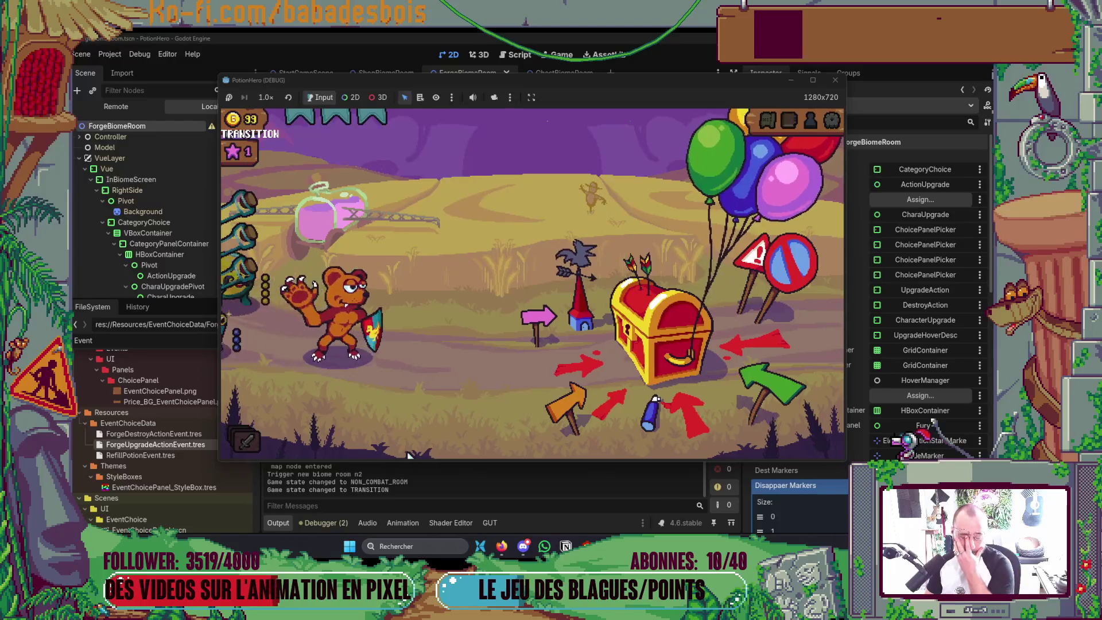
pyautogui.click(679, 368)
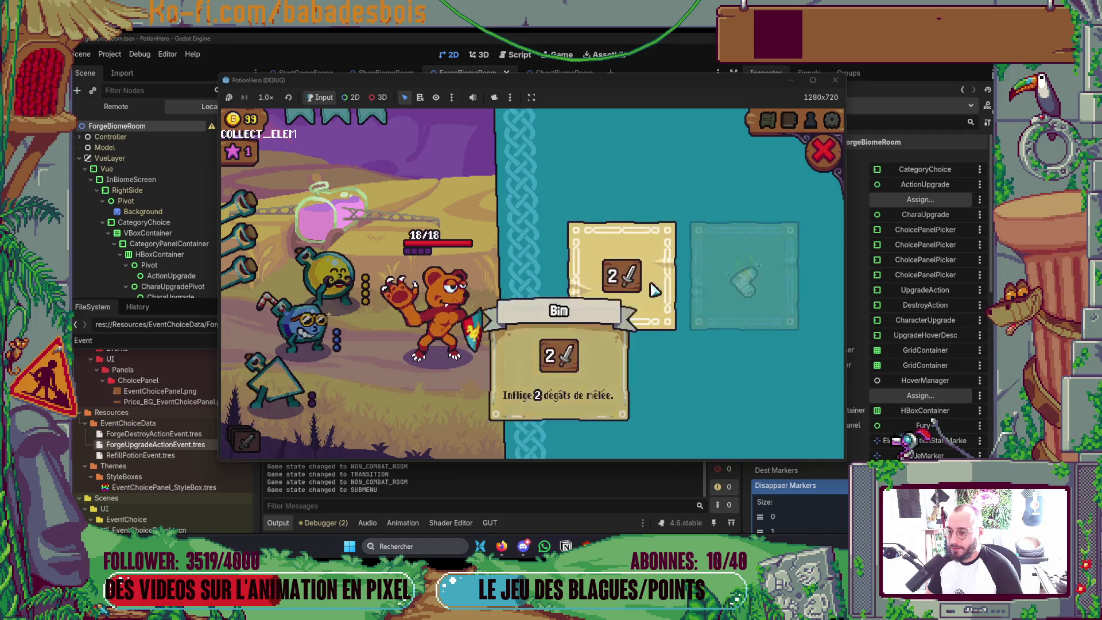
pyautogui.click(754, 303)
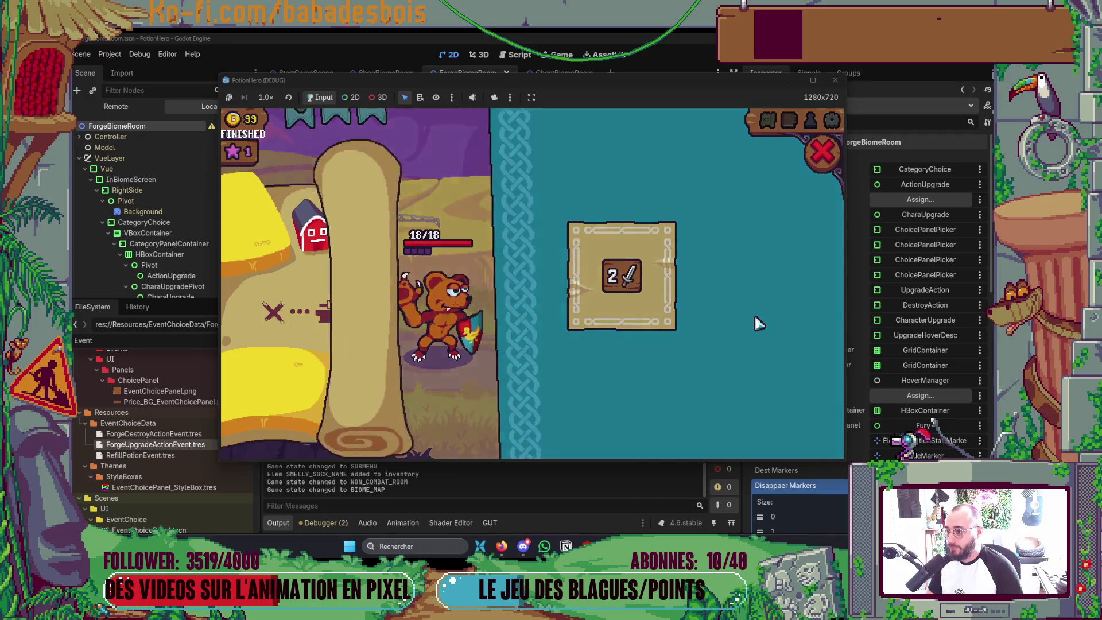
pyautogui.click(437, 310)
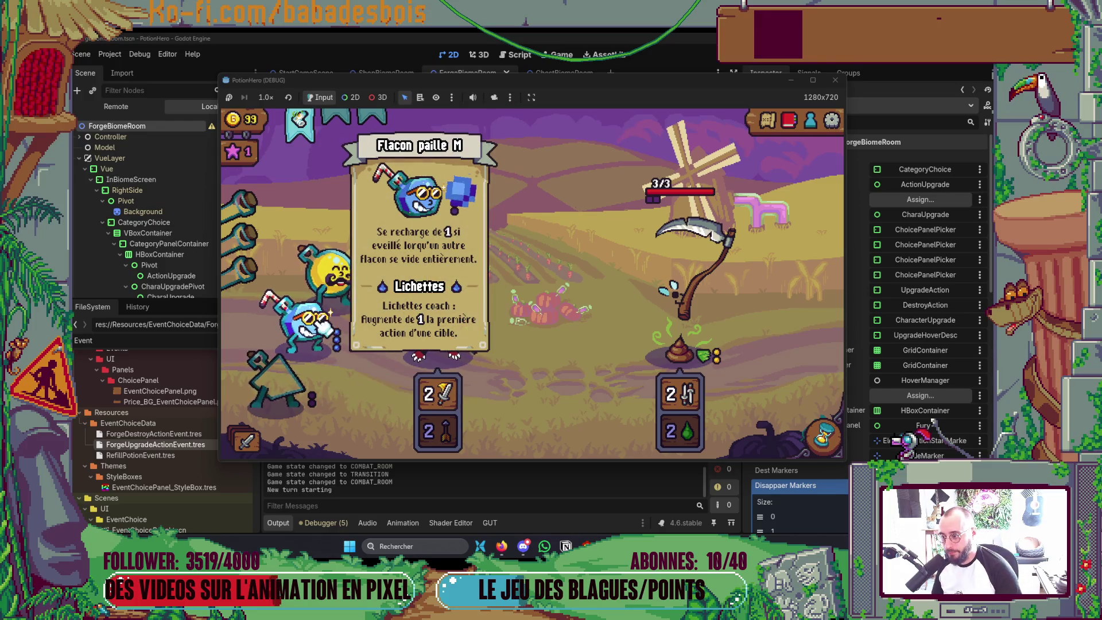
pyautogui.click(846, 79)
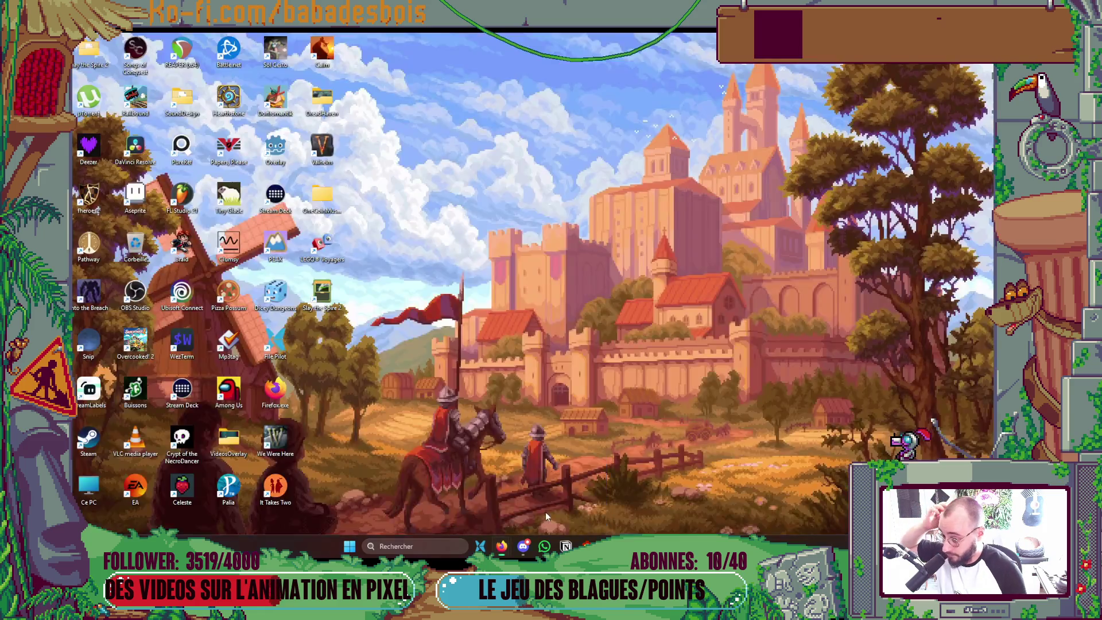
# Collapse the Disappaer Markers array in ForgeBiomeRoom's Inspector and switch to the code editor
pyautogui.moveTo(502, 546)
pyautogui.click(545, 512)
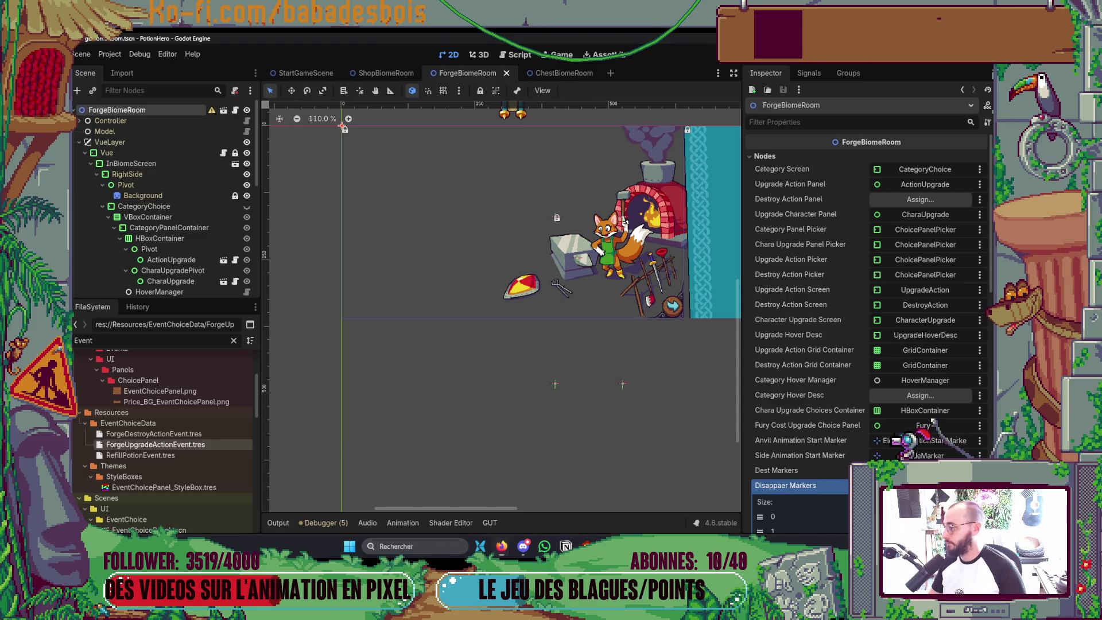
pyautogui.hscroll(1, 516, 345)
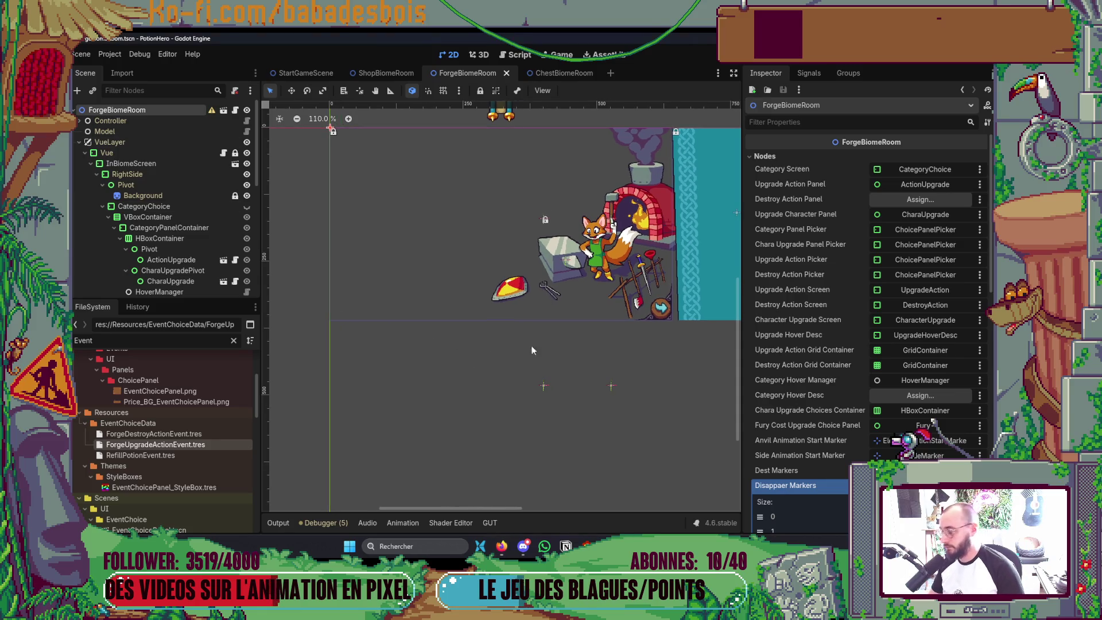
pyautogui.click(785, 485)
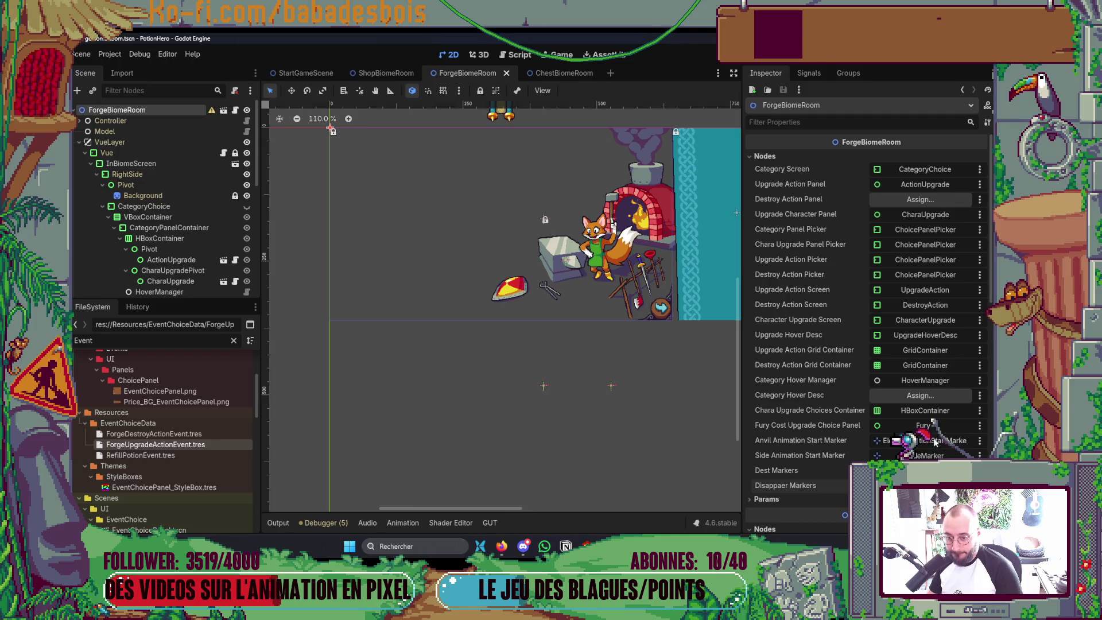
pyautogui.scroll(-1, 561, 423)
pyautogui.scroll(-2, 560, 423)
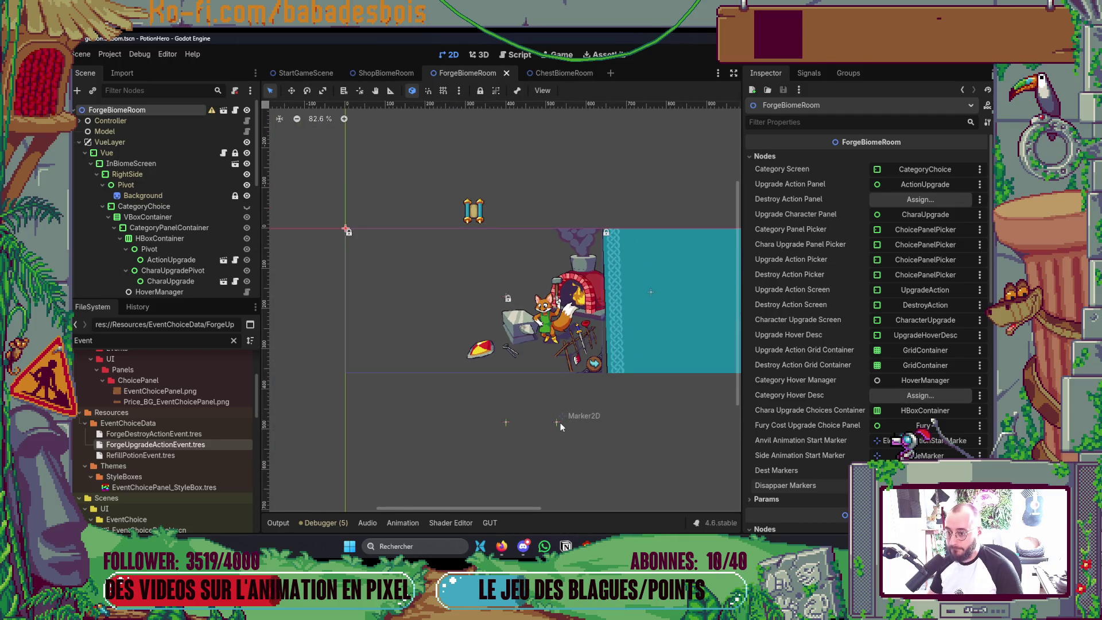
pyautogui.hotkey('alt', 'Tab')
pyautogui.hotkey('alt', 'Tab')
pyautogui.hotkey('alt', 'Tab')
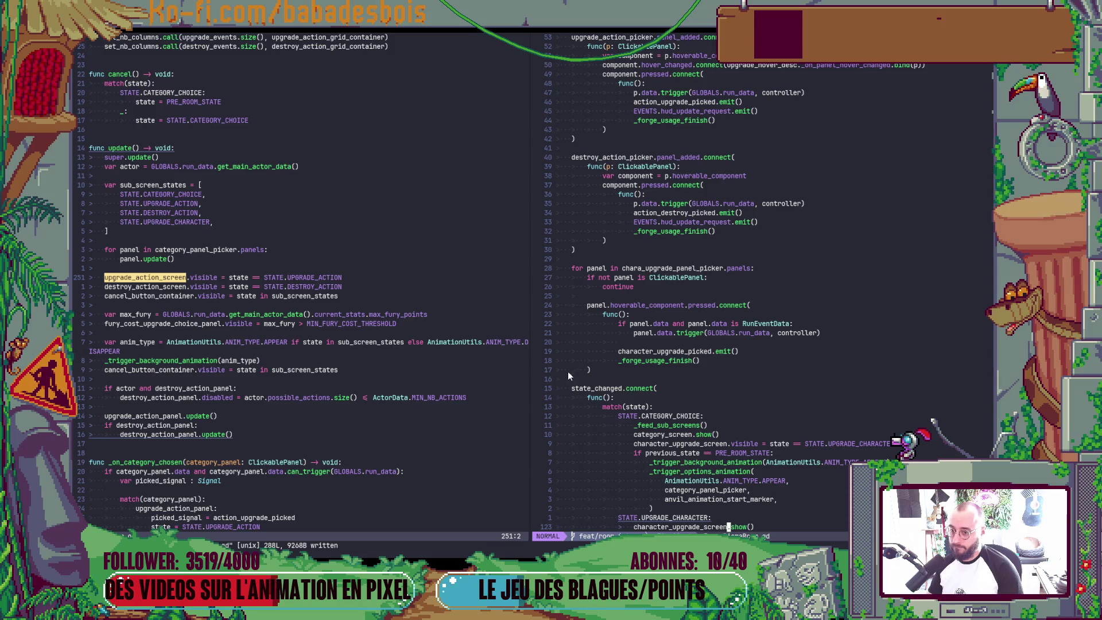
# Join the sub_screen_states array entries onto two lines, then switch to the Miro board
pyautogui.click(335, 286)
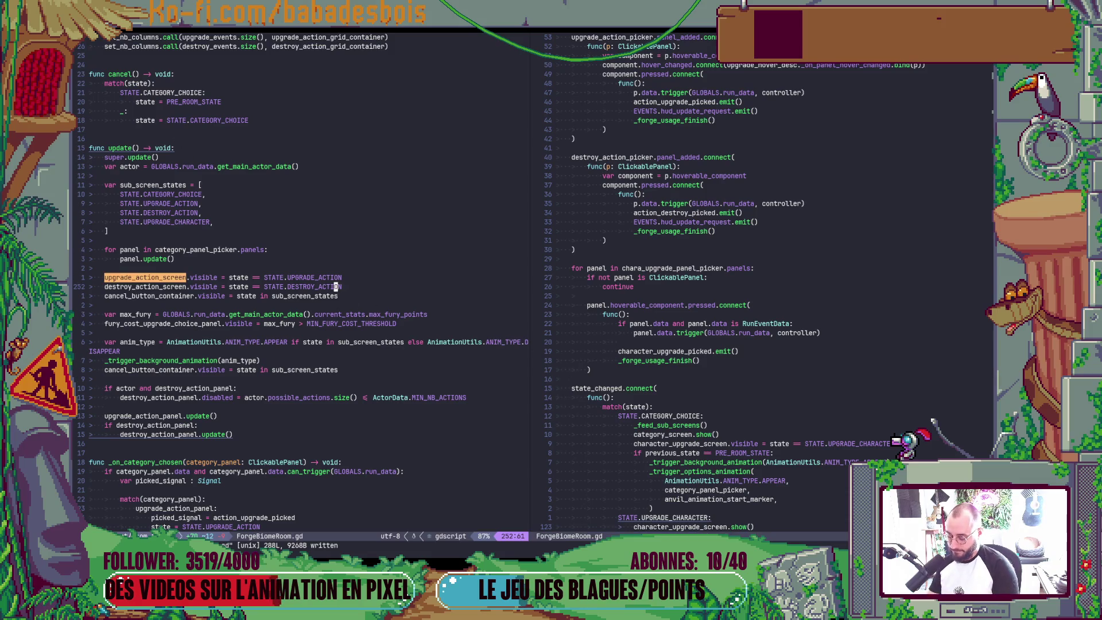
pyautogui.write('s')
pyautogui.write('O')
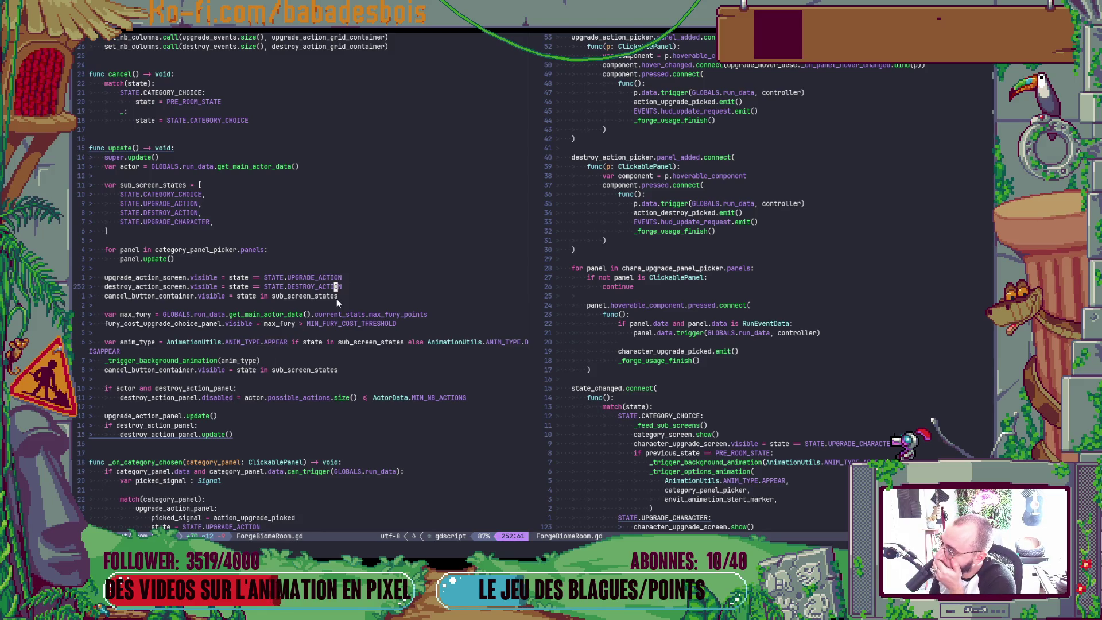
pyautogui.press('k')
pyautogui.press('k')
pyautogui.press('k')
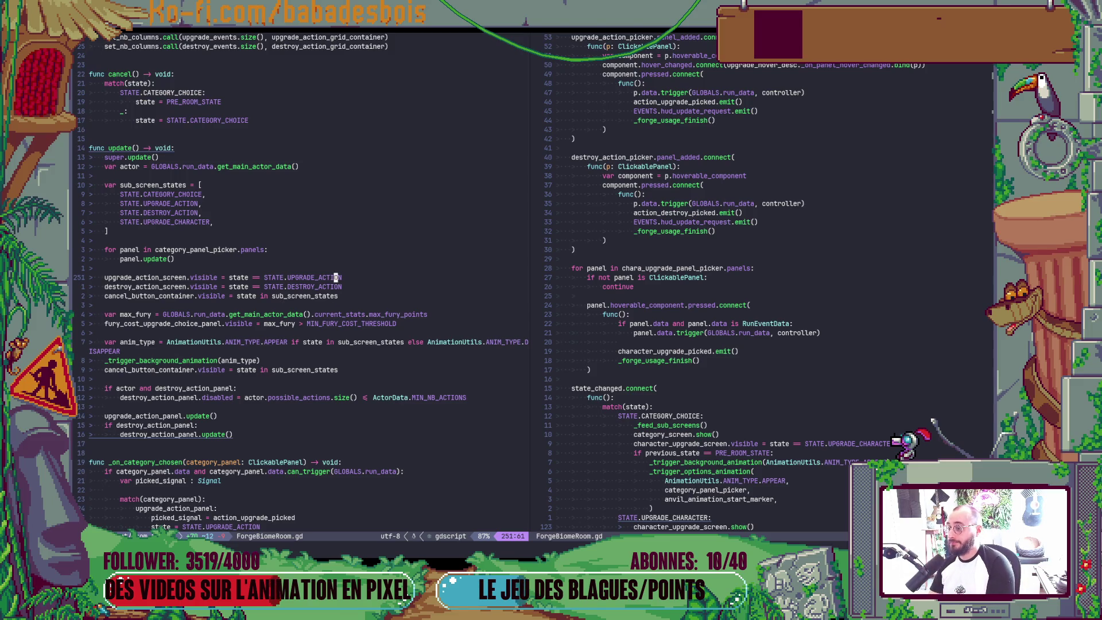
pyautogui.hotkey('shift', 'v')
pyautogui.press('j')
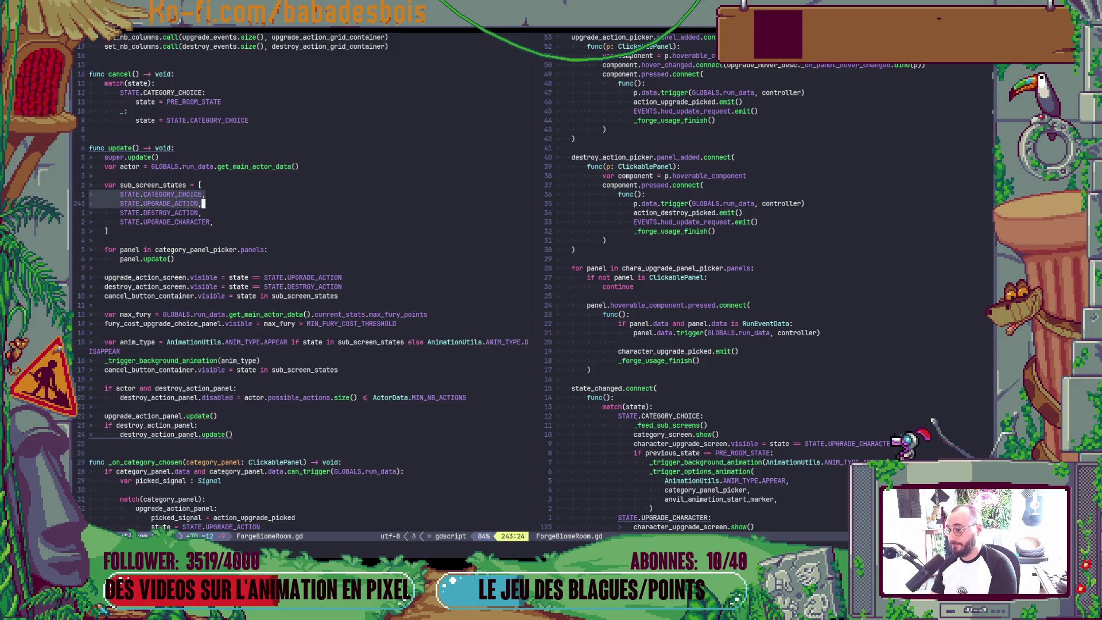
pyautogui.hotkey('shift', 'j')
pyautogui.press('j')
pyautogui.hotkey('shift', 'v')
pyautogui.press('j')
pyautogui.hotkey('shift', 'j')
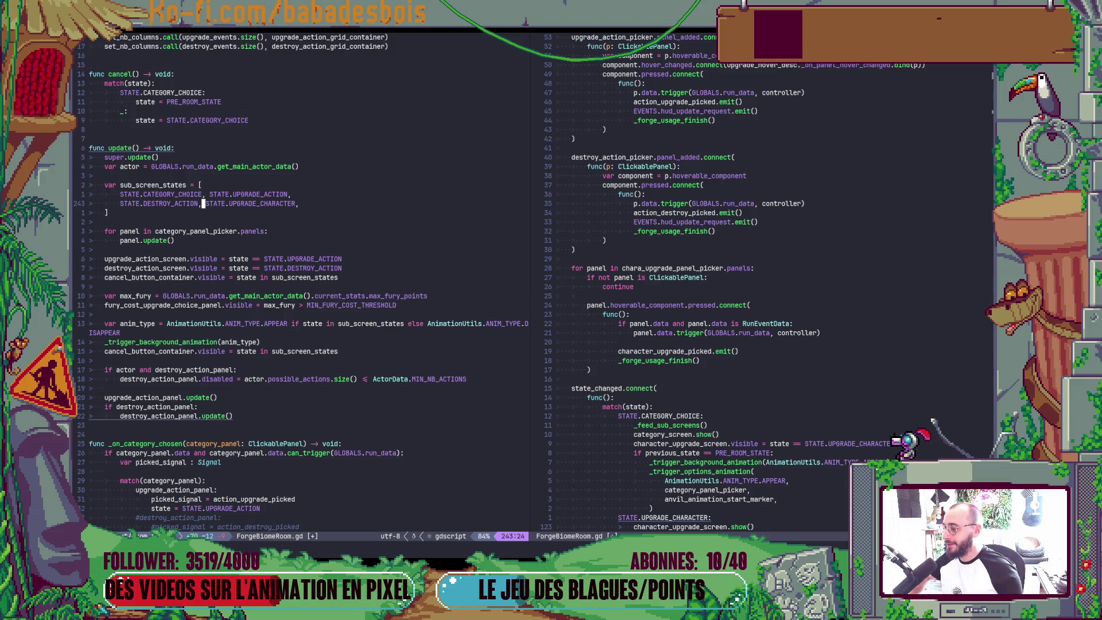
pyautogui.scroll(-2, 400, 250)
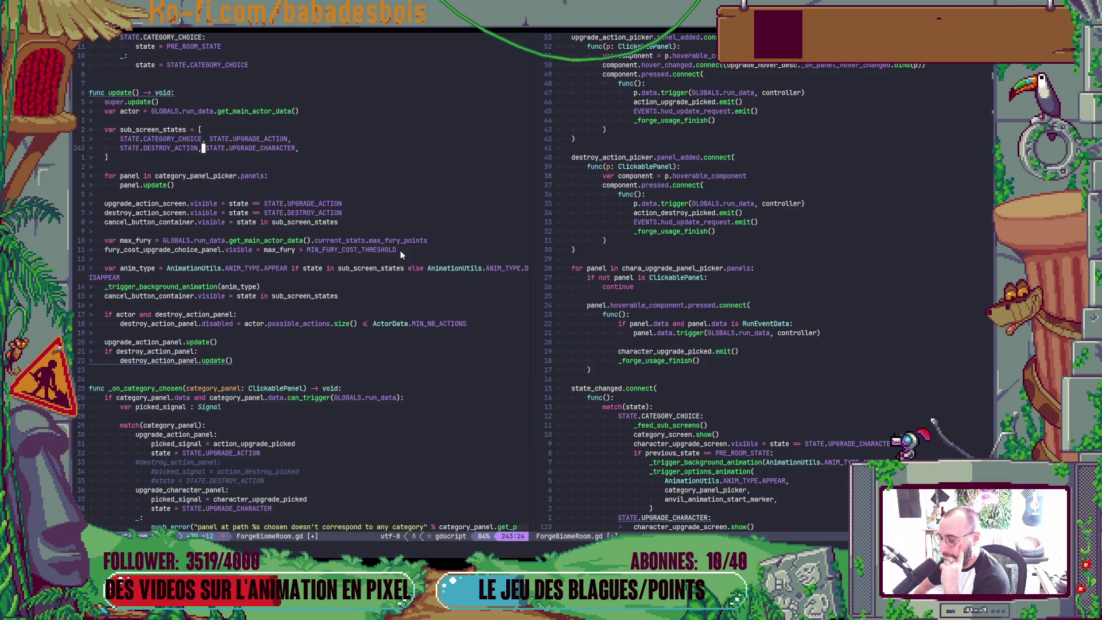
pyautogui.hotkey('alt', 'Tab')
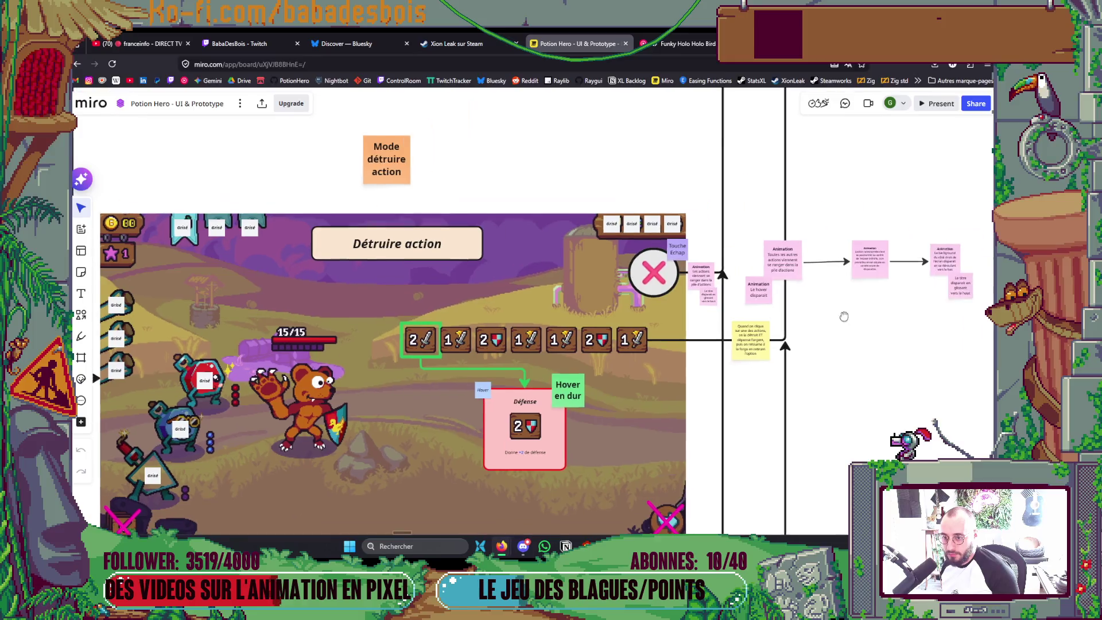
pyautogui.keyDown('ctrl'); pyautogui.scroll(3, 756, 301); pyautogui.keyUp('ctrl')
pyautogui.keyDown('ctrl'); pyautogui.scroll(-3, 722, 289); pyautogui.keyUp('ctrl')
pyautogui.keyDown('ctrl'); pyautogui.scroll(-2, 719, 258); pyautogui.keyUp('ctrl')
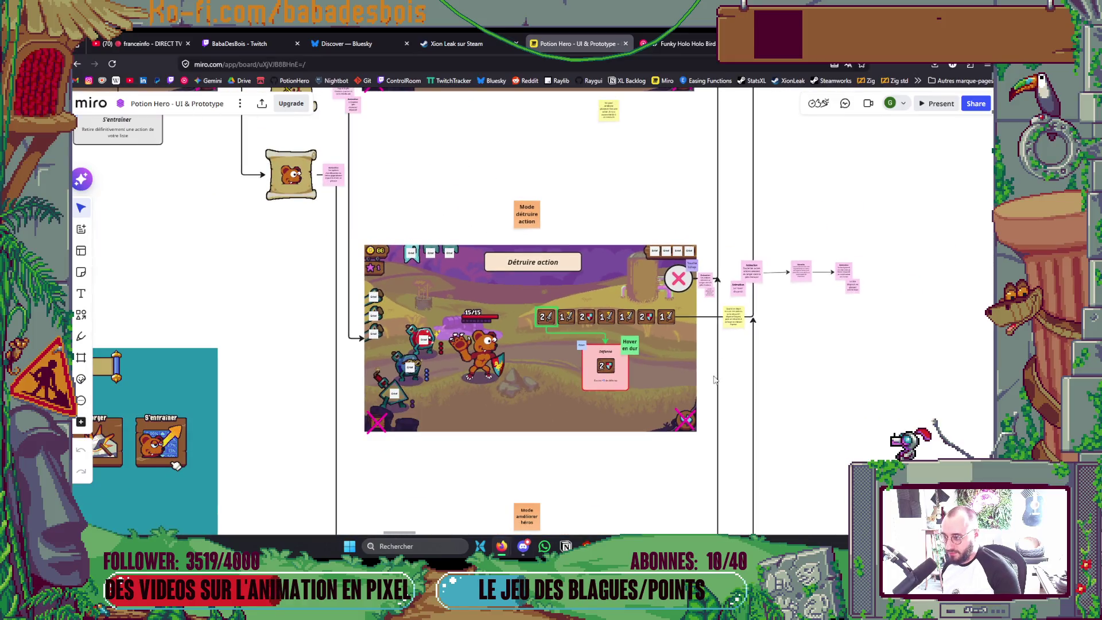
pyautogui.scroll(-2, 713, 228)
pyautogui.keyDown('ctrl'); pyautogui.scroll(3, 702, 451); pyautogui.keyUp('ctrl')
pyautogui.keyDown('ctrl'); pyautogui.scroll(3, 704, 344); pyautogui.keyUp('ctrl')
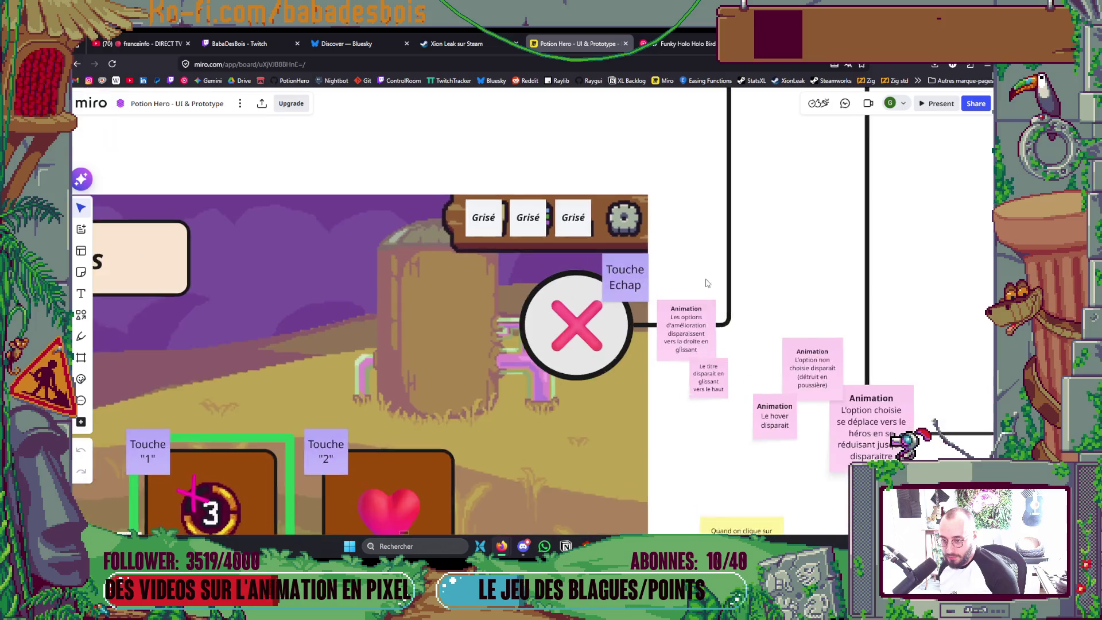
pyautogui.keyDown('ctrl'); pyautogui.scroll(2, 704, 310); pyautogui.keyUp('ctrl')
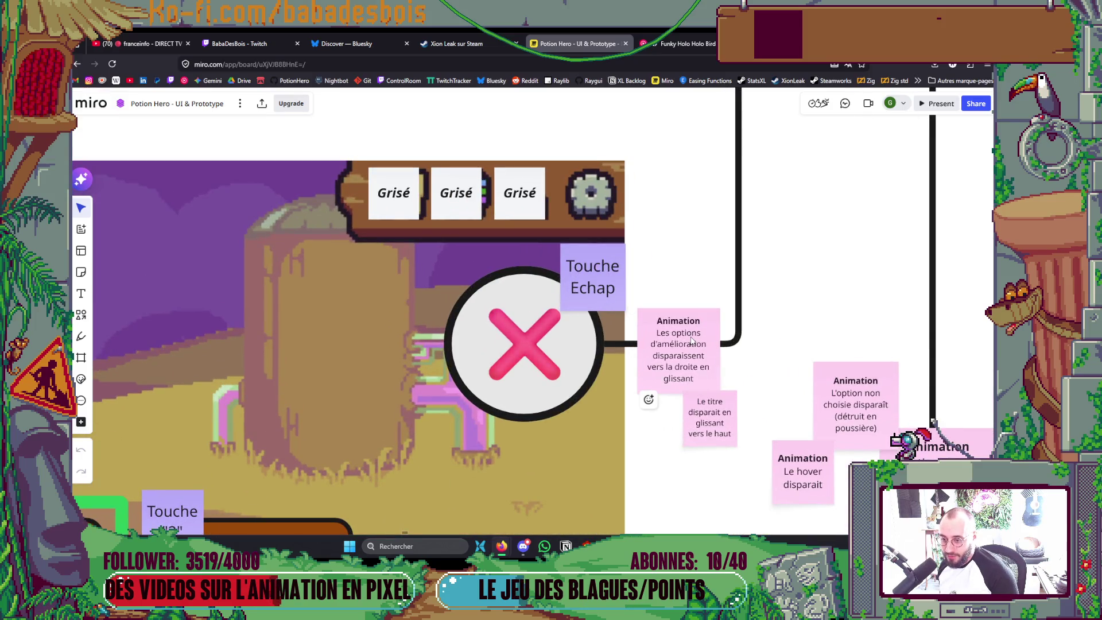
pyautogui.keyDown('ctrl'); pyautogui.scroll(-2, 683, 383); pyautogui.keyUp('ctrl')
pyautogui.keyDown('ctrl'); pyautogui.scroll(-2, 683, 382); pyautogui.keyUp('ctrl')
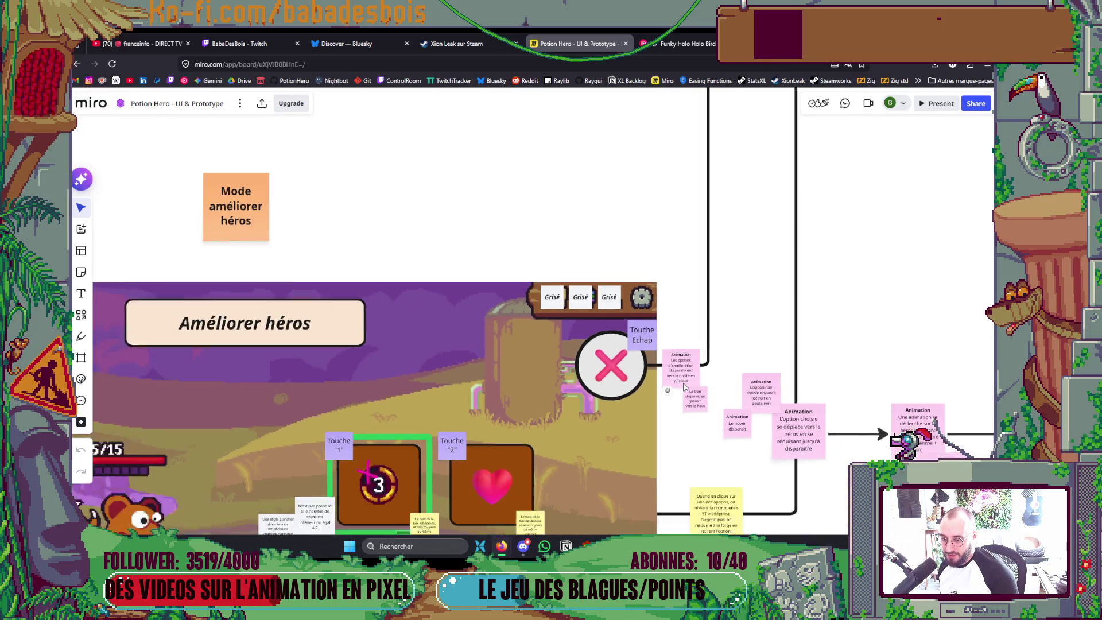
pyautogui.keyDown('ctrl'); pyautogui.scroll(-2, 687, 387); pyautogui.keyUp('ctrl')
pyautogui.keyDown('ctrl'); pyautogui.scroll(2, 686, 387); pyautogui.keyUp('ctrl')
pyautogui.keyDown('ctrl'); pyautogui.scroll(-2, 689, 392); pyautogui.keyUp('ctrl')
pyautogui.keyDown('ctrl'); pyautogui.scroll(2, 693, 401); pyautogui.keyUp('ctrl')
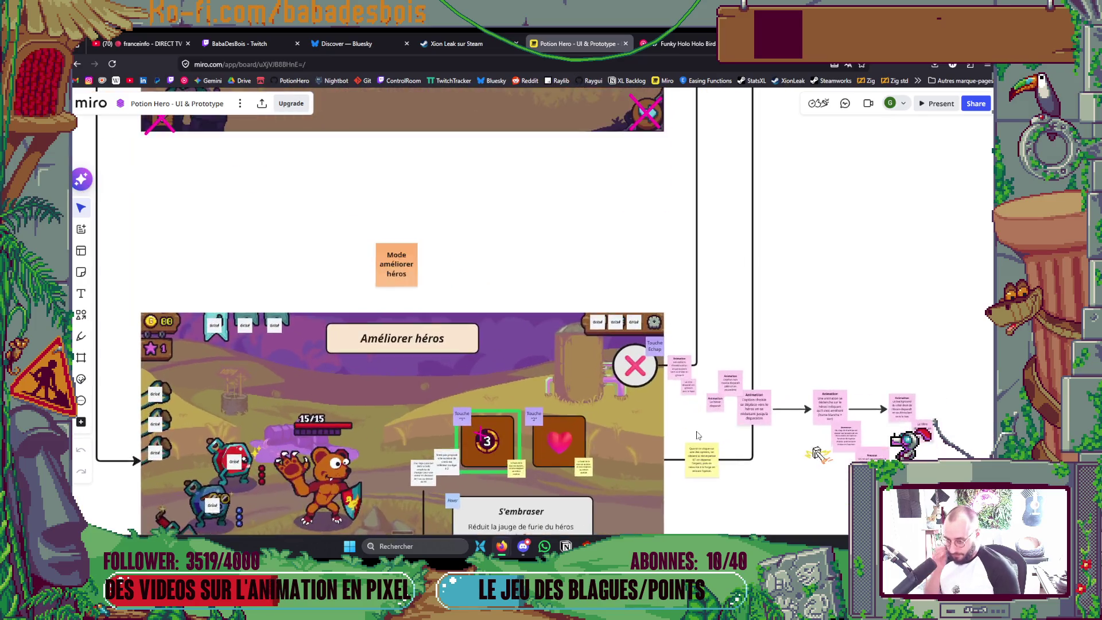
pyautogui.keyDown('ctrl'); pyautogui.scroll(3, 697, 408); pyautogui.keyUp('ctrl')
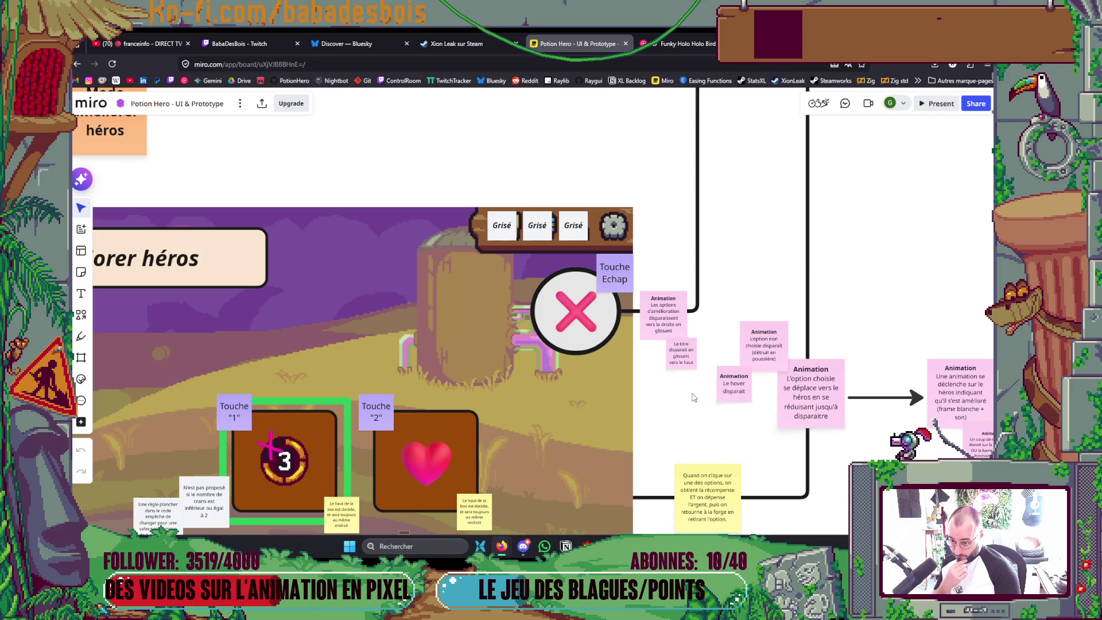
pyautogui.scroll(-2, 693, 397)
pyautogui.scroll(-1, 693, 397)
pyautogui.scroll(1, 693, 396)
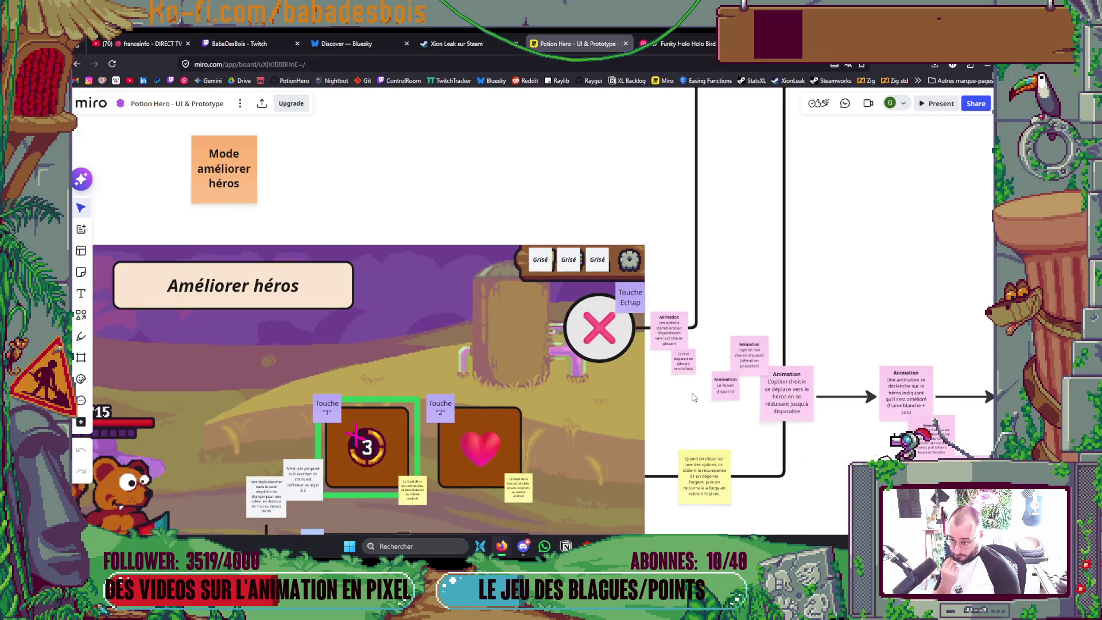
pyautogui.scroll(-1, 672, 338)
pyautogui.scroll(-1, 680, 340)
pyautogui.keyDown('ctrl'); pyautogui.scroll(2, 697, 341); pyautogui.keyUp('ctrl')
pyautogui.keyDown('ctrl'); pyautogui.scroll(2, 709, 340); pyautogui.keyUp('ctrl')
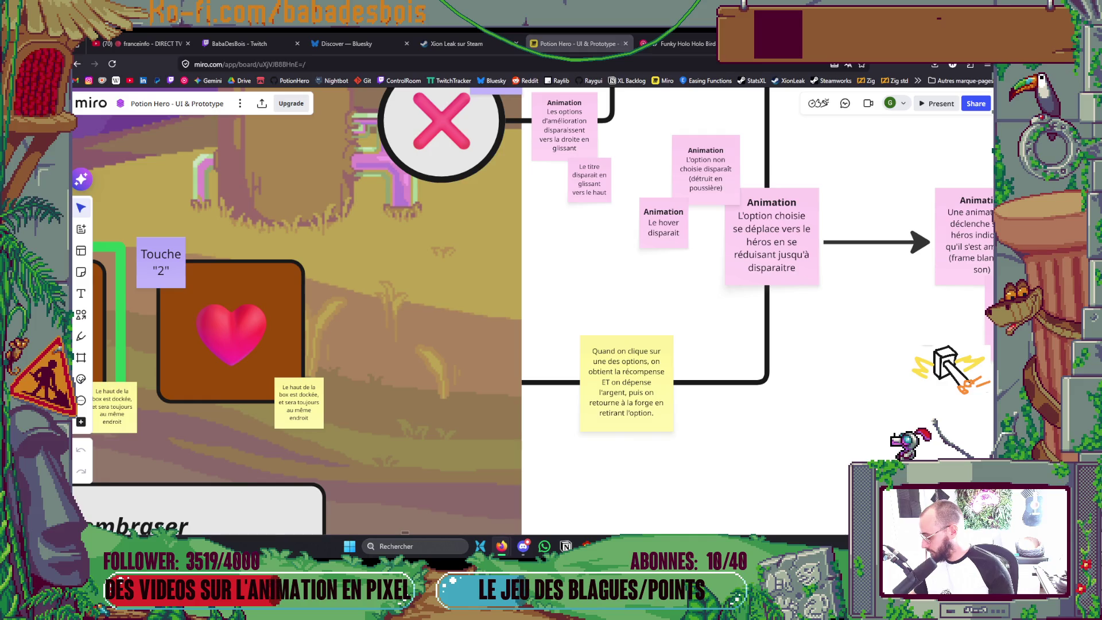
pyautogui.moveTo(778, 381); pyautogui.dragTo(644, 400)
pyautogui.scroll(-3, 641, 401)
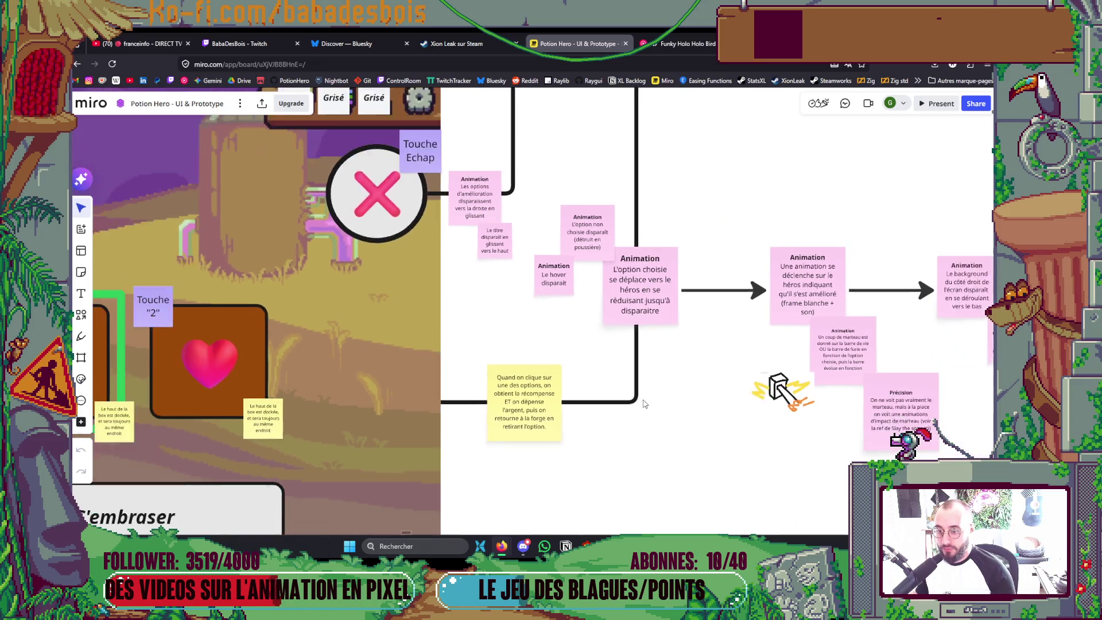
pyautogui.scroll(-2, 642, 403)
pyautogui.scroll(-2, 637, 404)
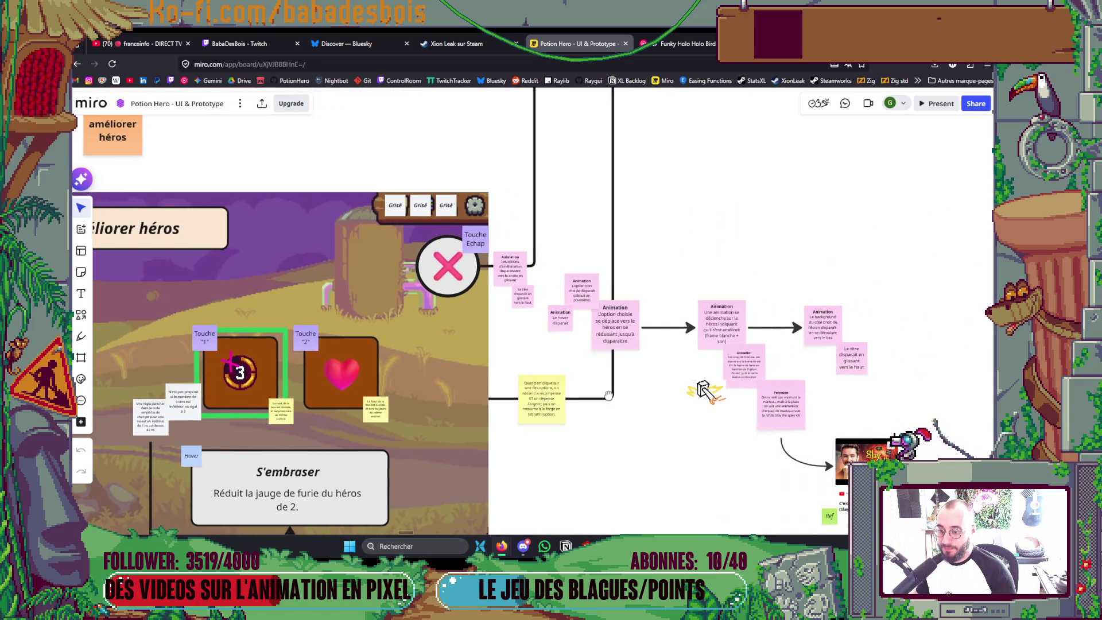
pyautogui.scroll(-2, 633, 401)
pyautogui.scroll(-2, 620, 399)
pyautogui.scroll(-1, 607, 396)
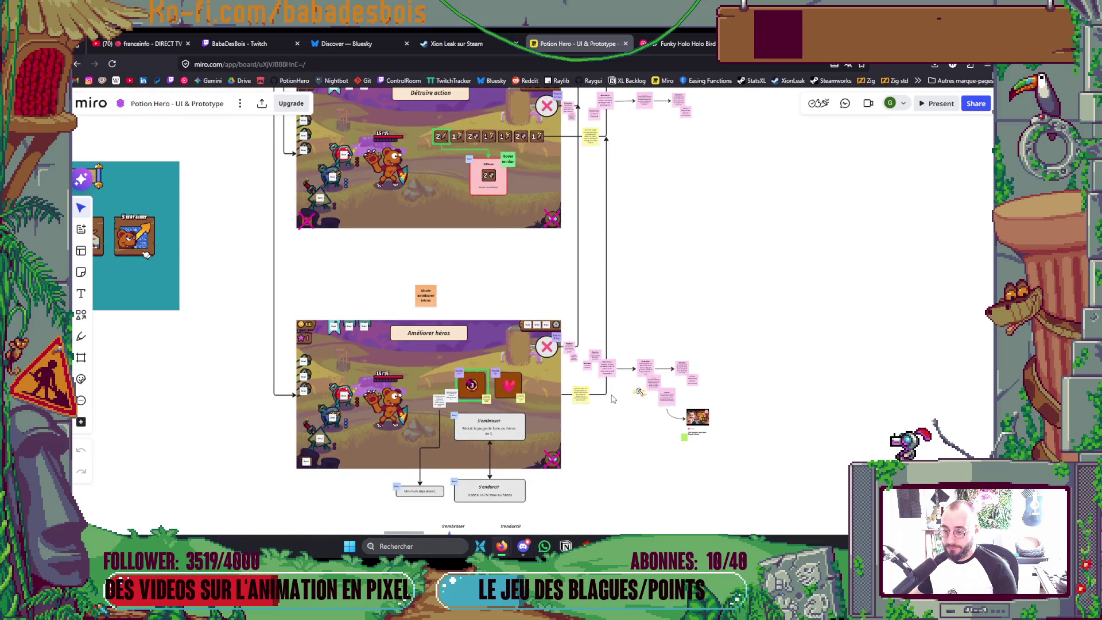
pyautogui.scroll(2, 612, 398)
pyautogui.scroll(2, 633, 379)
pyautogui.scroll(2, 658, 361)
pyautogui.scroll(1, 677, 352)
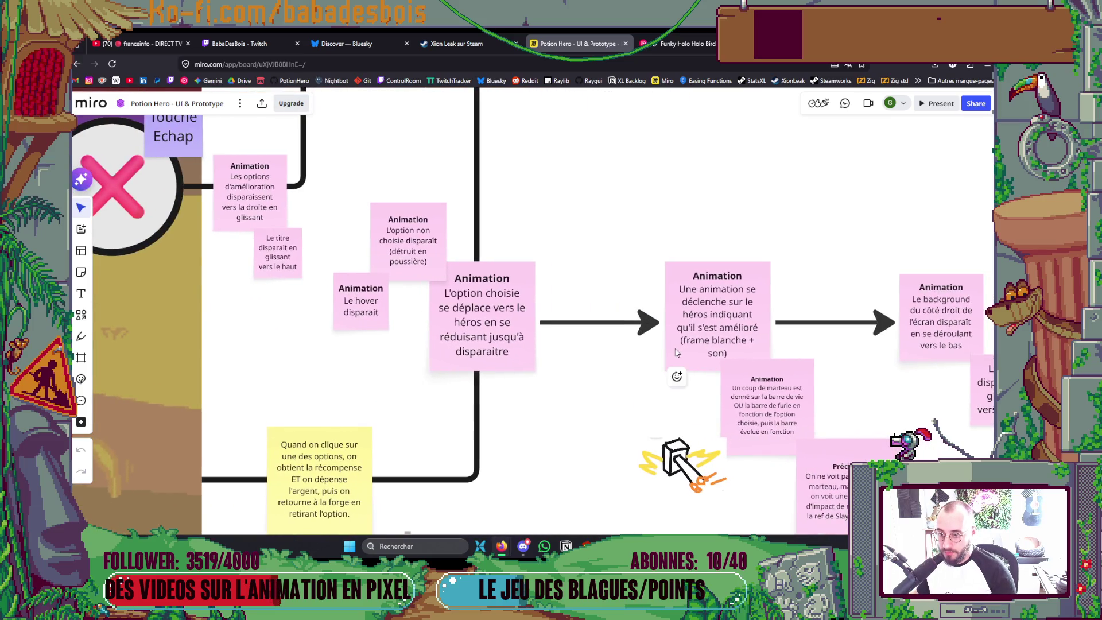
# Pan along the animation sticky notes, then switch to the Godot editor
pyautogui.moveTo(677, 352); pyautogui.dragTo(623, 346)
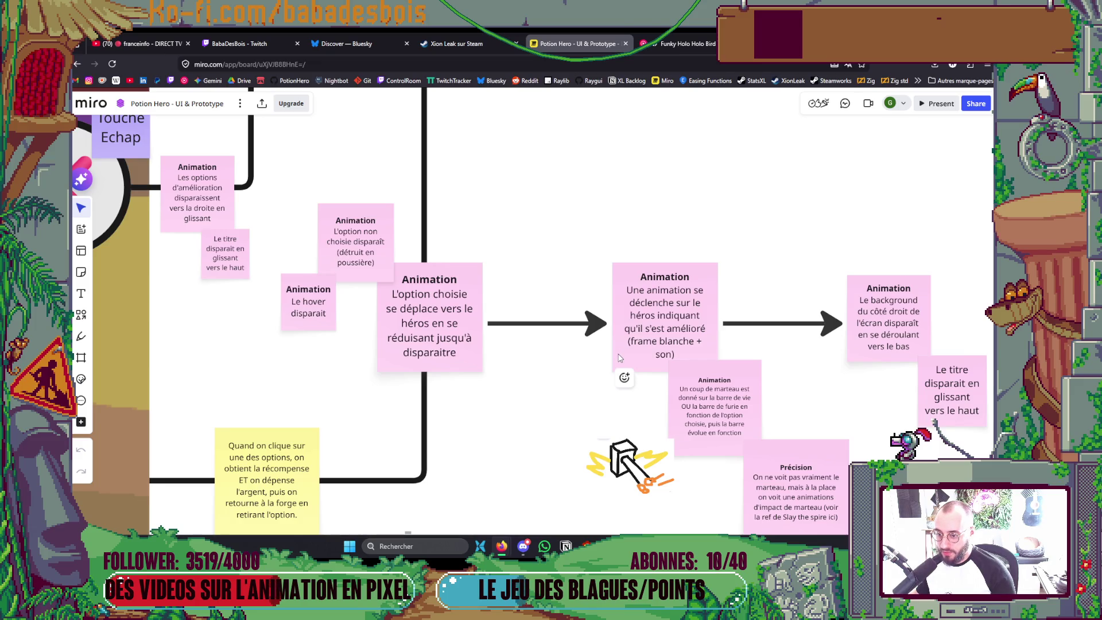
pyautogui.hscroll(2, 620, 358)
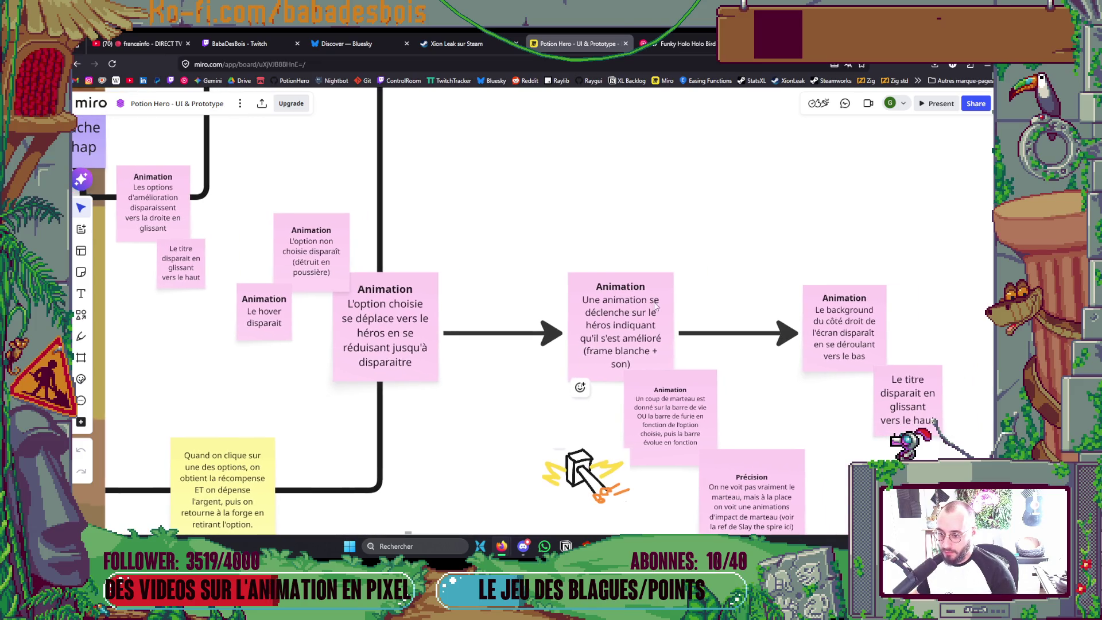
pyautogui.scroll(-2, 665, 331)
pyautogui.scroll(-2, 659, 340)
pyautogui.scroll(-2, 650, 349)
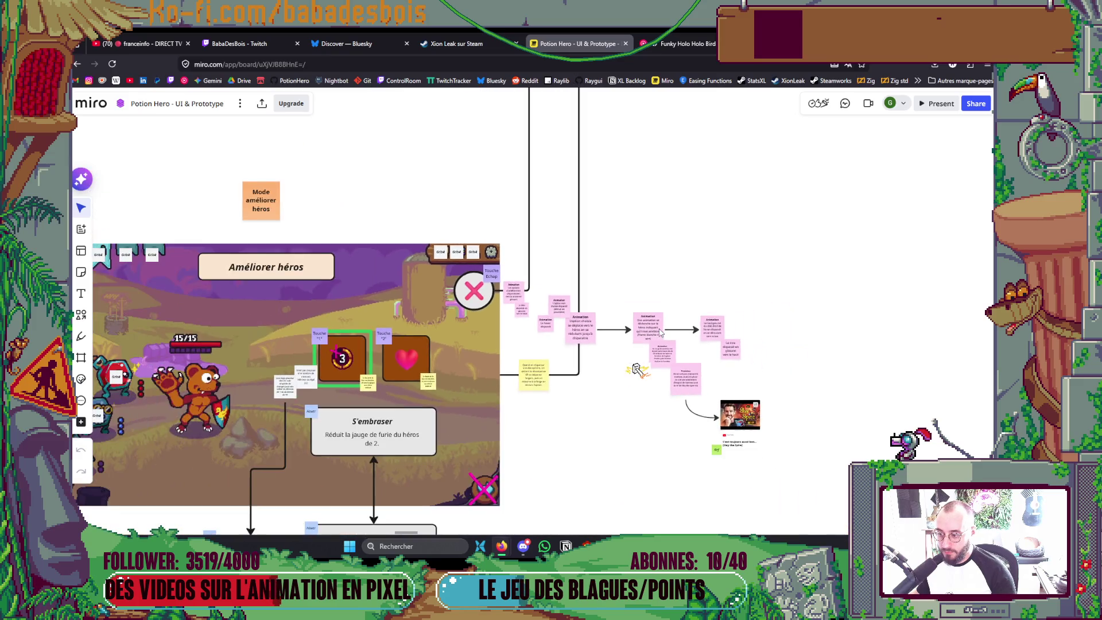
pyautogui.scroll(-1, 642, 357)
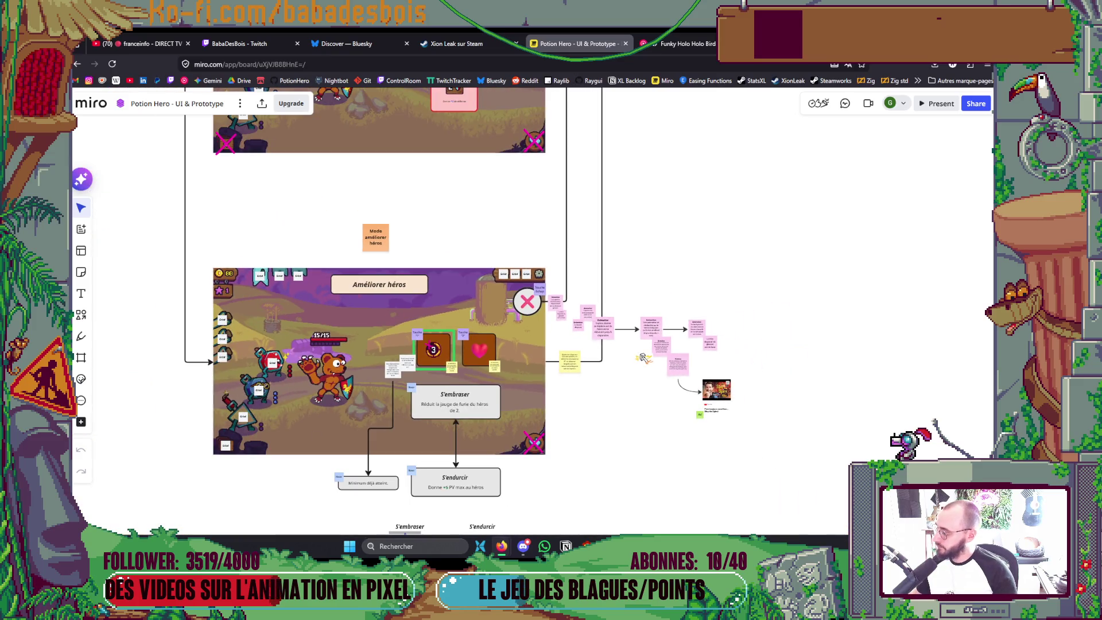
pyautogui.scroll(3, 642, 358)
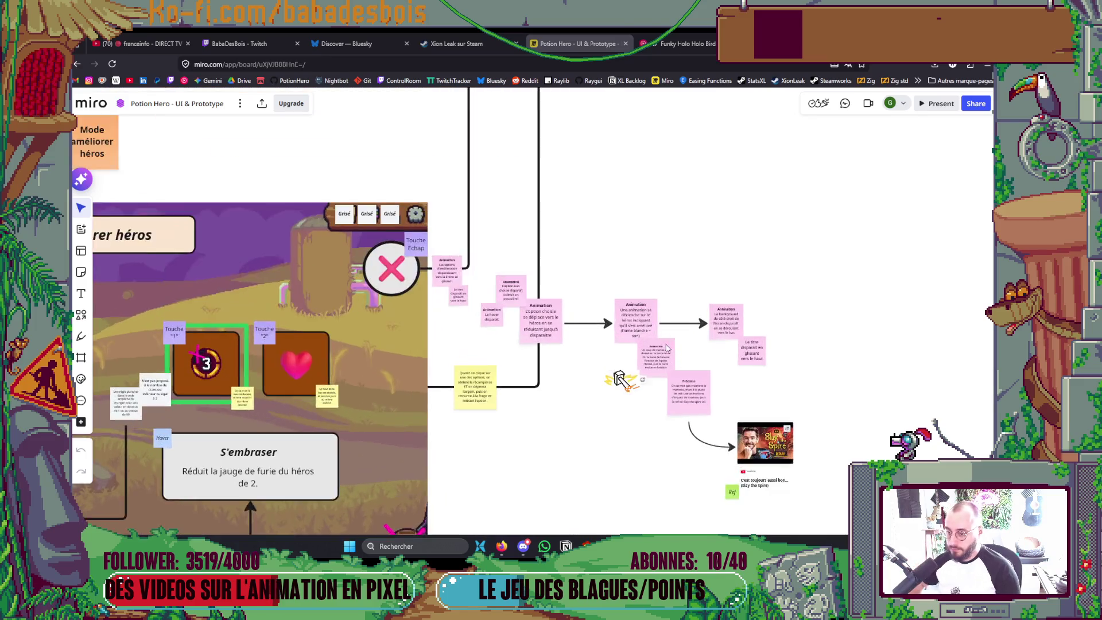
pyautogui.scroll(3, 665, 345)
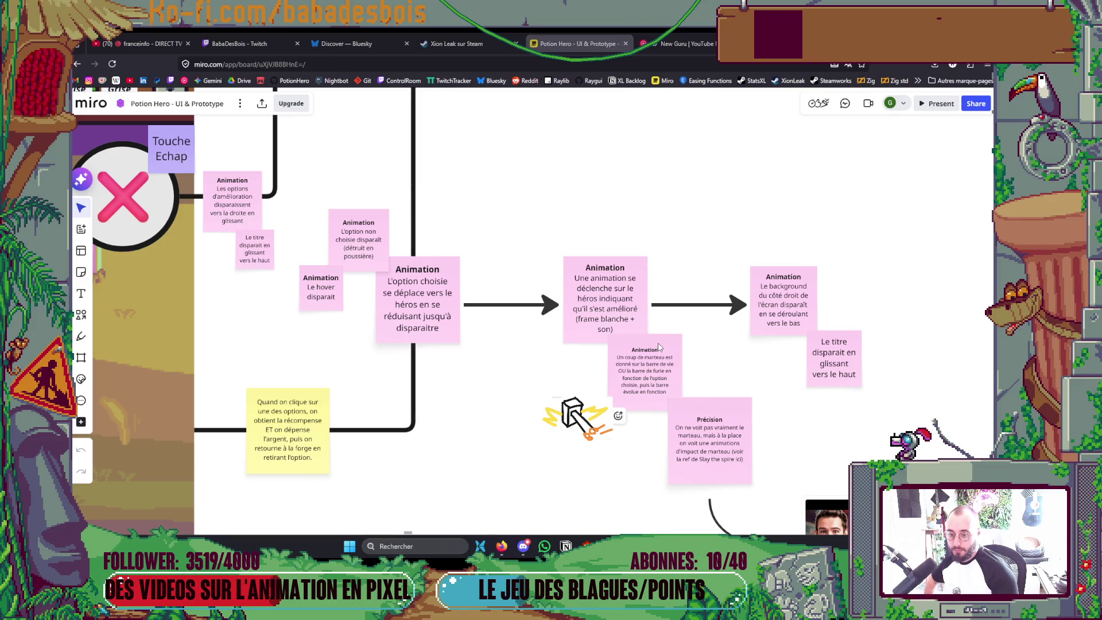
pyautogui.scroll(2, 719, 396)
pyautogui.scroll(1, 714, 456)
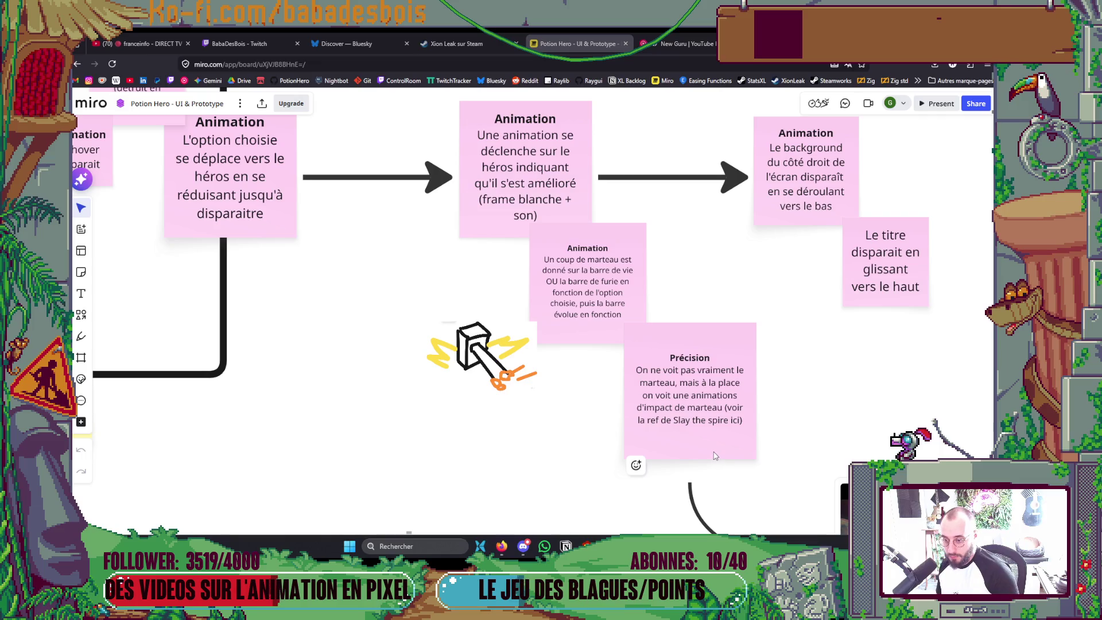
pyautogui.scroll(-2, 705, 433)
pyautogui.scroll(-2, 706, 433)
pyautogui.scroll(-2, 705, 433)
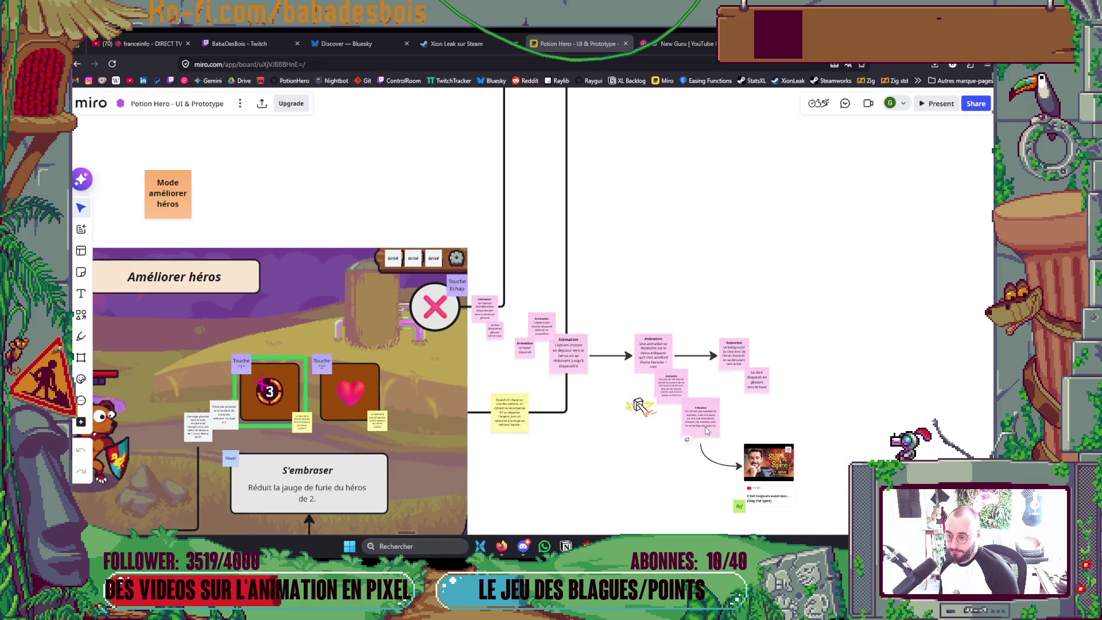
pyautogui.scroll(1, 703, 430)
pyautogui.scroll(1, 732, 379)
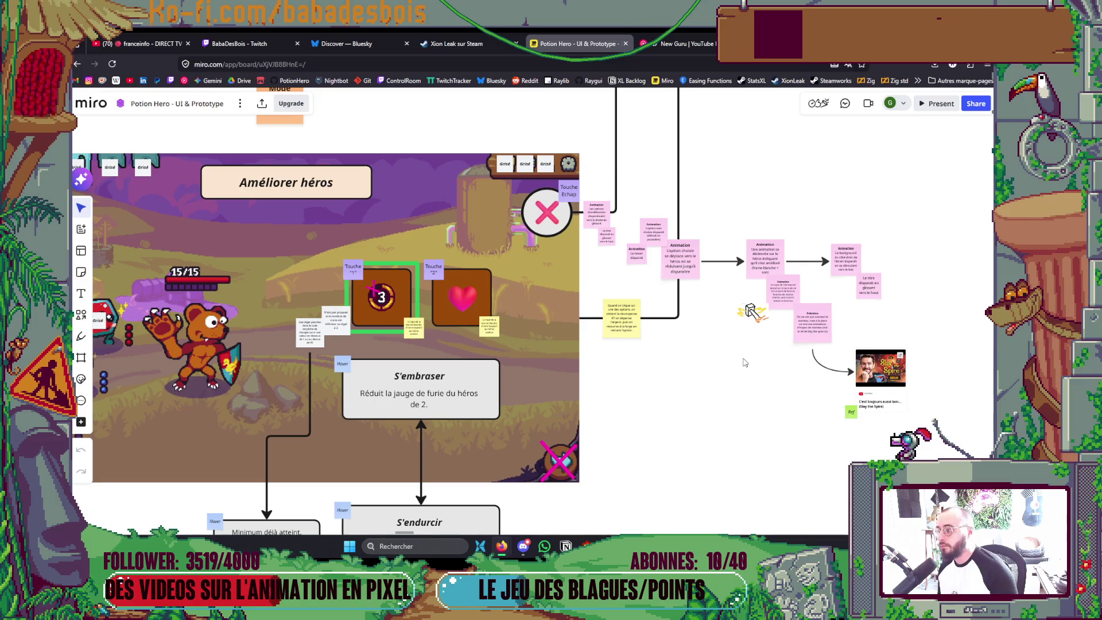
pyautogui.hscroll(-1, 724, 360)
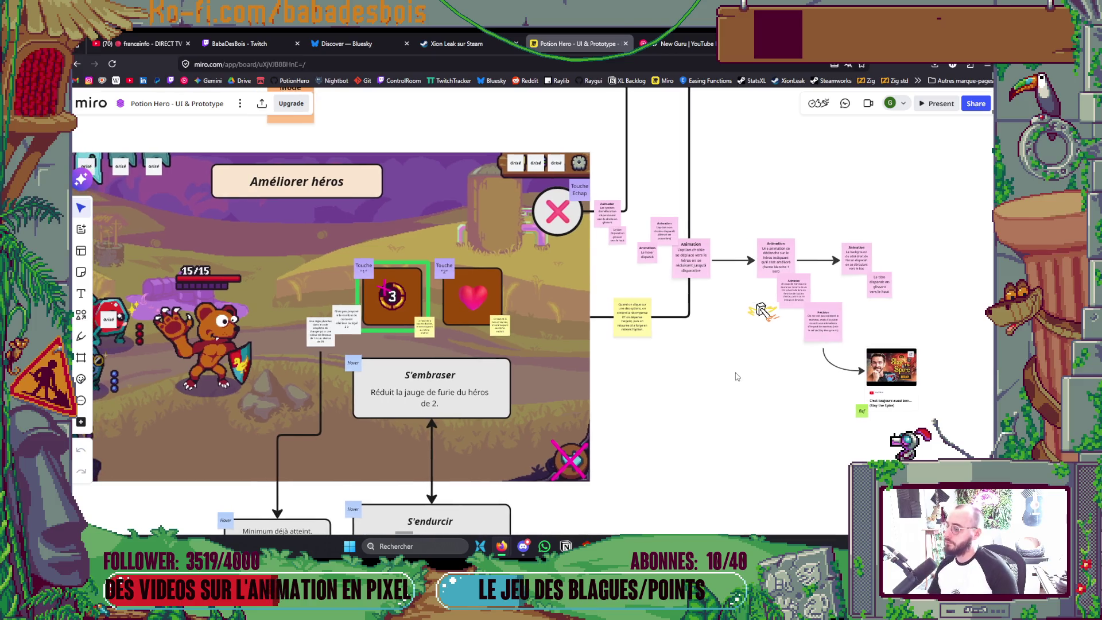
pyautogui.hotkey('alt', 'Tab')
pyautogui.hotkey('alt', 'Tab')
pyautogui.hotkey('alt', 'Tab')
pyautogui.hotkey('alt', 'Tab')
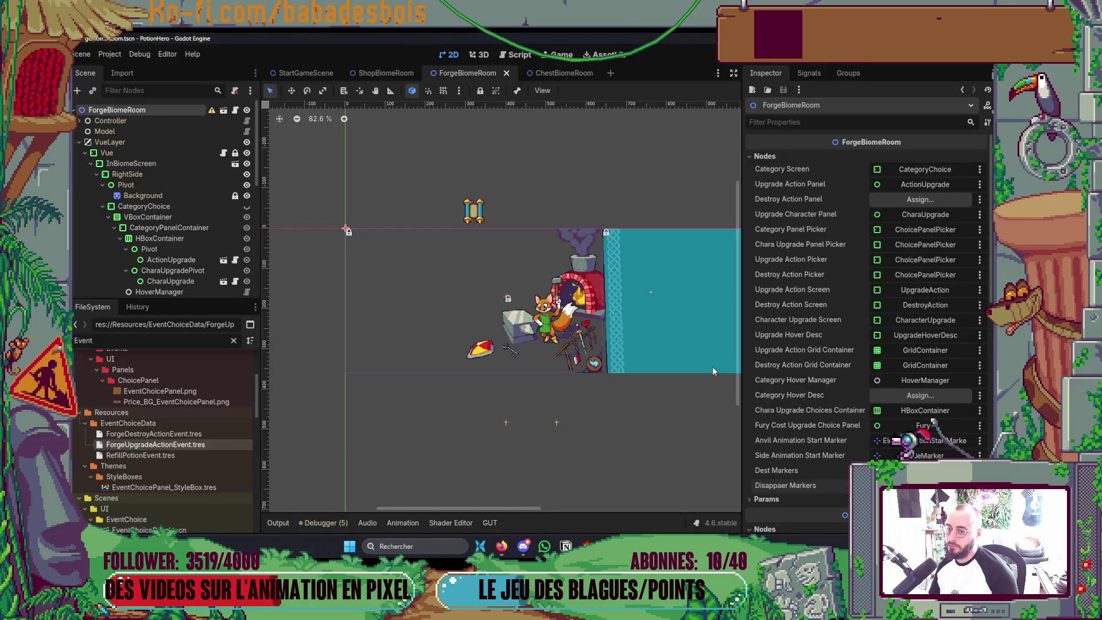
# Run the project with F5 and confirm the hero and the Tutoriel adventure
pyautogui.press('F5')
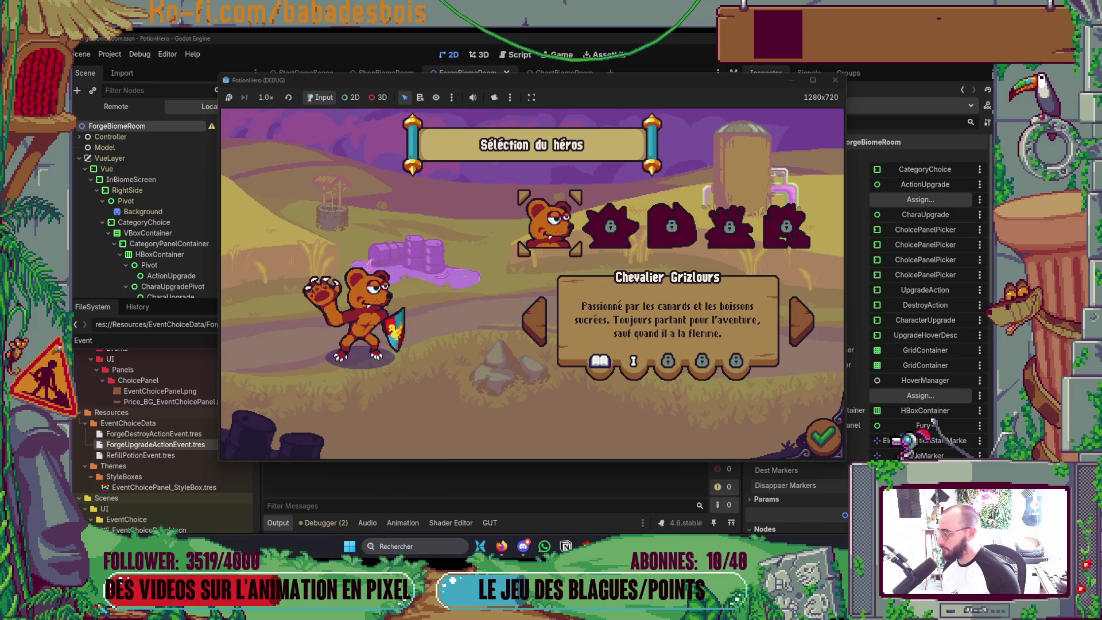
pyautogui.click(822, 437)
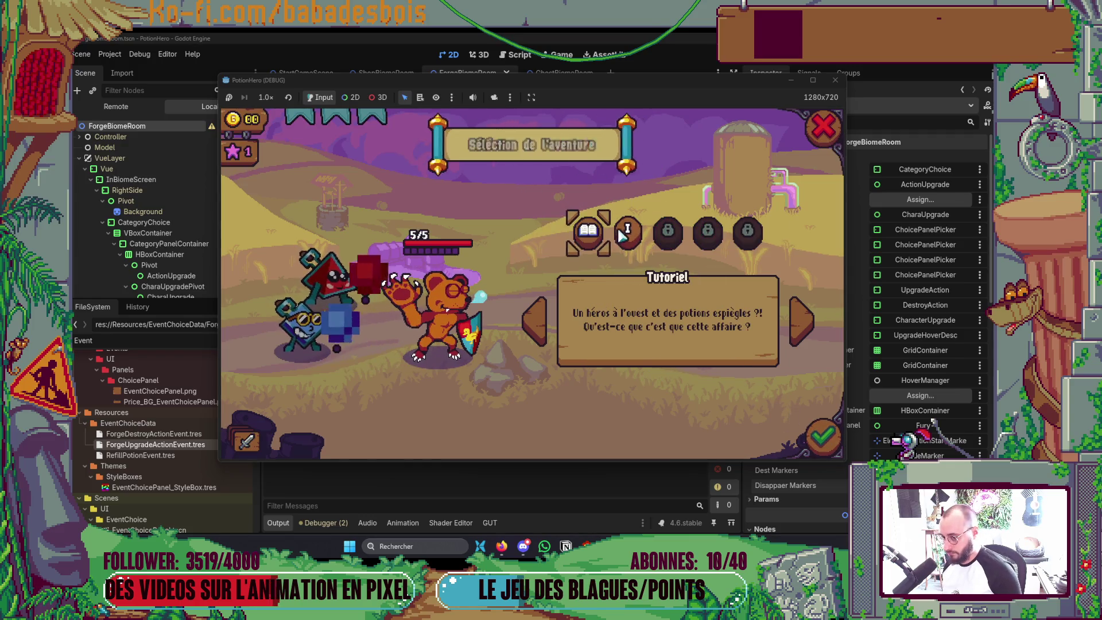
pyautogui.click(822, 437)
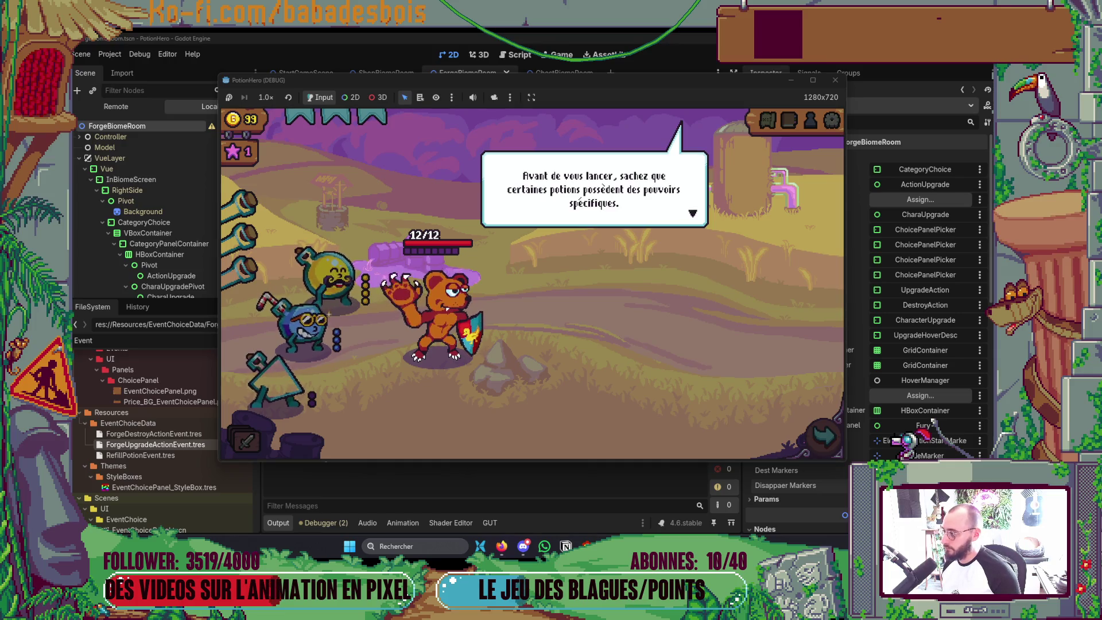
# Advance through the tutorial dialogue and travel to the forge node on the map
pyautogui.press('space')
pyautogui.click(592, 322)
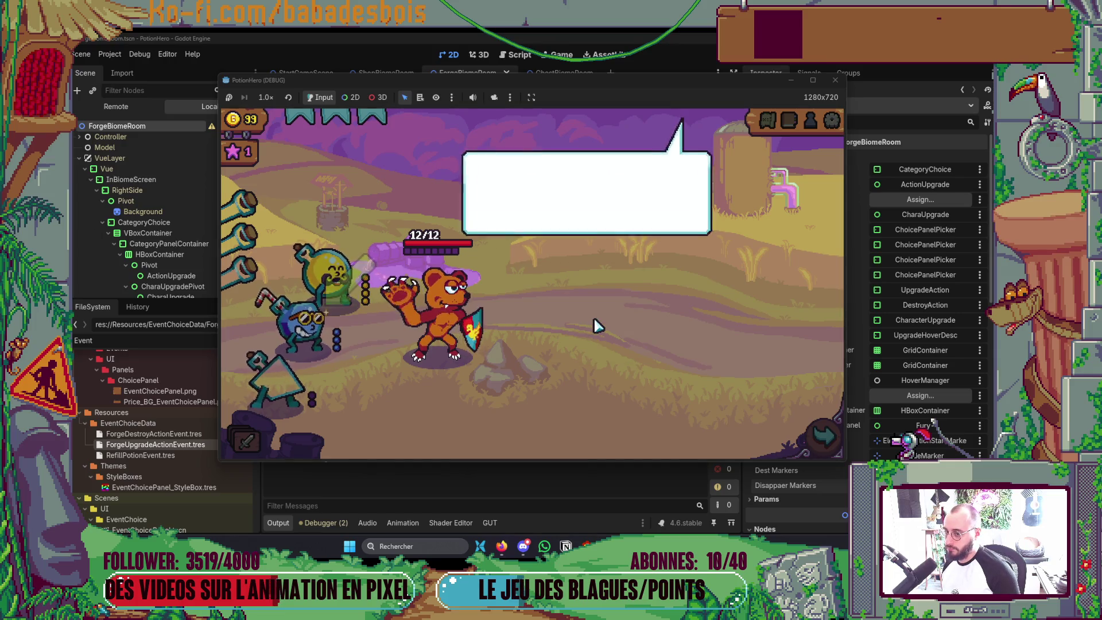
pyautogui.click(594, 326)
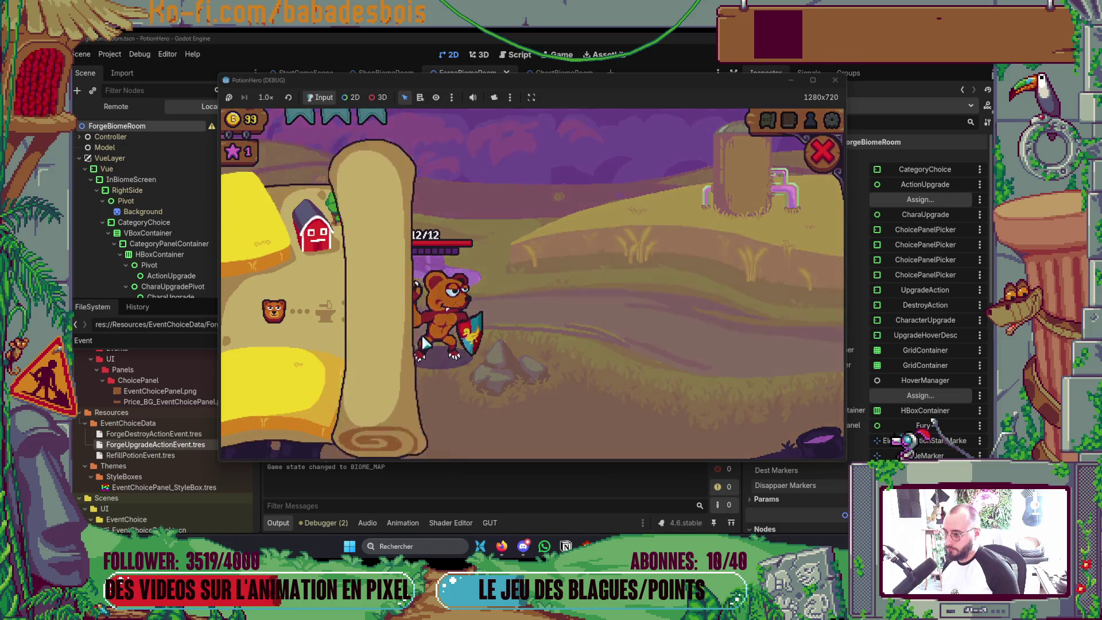
pyautogui.click(330, 314)
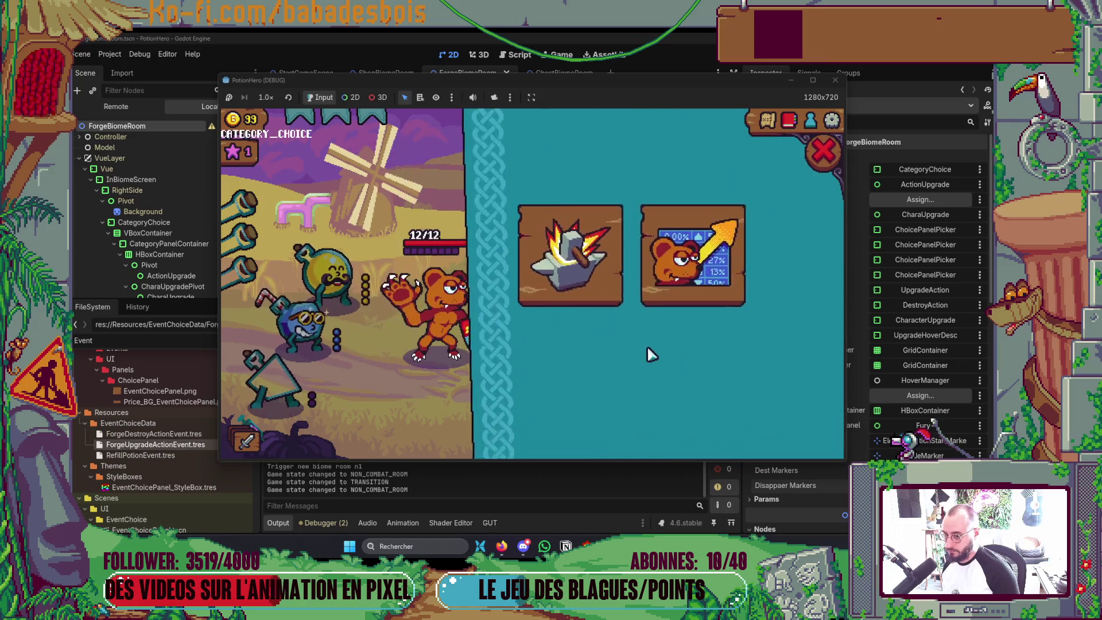
# Toggle the forge upgrade panel open and closed to replay its entry and exit animations
pyautogui.click(692, 297)
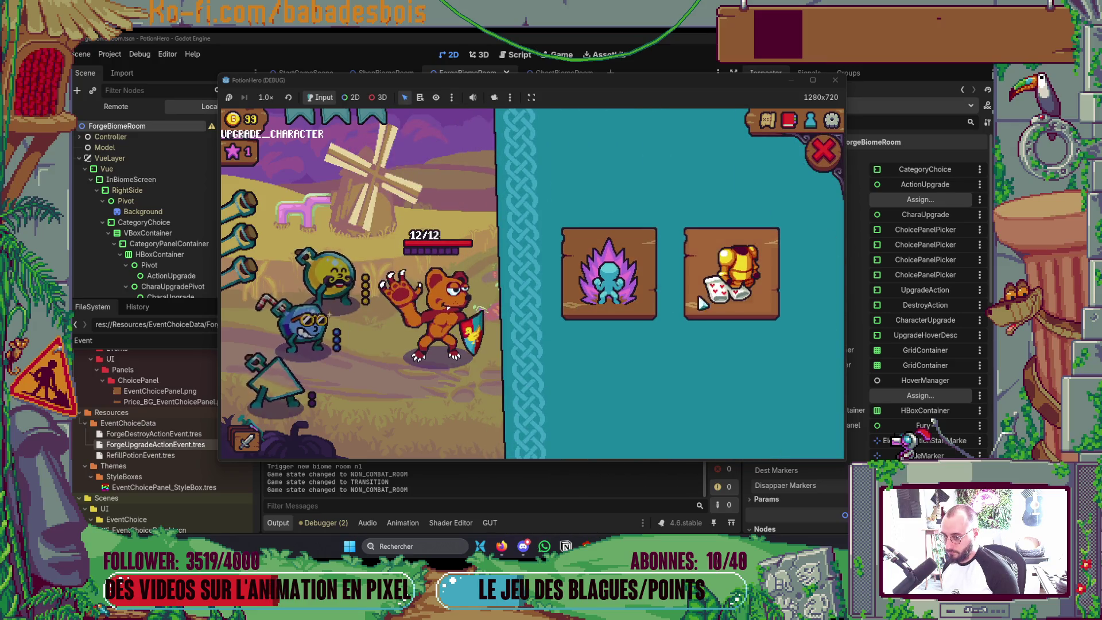
pyautogui.click(824, 152)
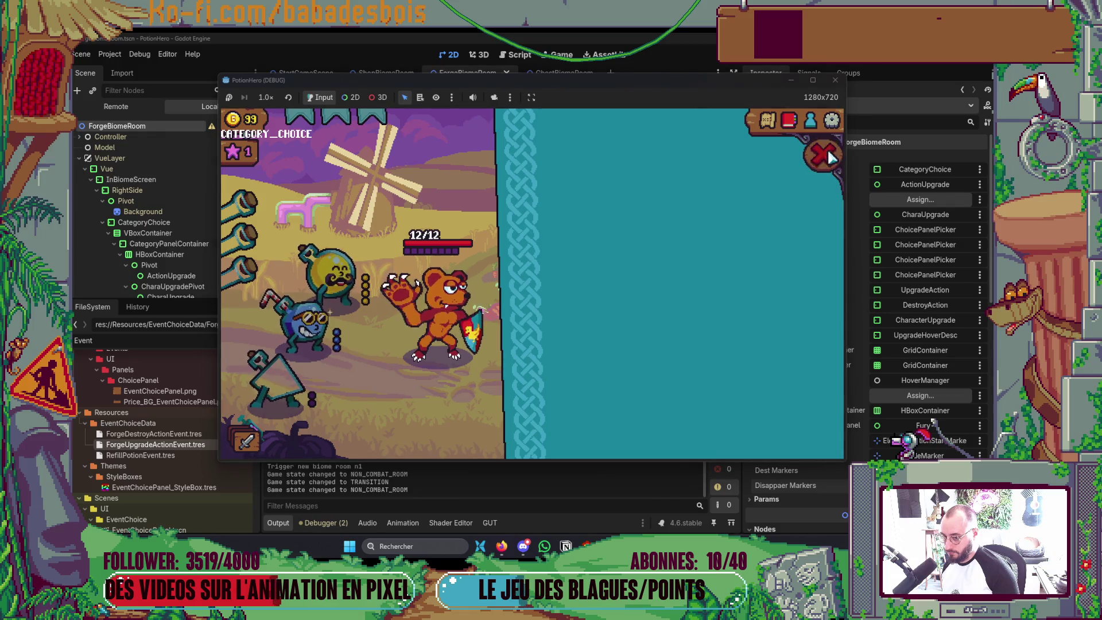
pyautogui.click(680, 327)
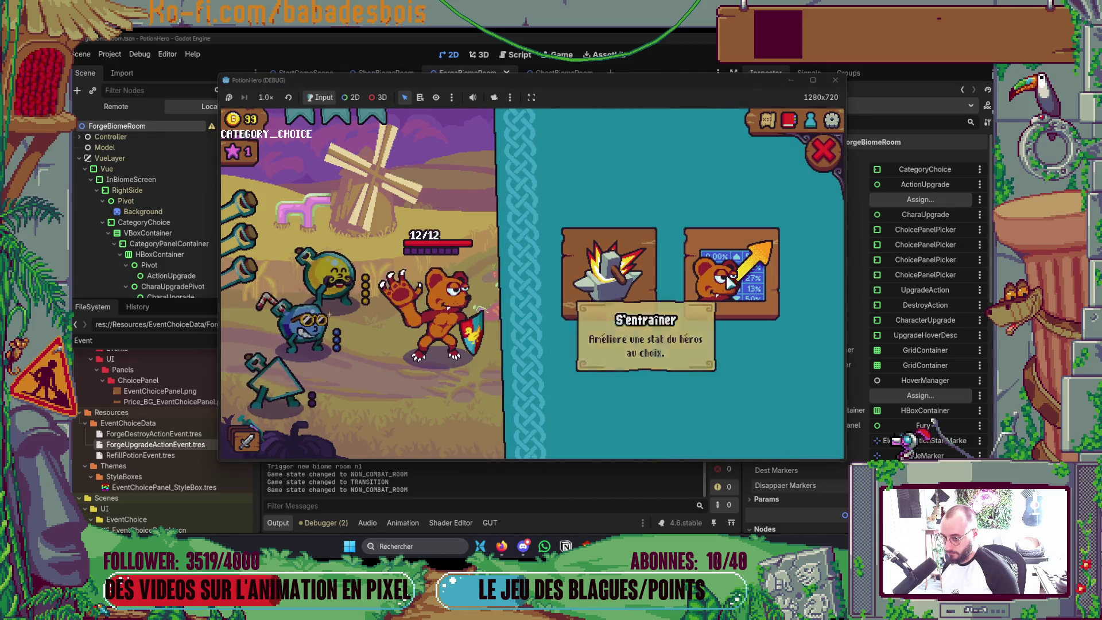
pyautogui.click(808, 170)
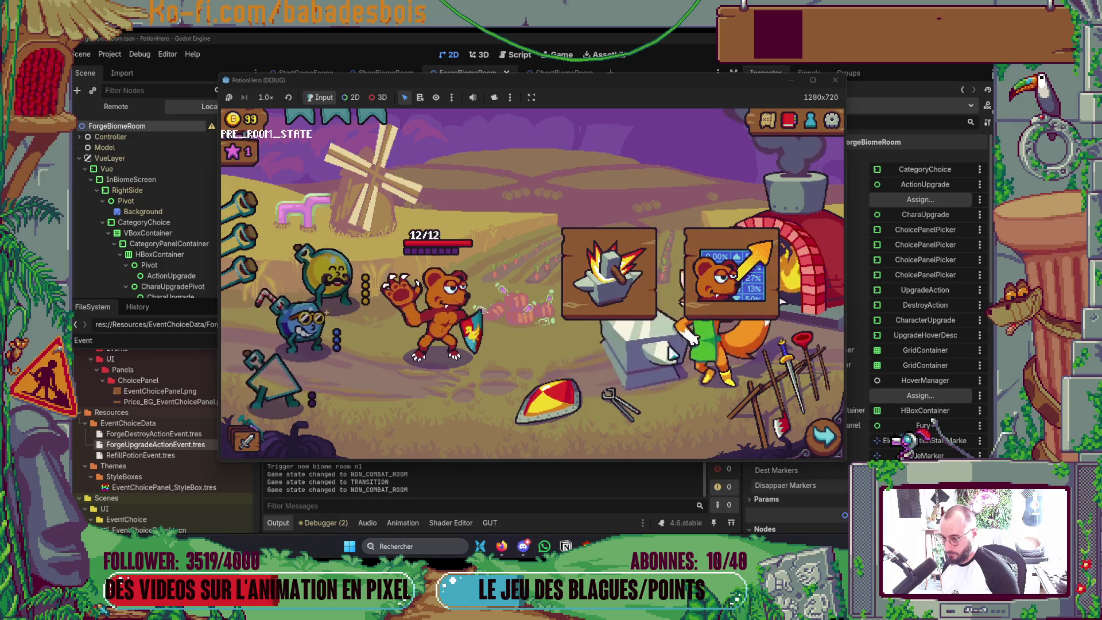
# Switch repeatedly between the category choice and the character upgrade cards, ending on the upgrade cards
pyautogui.click(732, 252)
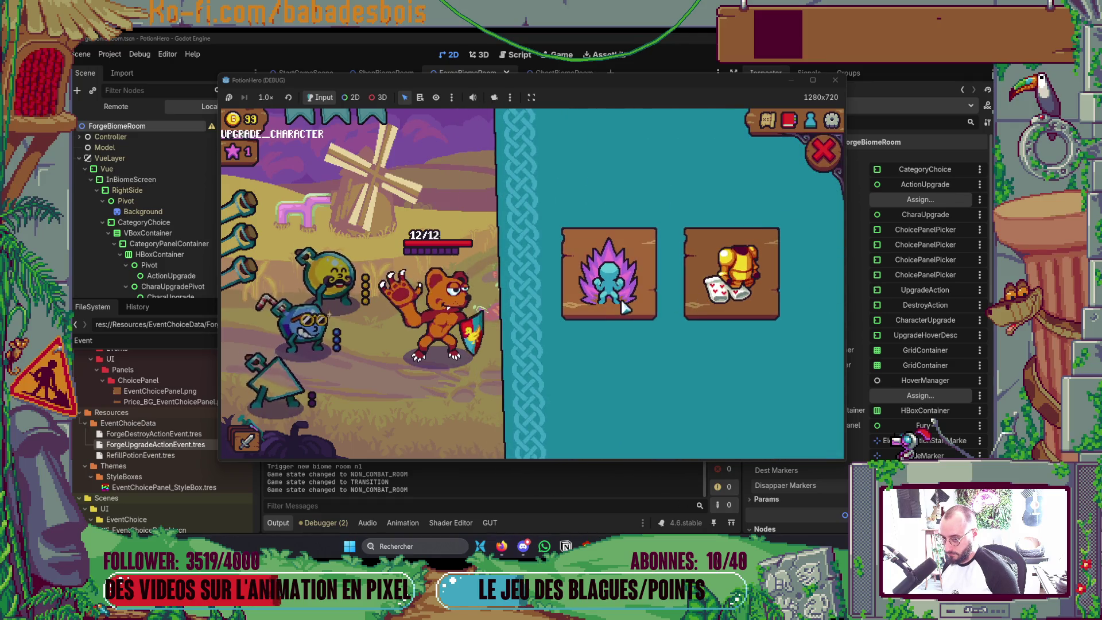
pyautogui.click(823, 153)
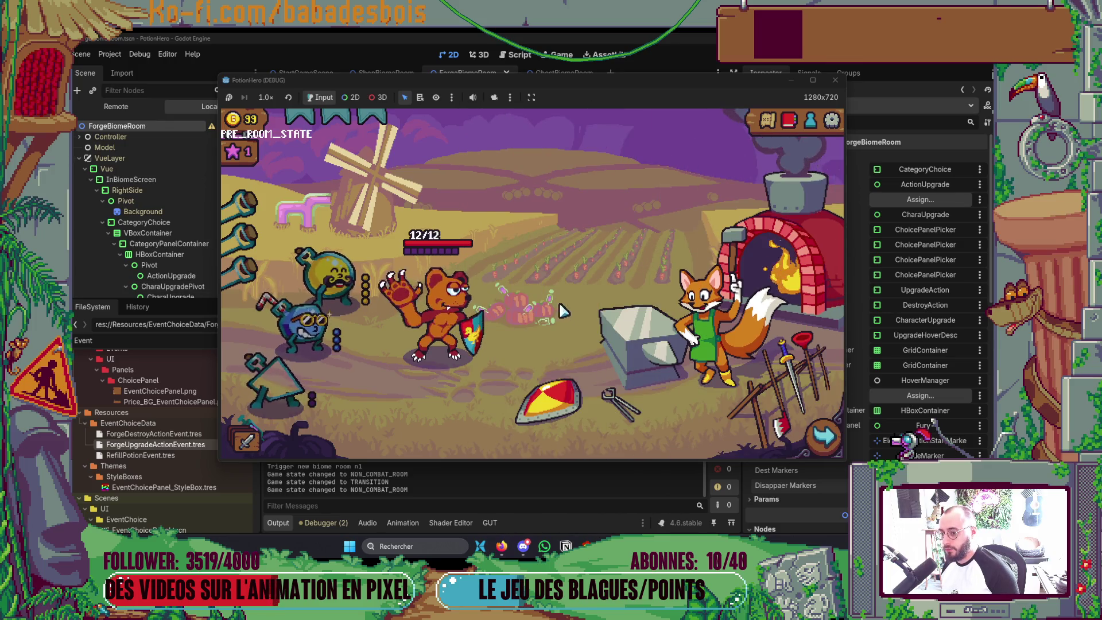
pyautogui.click(757, 284)
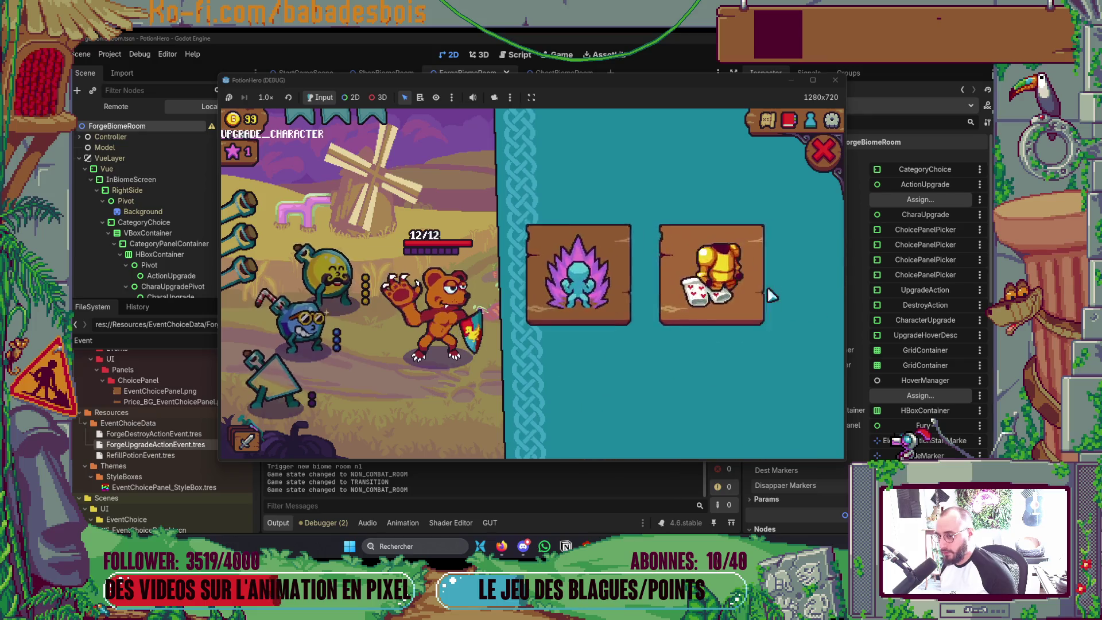
pyautogui.click(823, 153)
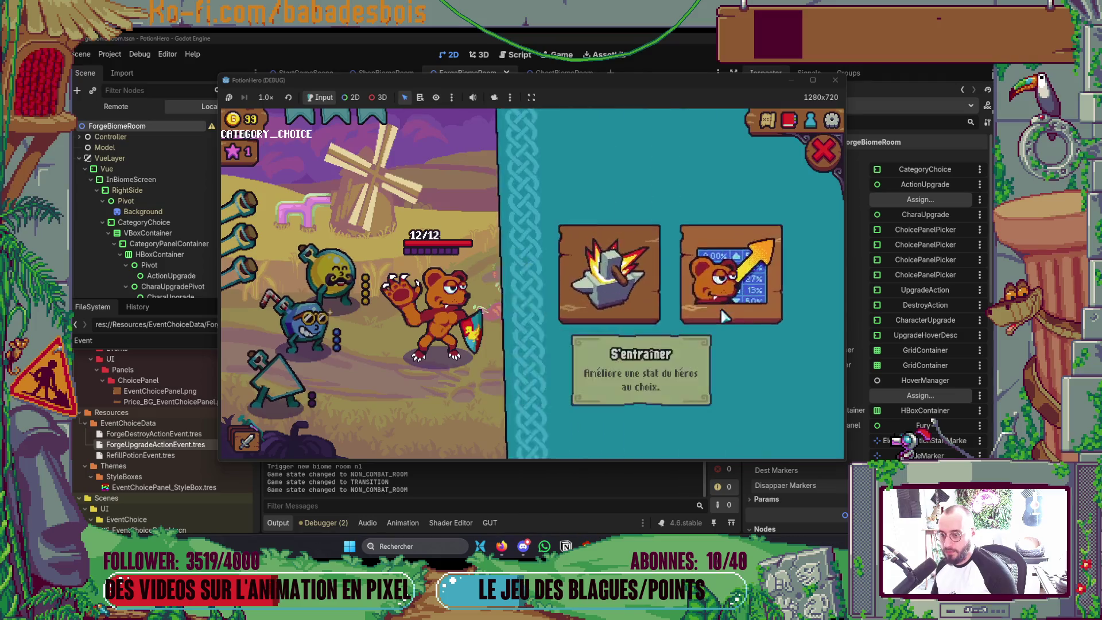
pyautogui.click(619, 293)
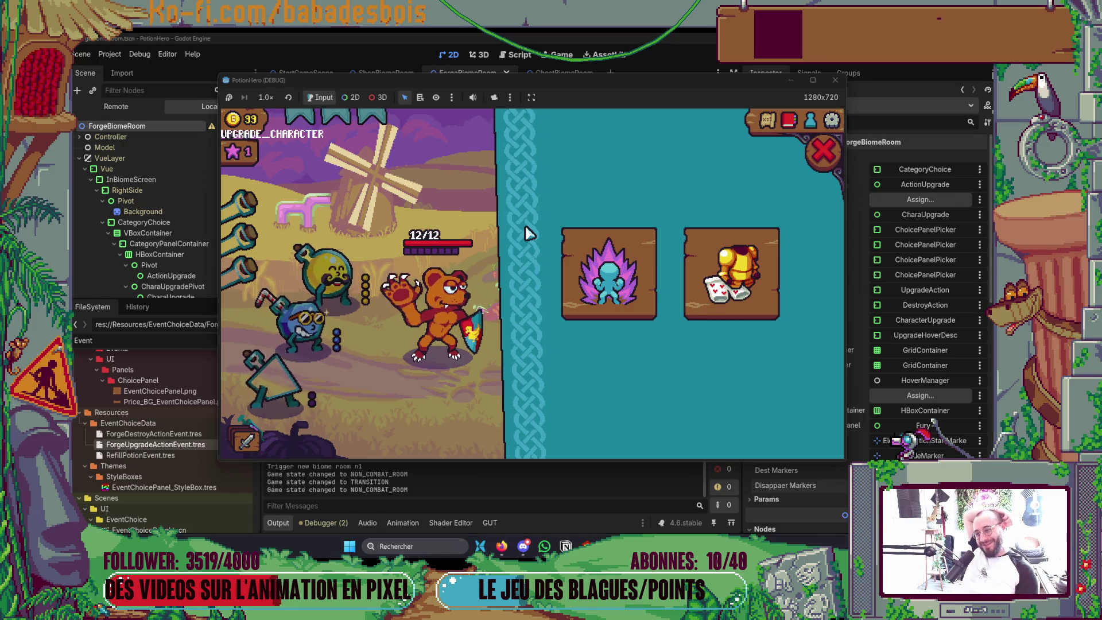
# Stop the running game and collapse the Output log panel
pyautogui.click(834, 80)
pyautogui.click(277, 523)
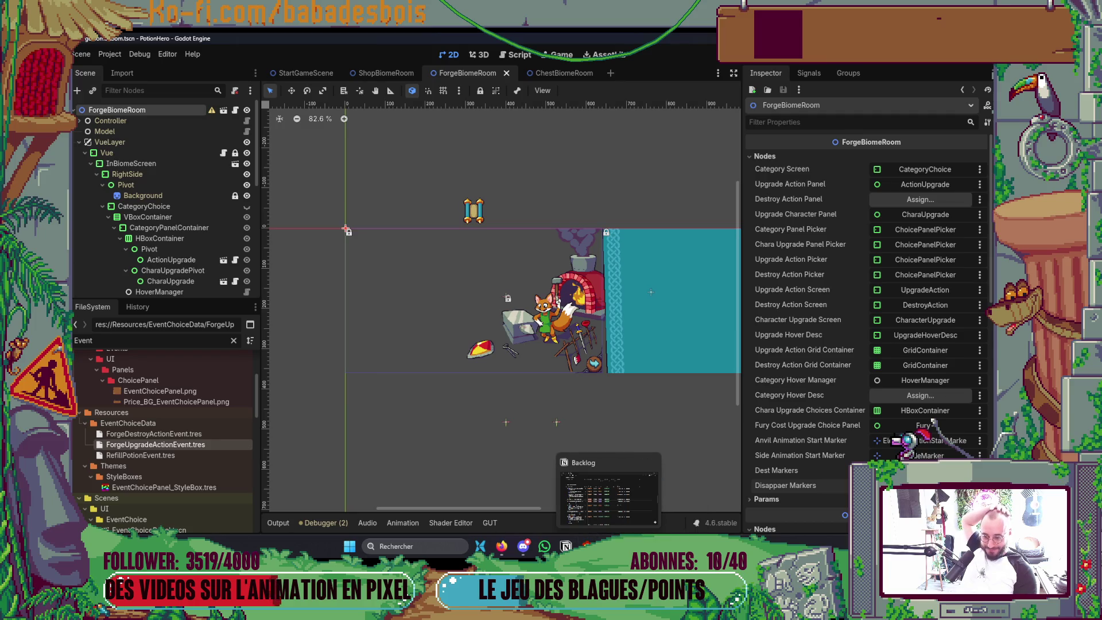
# Switch from Godot to Neovim showing ForgeBiomeRoom.gd via the taskbar
pyautogui.click(693, 490)
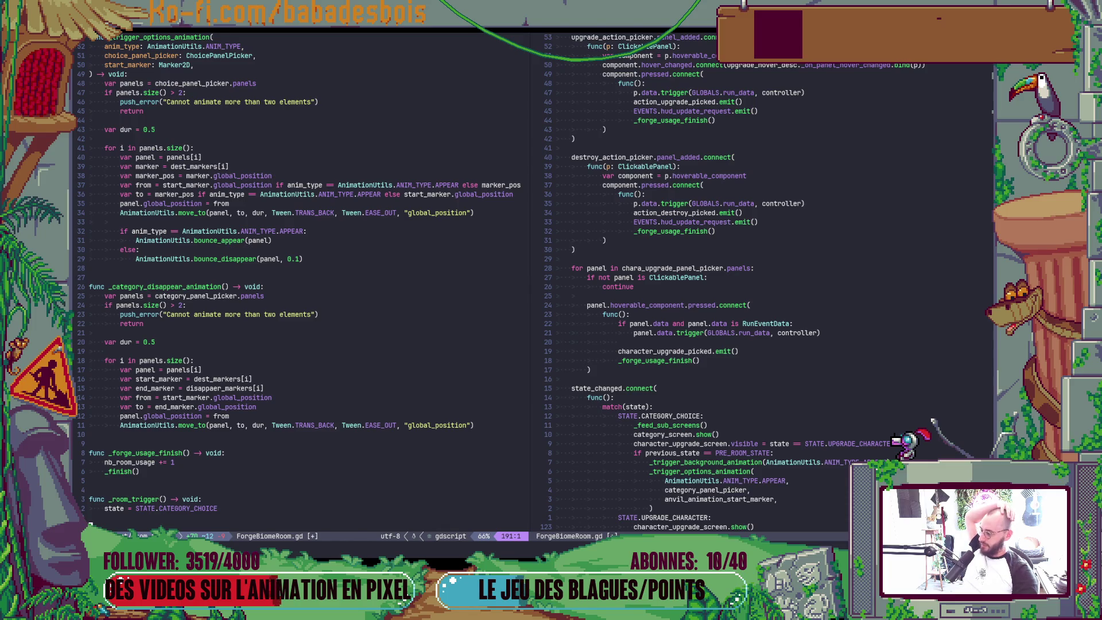
# Glance at the project folder and Notion backlog, close Explorer, and switch to the Miro board in Firefox
pyautogui.hotkey('alt', 'Tab')
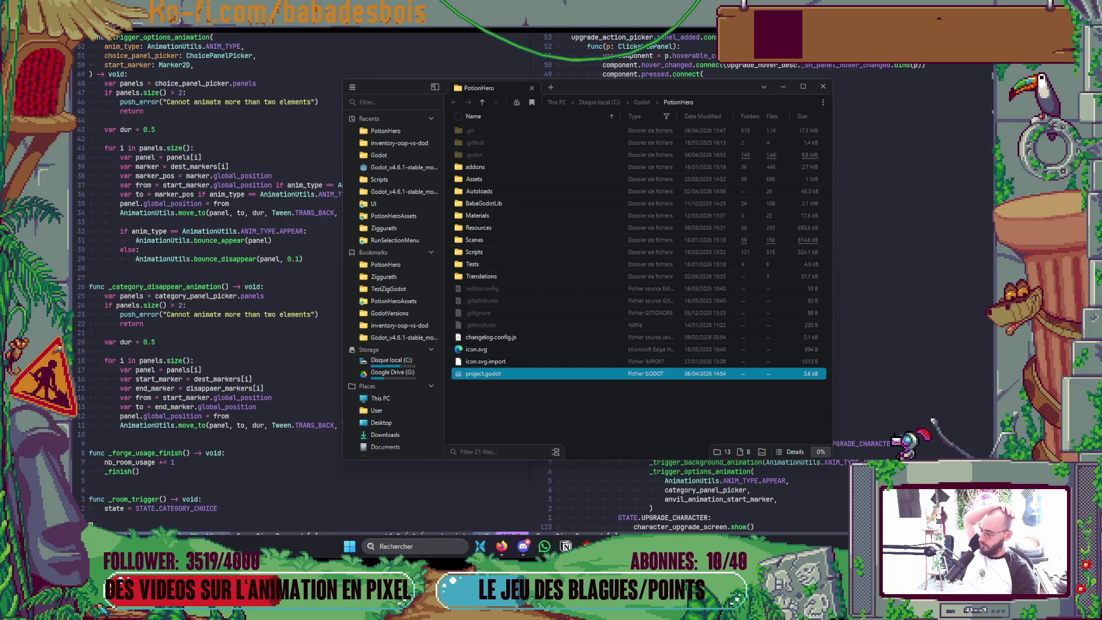
pyautogui.hotkey('alt', 'Tab')
pyautogui.scroll(5, 763, 365)
pyautogui.scroll(5, 763, 364)
pyautogui.scroll(5, 763, 365)
pyautogui.scroll(5, 763, 364)
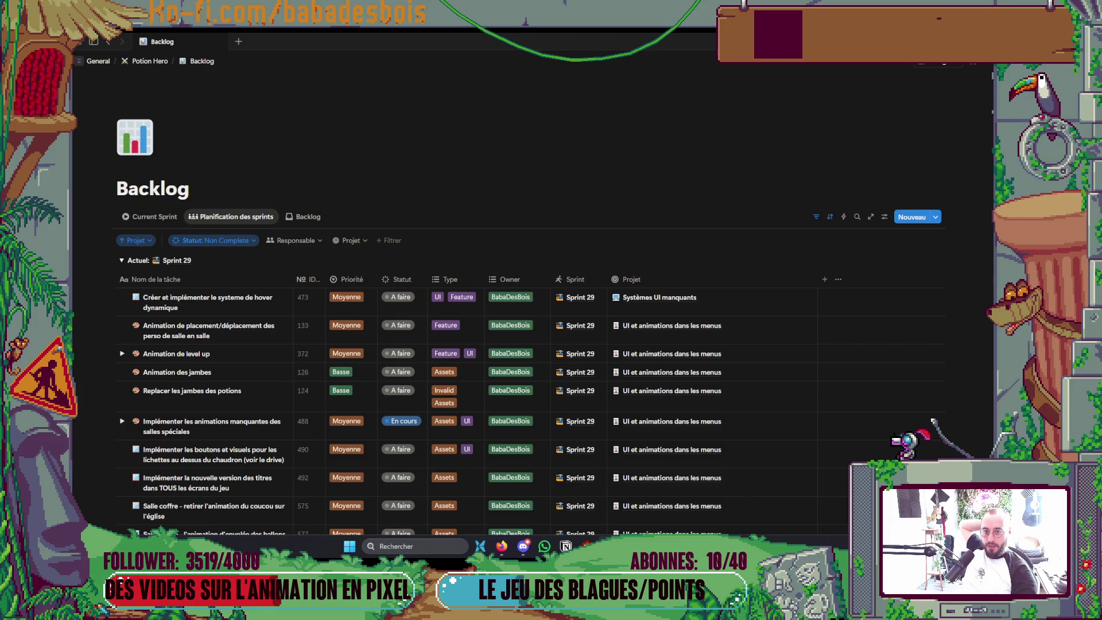
pyautogui.hotkey('alt', 'Tab')
pyautogui.click(785, 89)
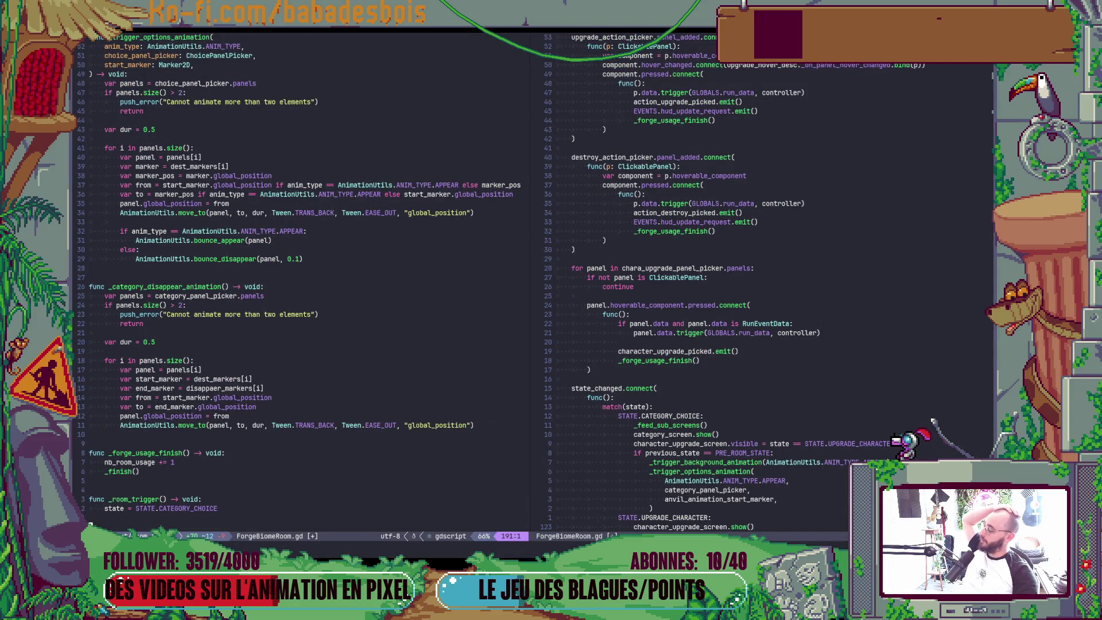
pyautogui.hotkey('alt', 'Tab')
pyautogui.scroll(-3, 527, 355)
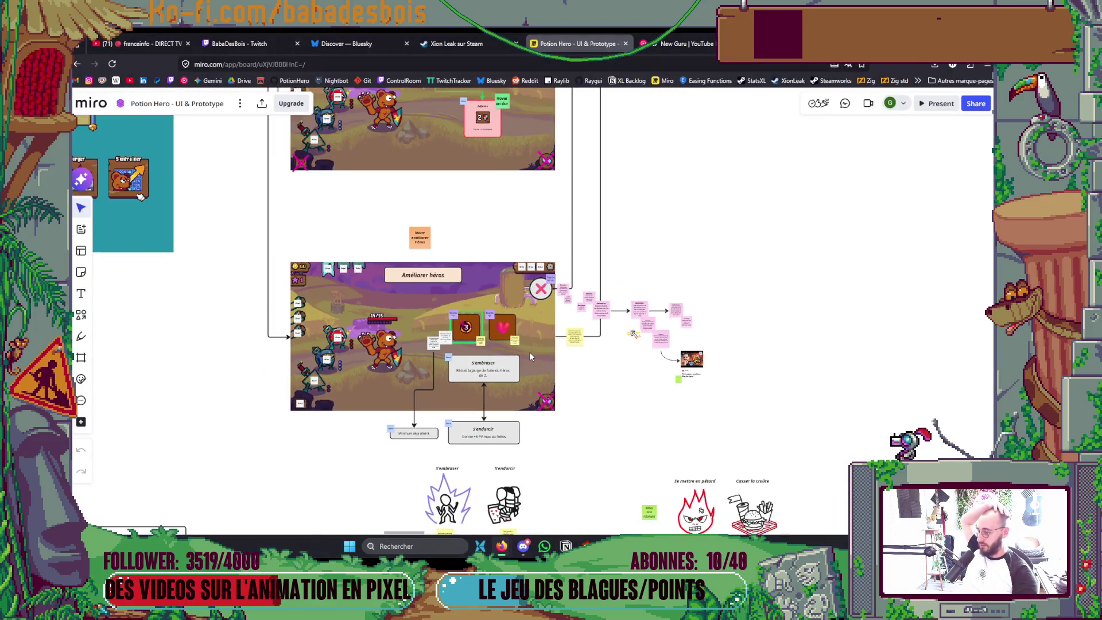
pyautogui.scroll(-2, 542, 365)
pyautogui.scroll(-2, 560, 379)
pyautogui.scroll(-2, 580, 397)
# Pan across the Potion Hero flow board to review the lower and upper rows of screen mockups
pyautogui.moveTo(580, 397)
pyautogui.mouseDown()
pyautogui.moveTo(689, 169)
pyautogui.moveTo(626, 372)
pyautogui.mouseUp()
pyautogui.scroll(-2, 626, 372)
pyautogui.scroll(-2, 626, 373)
pyautogui.moveTo(750, 332)
pyautogui.mouseDown()
pyautogui.moveTo(728, 485)
pyautogui.moveTo(591, 108)
pyautogui.mouseUp()
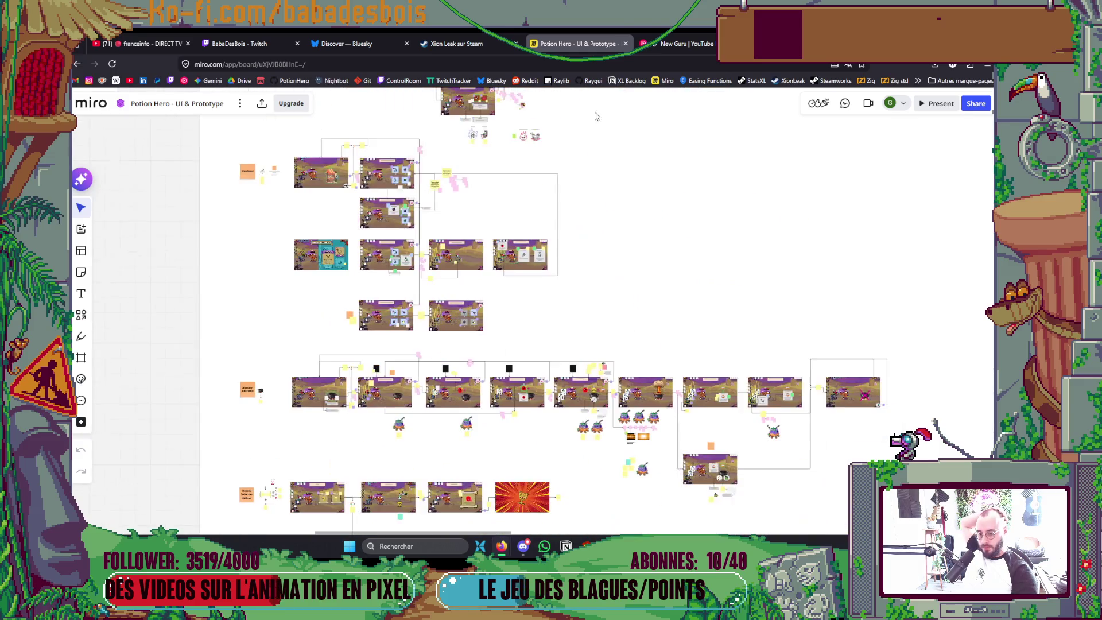
pyautogui.moveTo(755, 276); pyautogui.dragTo(708, 116)
pyautogui.scroll(-3, 701, 258)
pyautogui.scroll(-3, 758, 323)
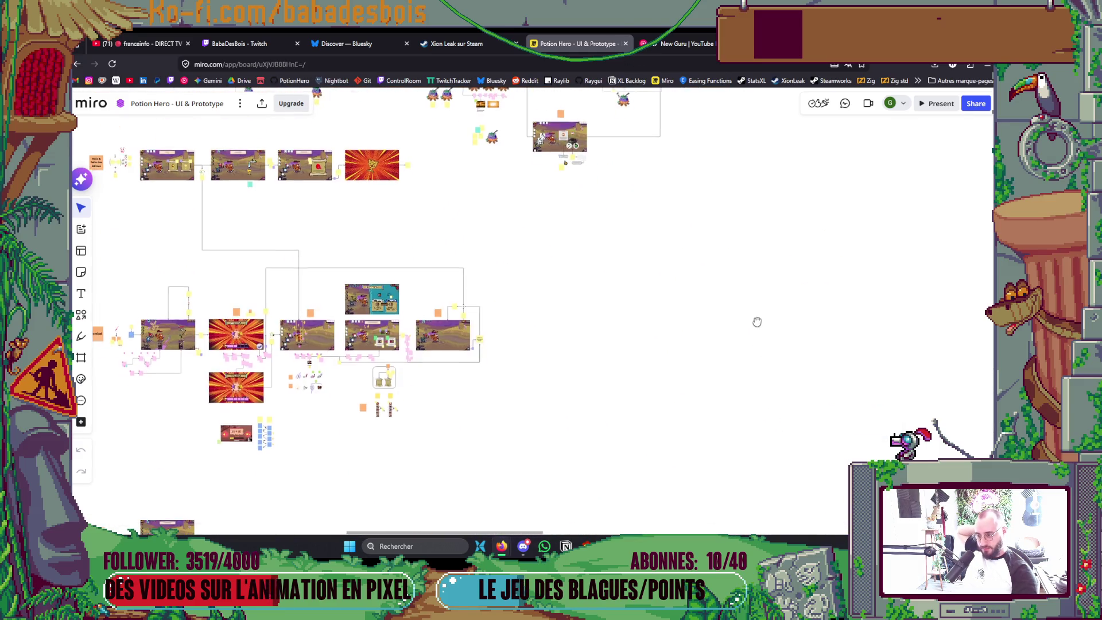
pyautogui.scroll(-2, 656, 499)
pyautogui.scroll(-2, 657, 482)
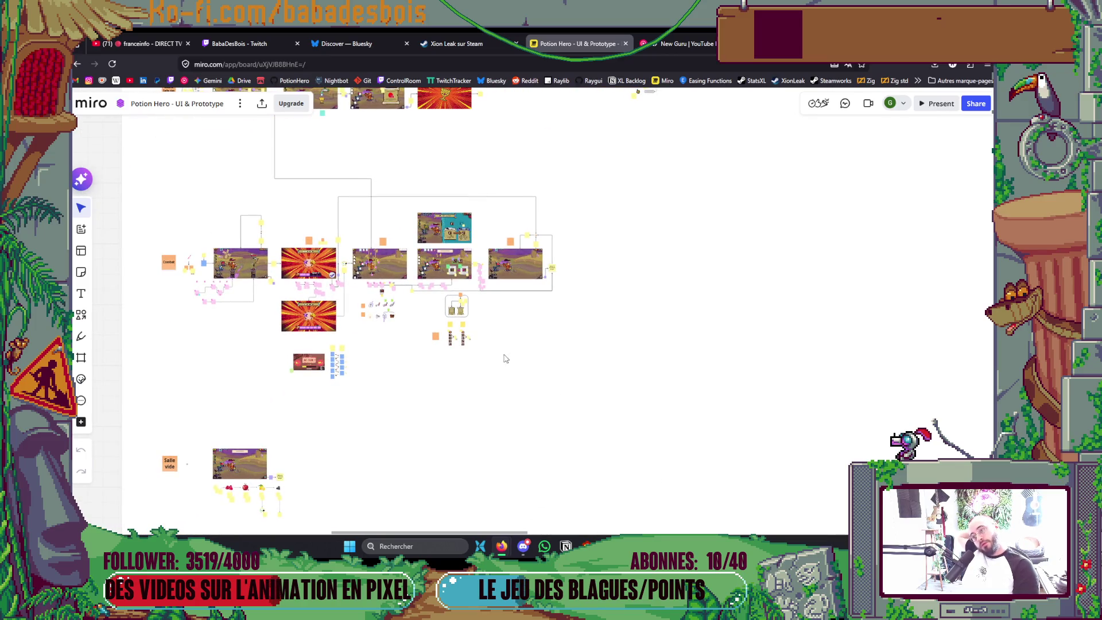
pyautogui.moveTo(436, 402)
pyautogui.mouseDown()
pyautogui.moveTo(487, 373)
pyautogui.moveTo(531, 458)
pyautogui.mouseUp()
pyautogui.scroll(2, 472, 318)
pyautogui.scroll(2, 450, 358)
pyautogui.scroll(1, 455, 418)
pyautogui.scroll(1, 534, 293)
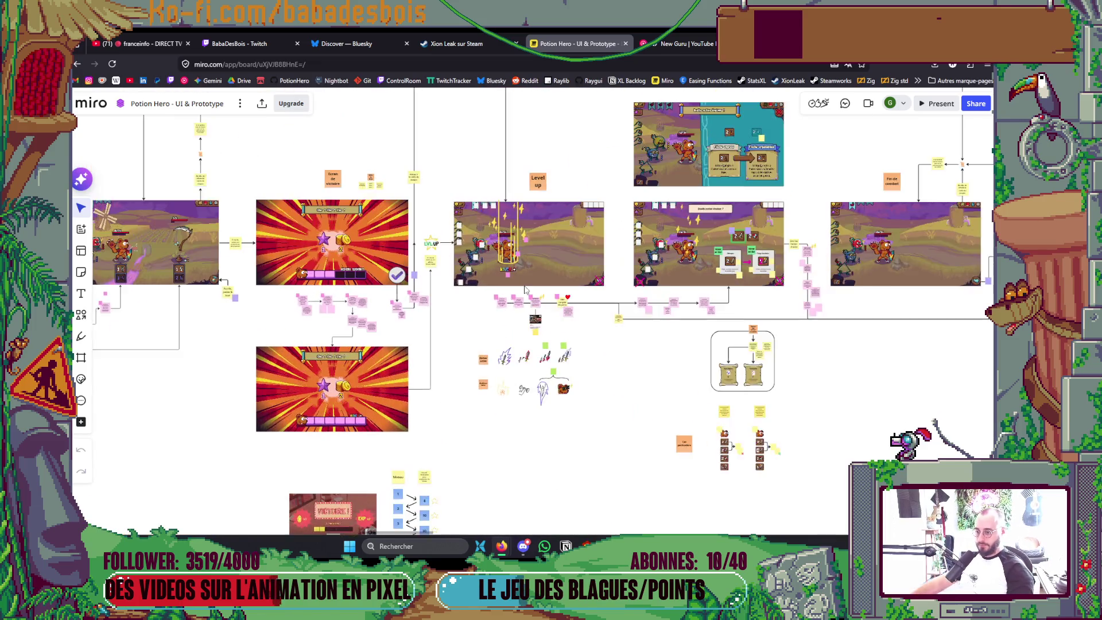
pyautogui.scroll(2, 536, 265)
pyautogui.scroll(1, 535, 266)
pyautogui.scroll(-2, 535, 266)
pyautogui.moveTo(535, 266); pyautogui.dragTo(531, 367)
pyautogui.scroll(-1, 528, 359)
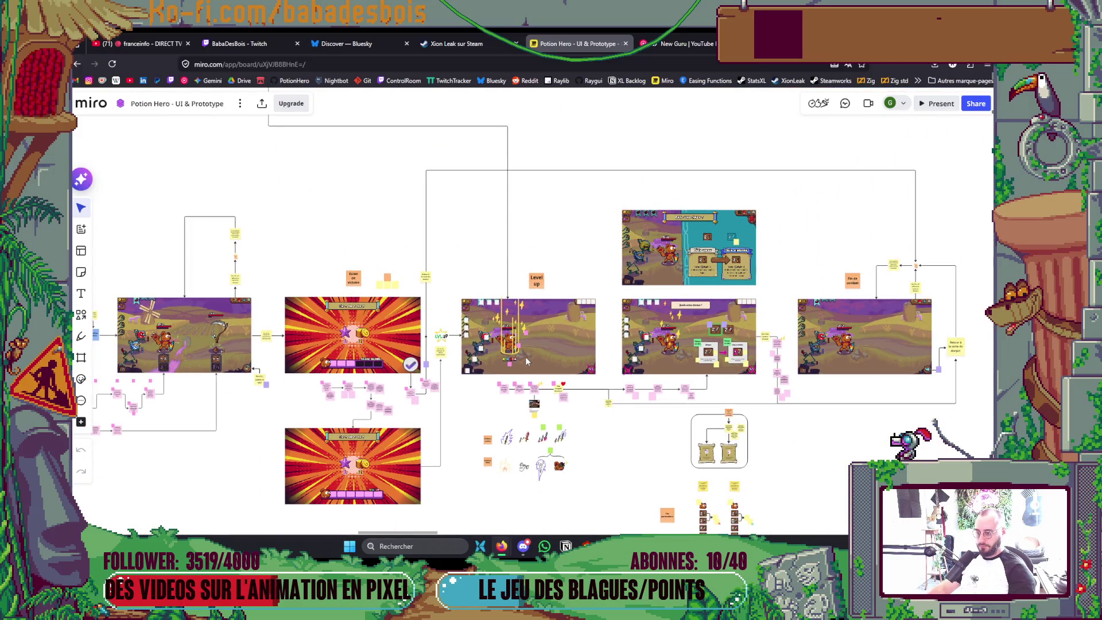
pyautogui.scroll(-1, 526, 361)
pyautogui.scroll(-2, 526, 361)
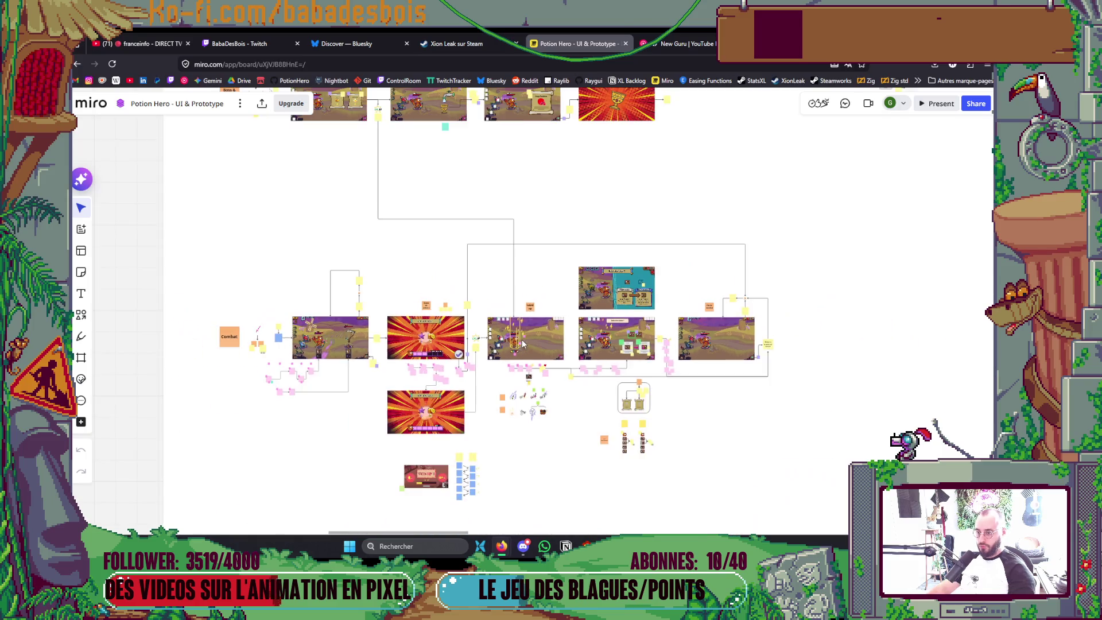
pyautogui.moveTo(526, 361); pyautogui.dragTo(503, 418)
pyautogui.moveTo(499, 372); pyautogui.dragTo(496, 413)
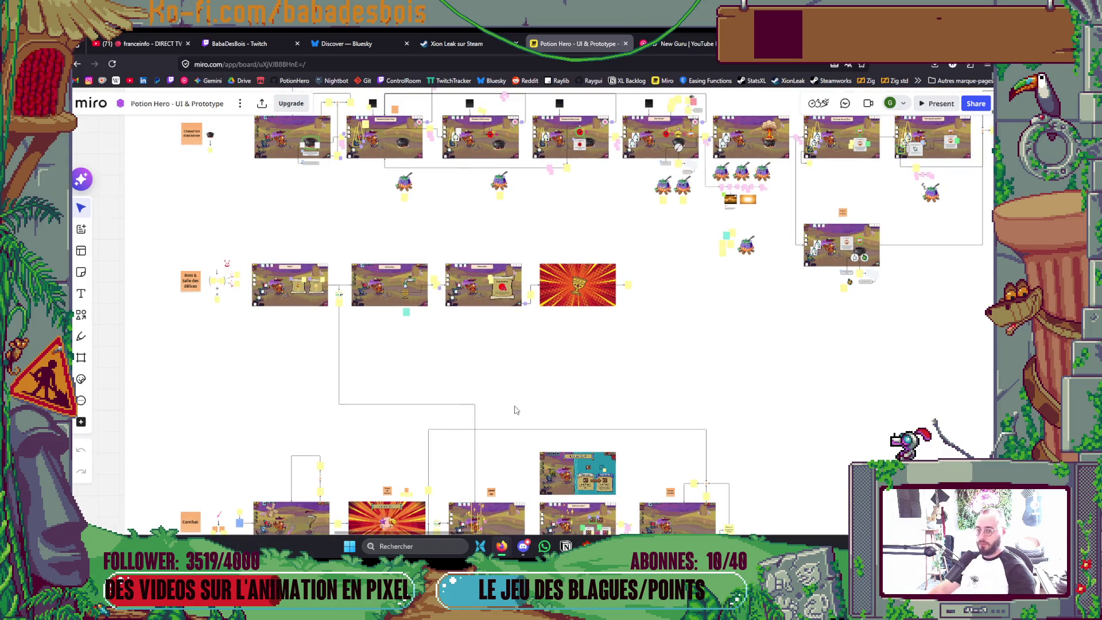
pyautogui.scroll(2, 689, 387)
pyautogui.hscroll(3, 723, 414)
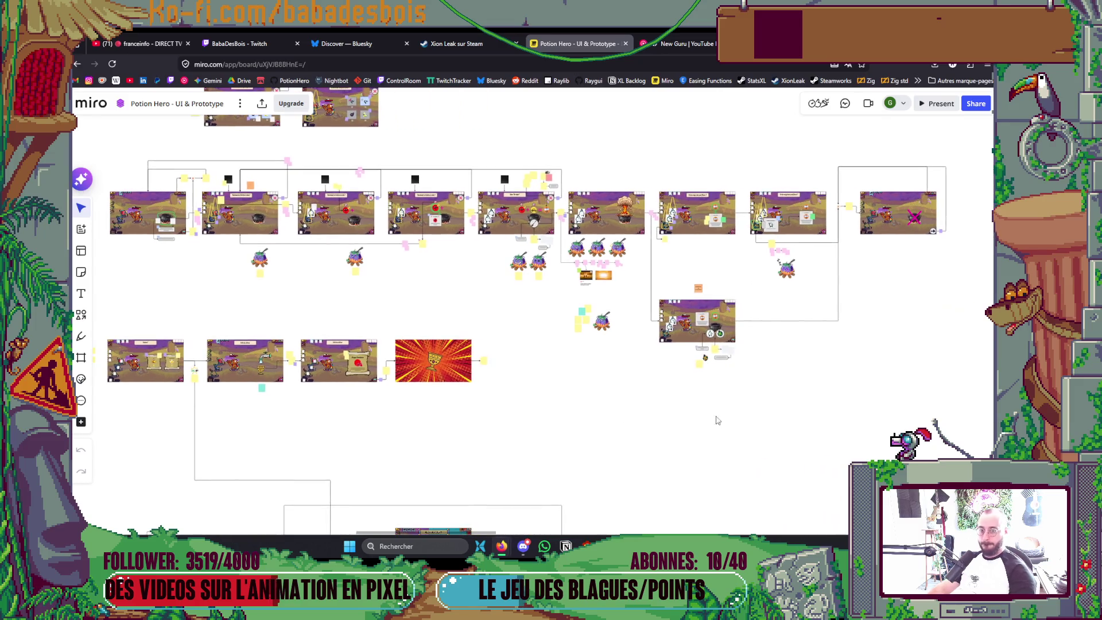
pyautogui.scroll(-5, 750, 472)
pyautogui.scroll(-2, 772, 374)
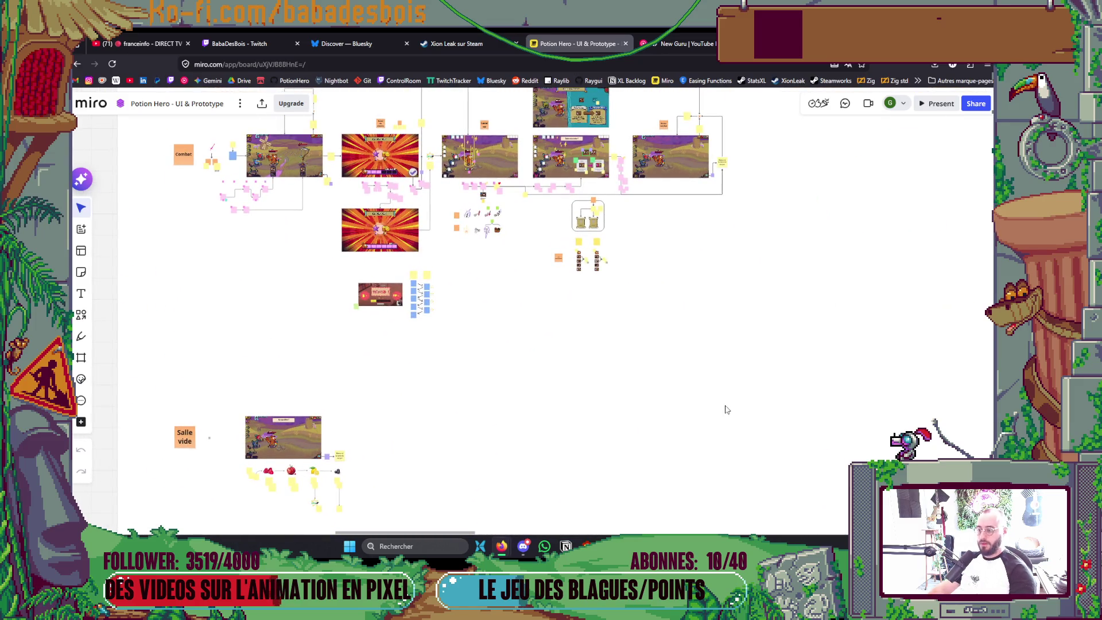
pyautogui.scroll(-2, 661, 378)
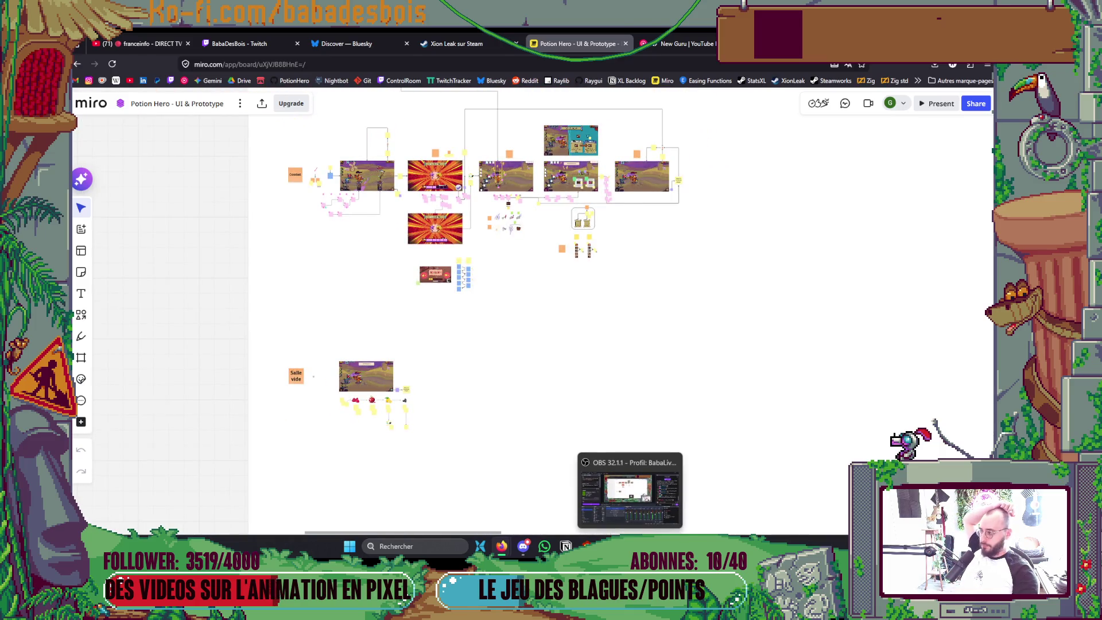
pyautogui.moveTo(651, 374); pyautogui.dragTo(618, 526)
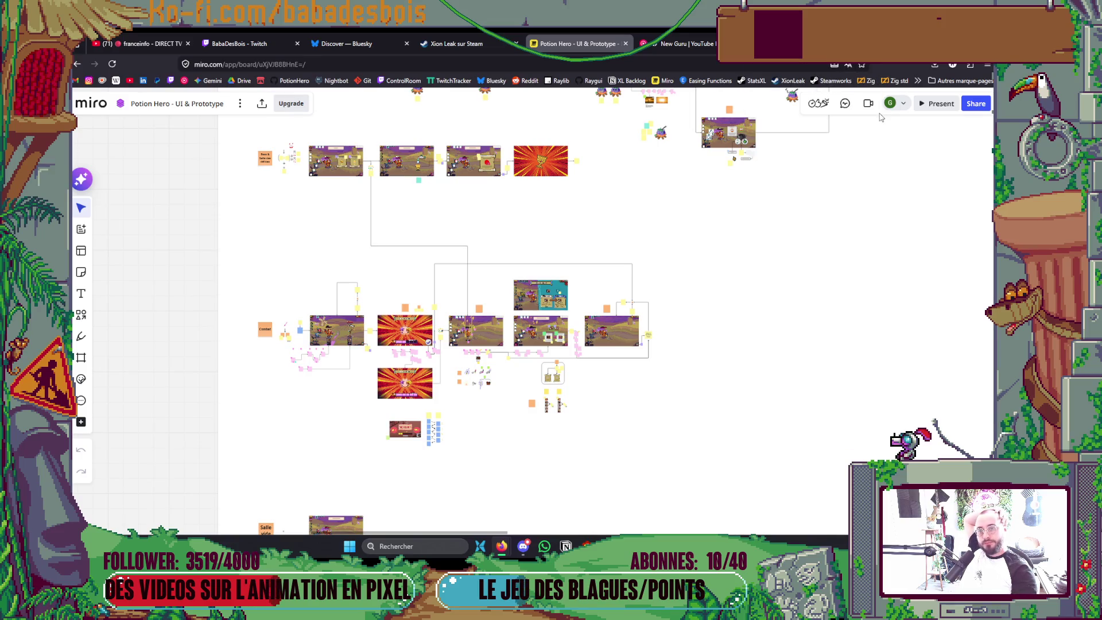
# Check ForgeBiomeRoom.gd briefly, return to Miro, and open a new Firefox tab
pyautogui.hotkey('alt', 'Tab')
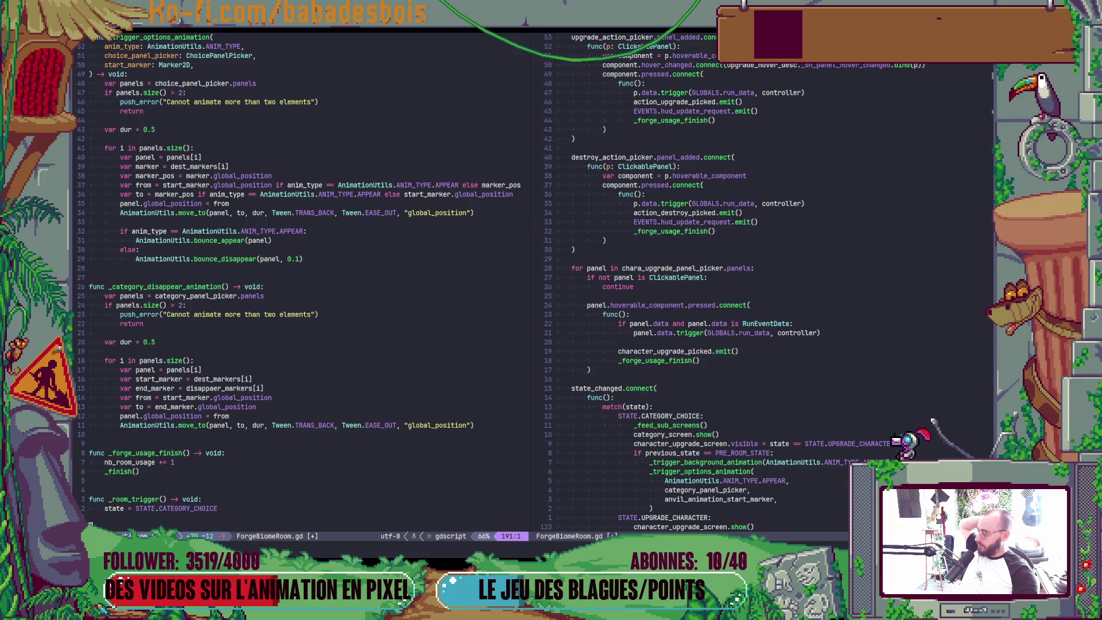
pyautogui.hotkey('alt', 'Tab')
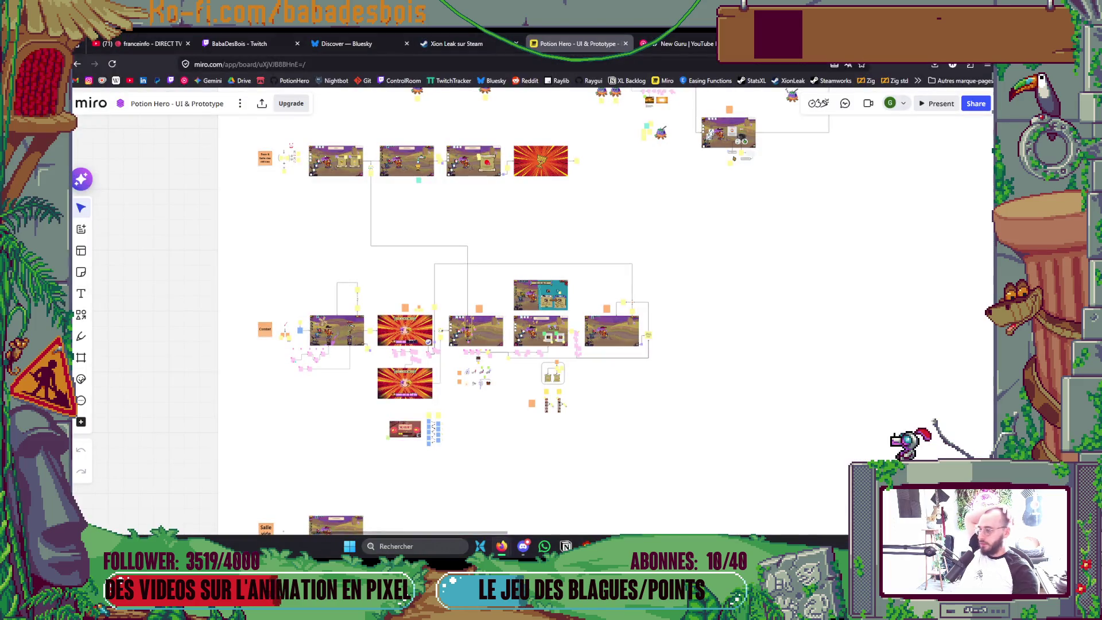
pyautogui.hotkey('ctrl', 't')
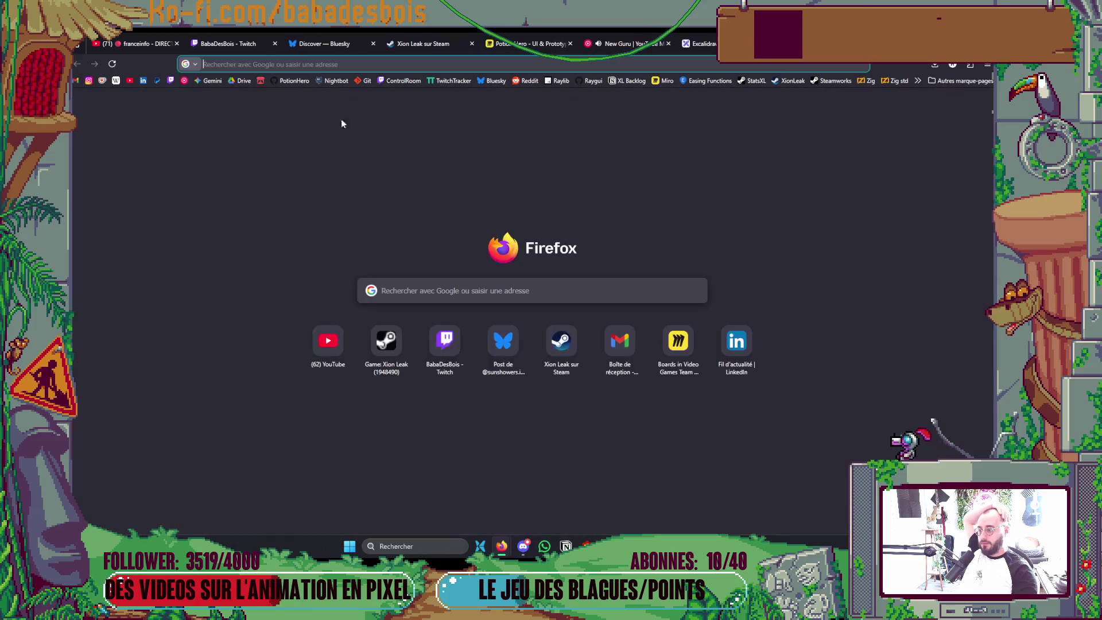
# Open the BabaDesBois Twitch channel from the new-tab shortcut, then switch to the followed jotson live channel
pyautogui.click(169, 81)
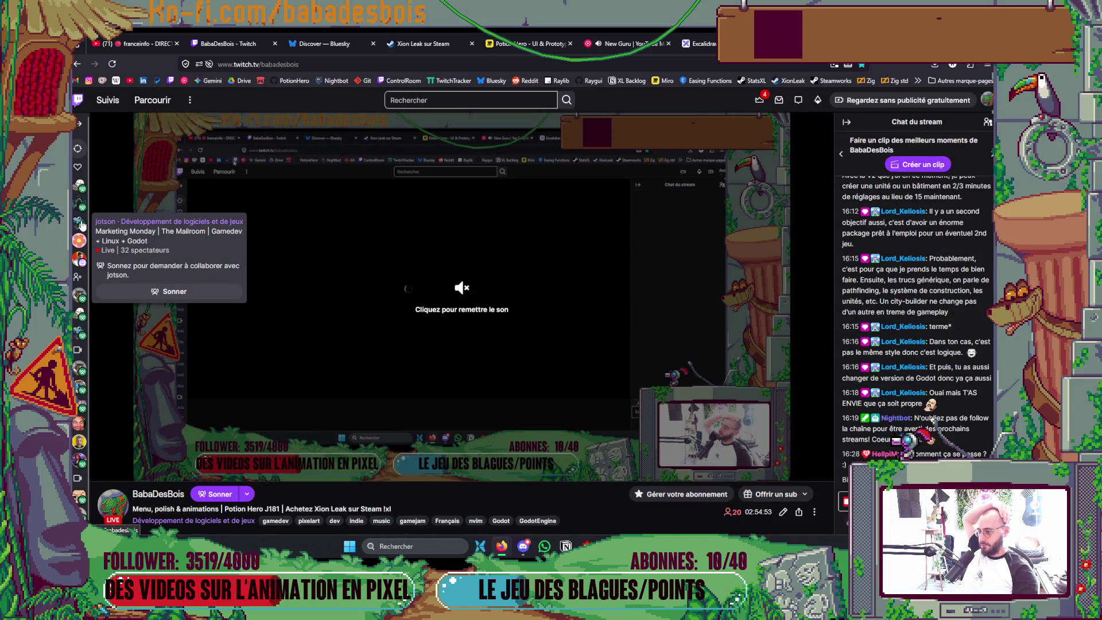
pyautogui.click(80, 222)
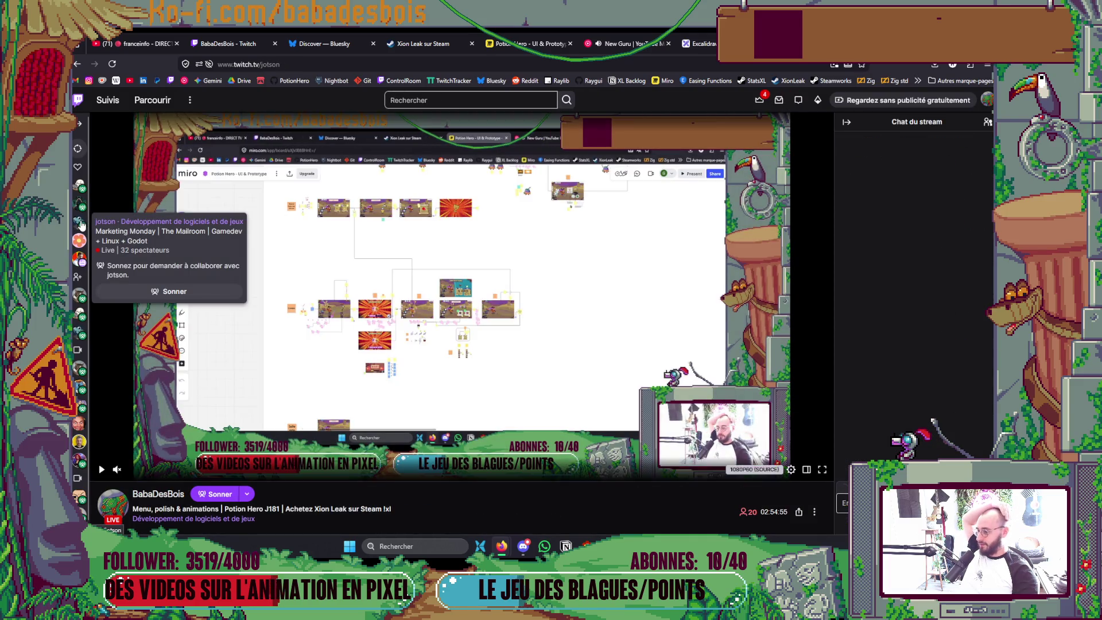